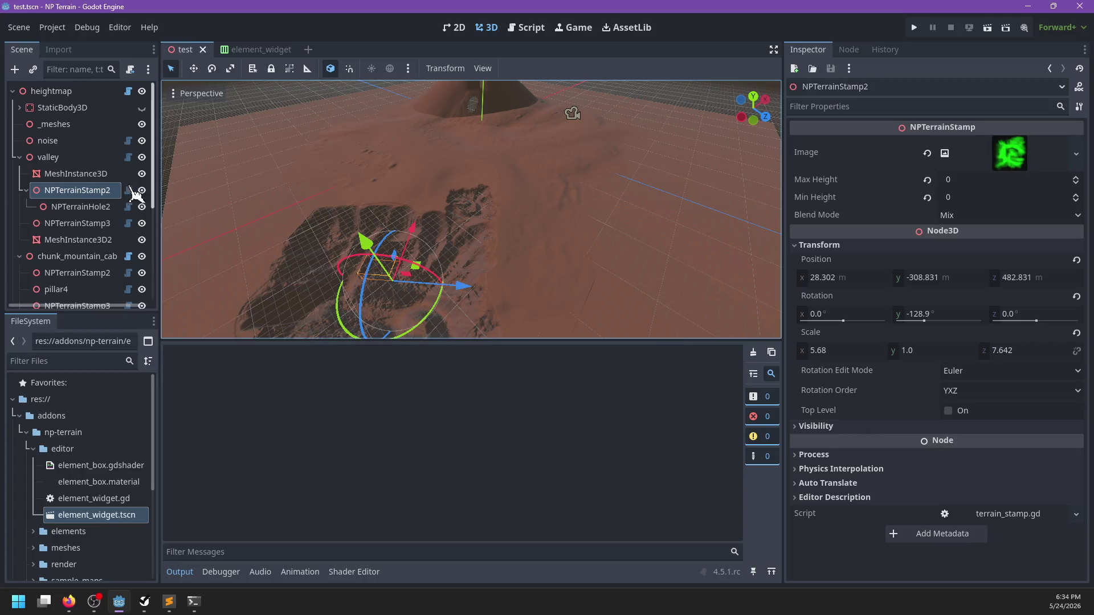
# Step: Select NPTerrainStamp2 and frame it in the 3D viewport
pyautogui.click(86, 206)
pyautogui.click(85, 194)
pyautogui.press('f')
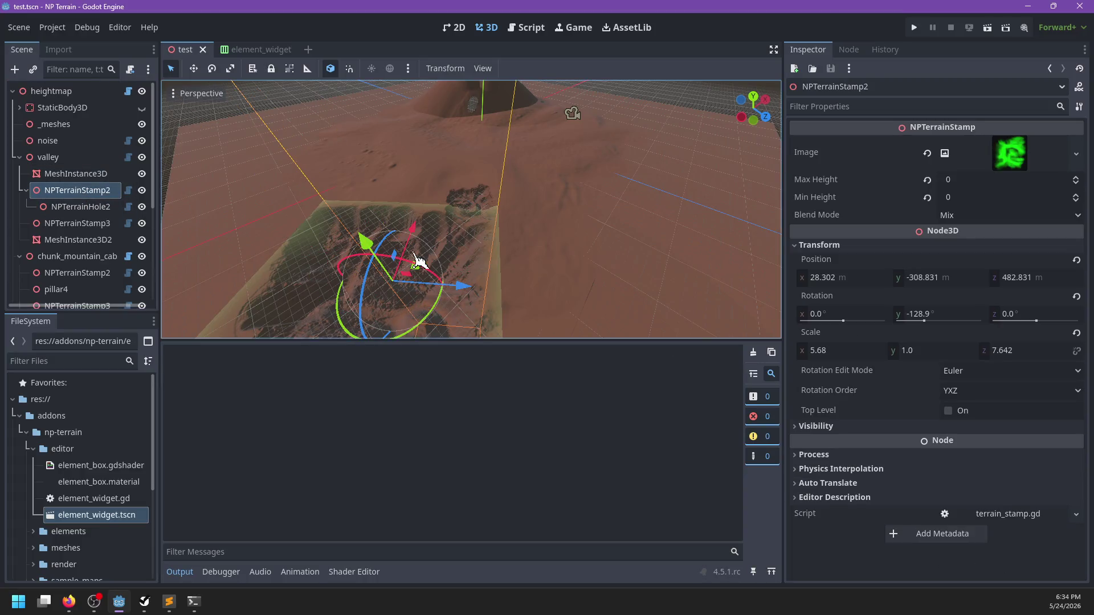
pyautogui.scroll(3, 488, 295)
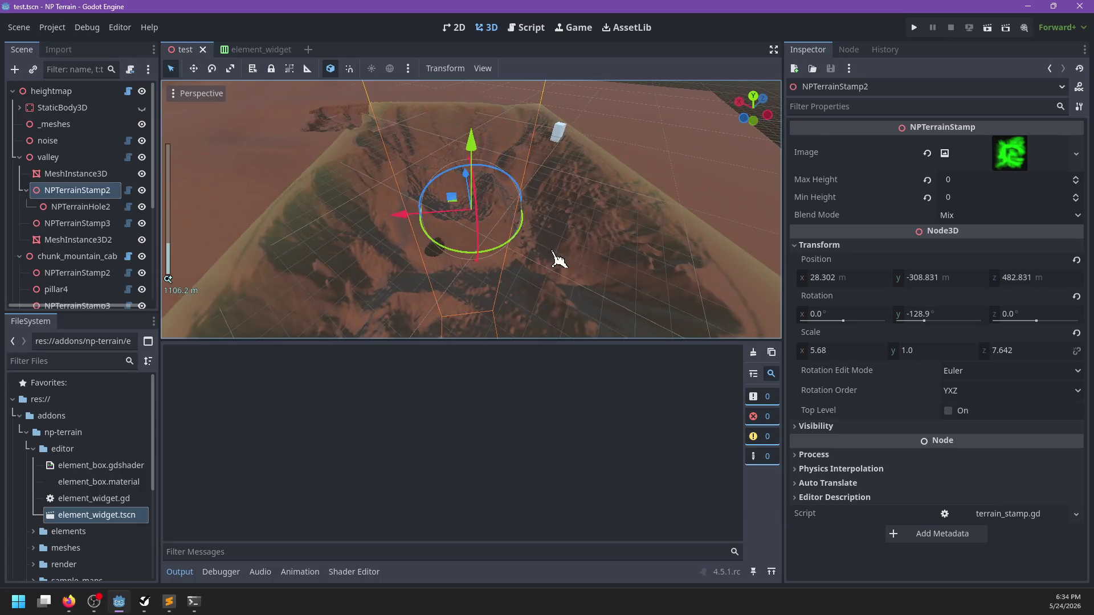
# Step: Switch to the Script workspace showing np_terrain_plugin.gd's _edit and track functions
pyautogui.click(533, 29)
pyautogui.scroll(-1, 483, 199)
pyautogui.scroll(3, 499, 204)
pyautogui.click(179, 572)
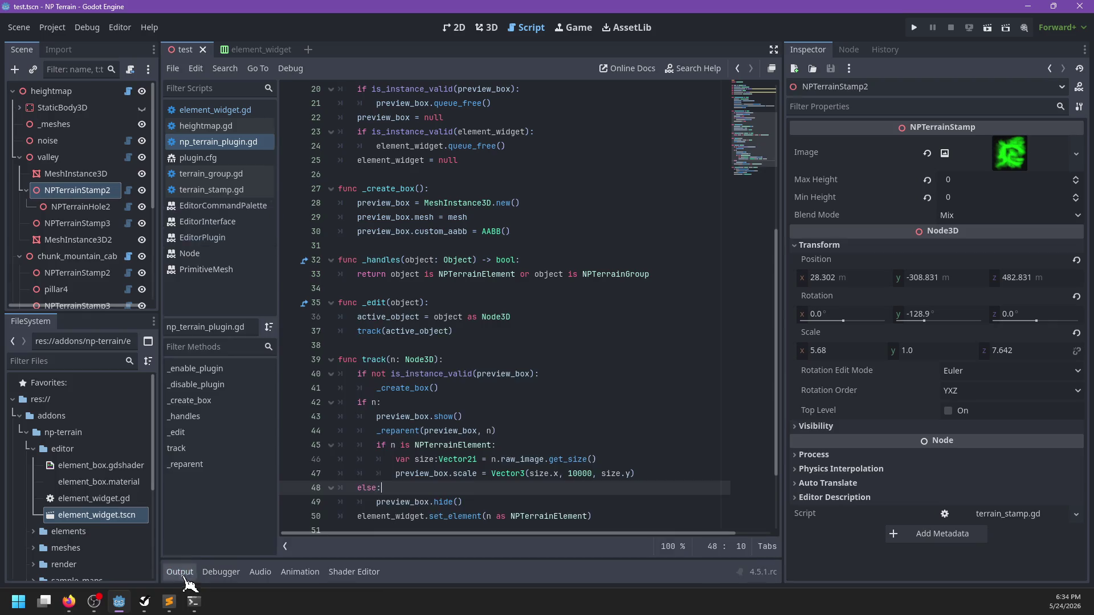
# Step: Add show() to set_element's else branch in element_widget.gd, save, and return to the 3D view
pyautogui.click(446, 271)
pyautogui.click(240, 111)
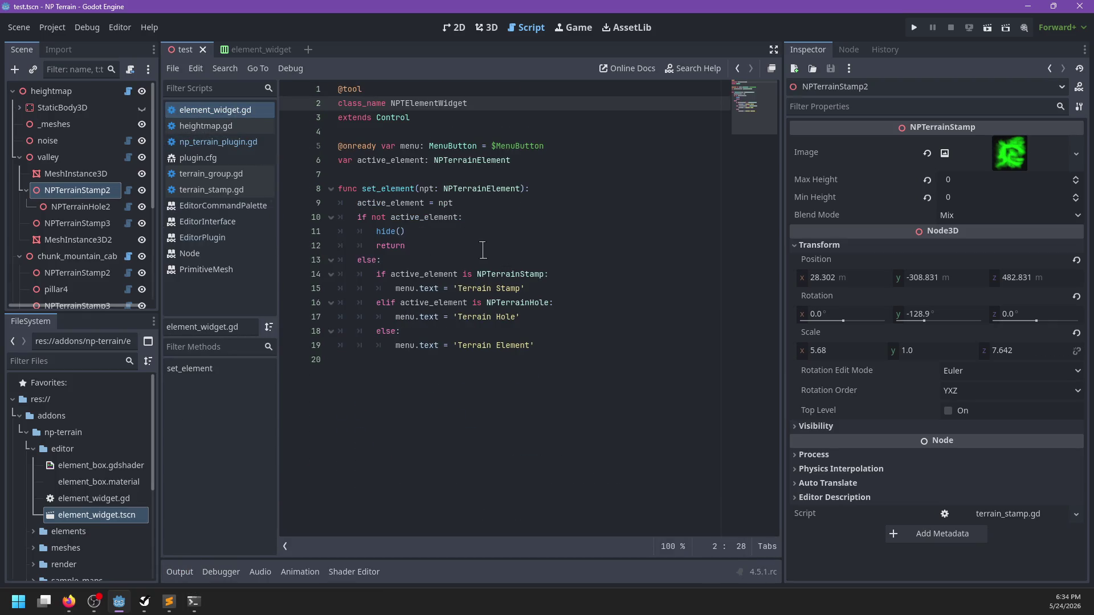
pyautogui.click(401, 233)
pyautogui.click(431, 254)
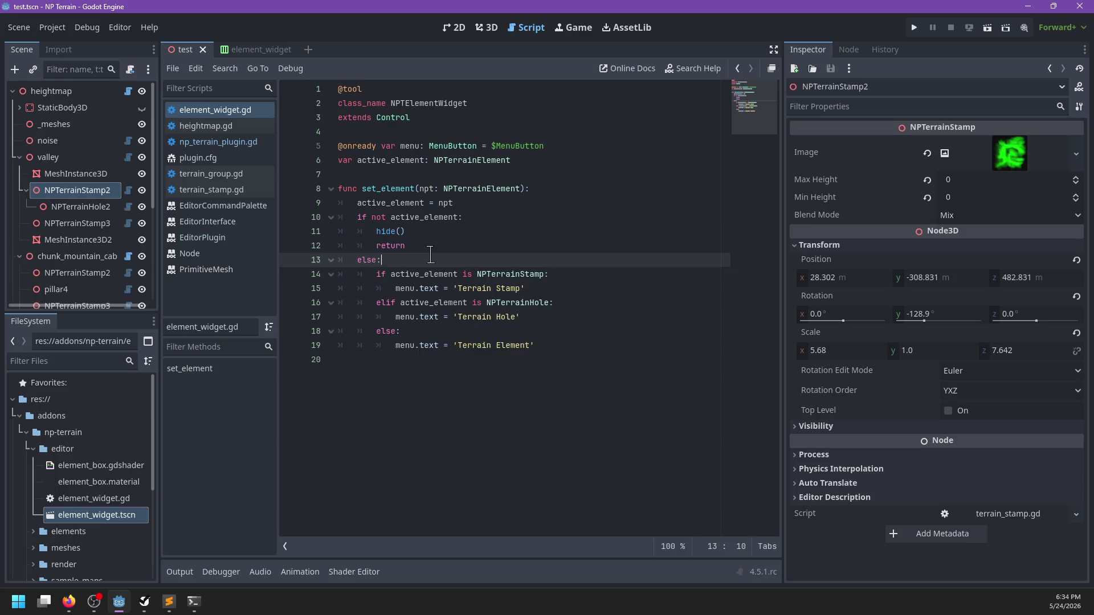
pyautogui.press('Return')
pyautogui.write('show()')
pyautogui.hotkey('ctrl', 's')
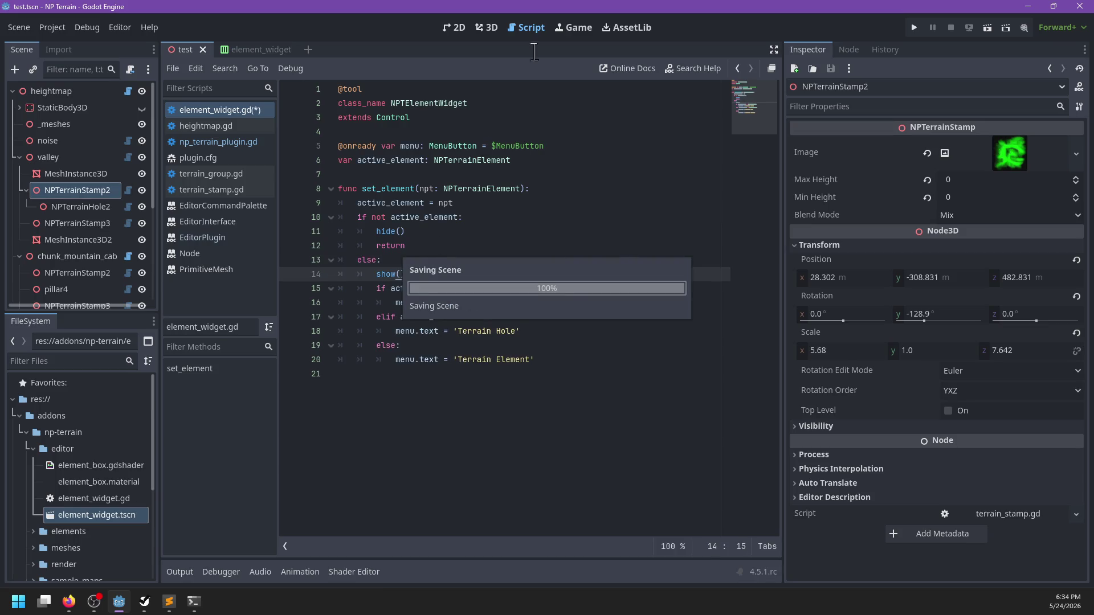
pyautogui.click(488, 27)
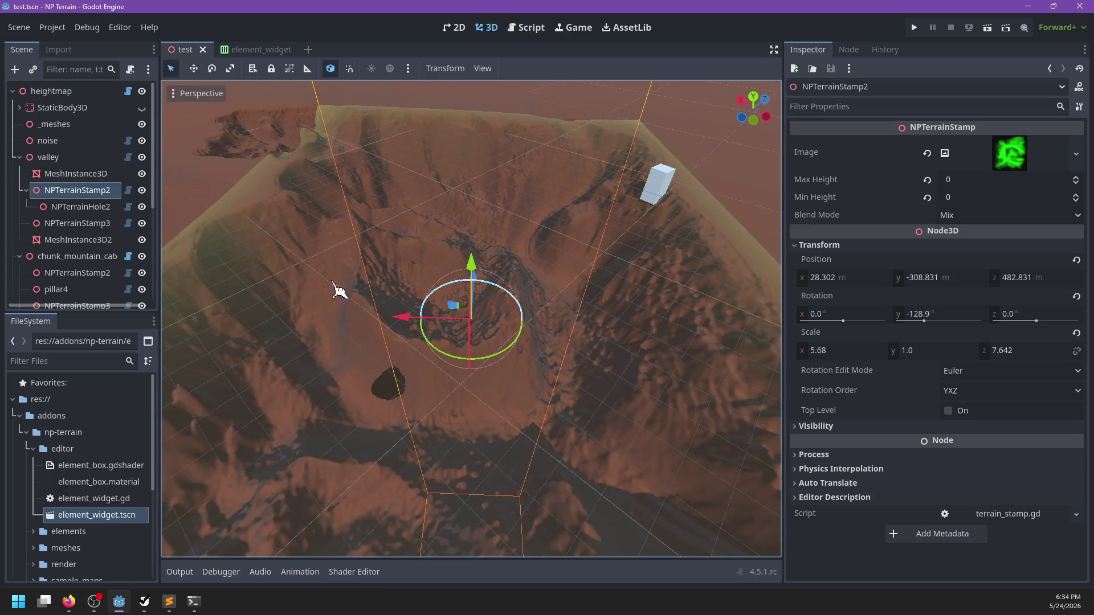
# Step: Check NPTerrainHole2, then frame NPTerrainStamp2 and orbit around it in the viewport
pyautogui.click(74, 208)
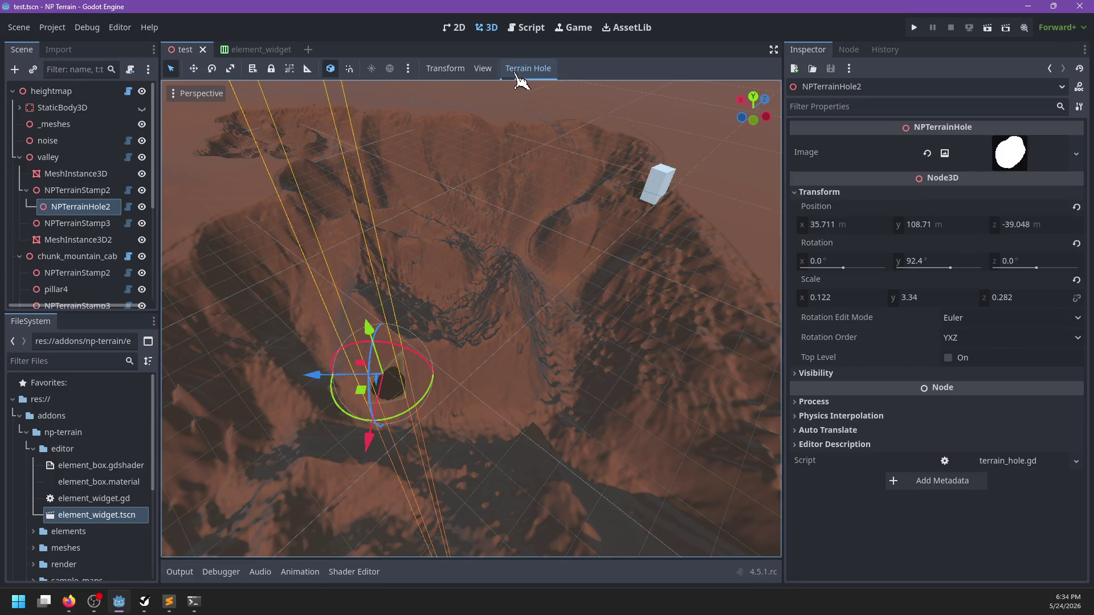
pyautogui.doubleClick(77, 190)
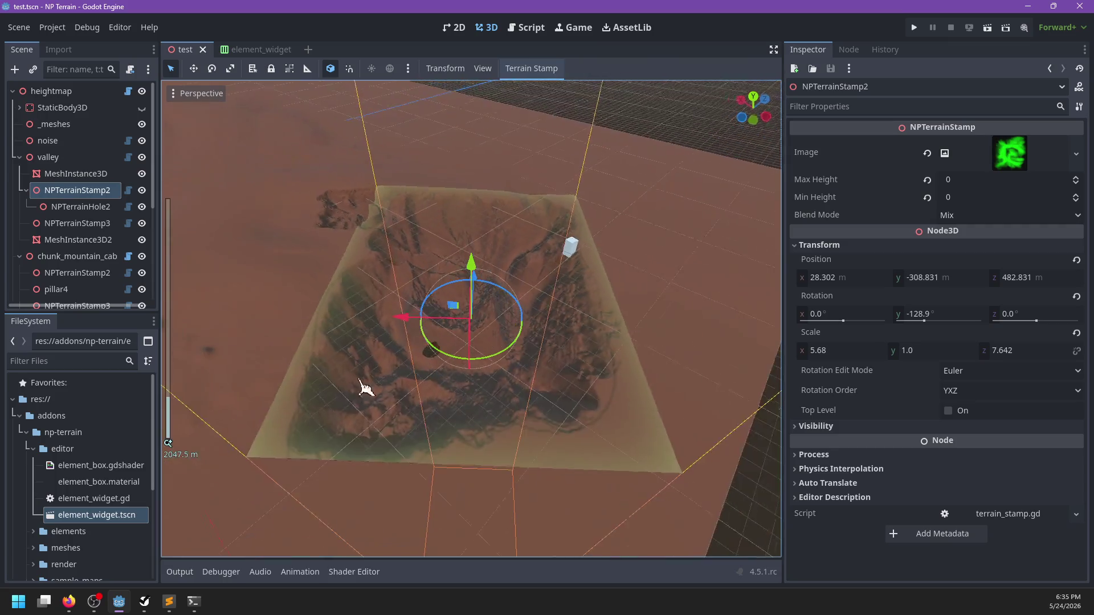
pyautogui.moveTo(364, 387)
pyautogui.mouseDown()
pyautogui.moveTo(521, 378)
pyautogui.moveTo(434, 411)
pyautogui.moveTo(513, 354)
pyautogui.moveTo(567, 362)
pyautogui.moveTo(352, 371)
pyautogui.moveTo(444, 371)
pyautogui.moveTo(374, 376)
pyautogui.mouseUp()
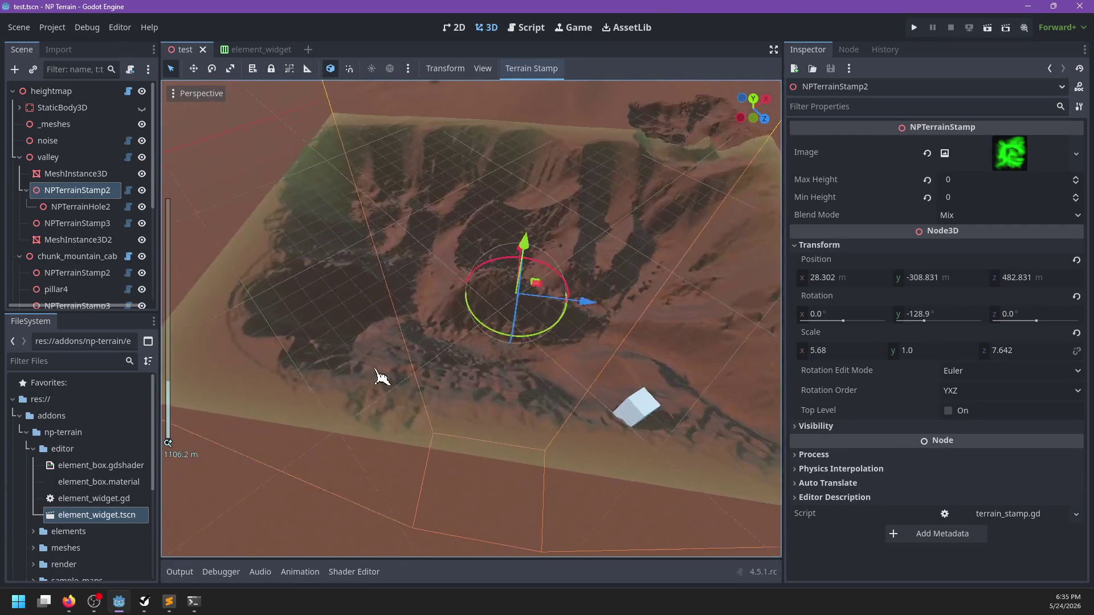
pyautogui.scroll(3, 576, 342)
pyautogui.moveTo(581, 348)
pyautogui.mouseDown()
pyautogui.moveTo(552, 359)
pyautogui.moveTo(566, 349)
pyautogui.moveTo(627, 447)
pyautogui.mouseUp()
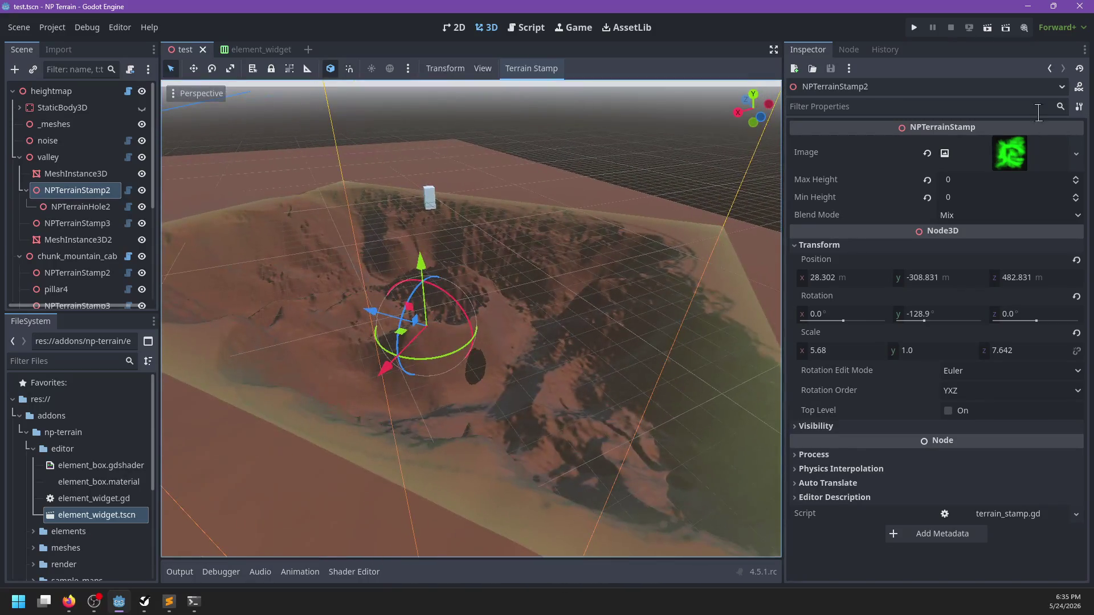
# Step: Expand and collapse the stamp's Image preview, then go back to element_widget.gd
pyautogui.click(1022, 163)
pyautogui.click(1005, 162)
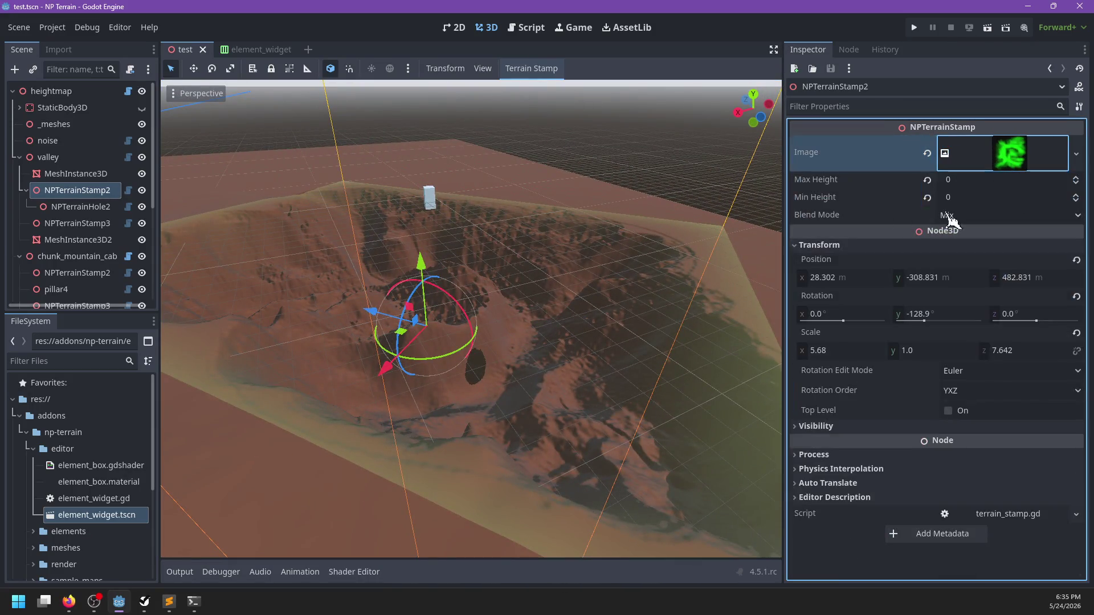
pyautogui.click(526, 28)
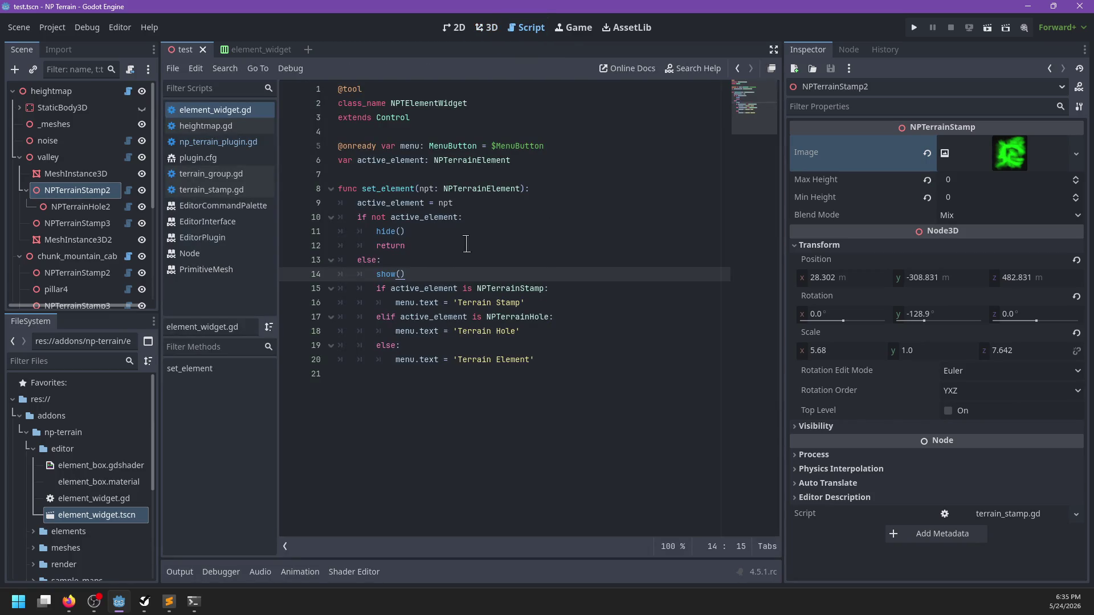
pyautogui.click(541, 162)
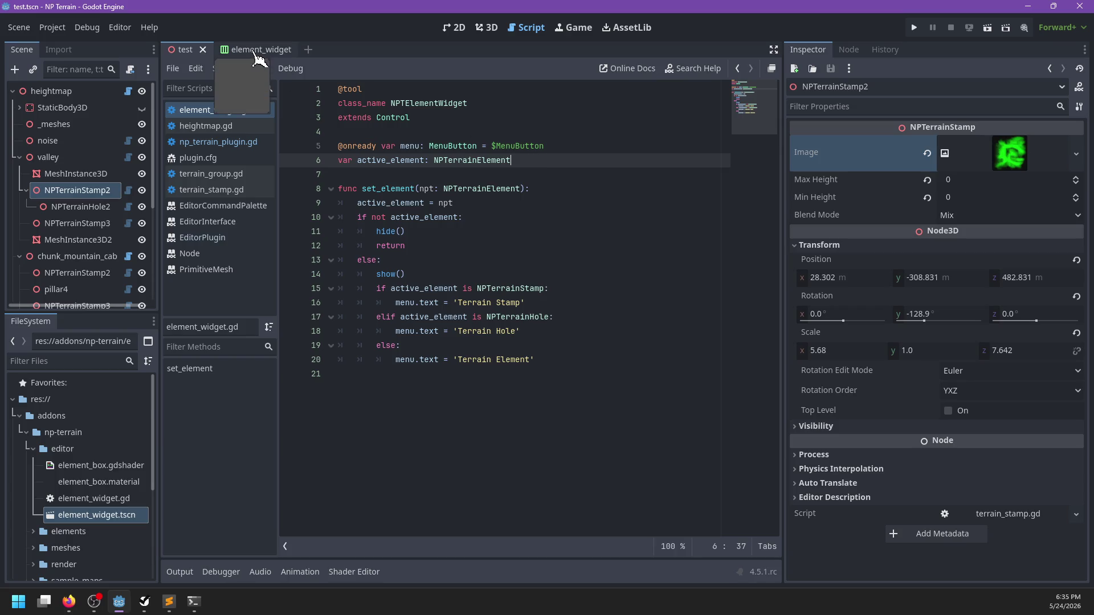
# Step: Add a new item to the element_widget scene's MenuButton and save the scene
pyautogui.click(256, 50)
pyautogui.click(62, 108)
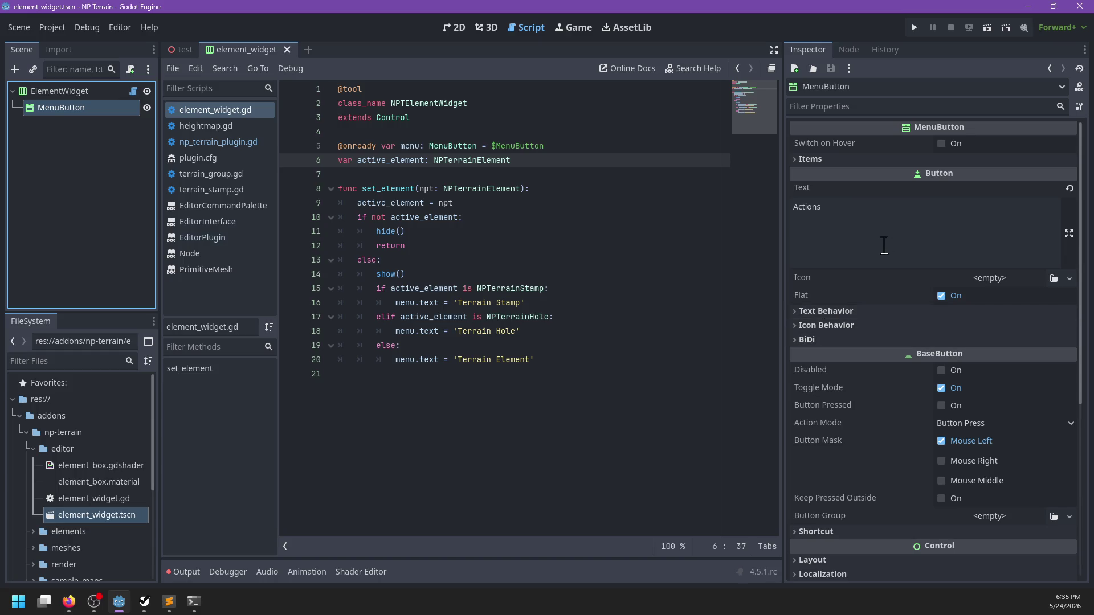
pyautogui.click(815, 159)
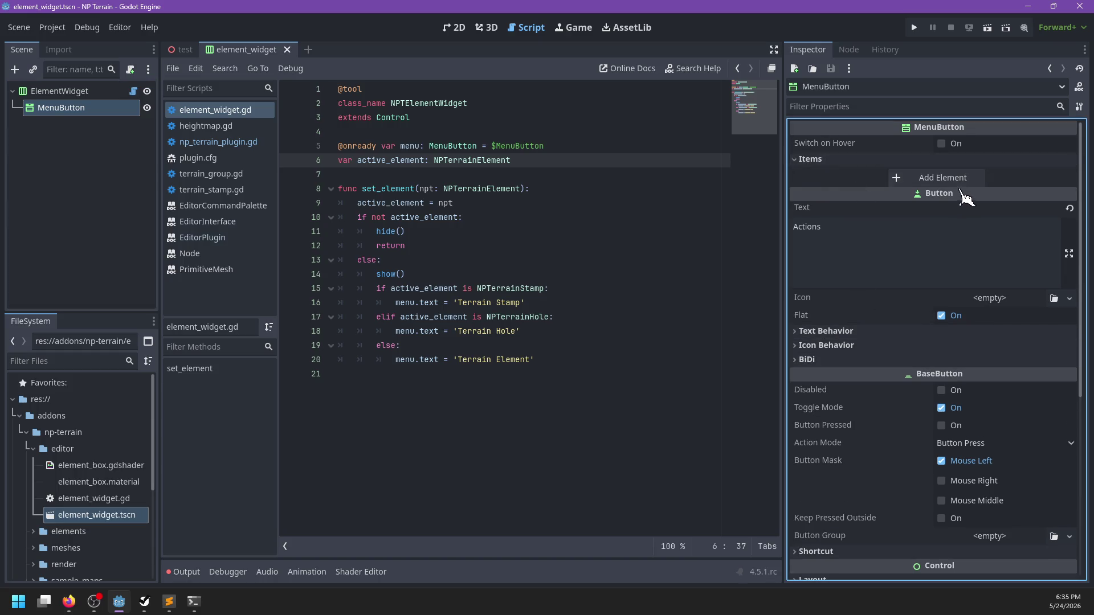
pyautogui.click(945, 178)
pyautogui.click(951, 177)
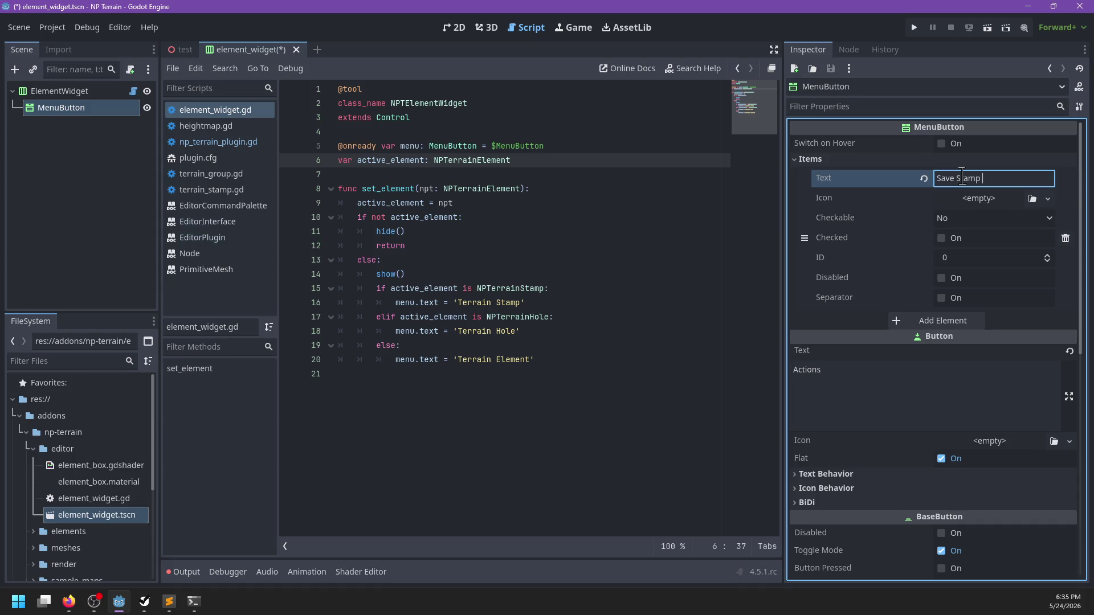
pyautogui.click(980, 199)
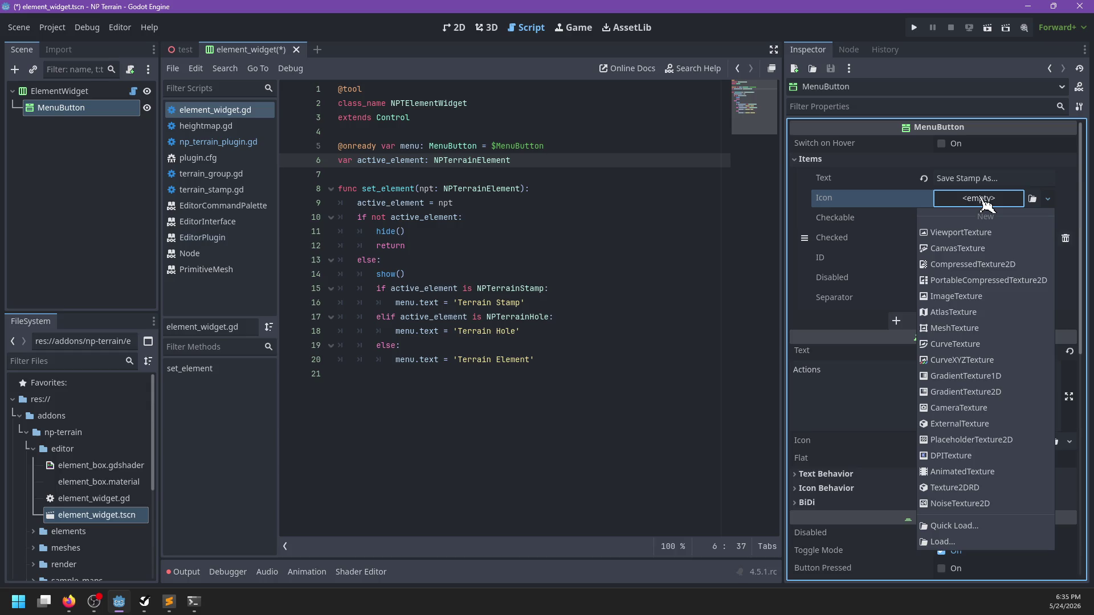
pyautogui.click(984, 203)
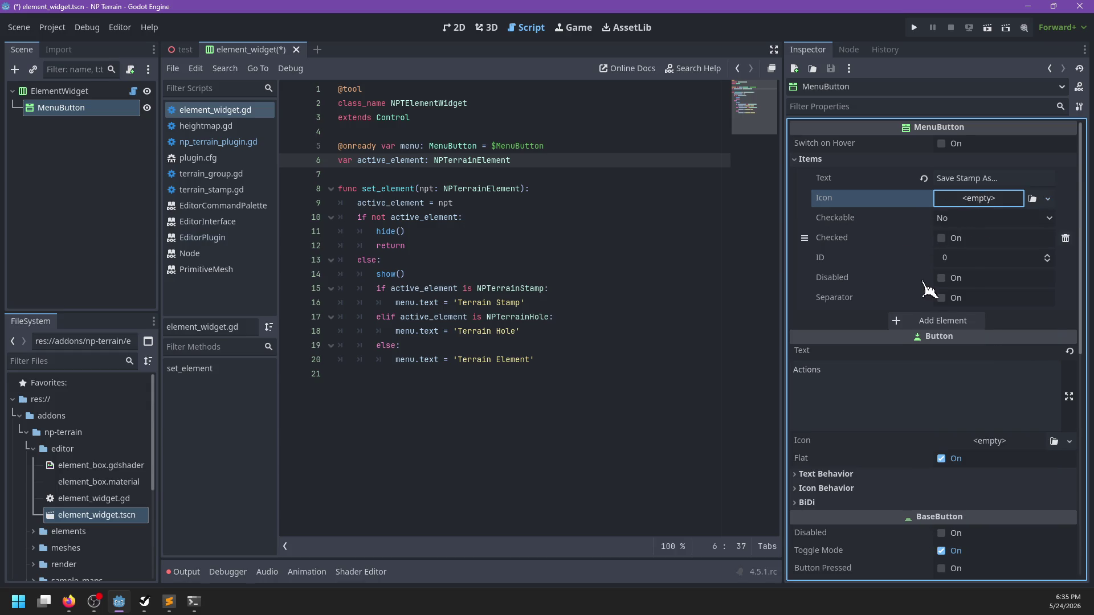
pyautogui.hotkey('ctrl', 's')
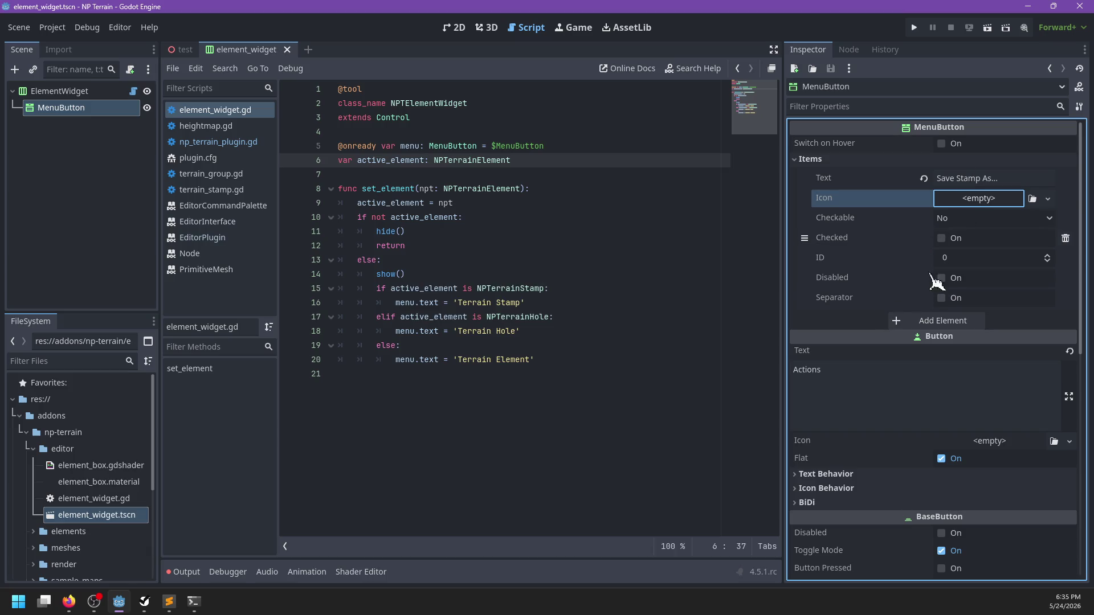
# Step: Remove the extra second item, title the remaining item 'Make Stamp Unique', and save
pyautogui.click(923, 322)
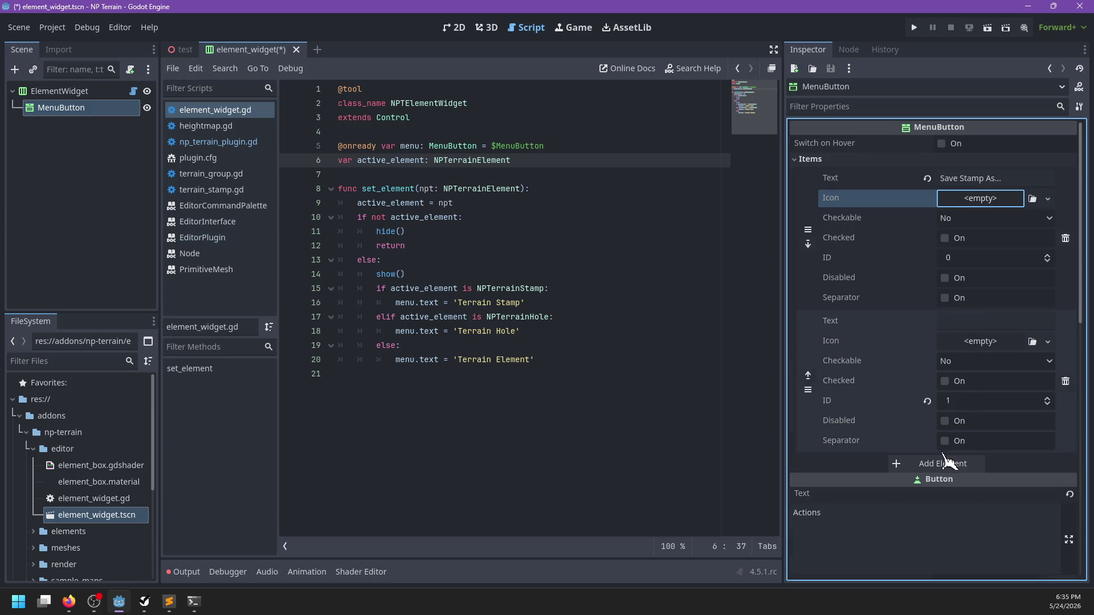
pyautogui.click(1065, 381)
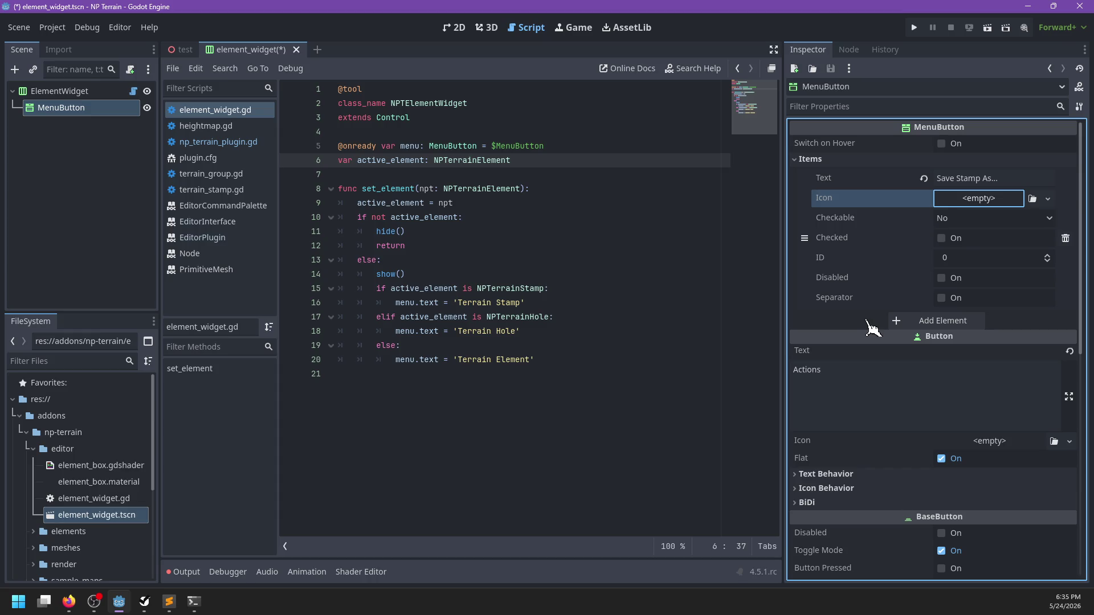
pyautogui.moveTo(1018, 177); pyautogui.dragTo(877, 177)
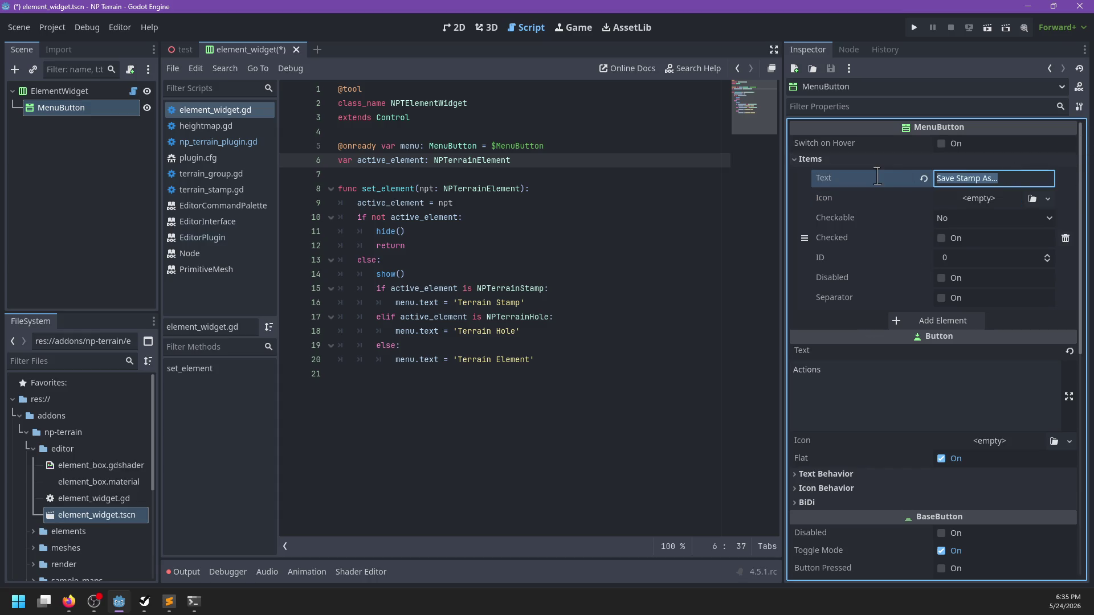
pyautogui.moveTo(1044, 177); pyautogui.dragTo(887, 184)
pyautogui.write('Make Stamp')
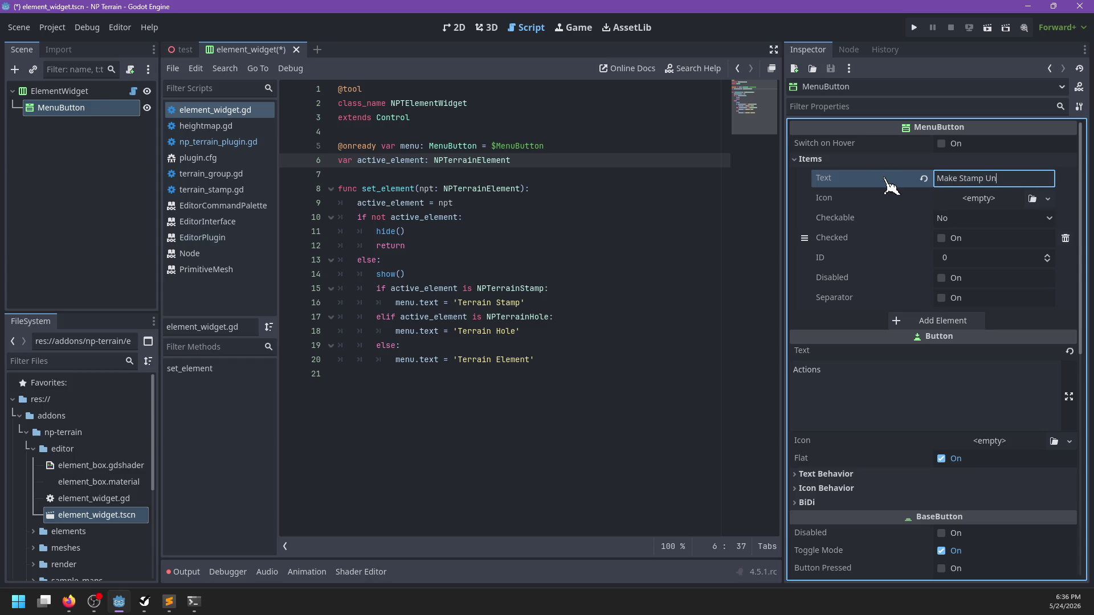
pyautogui.hotkey('ctrl', 's')
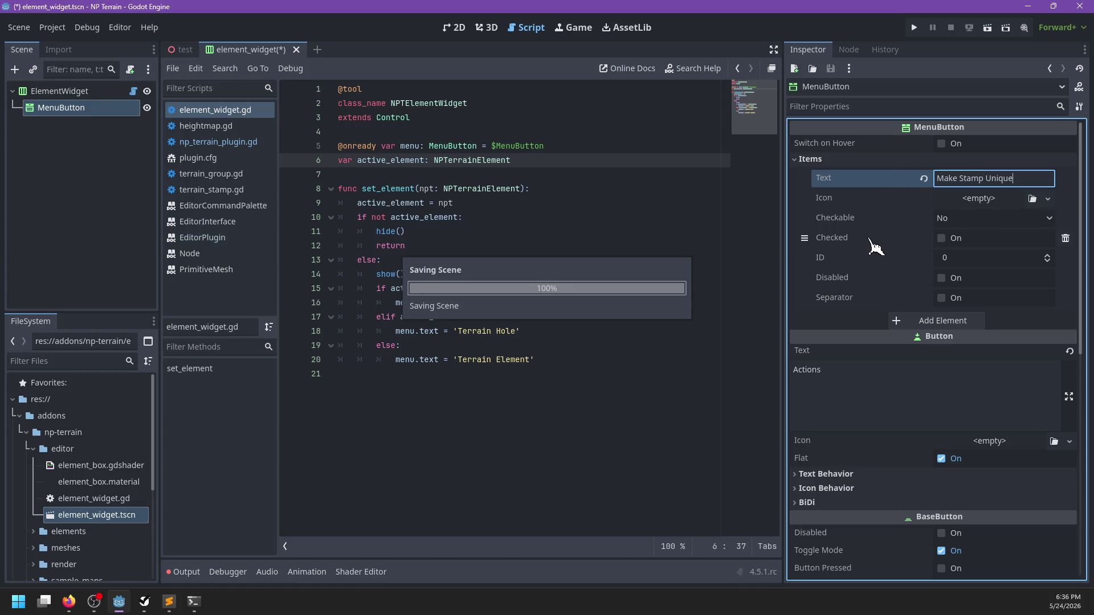
pyautogui.click(595, 261)
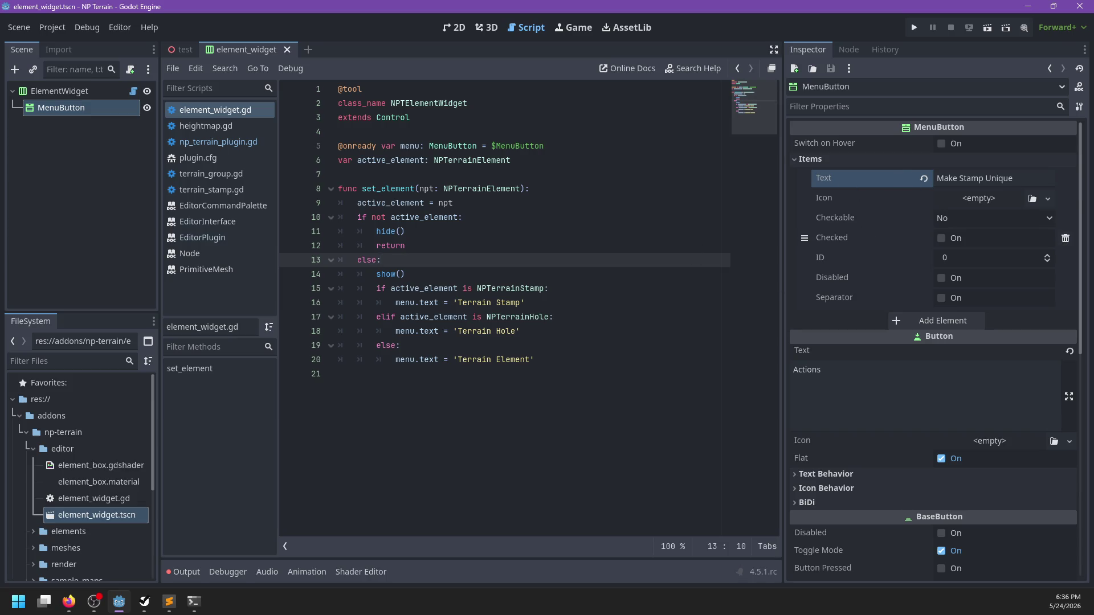
# Step: Declare an Action enum containing MakeUnique below active_element in element_widget.gd and save
pyautogui.hotkey('alt', 'Tab')
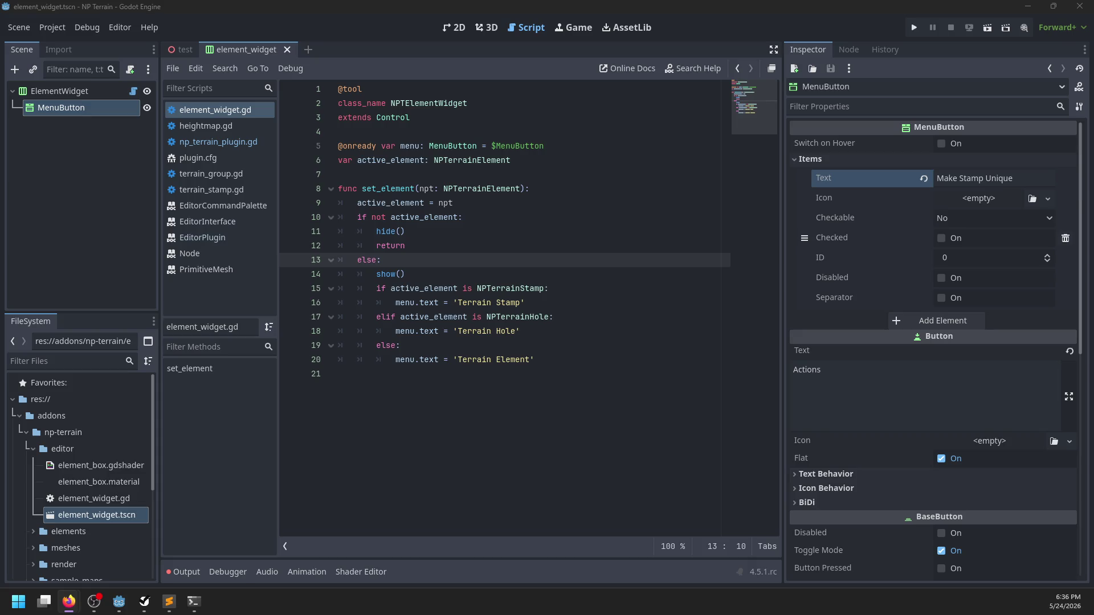
pyautogui.hotkey('alt', 'Tab')
pyautogui.click(567, 354)
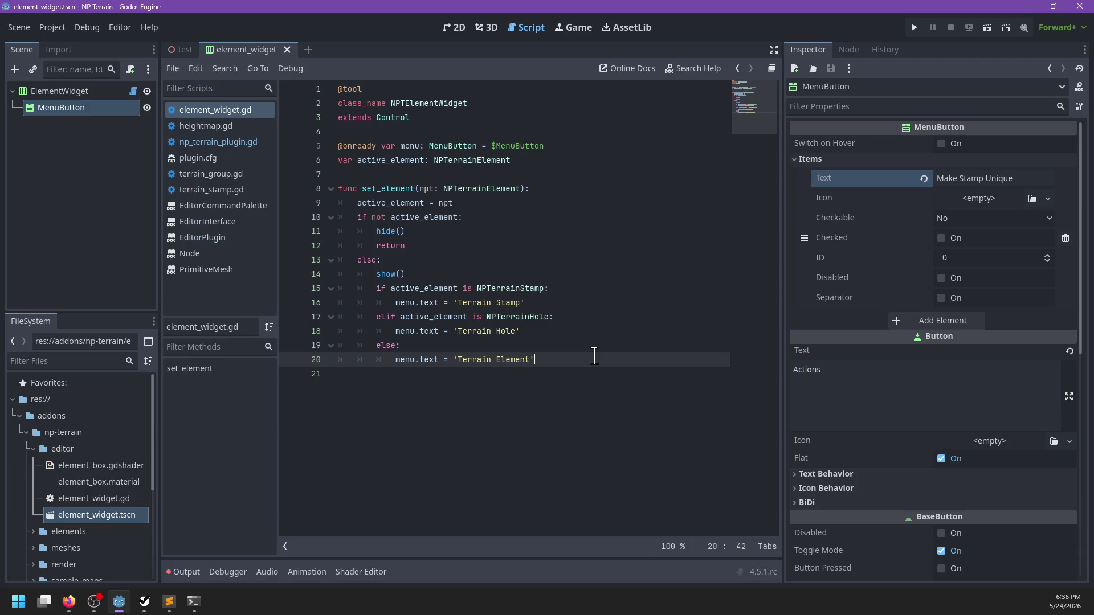
pyautogui.click(521, 165)
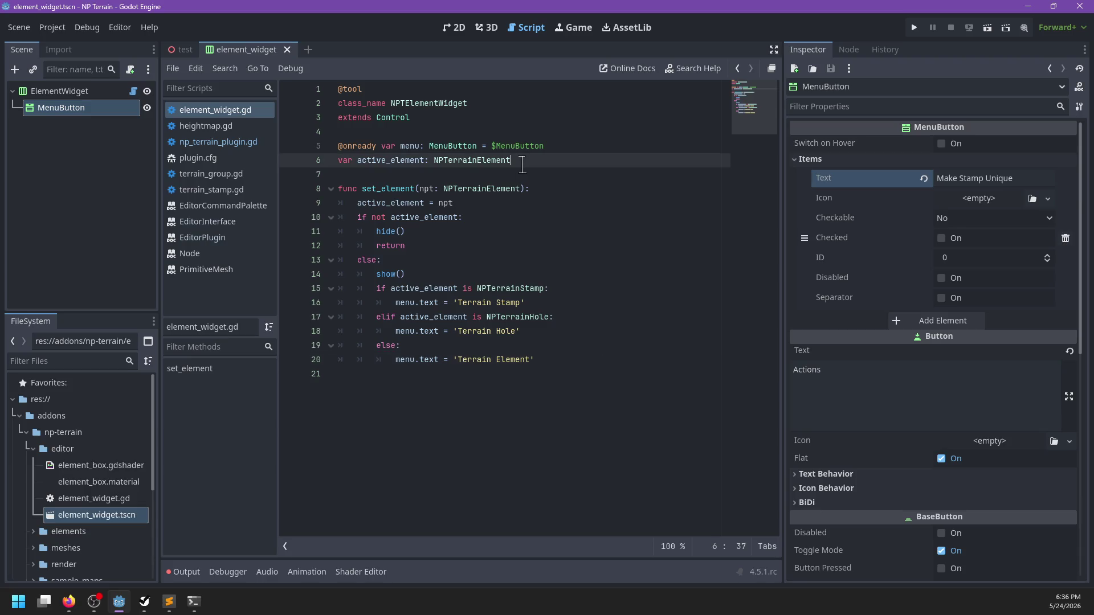
pyautogui.press('Return')
pyautogui.press('Return')
pyautogui.write('enum Action {')
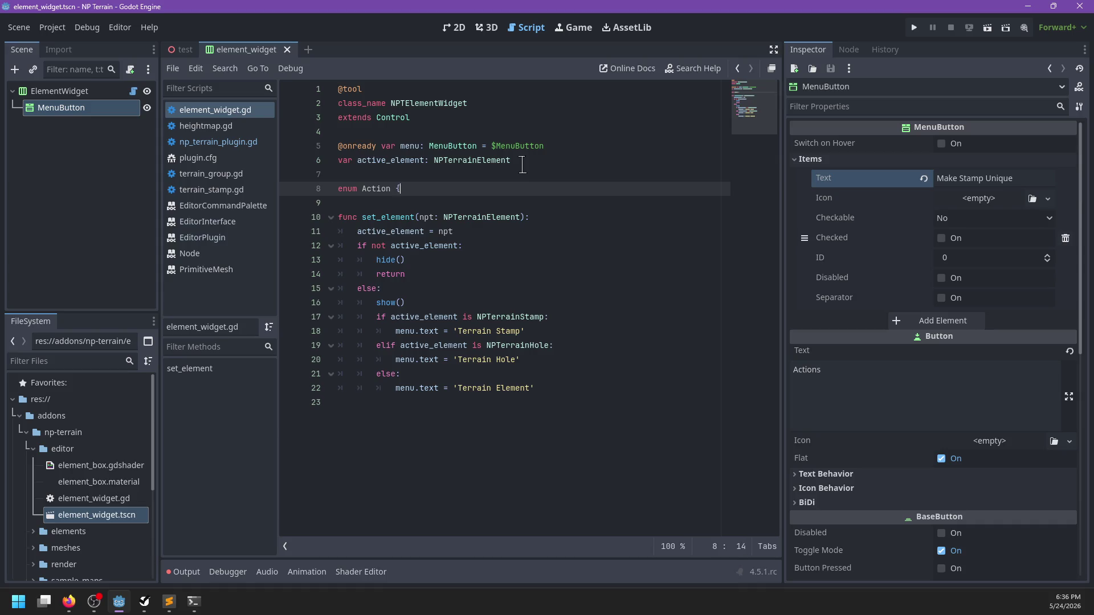
pyautogui.press('Return')
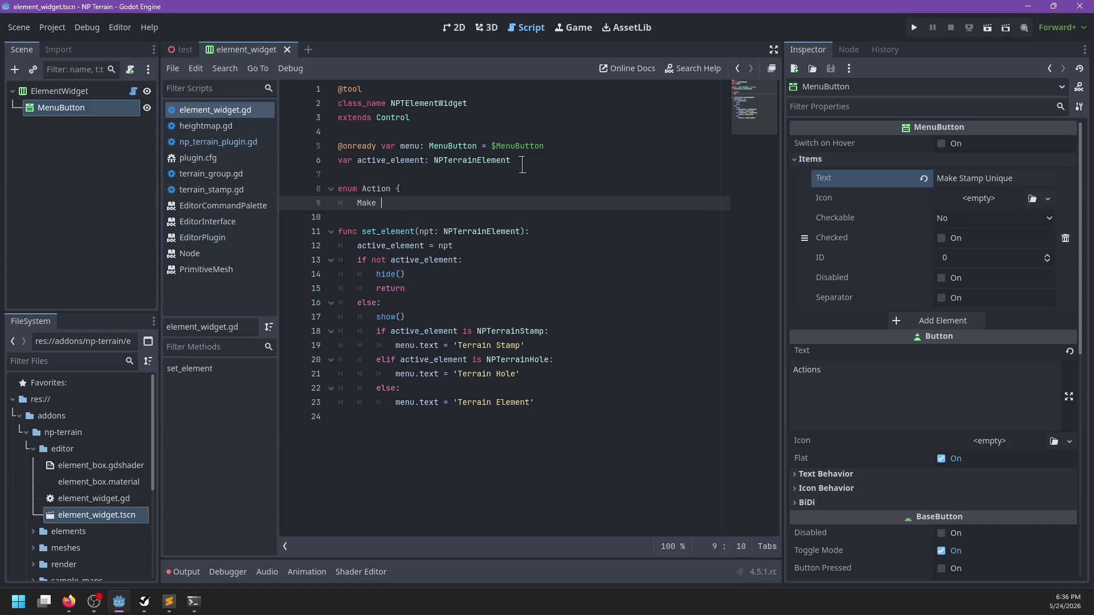
pyautogui.press('Return')
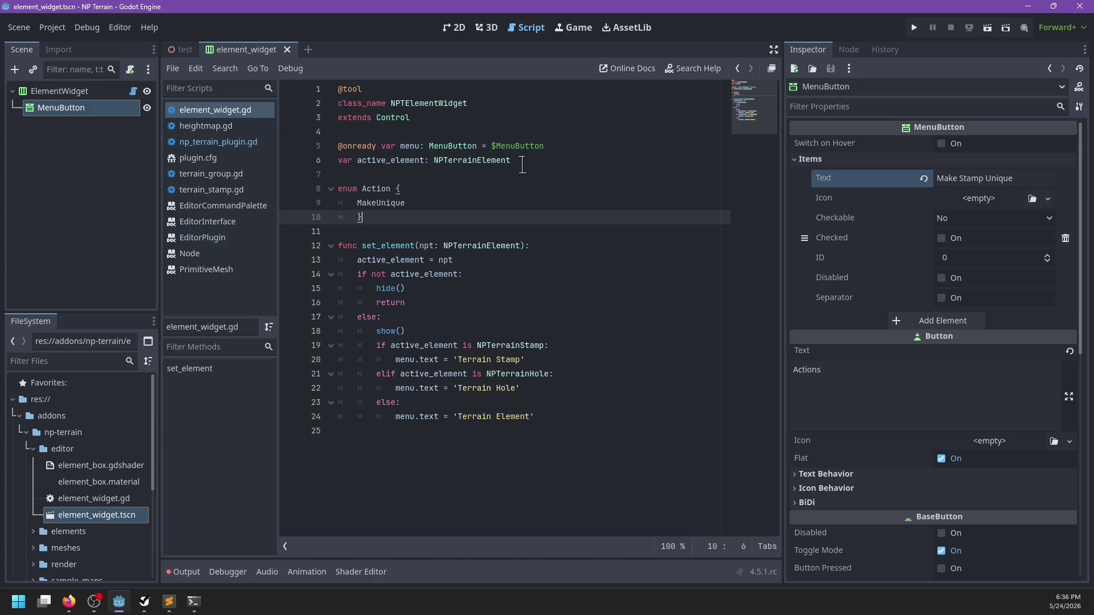
pyautogui.hotkey('ctrl', 's')
pyautogui.click(489, 28)
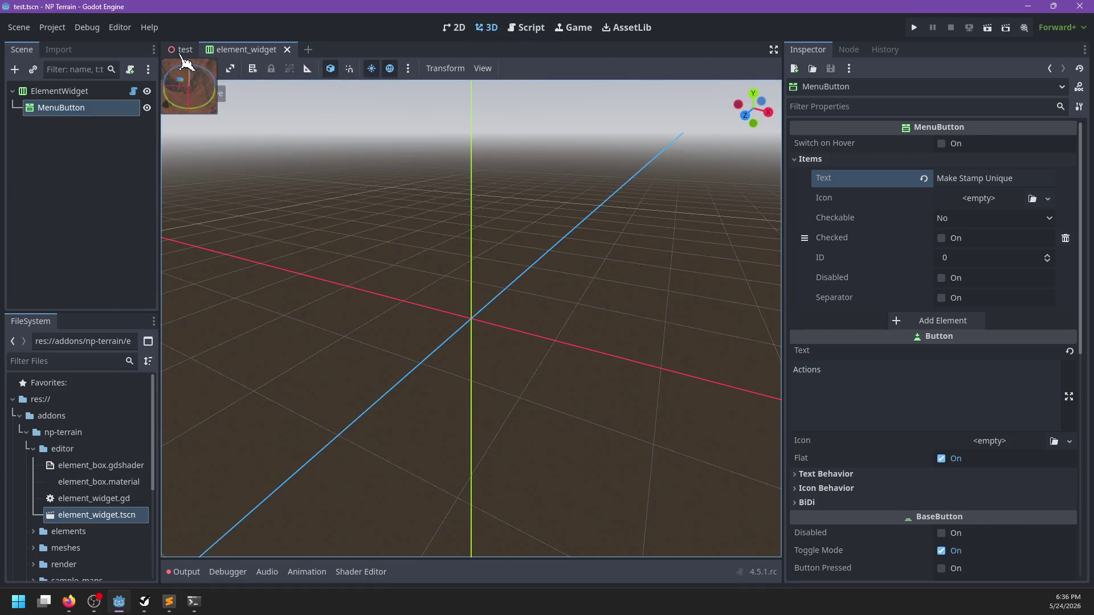
pyautogui.click(183, 52)
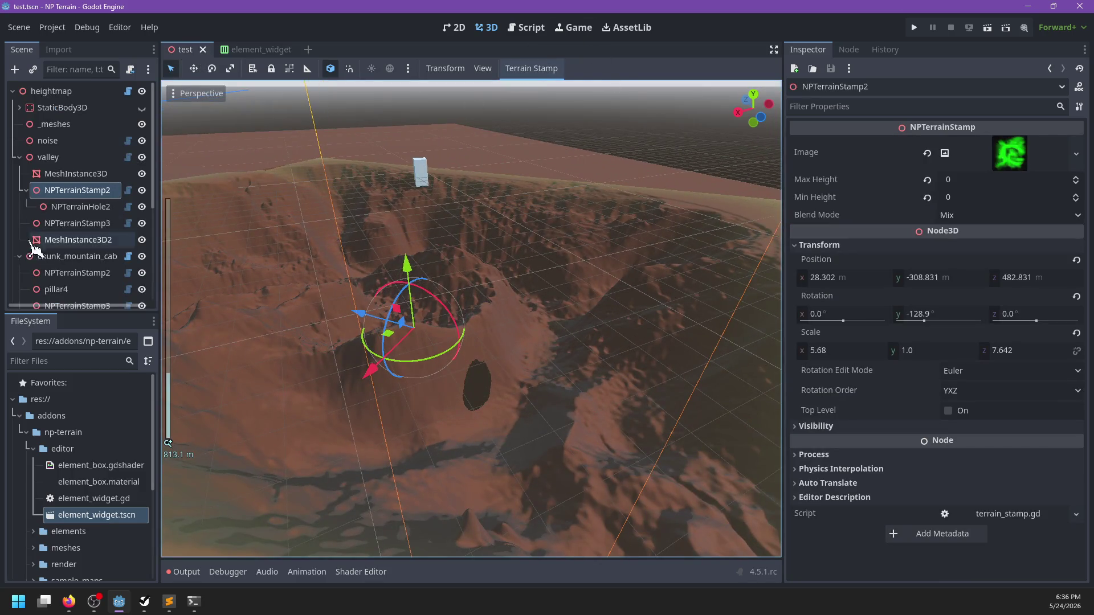
pyautogui.doubleClick(67, 207)
pyautogui.moveTo(498, 261)
pyautogui.mouseDown()
pyautogui.moveTo(276, 244)
pyautogui.moveTo(341, 277)
pyautogui.moveTo(117, 196)
pyautogui.mouseUp()
pyautogui.doubleClick(114, 191)
pyautogui.moveTo(407, 310)
pyautogui.mouseDown()
pyautogui.moveTo(546, 313)
pyautogui.moveTo(459, 347)
pyautogui.moveTo(393, 320)
pyautogui.moveTo(505, 342)
pyautogui.moveTo(564, 333)
pyautogui.moveTo(541, 339)
pyautogui.mouseUp()
pyautogui.scroll(5, 554, 320)
pyautogui.scroll(-3, 394, 318)
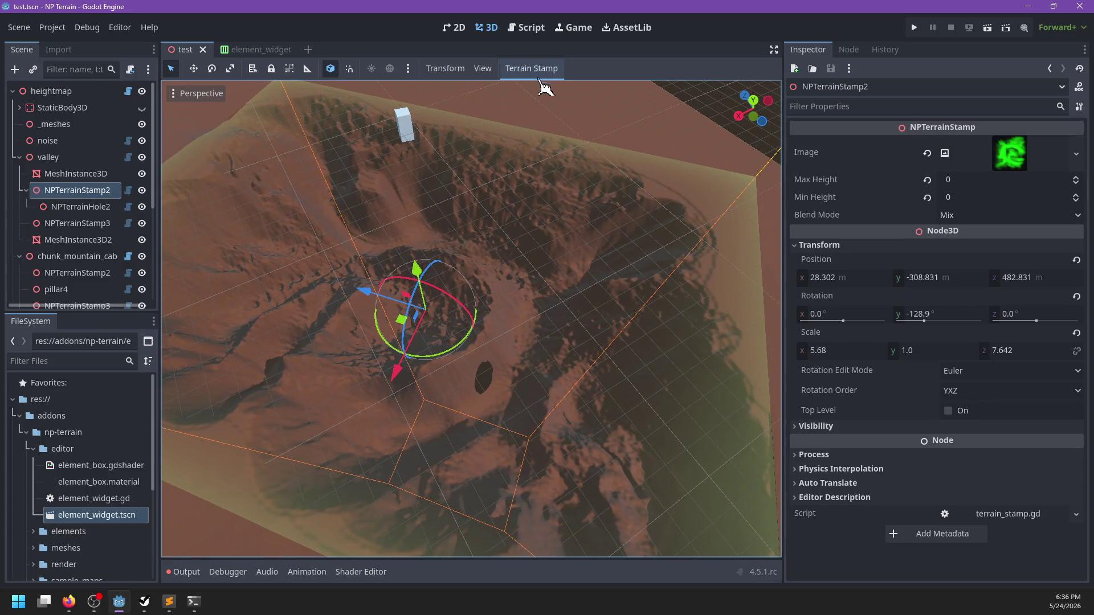
pyautogui.click(278, 54)
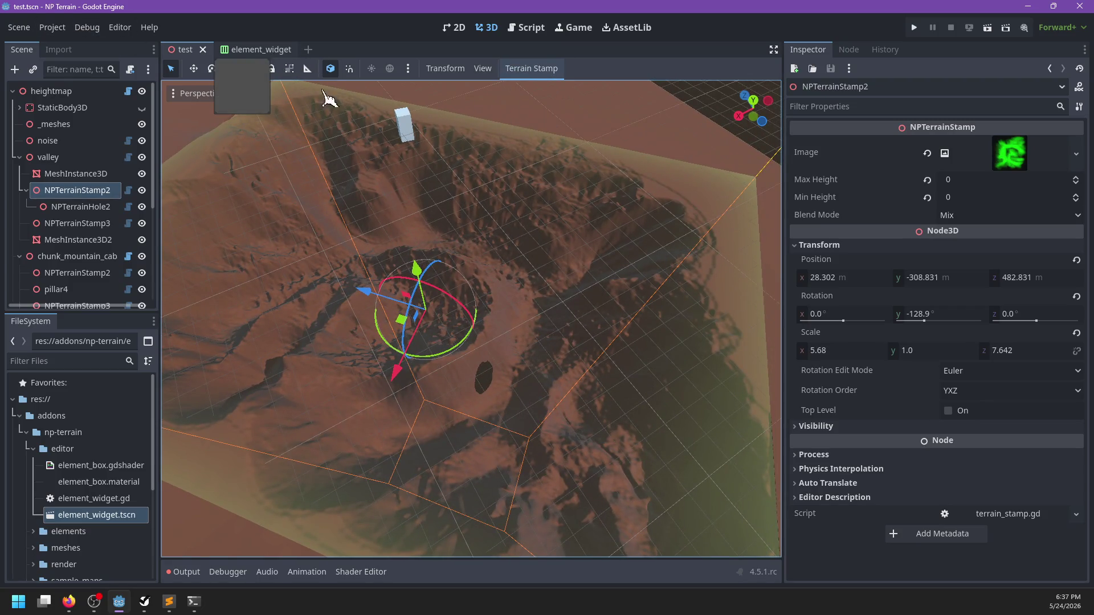
pyautogui.click(134, 92)
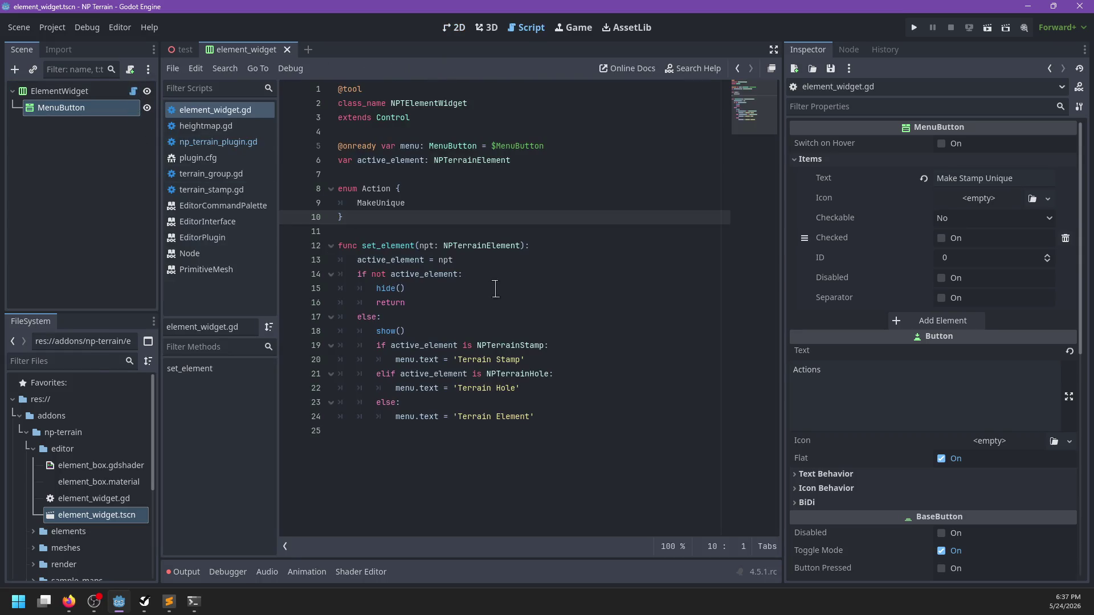
# Step: Add a func _ready(): declaration below the Action enum in element_widget.gd
pyautogui.click(577, 419)
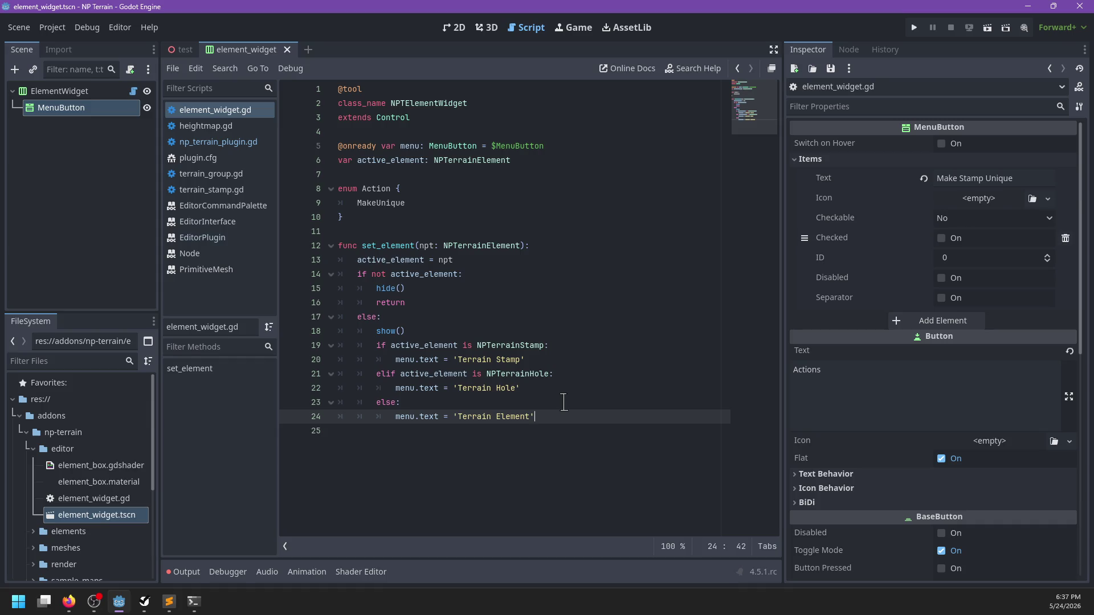
pyautogui.press('Return')
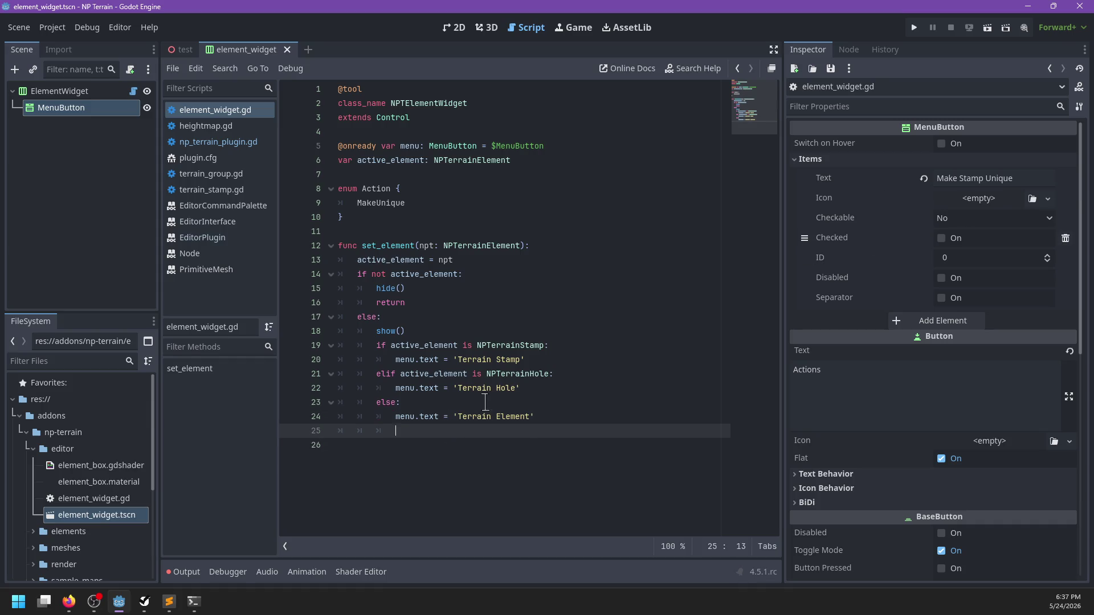
pyautogui.press('Return')
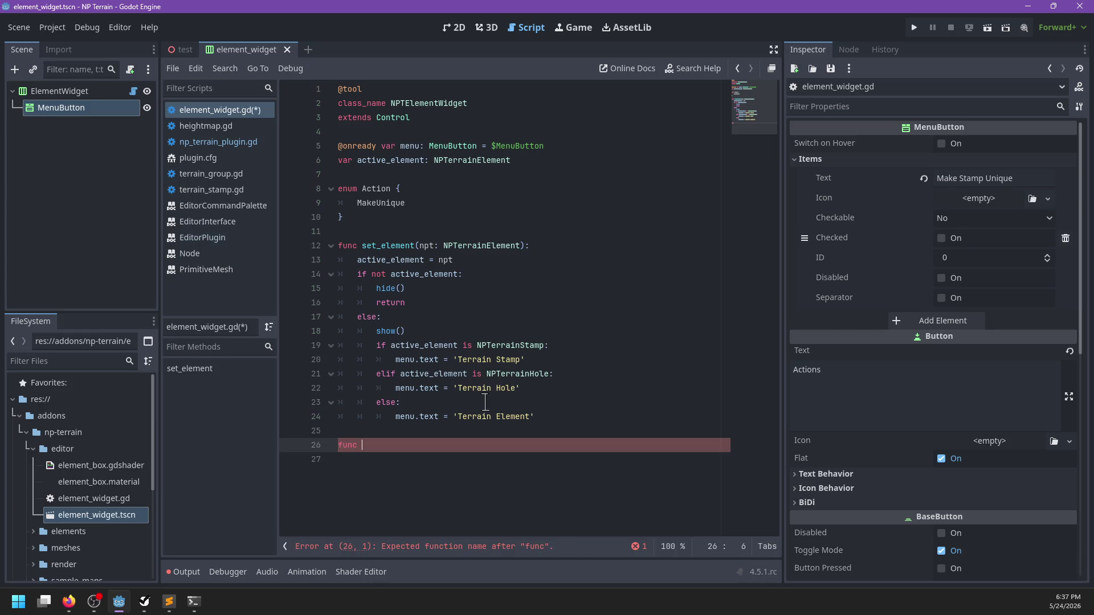
pyautogui.click(534, 218)
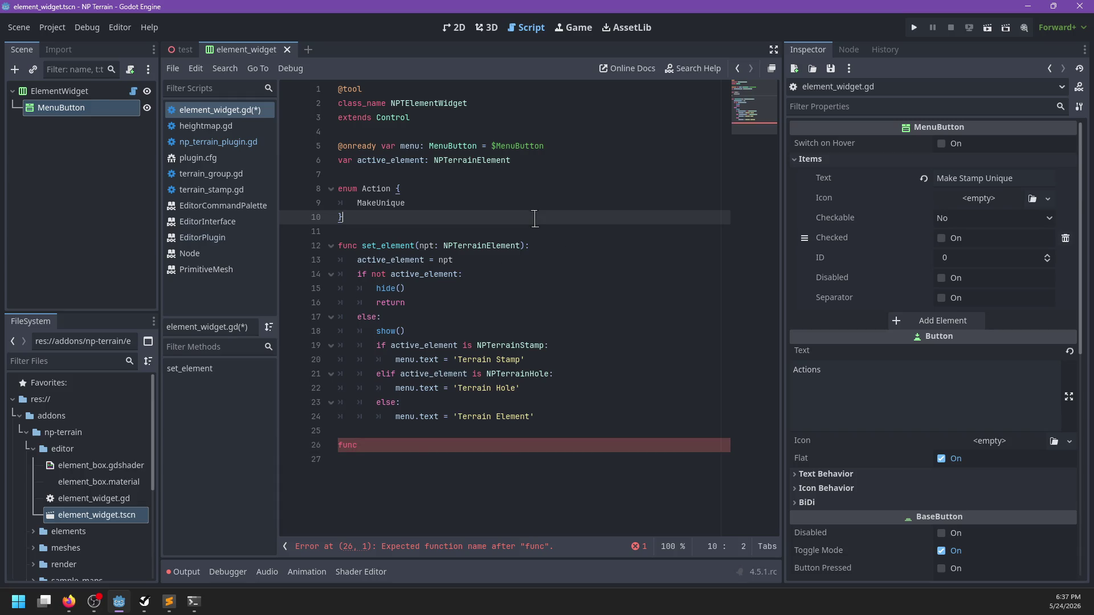
pyautogui.press('Return')
pyautogui.press('Return')
pyautogui.write('_ready()')
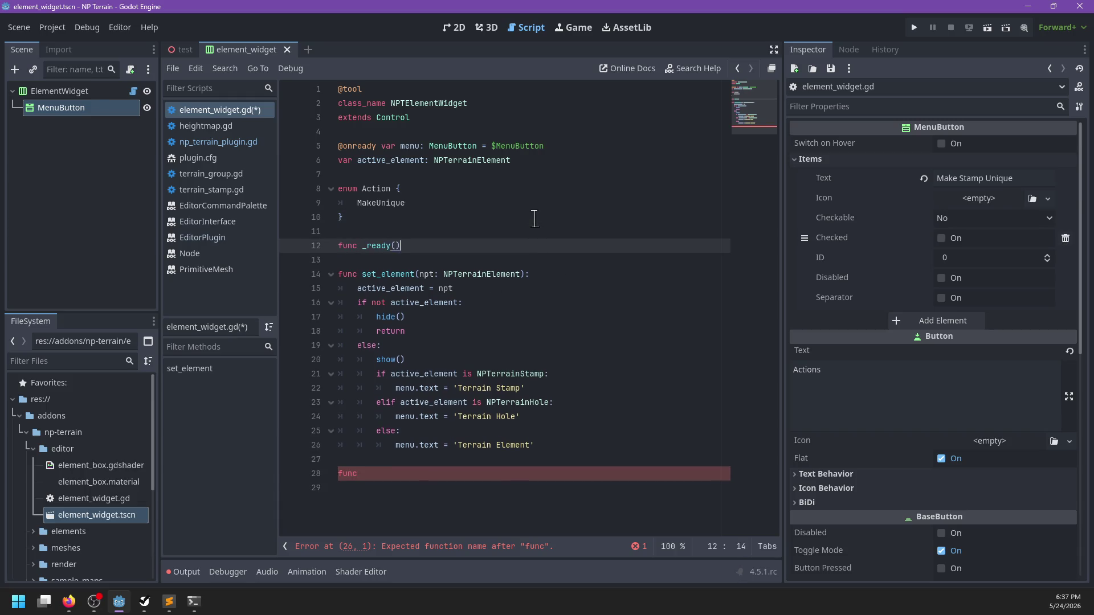
pyautogui.write(':')
pyautogui.press('Return')
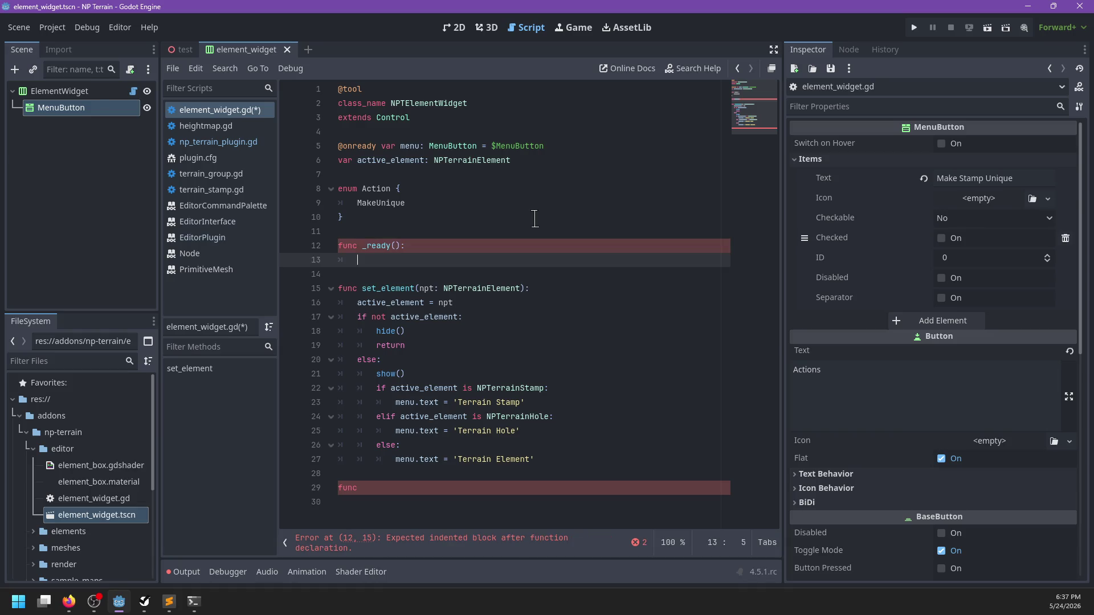
pyautogui.write('.')
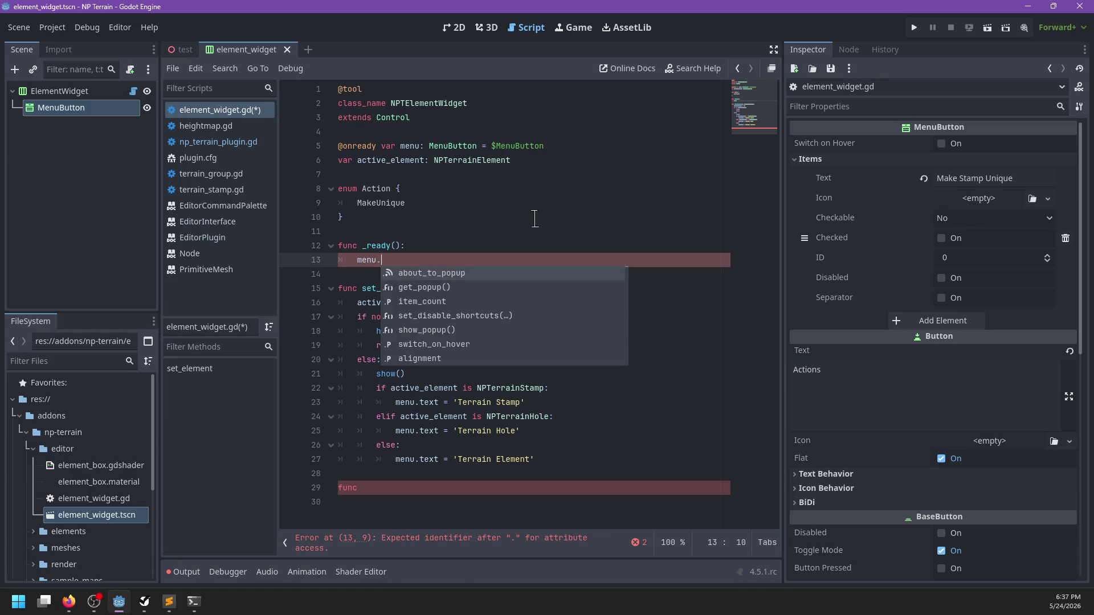
pyautogui.write('item')
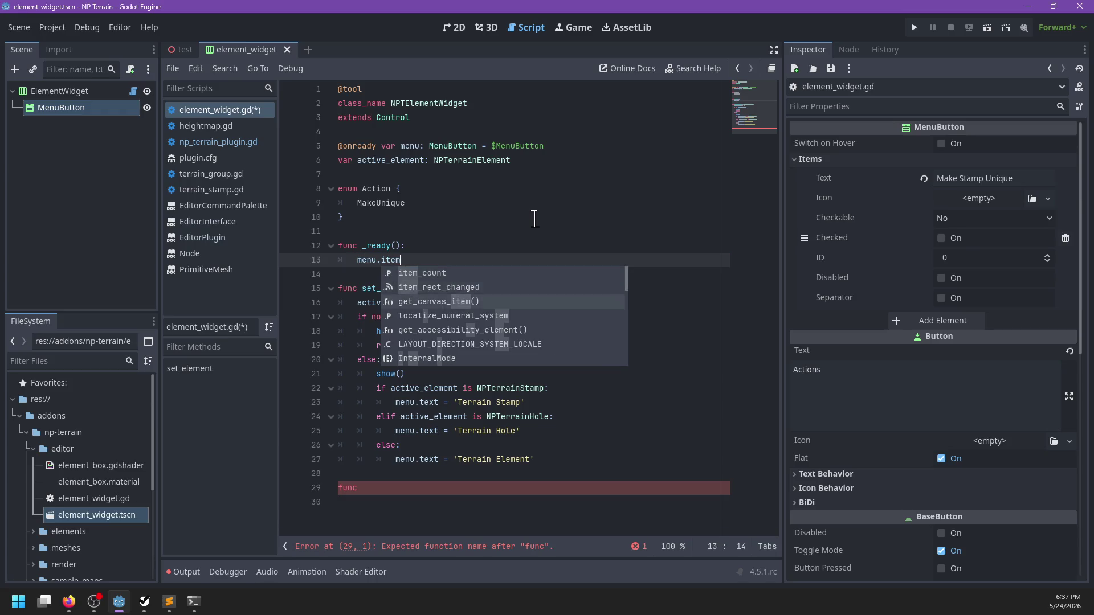
pyautogui.press('BackSpace')
pyautogui.press('BackSpace')
pyautogui.press('BackSpace')
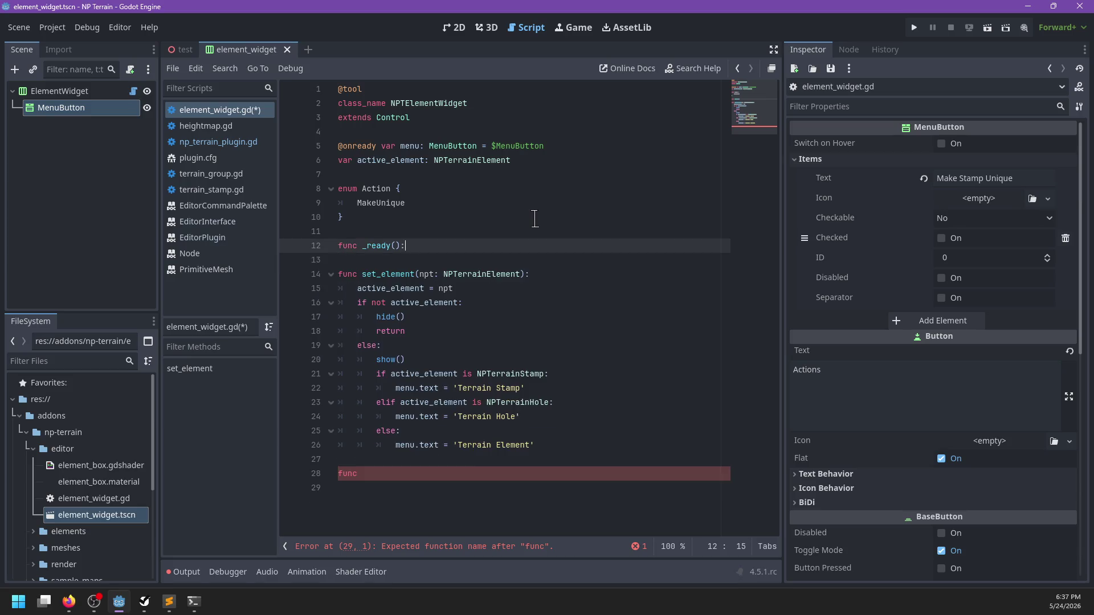
# Step: Store menu.get_popup() in var p inside _ready and delete the stray trailing func line
pyautogui.keyDown('ctrl'); pyautogui.click(447, 147); pyautogui.keyUp('ctrl')
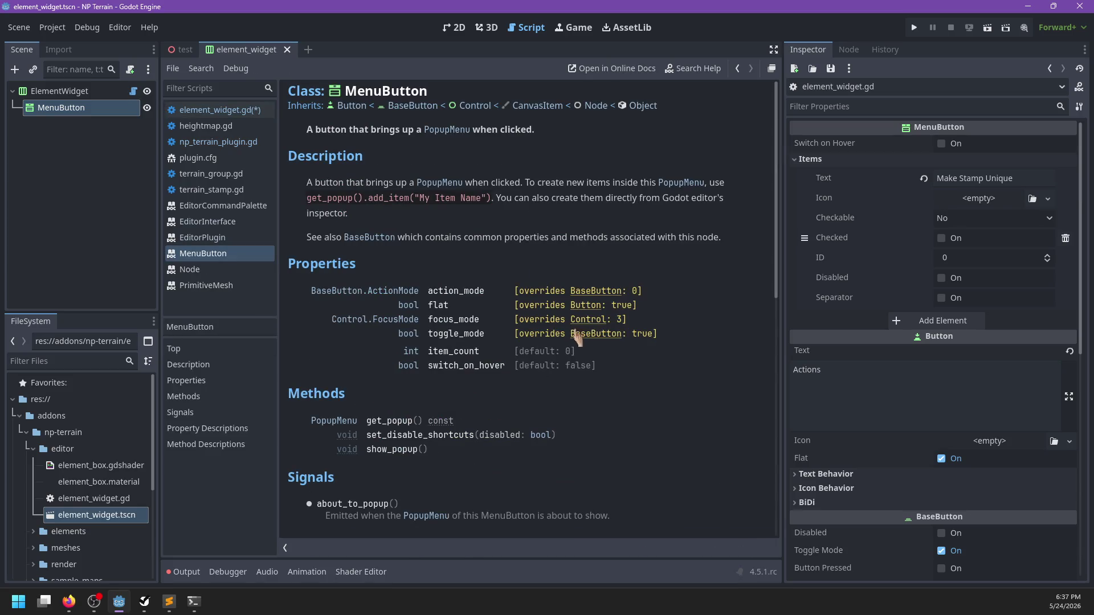
pyautogui.scroll(-5, 432, 353)
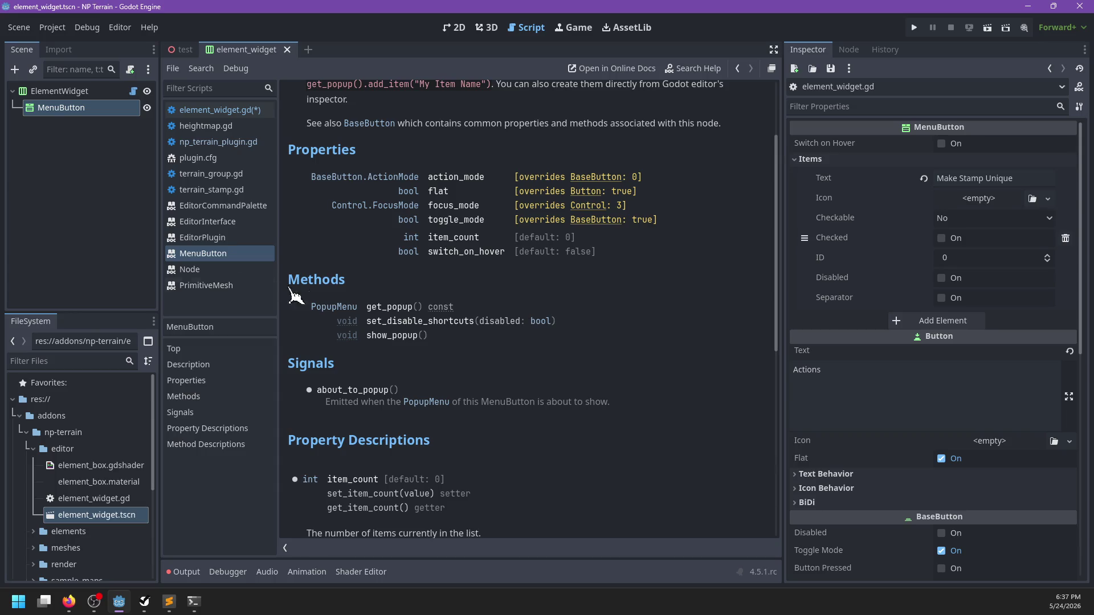
pyautogui.click(236, 110)
pyautogui.click(438, 248)
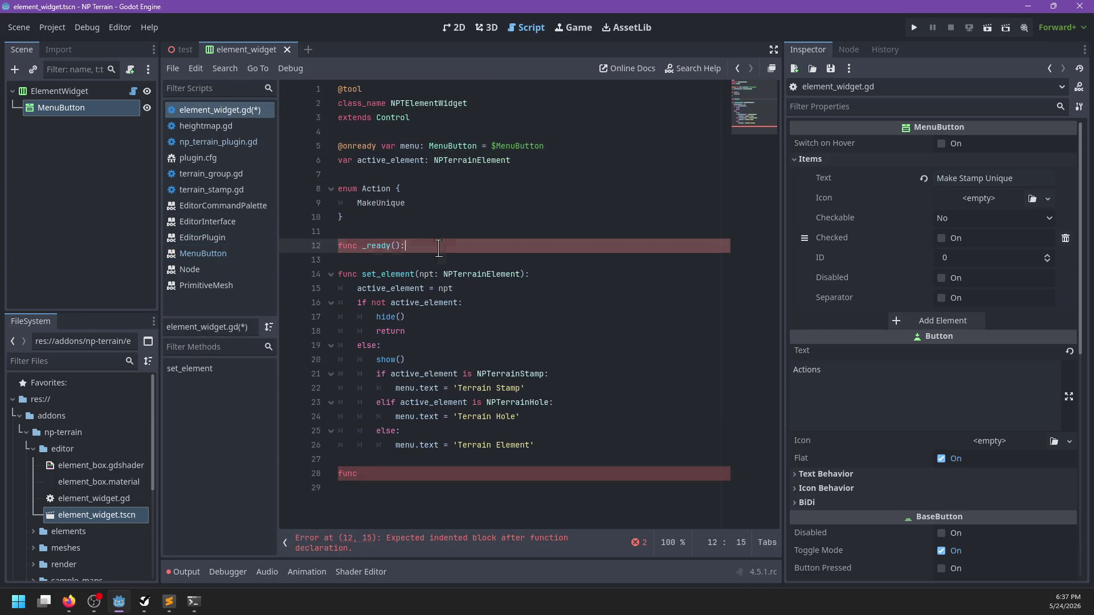
pyautogui.press('Return')
pyautogui.write('m')
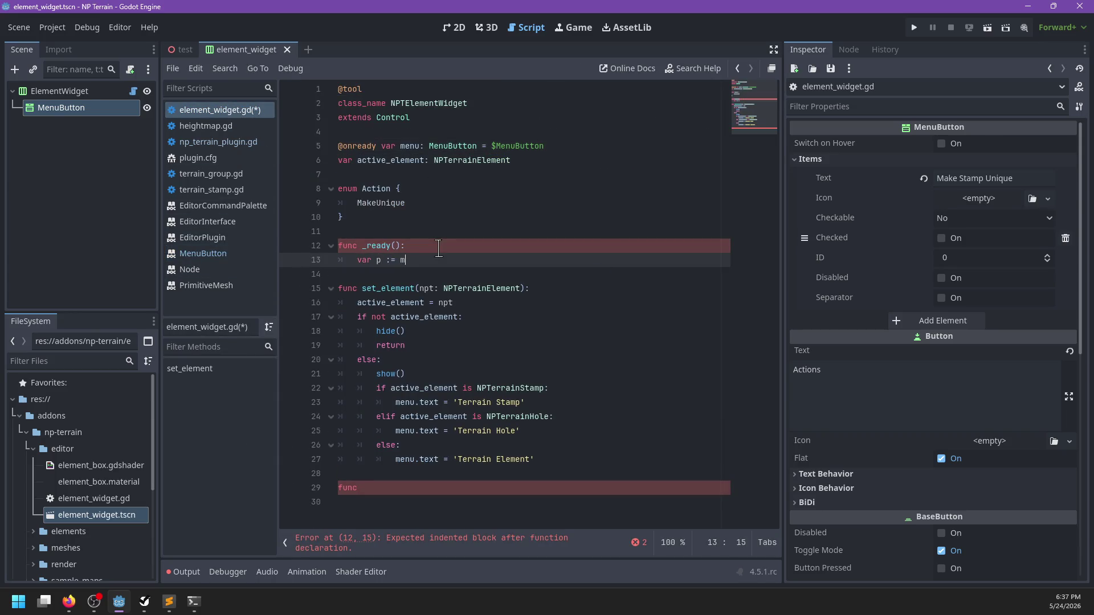
pyautogui.write('():')
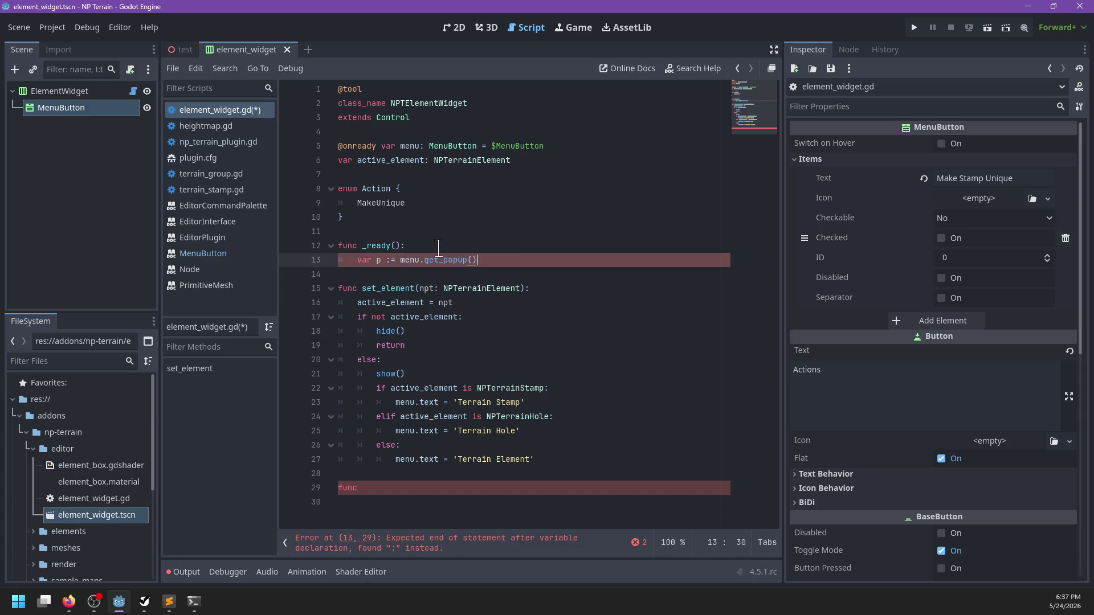
pyautogui.click(399, 488)
pyautogui.press('BackSpace')
pyautogui.press('BackSpace')
pyautogui.press('BackSpace')
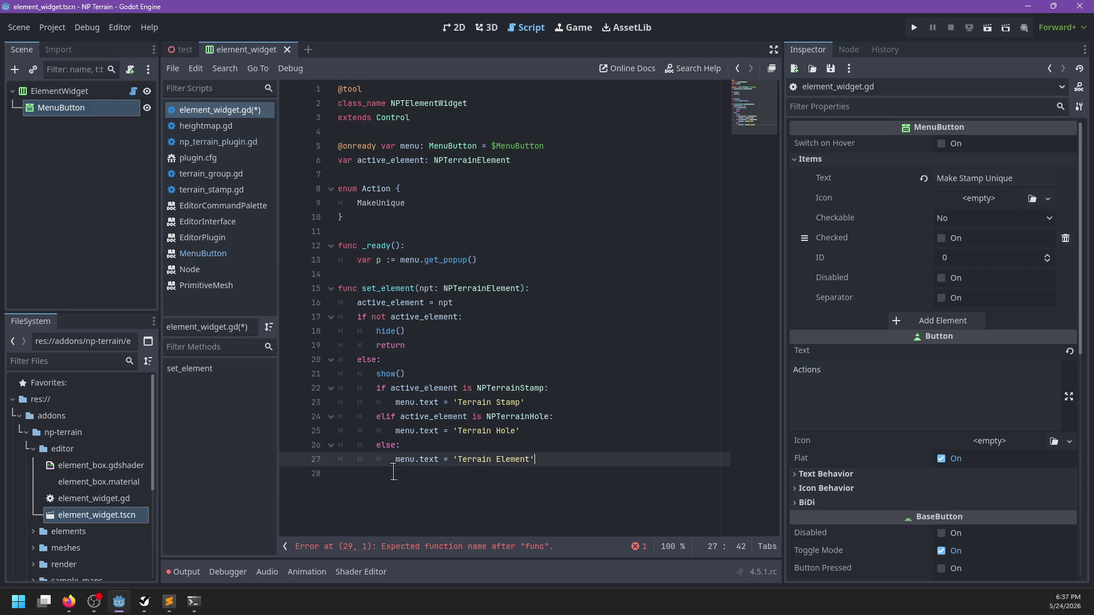
# Step: Read the PopupMenu help's Signals section, then save element_widget.gd
pyautogui.keyDown('ctrl'); pyautogui.click(450, 261); pyautogui.keyUp('ctrl')
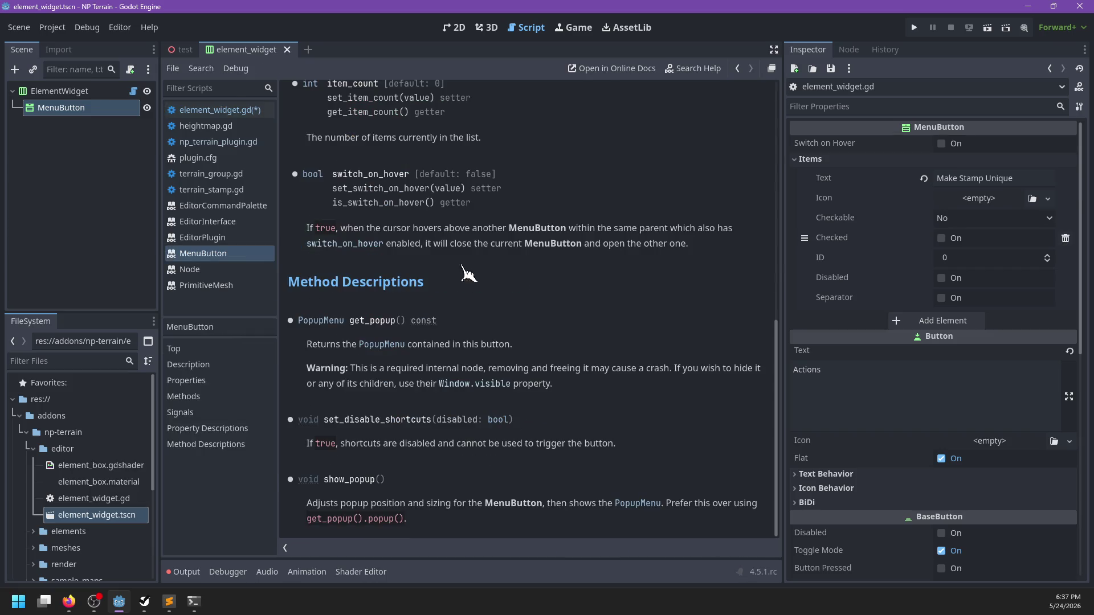
pyautogui.click(373, 344)
pyautogui.scroll(-5, 572, 339)
pyautogui.scroll(-20, 569, 336)
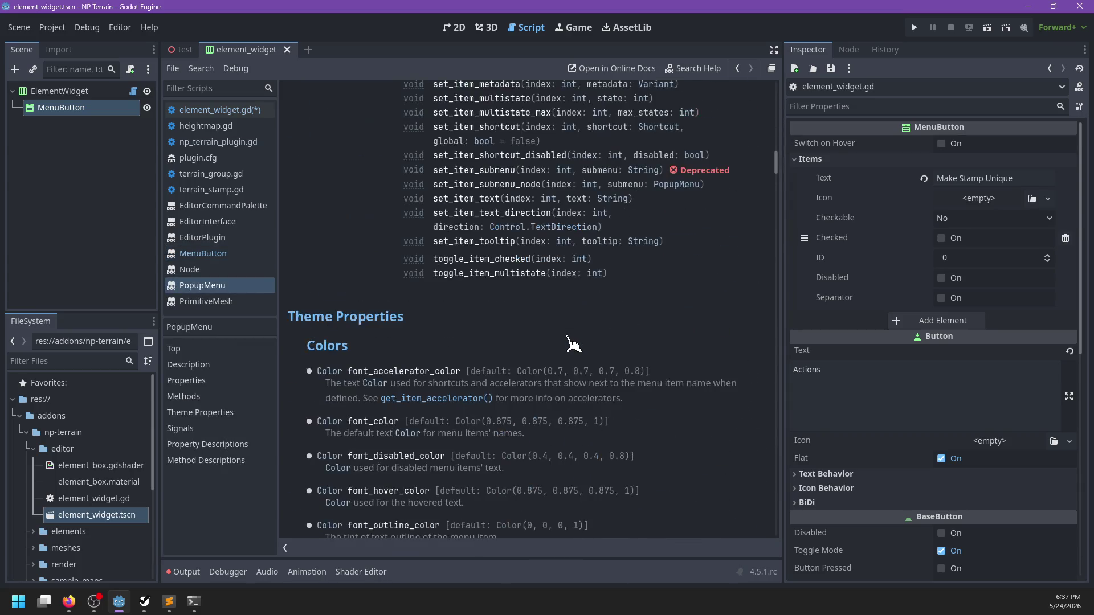
pyautogui.hotkey('ctrl', 'f')
pyautogui.write('signals')
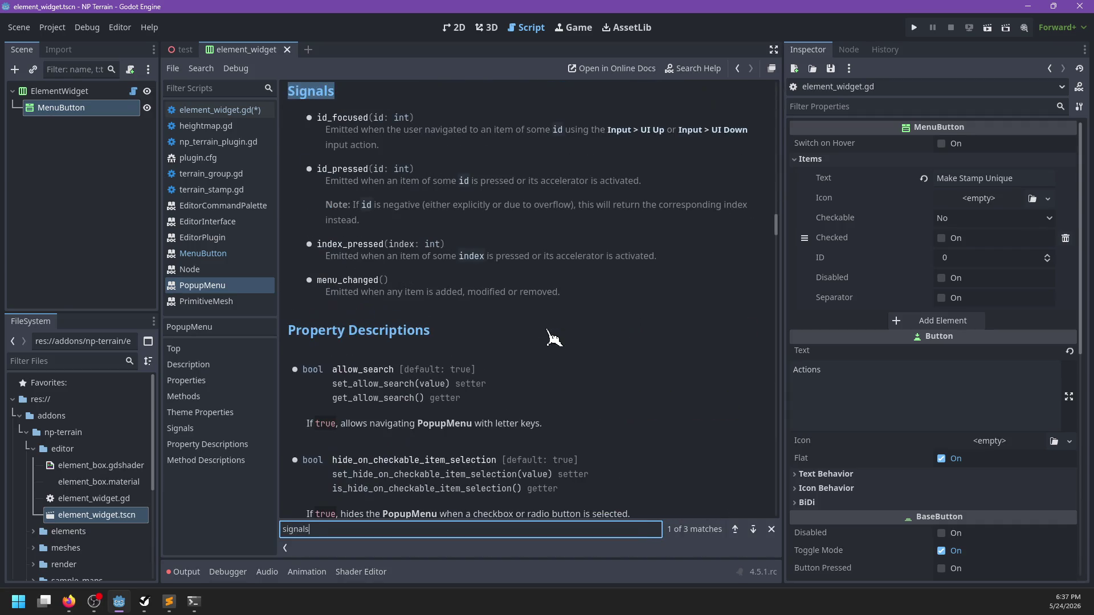
pyautogui.press('Escape')
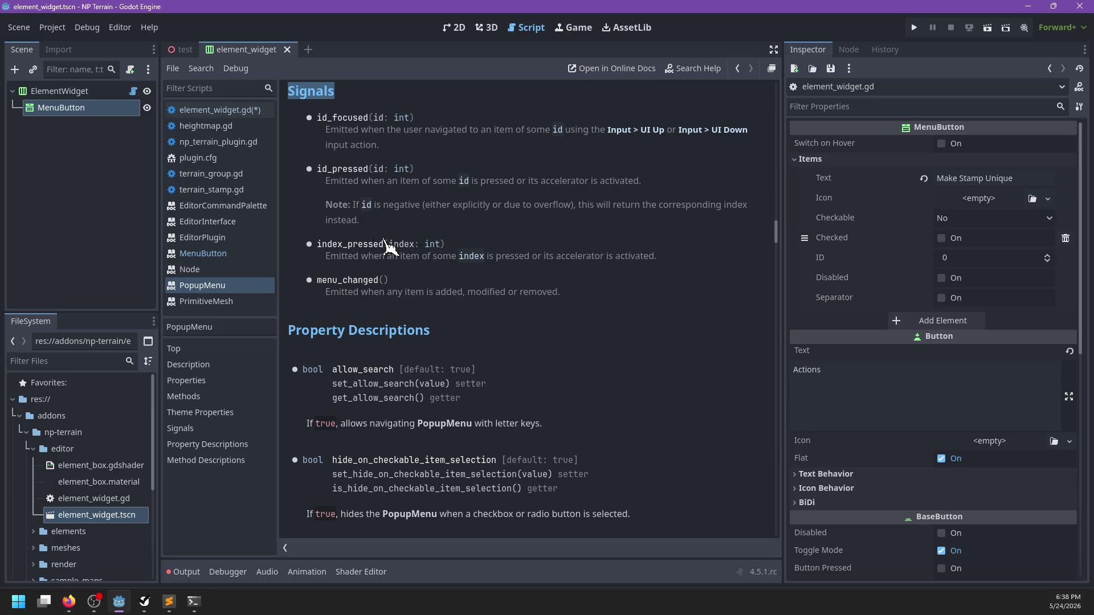
pyautogui.click(251, 111)
pyautogui.hotkey('ctrl', 's')
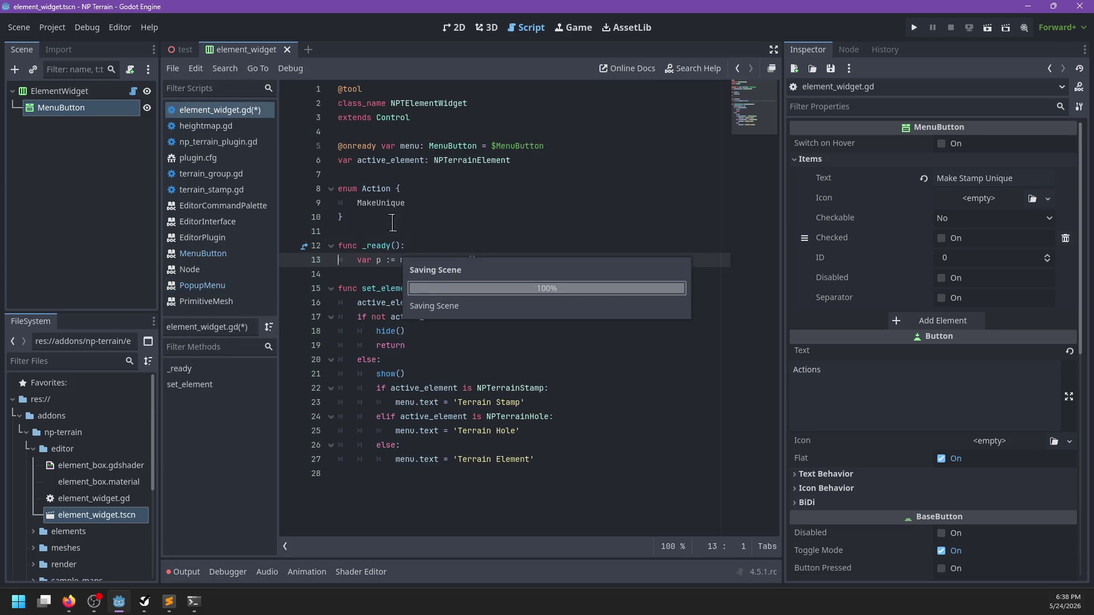
# Step: In _ready, connect the popup's id_pressed signal to _on_action_pressed
pyautogui.click(507, 257)
pyautogui.press('Return')
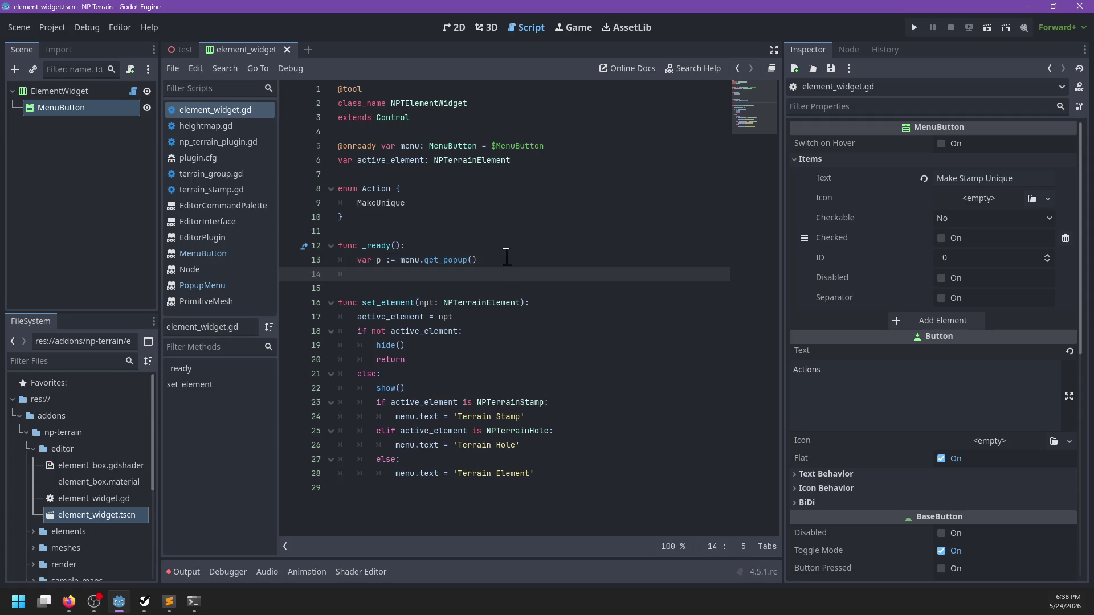
pyautogui.write('.id_')
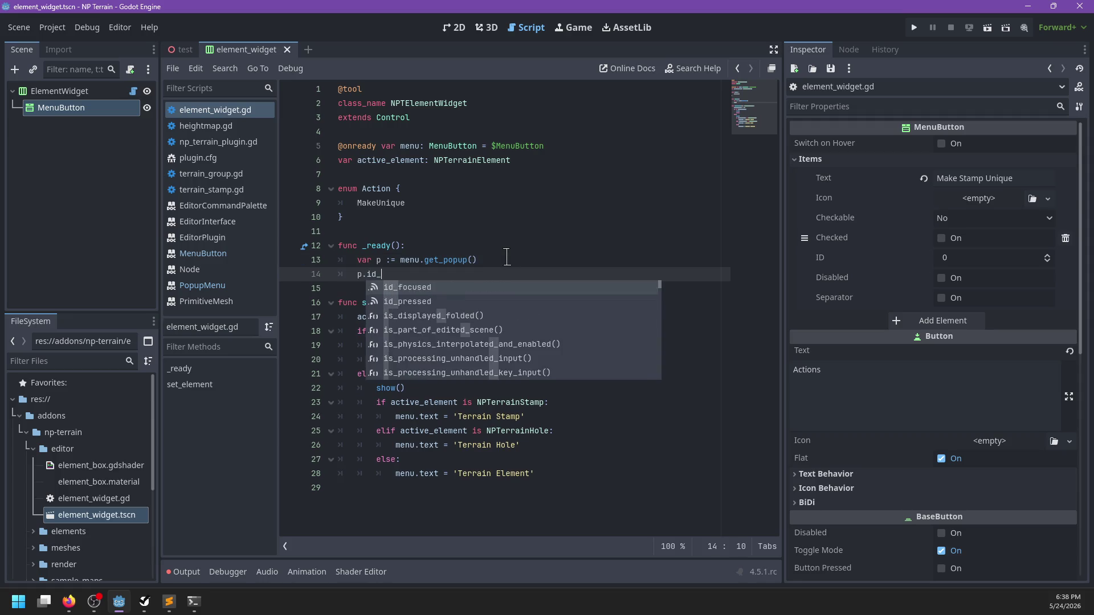
pyautogui.press('Down')
pyautogui.press('Return')
pyautogui.write('.')
pyautogui.press('Return')
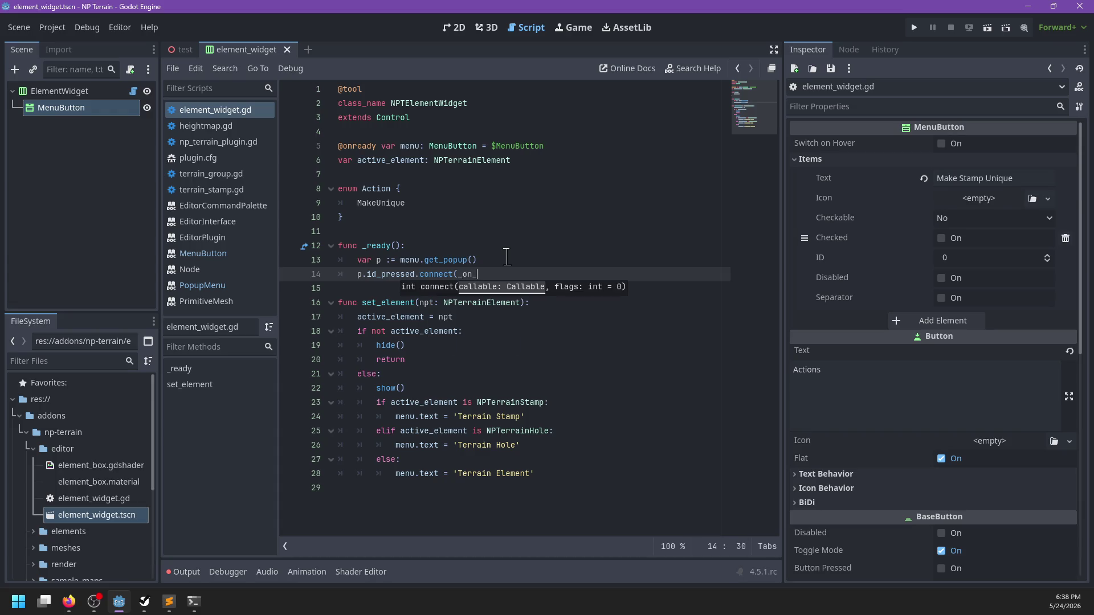
pyautogui.write('sed)')
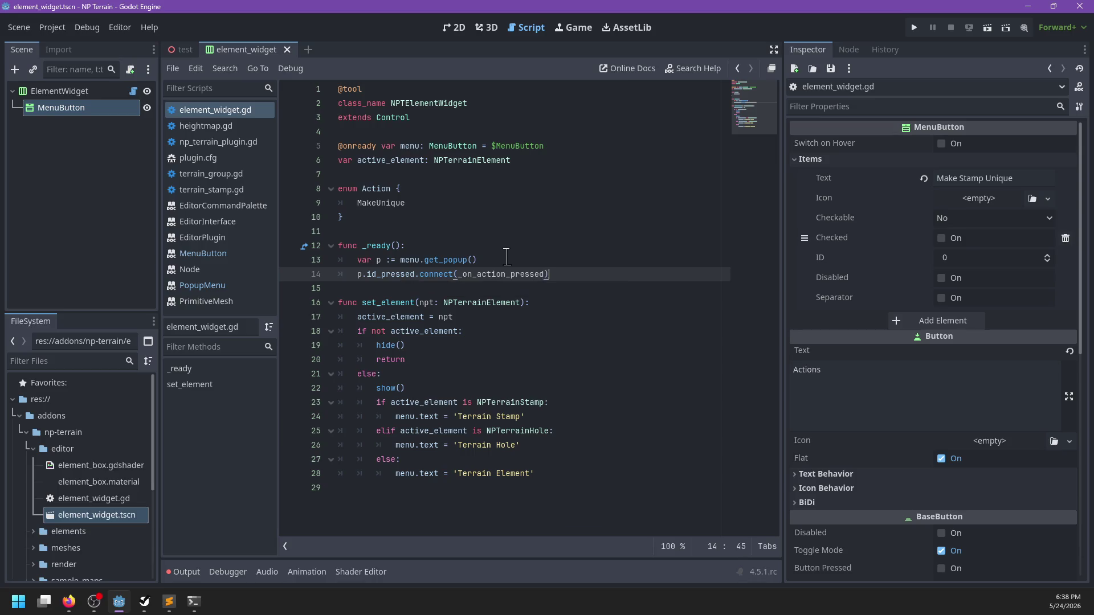
# Step: Write _on_action_pressed(id: int) matching id against Action.MakeUnique, then jump to terrain_hole.gd
pyautogui.click(386, 505)
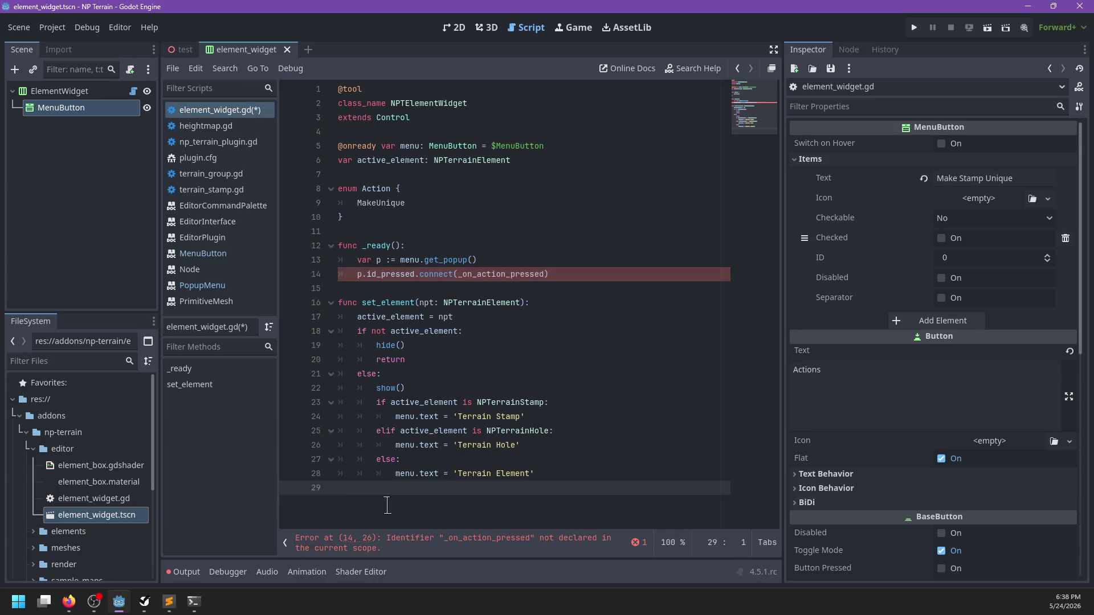
pyautogui.press('Return')
pyautogui.write('func _on_action_pressed(id')
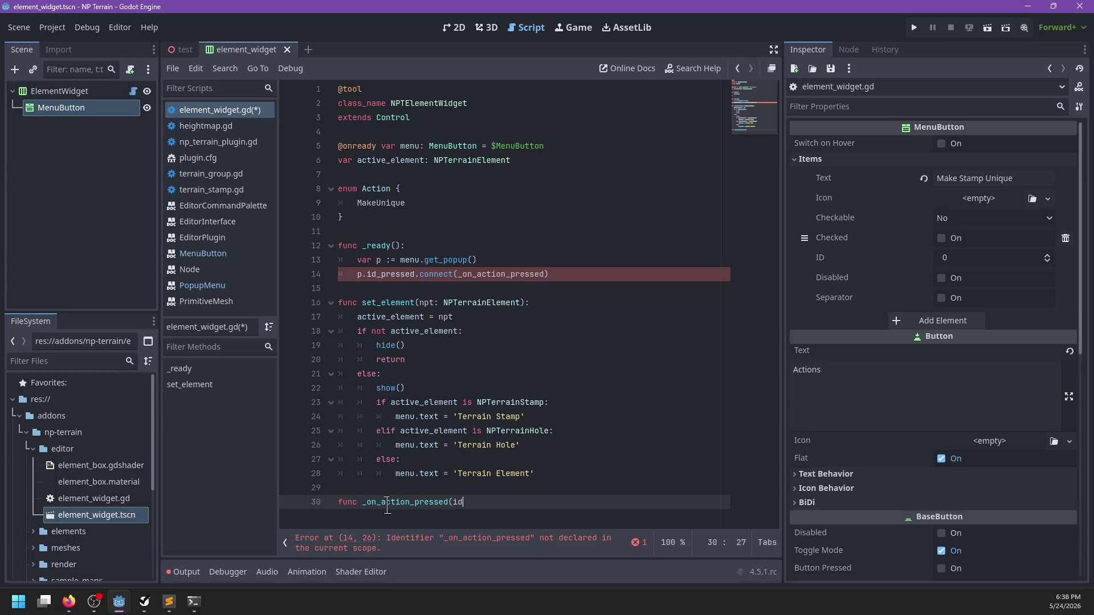
pyautogui.write(': int):')
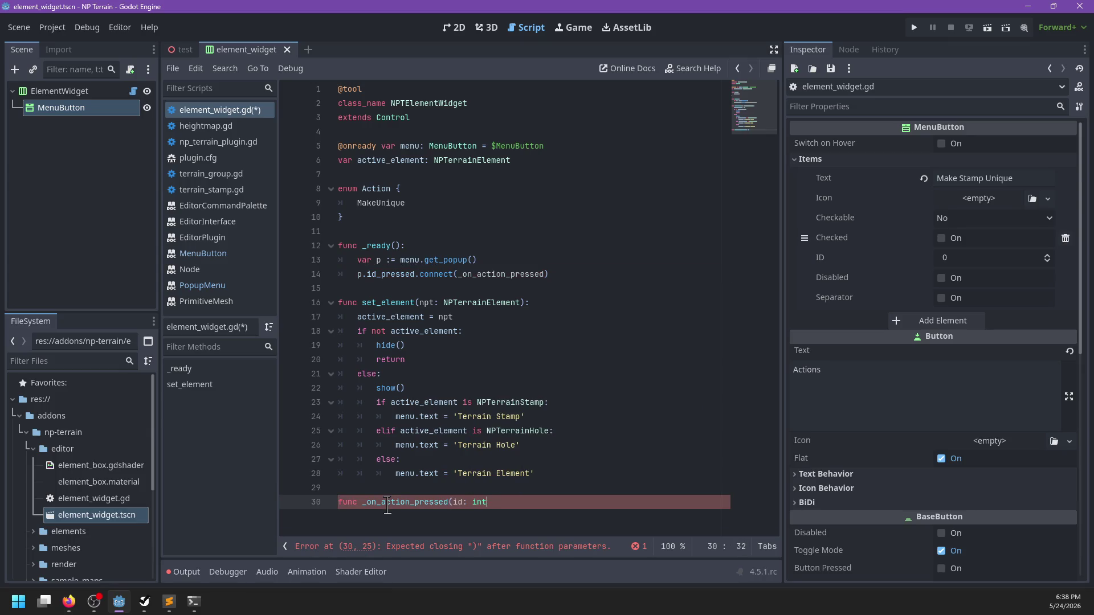
pyautogui.press('Return')
pyautogui.write('match id')
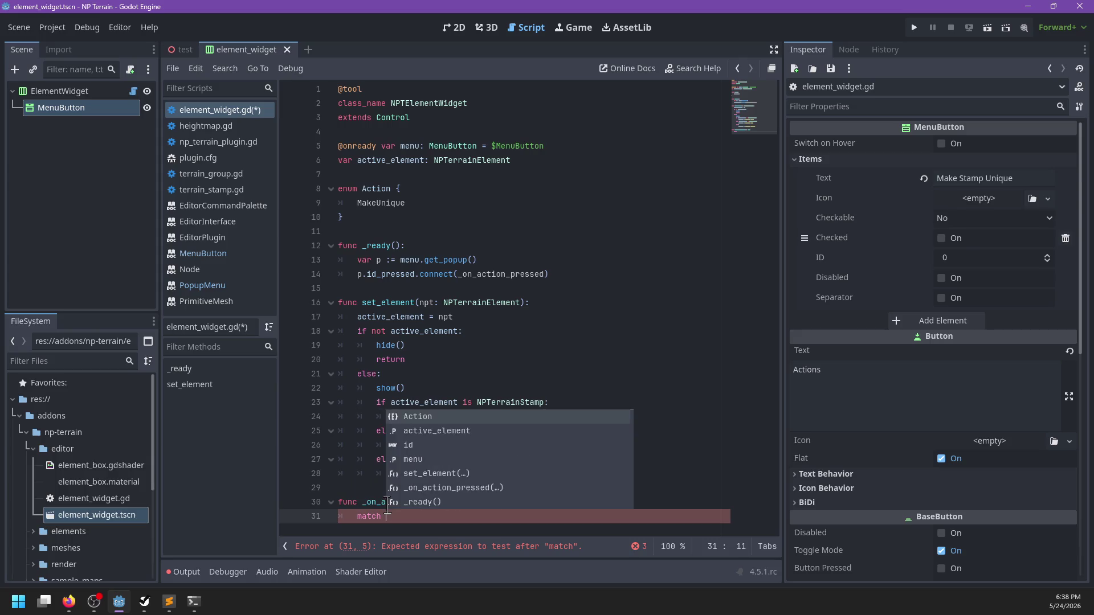
pyautogui.write(':')
pyautogui.press('Return')
pyautogui.write('Action.MakeUni')
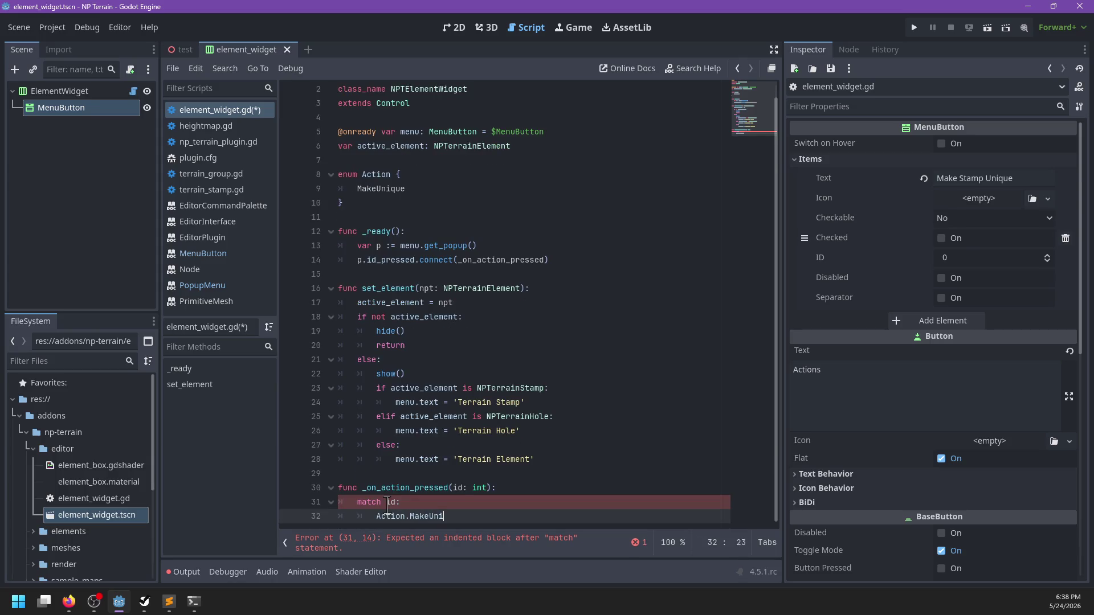
pyautogui.press('Return')
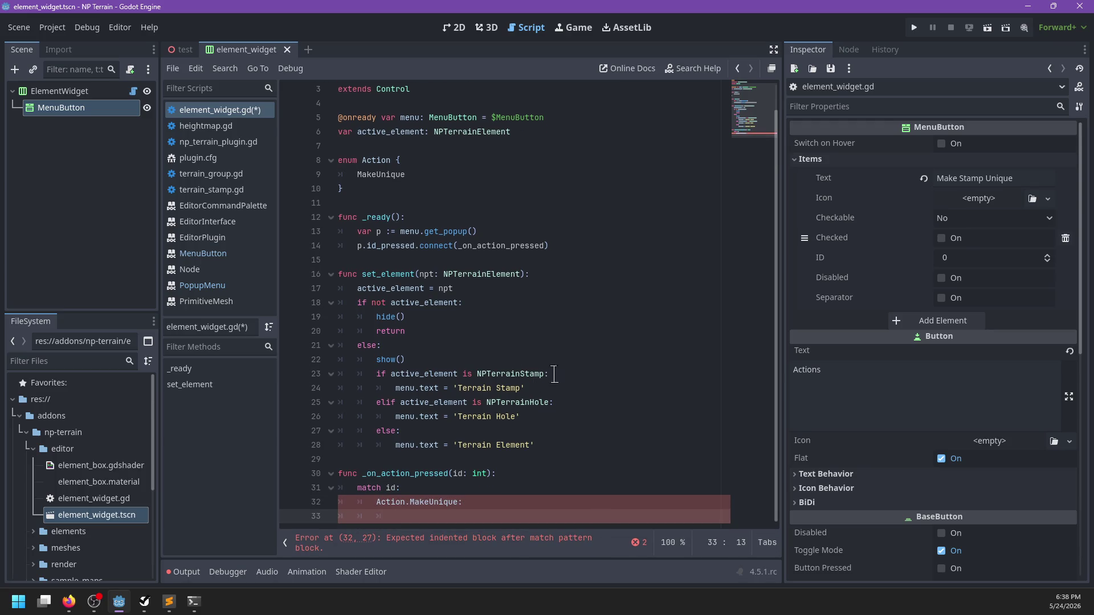
pyautogui.keyDown('ctrl'); pyautogui.click(519, 403); pyautogui.keyUp('ctrl')
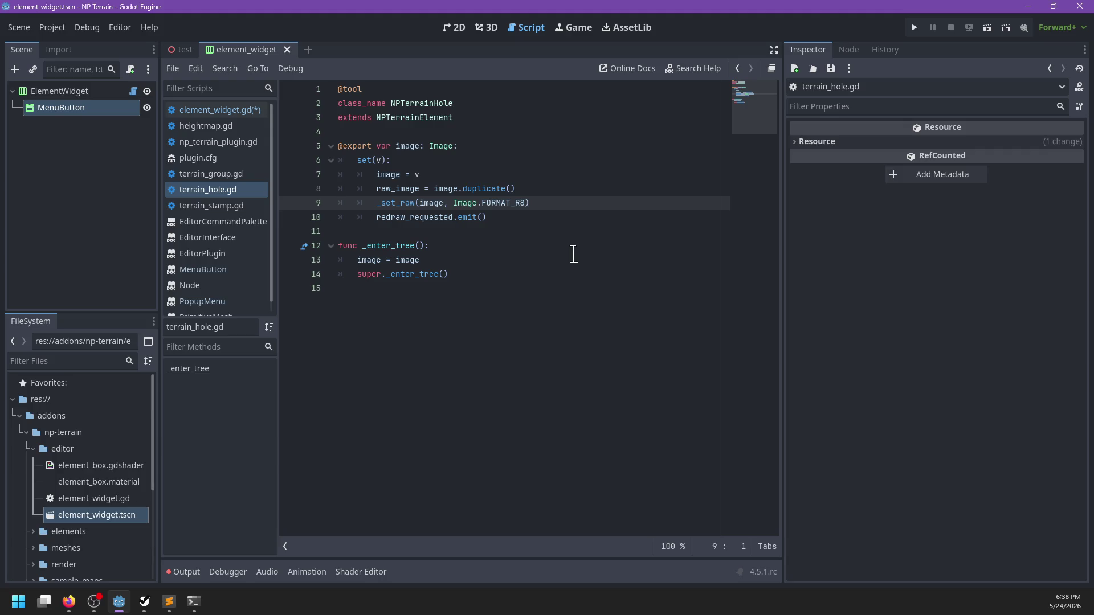
# Step: Add a new _set_raw() function at the end of terrain_hole.gd
pyautogui.click(239, 110)
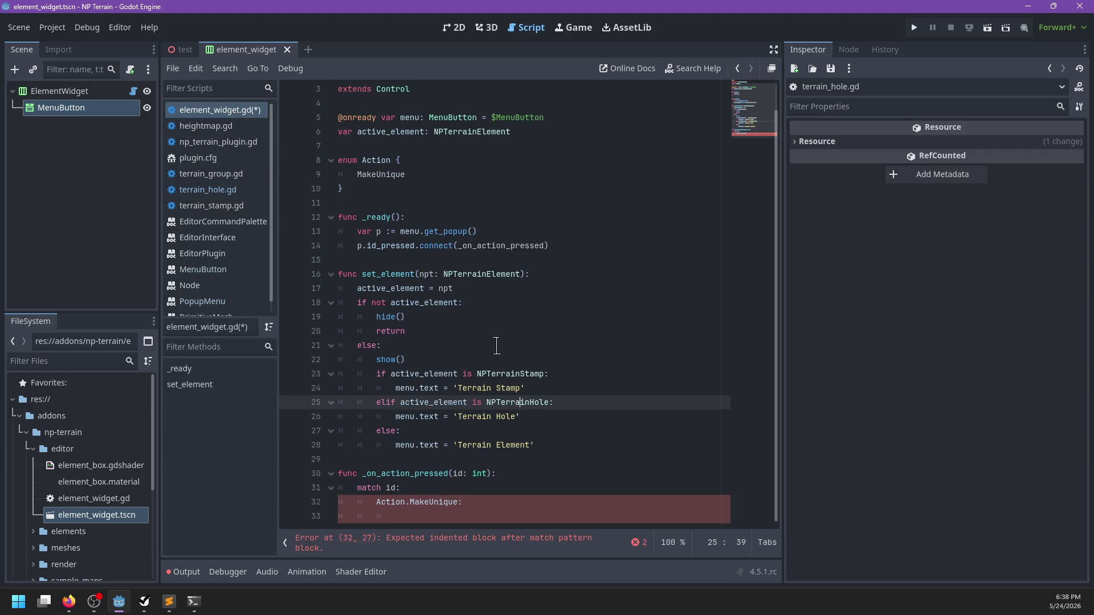
pyautogui.click(450, 513)
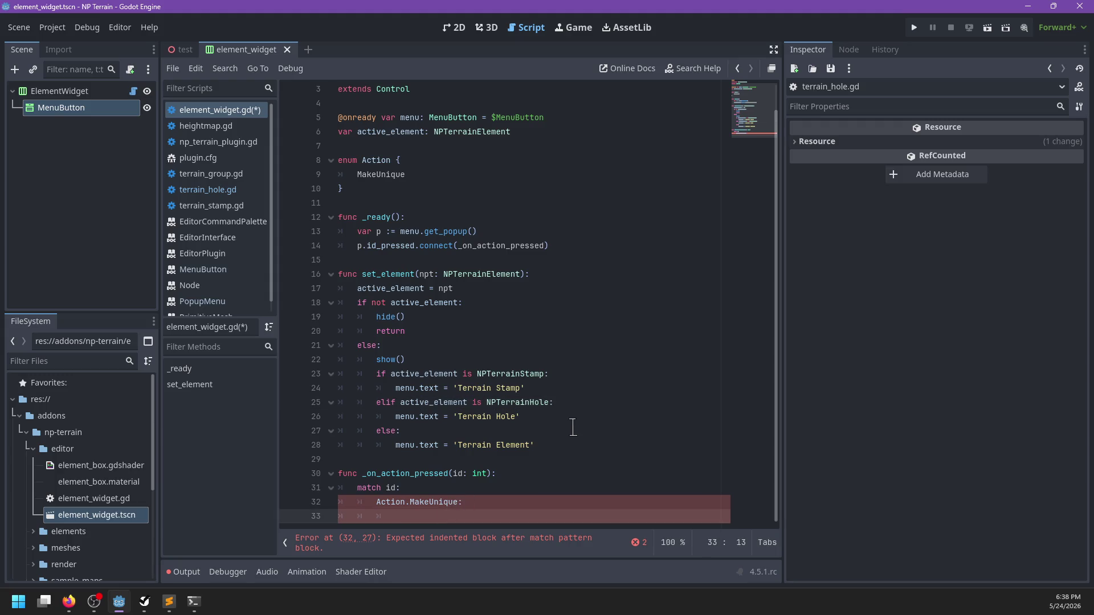
pyautogui.click(242, 191)
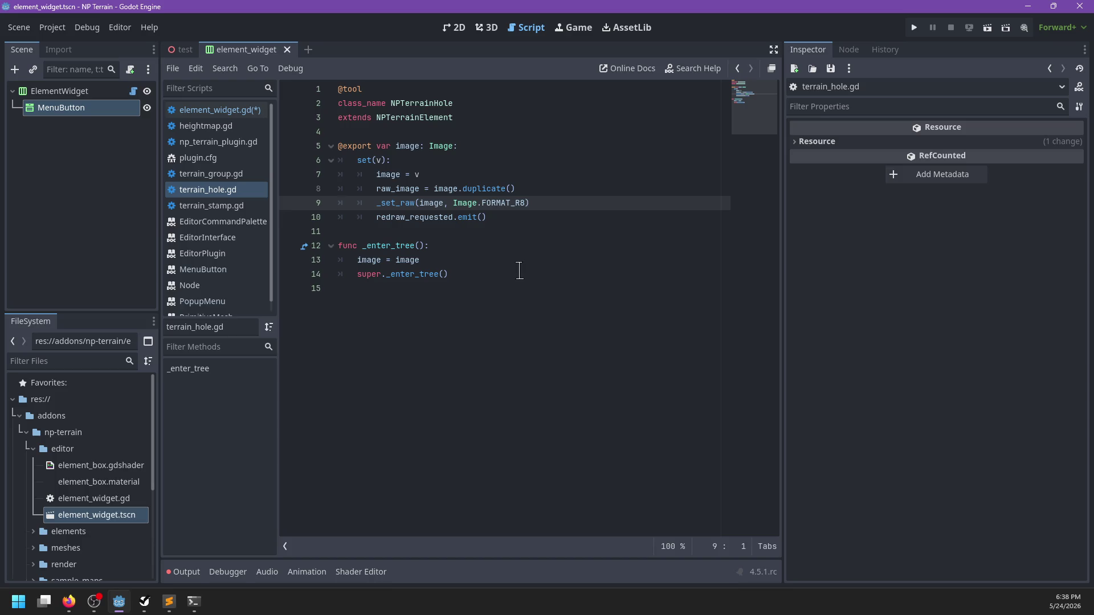
pyautogui.click(413, 230)
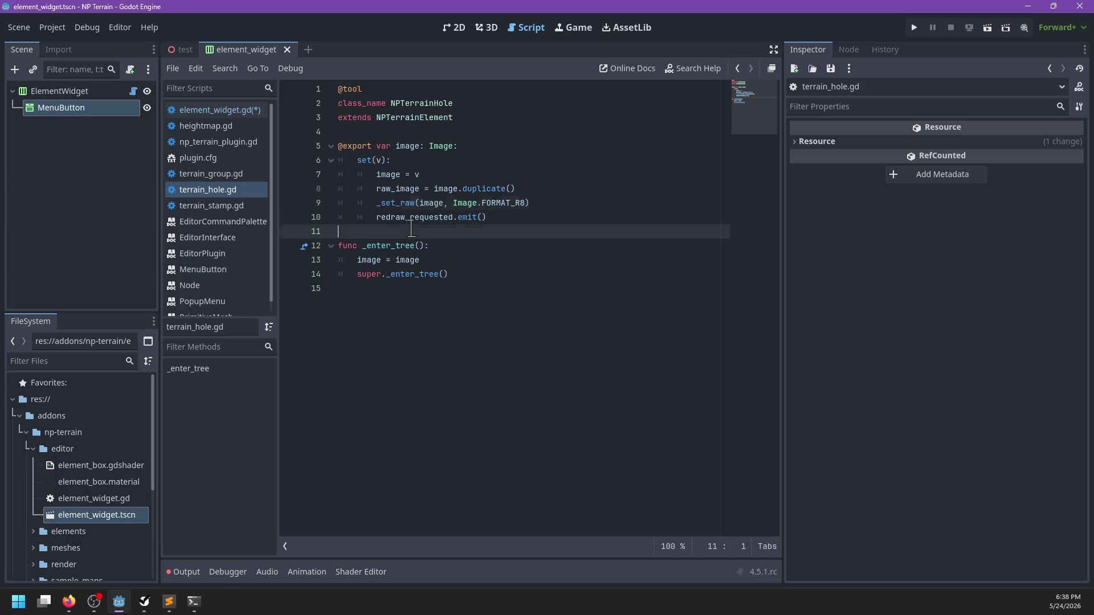
pyautogui.click(441, 323)
pyautogui.press('Return')
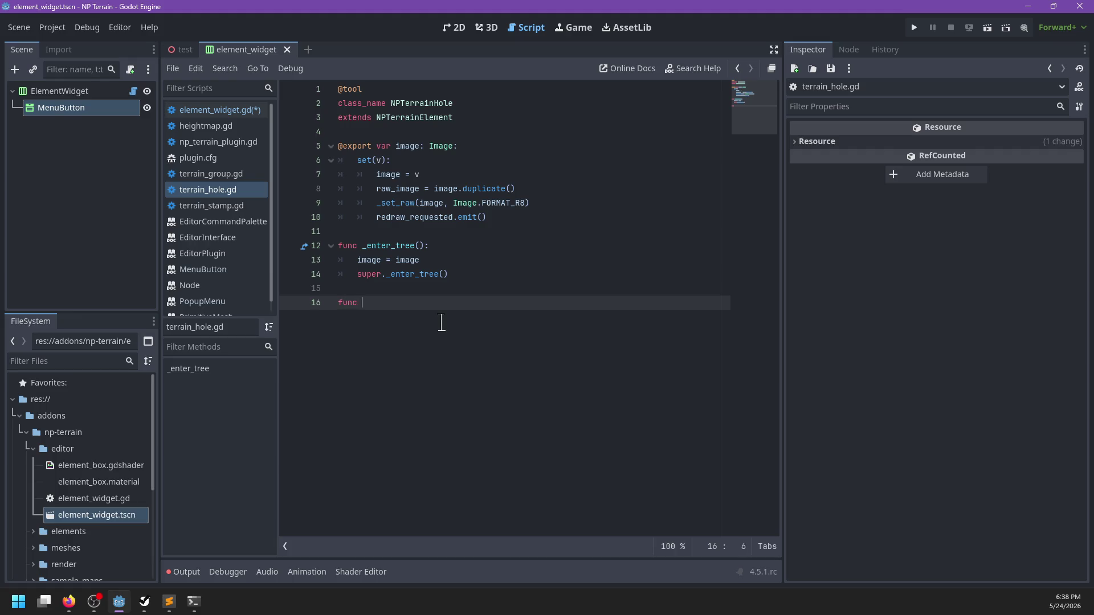
pyautogui.press('Return')
pyautogui.hotkey('ctrl', 'BackSpace')
pyautogui.write('_set_taw')
pyautogui.press('BackSpace')
pyautogui.press('BackSpace')
pyautogui.press('BackSpace')
pyautogui.write('raw')
# Step: Move the image setter's FORMAT_R8 conversion into _set_raw() and call _set_raw() from the setter
pyautogui.click(551, 194)
pyautogui.hotkey('shift', 'Home')
pyautogui.hotkey('ctrl', 'c')
pyautogui.press('BackSpace')
pyautogui.write('aw()')
pyautogui.click(443, 317)
pyautogui.press('Return')
pyautogui.press('Tab')
pyautogui.hotkey('ctrl', 'v')
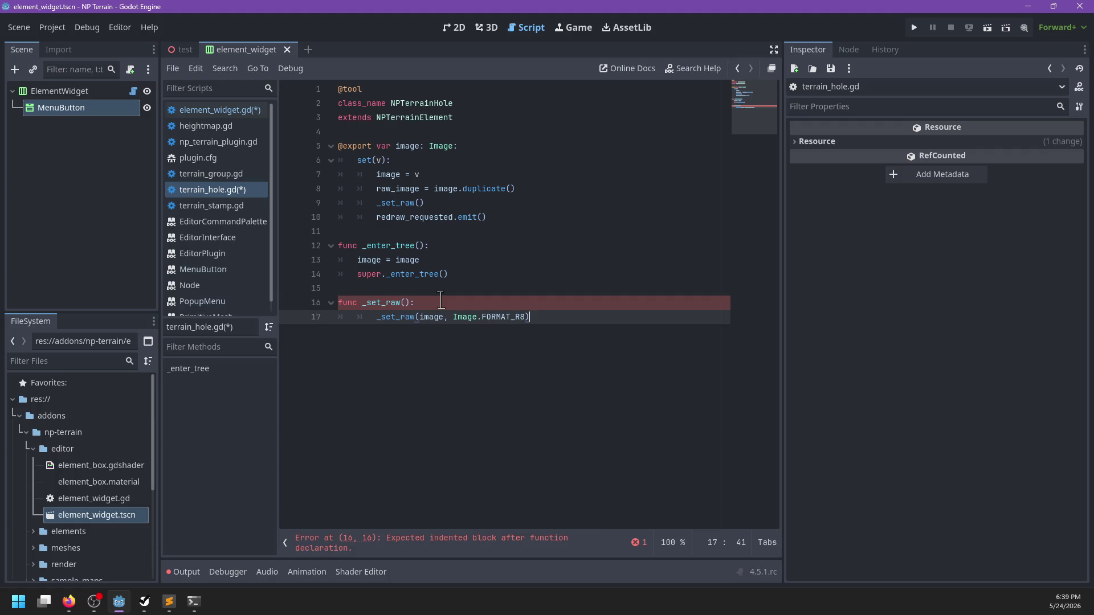
pyautogui.press('BackSpace')
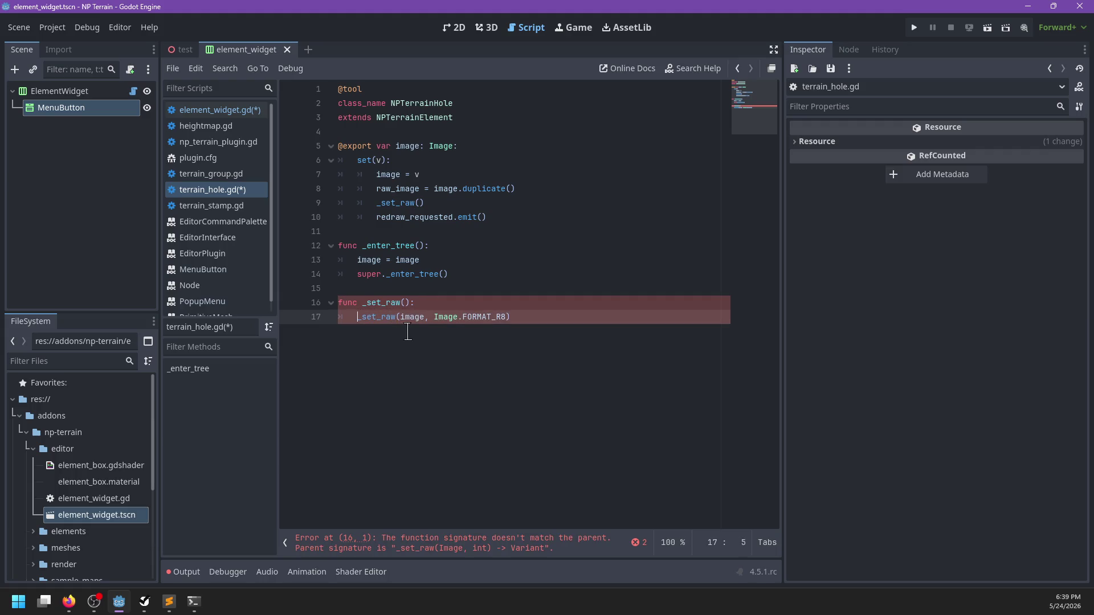
# Step: Open the parent NPTerrainElement script to compare its _set_raw definition
pyautogui.doubleClick(384, 316)
pyautogui.press('Up')
pyautogui.press('Home')
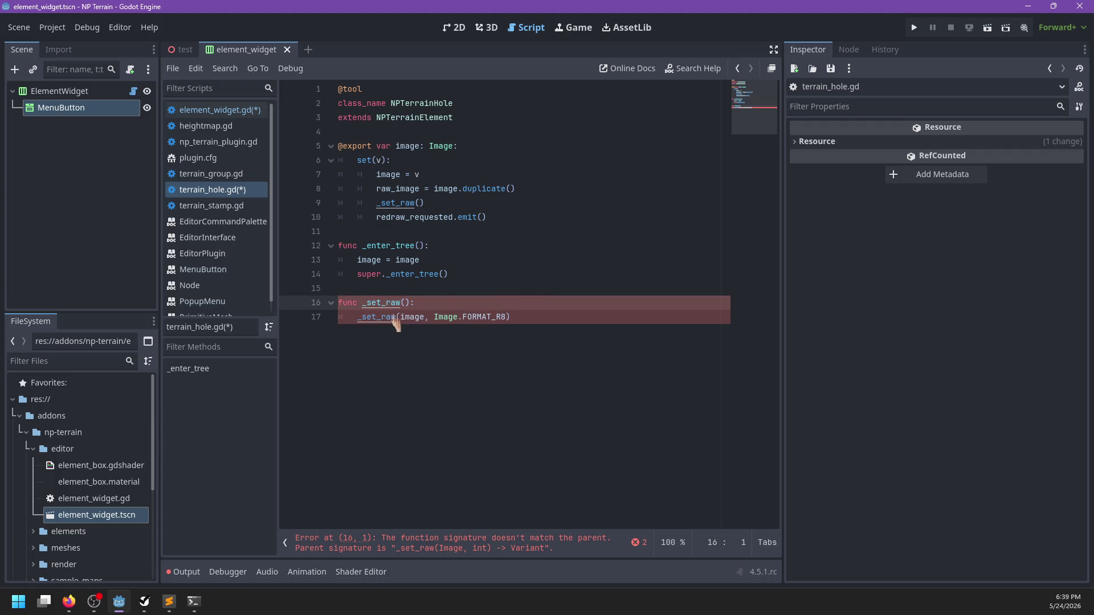
pyautogui.keyDown('ctrl'); pyautogui.click(416, 121); pyautogui.keyUp('ctrl')
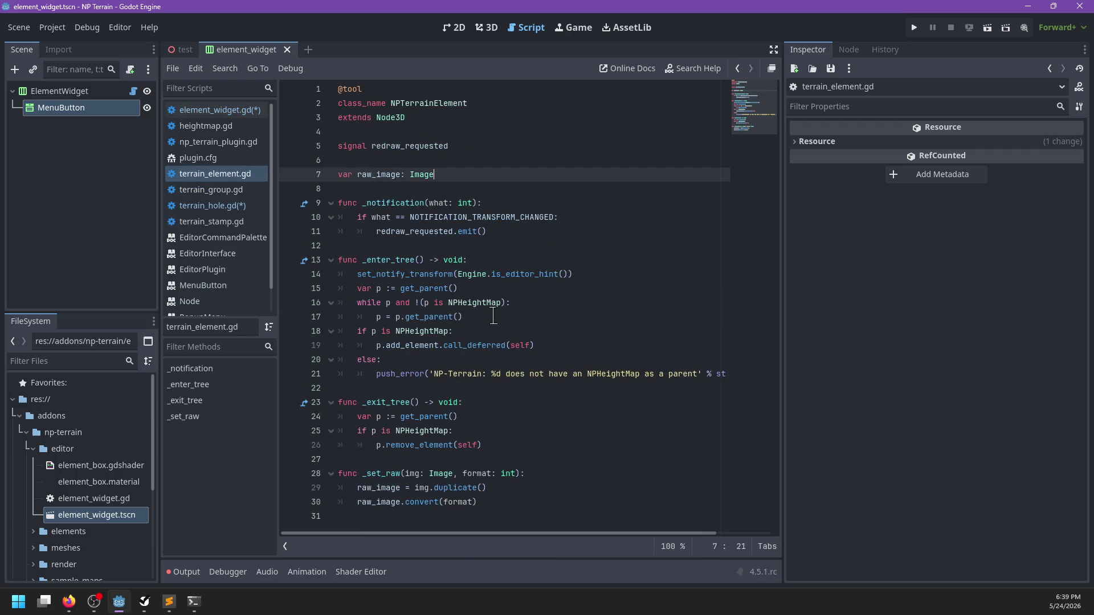
# Step: Delete then restore terrain_element.gd's _set_raw(img, format), save it, and return to element_widget.gd
pyautogui.moveTo(492, 498)
pyautogui.mouseDown()
pyautogui.moveTo(496, 487)
pyautogui.moveTo(550, 473)
pyautogui.mouseUp()
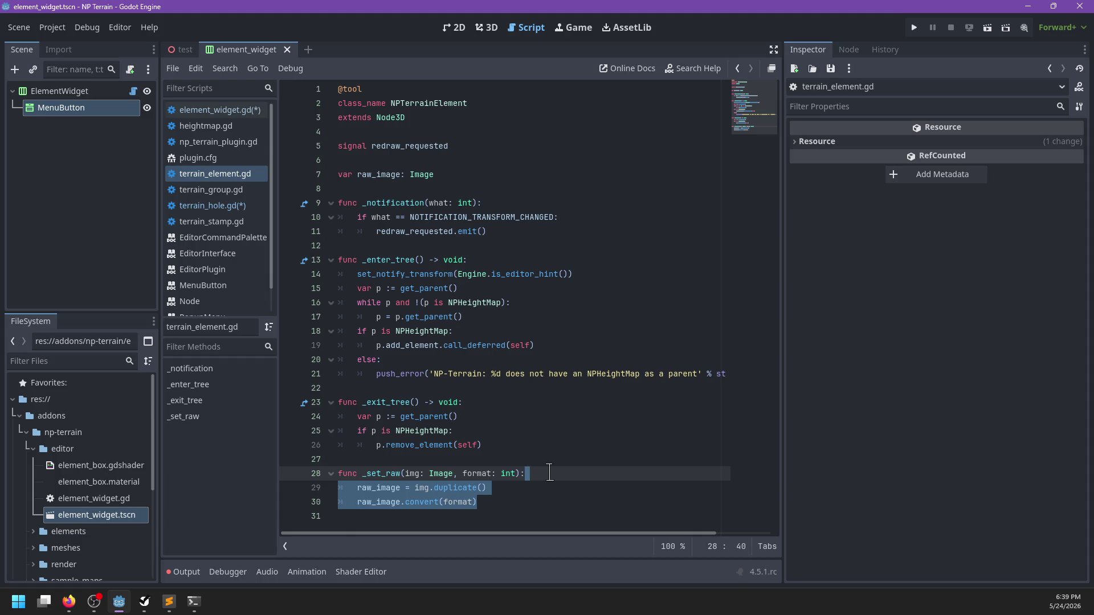
pyautogui.press('BackSpace')
pyautogui.hotkey('shift', 'Up')
pyautogui.hotkey('shift', 'Up')
pyautogui.press('BackSpace')
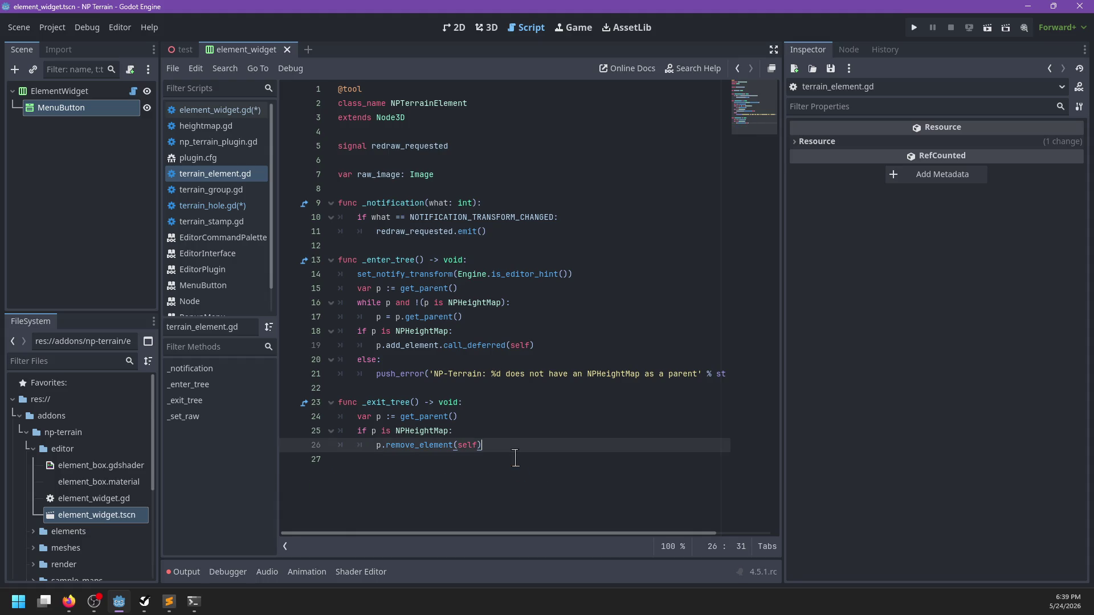
pyautogui.hotkey('ctrl', 'z')
pyautogui.hotkey('ctrl', 'z')
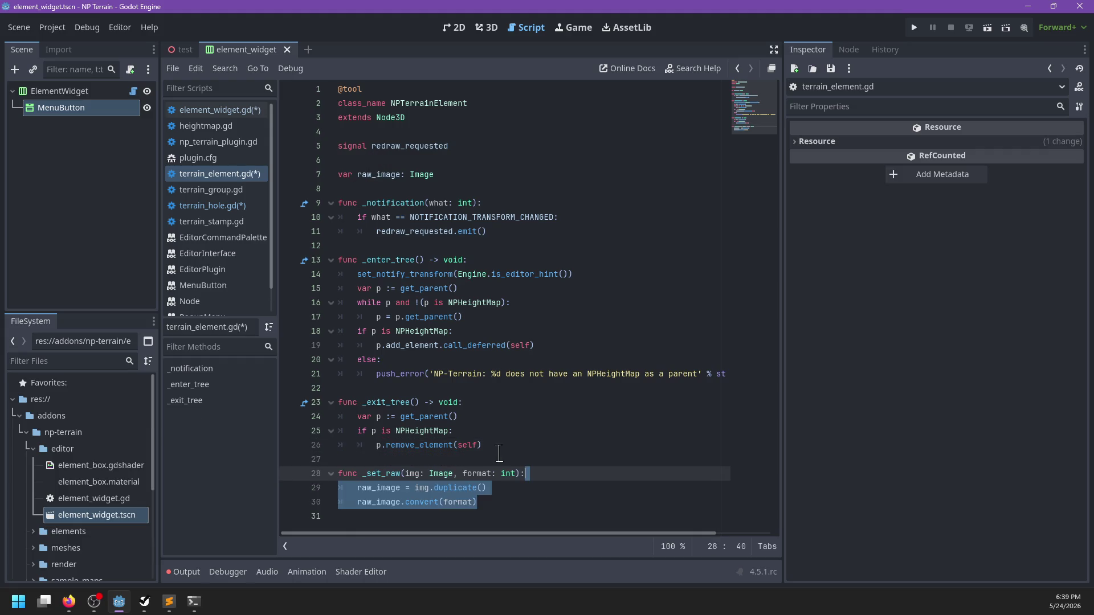
pyautogui.hotkey('ctrl', 's')
pyautogui.click(512, 485)
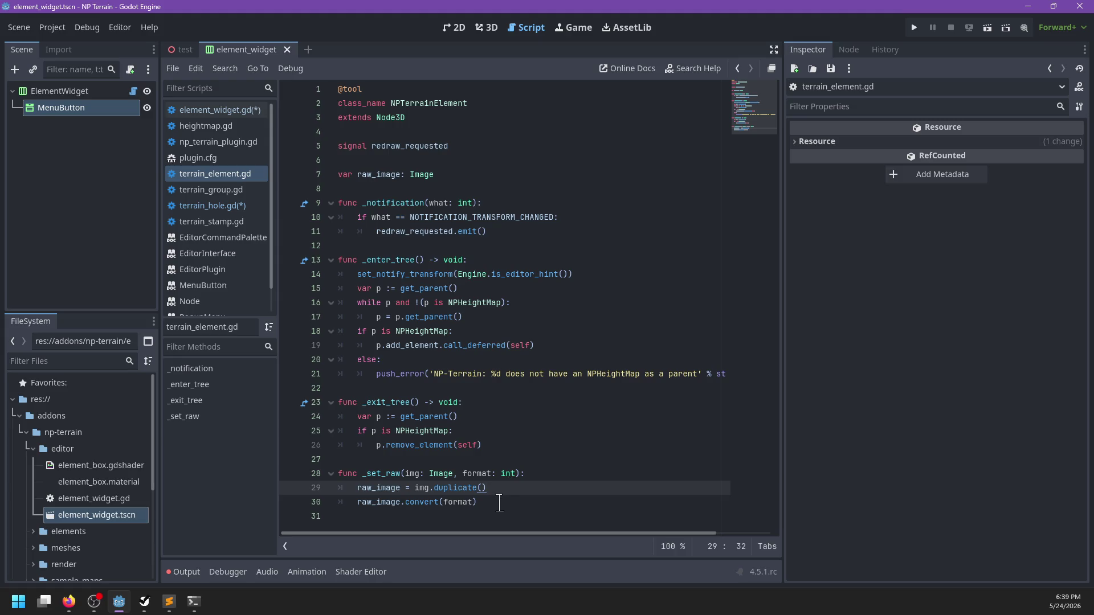
pyautogui.doubleClick(377, 474)
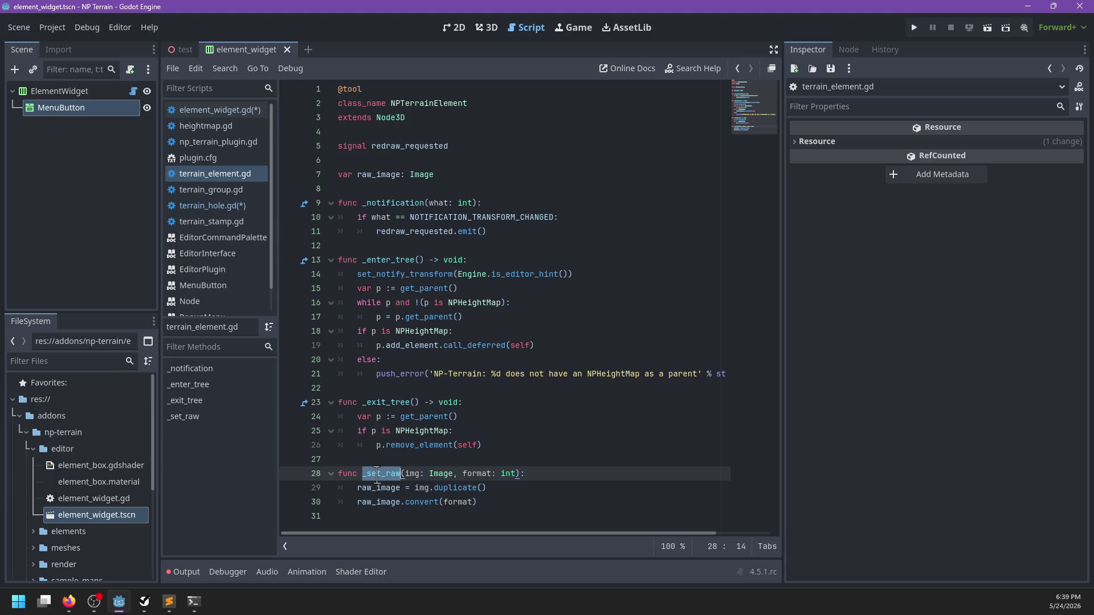
pyautogui.click(531, 500)
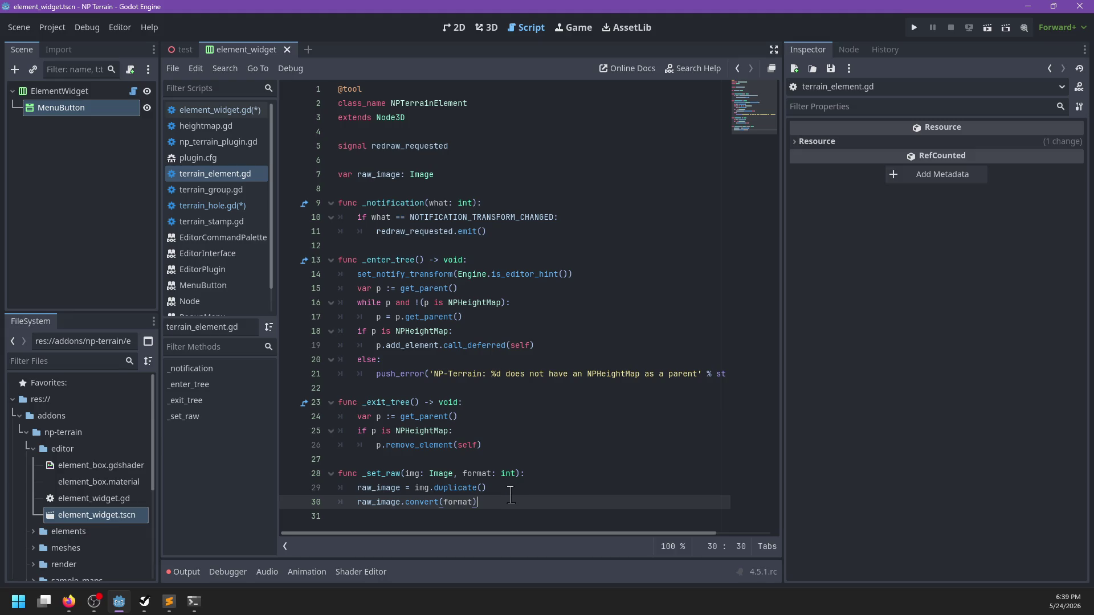
pyautogui.press('Up')
pyautogui.press('Up')
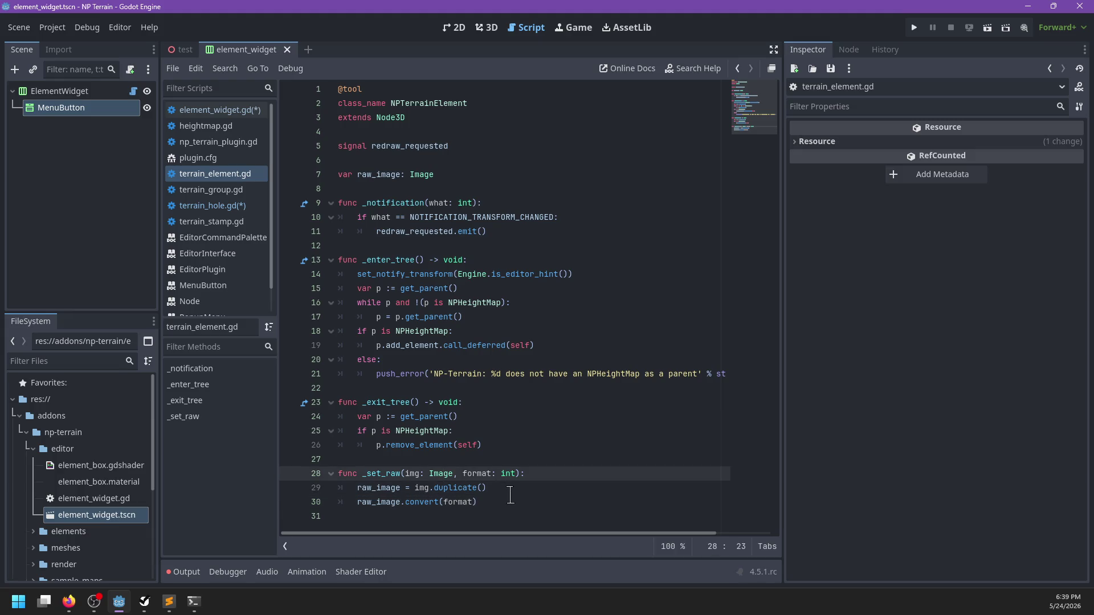
pyautogui.click(250, 114)
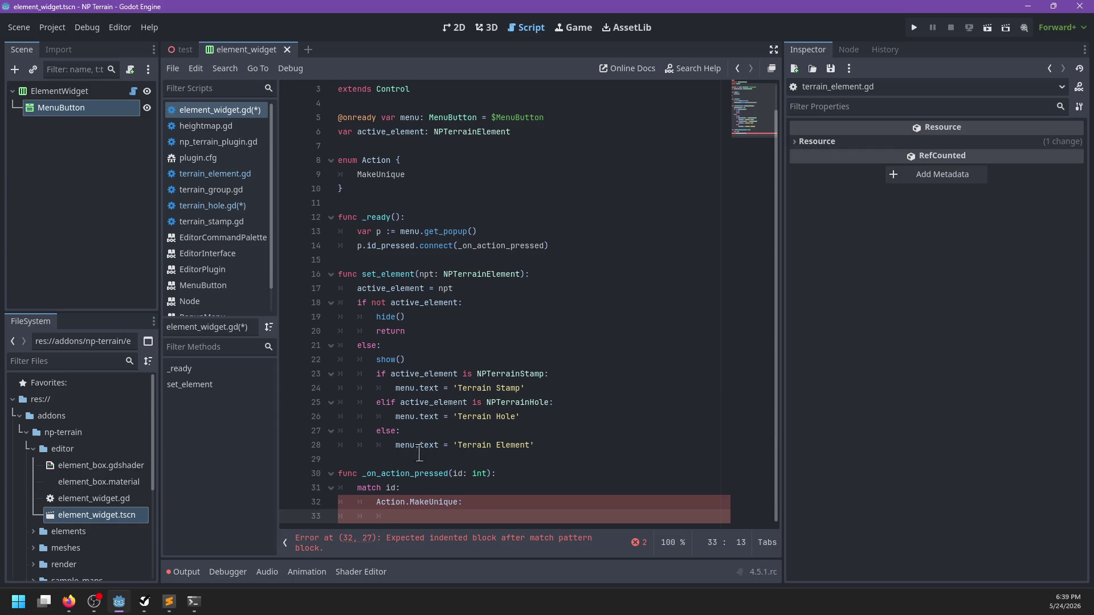
# Step: Rename both _set_raw occurrences in terrain_hole.gd to _convert_raw and delete the exported image setter block
pyautogui.click(240, 206)
pyautogui.doubleClick(403, 204)
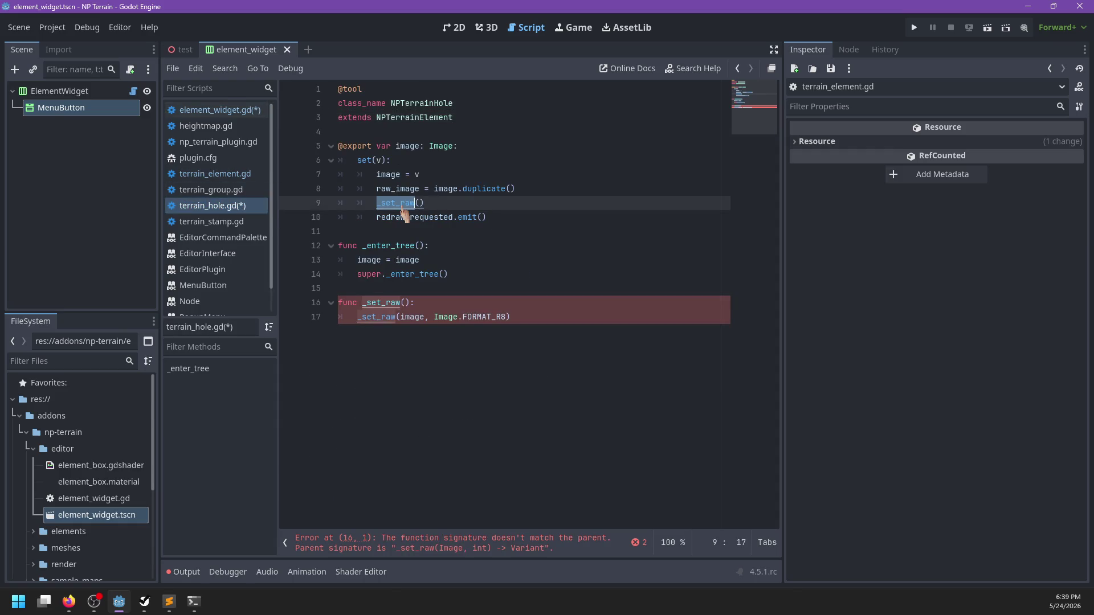
pyautogui.hotkey('ctrl', 'd')
pyautogui.write('_convert_raw')
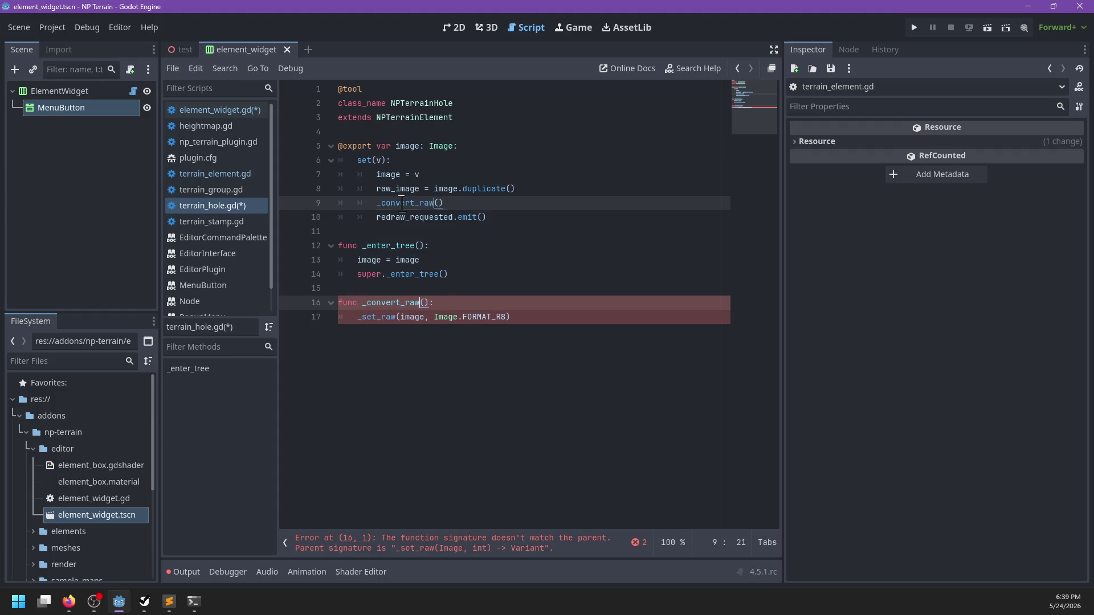
pyautogui.press('Escape')
pyautogui.moveTo(486, 219); pyautogui.dragTo(542, 127)
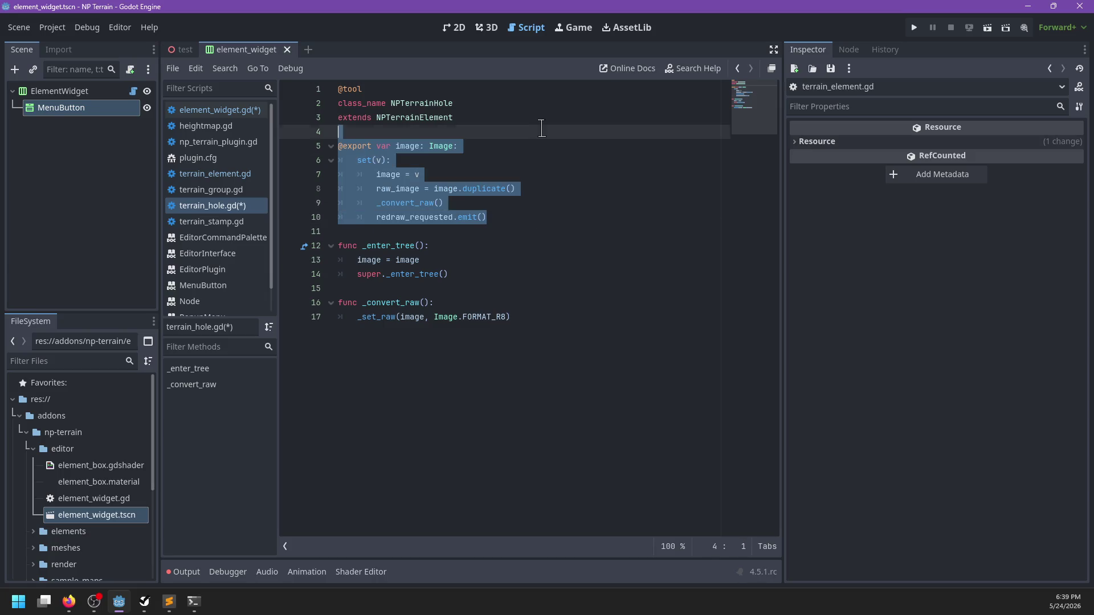
pyautogui.press('BackSpace')
pyautogui.press('BackSpace')
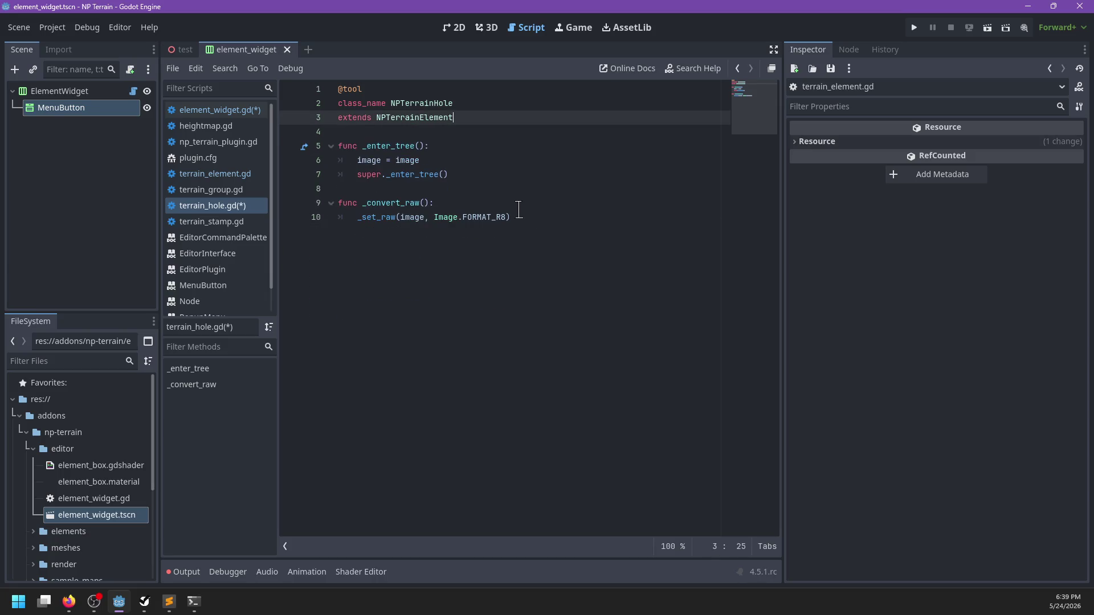
pyautogui.click(245, 113)
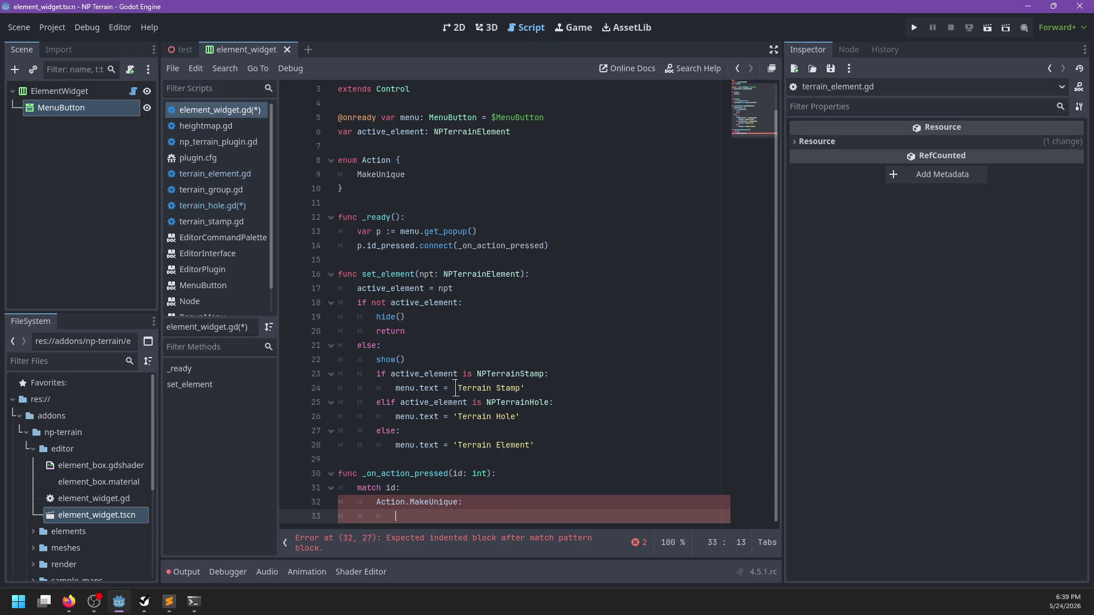
# Step: Paste the image setter block into terrain_element.gd below the signal declaration
pyautogui.click(225, 206)
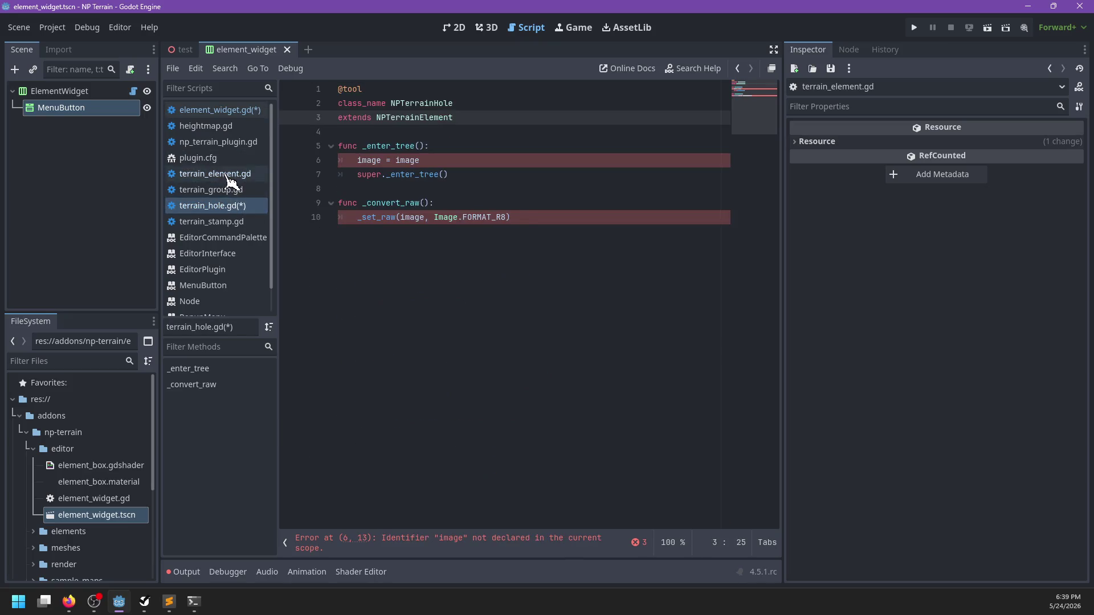
pyautogui.click(228, 174)
pyautogui.click(471, 161)
pyautogui.write('@export var image: Image: \tset(v): \t\timage = v \t\traw_image = image.duplicate() \t\t_convert_raw() \t\tredraw_requested.emit()')
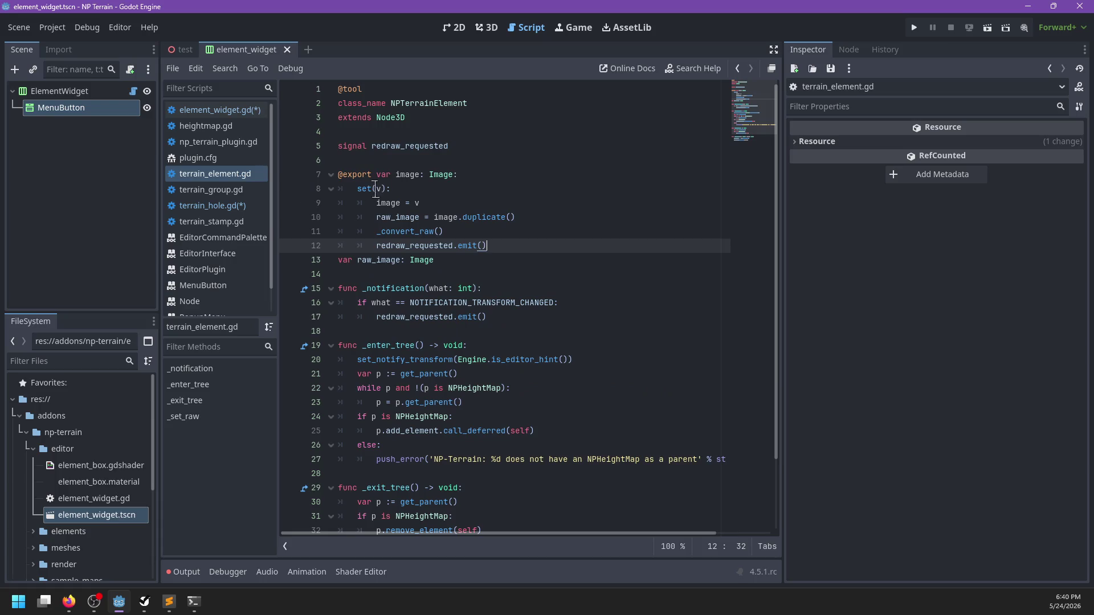
pyautogui.press('Return')
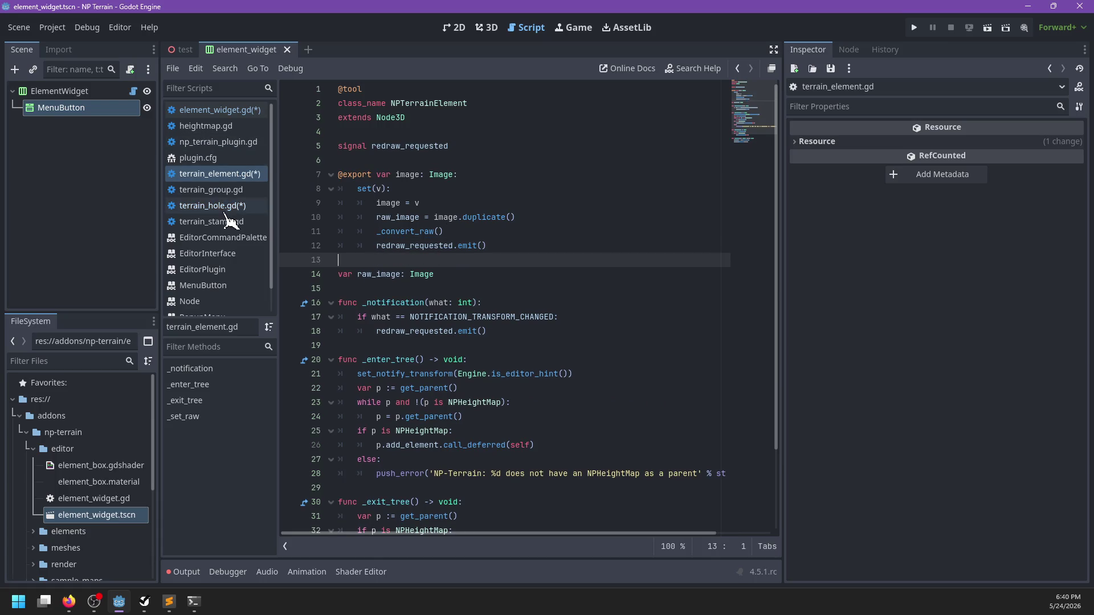
# Step: Delete the duplicate exported image setter from terrain_stamp.gd
pyautogui.click(222, 221)
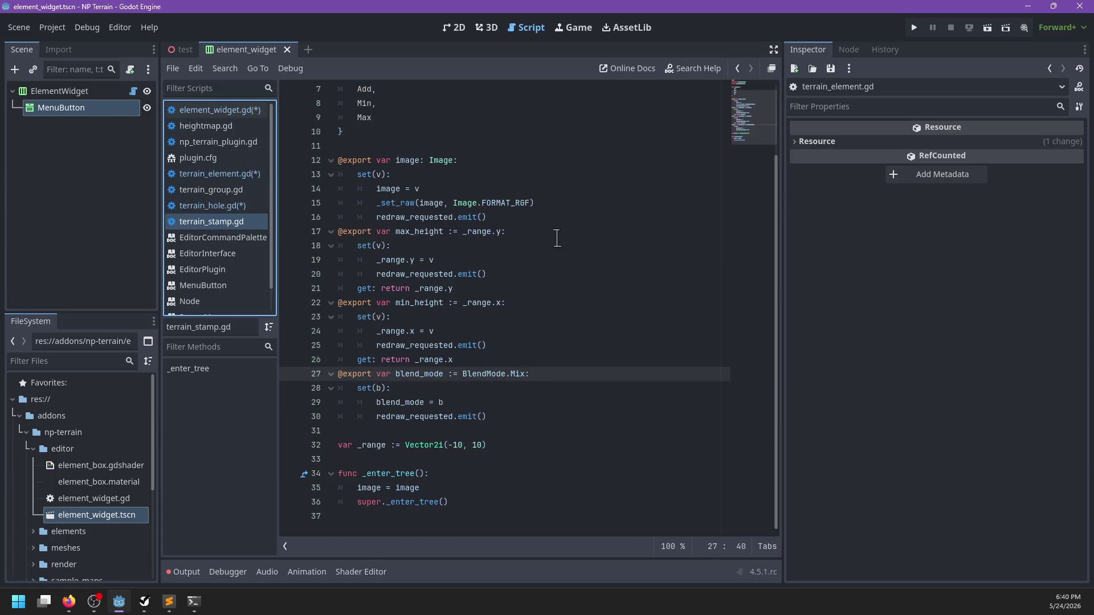
pyautogui.scroll(1, 549, 239)
pyautogui.moveTo(516, 263); pyautogui.dragTo(521, 188)
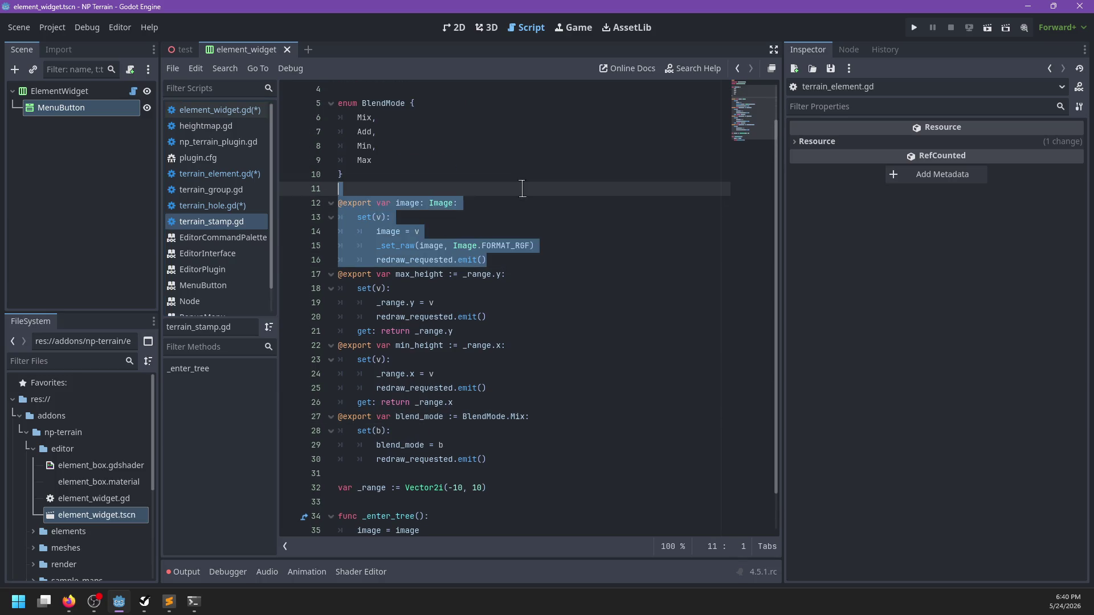
pyautogui.press('Delete')
# Step: Select the _convert_raw() call in terrain_element.gd's image setter
pyautogui.click(225, 174)
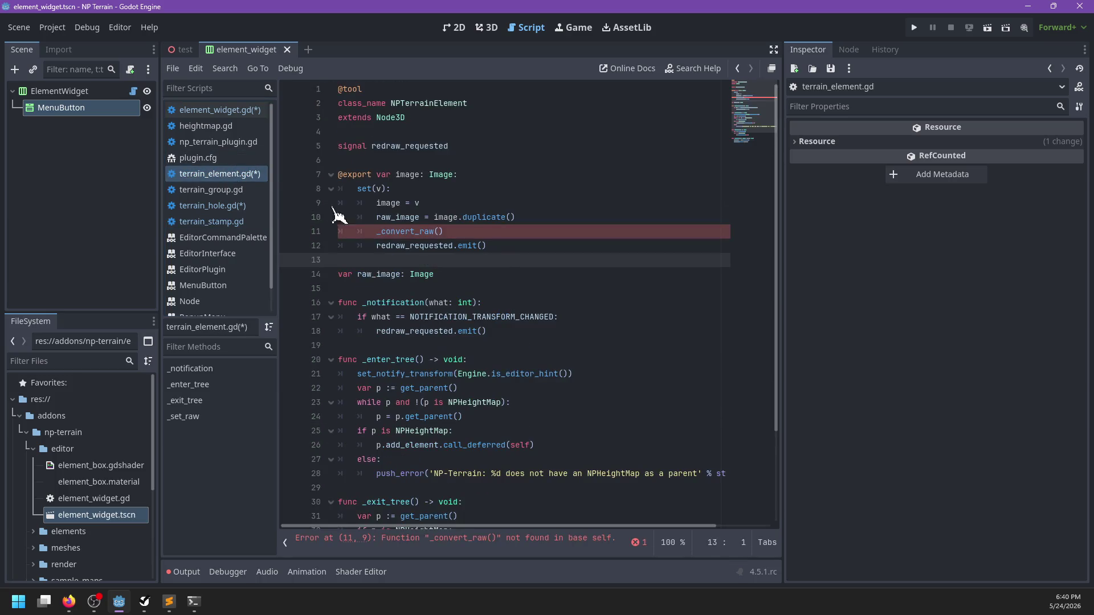
pyautogui.click(536, 231)
pyautogui.moveTo(536, 228); pyautogui.dragTo(541, 219)
pyautogui.scroll(-2, 537, 262)
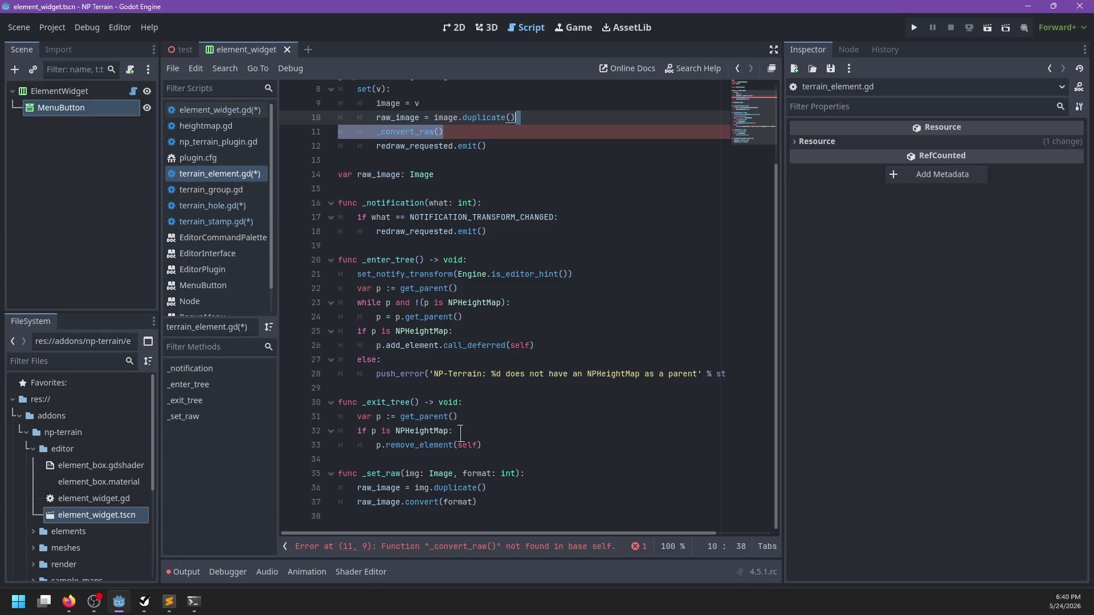
# Step: Declare func _convert_raw() below _exit_tree in terrain_element.gd using the copied name
pyautogui.hotkey('ctrl', 'c')
pyautogui.click(428, 466)
pyautogui.press('Return')
pyautogui.press('Return')
pyautogui.press('Up')
pyautogui.write('func')
pyautogui.hotkey('ctrl', 'v')
pyautogui.press('BackSpace')
pyautogui.press('BackSpace')
pyautogui.press('BackSpace')
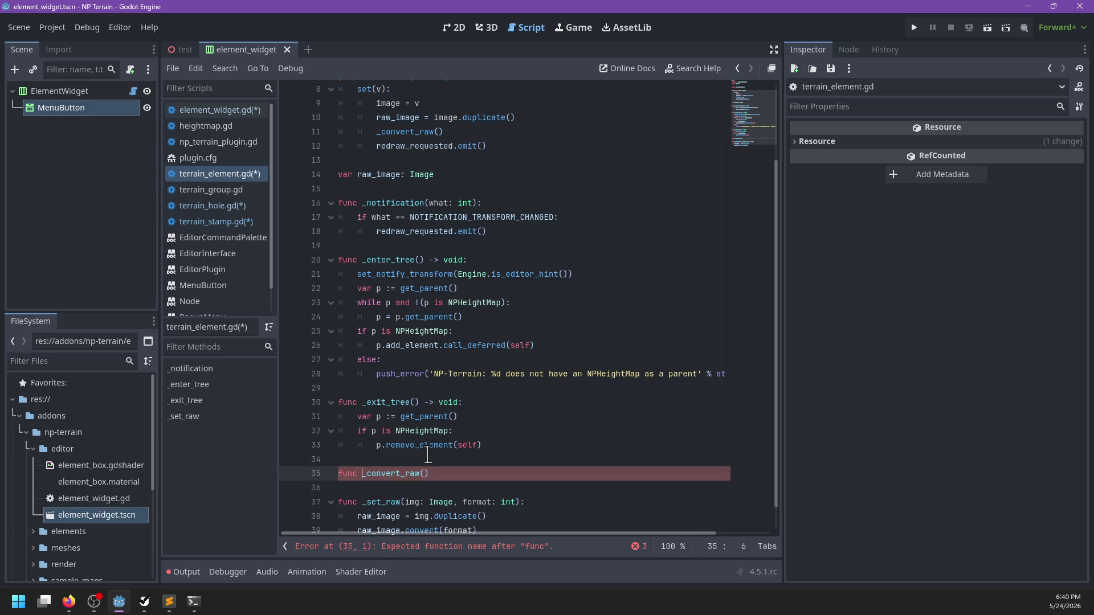
pyautogui.press('End')
pyautogui.press('Left')
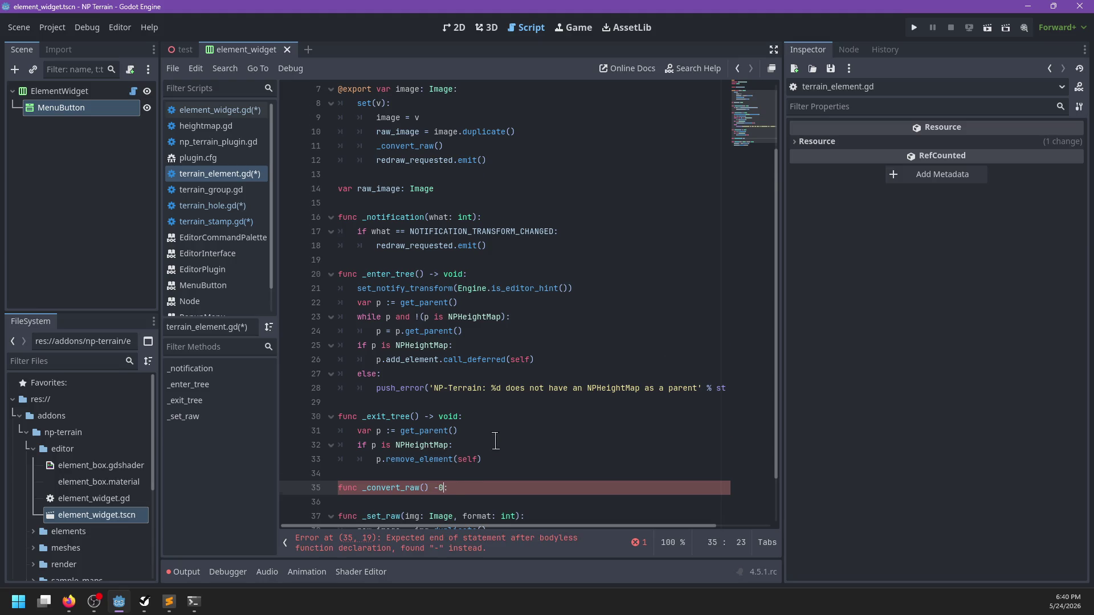
pyautogui.scroll(-1, 494, 440)
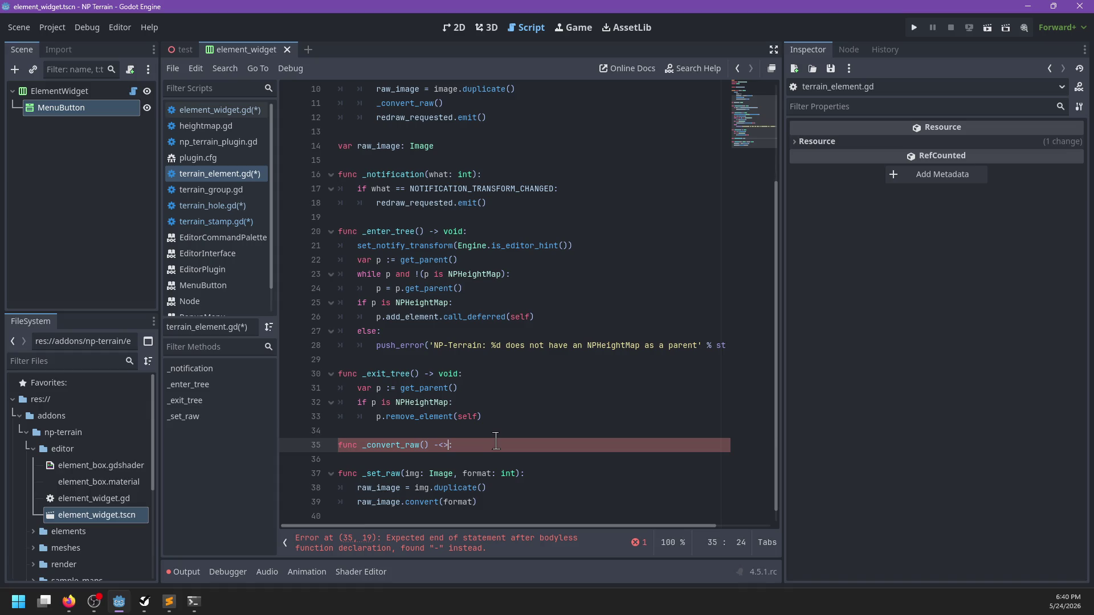
# Step: Compare against terrain_hole.gd's _set_raw line and terrain_stamp.gd
pyautogui.click(236, 207)
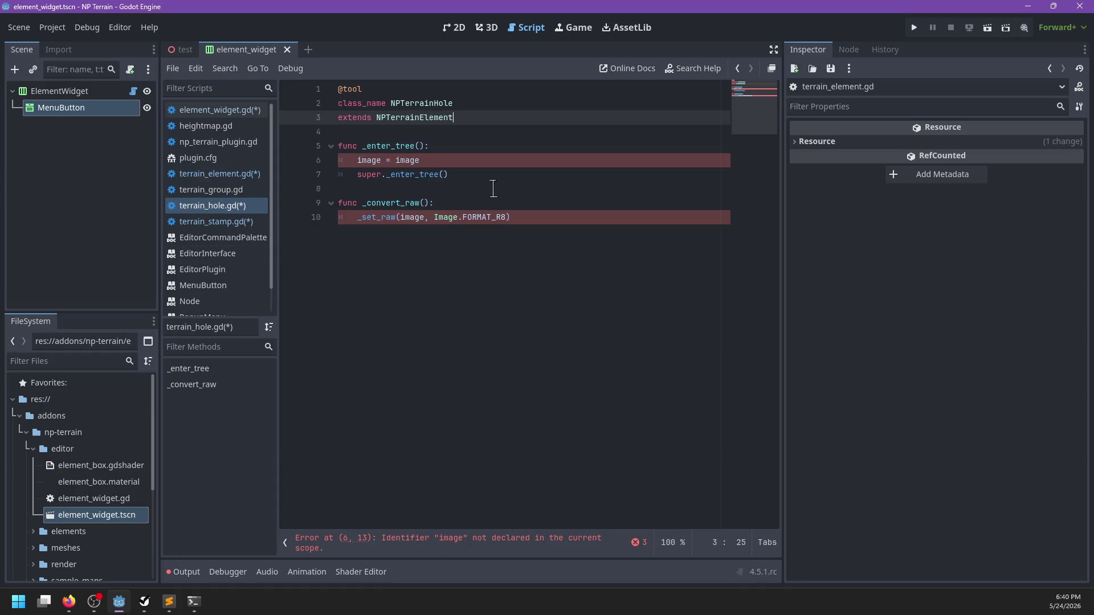
pyautogui.click(545, 218)
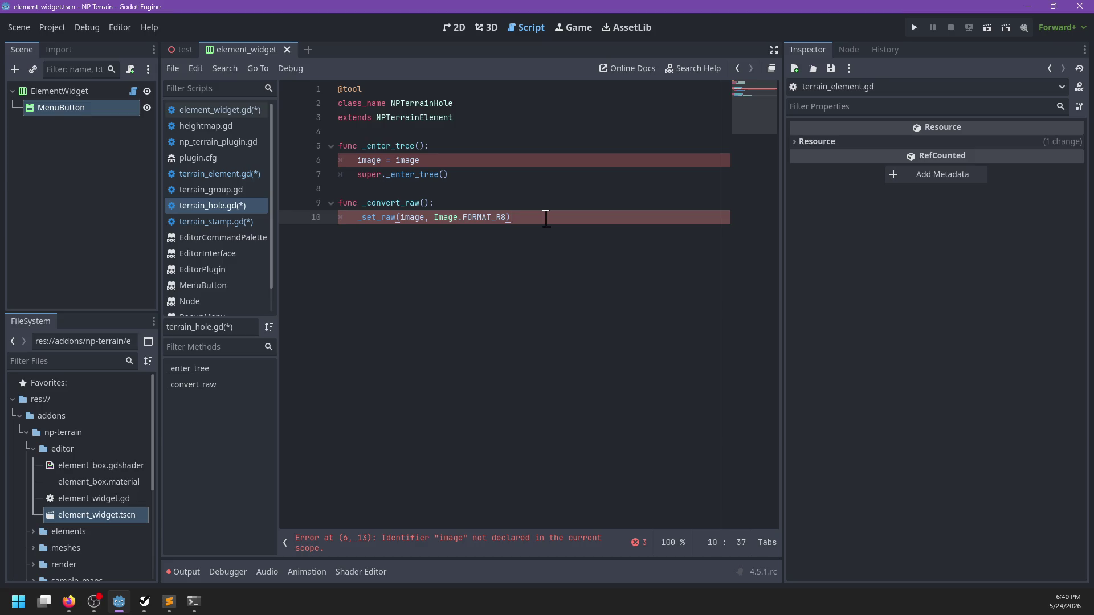
pyautogui.click(251, 222)
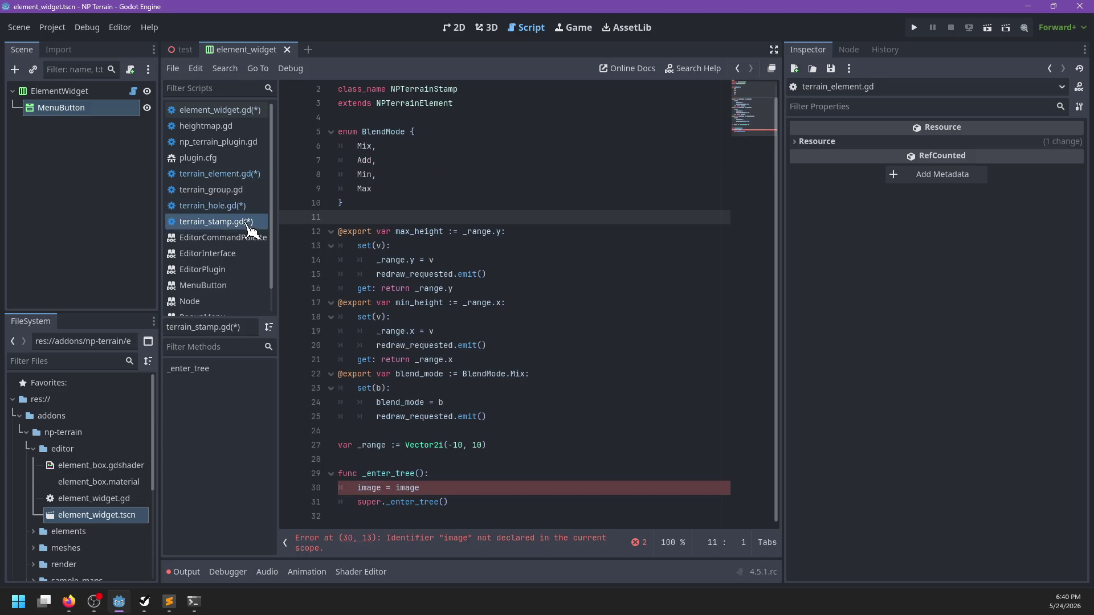
# Step: Give terrain_element.gd's _convert_raw() a pass body
pyautogui.click(243, 208)
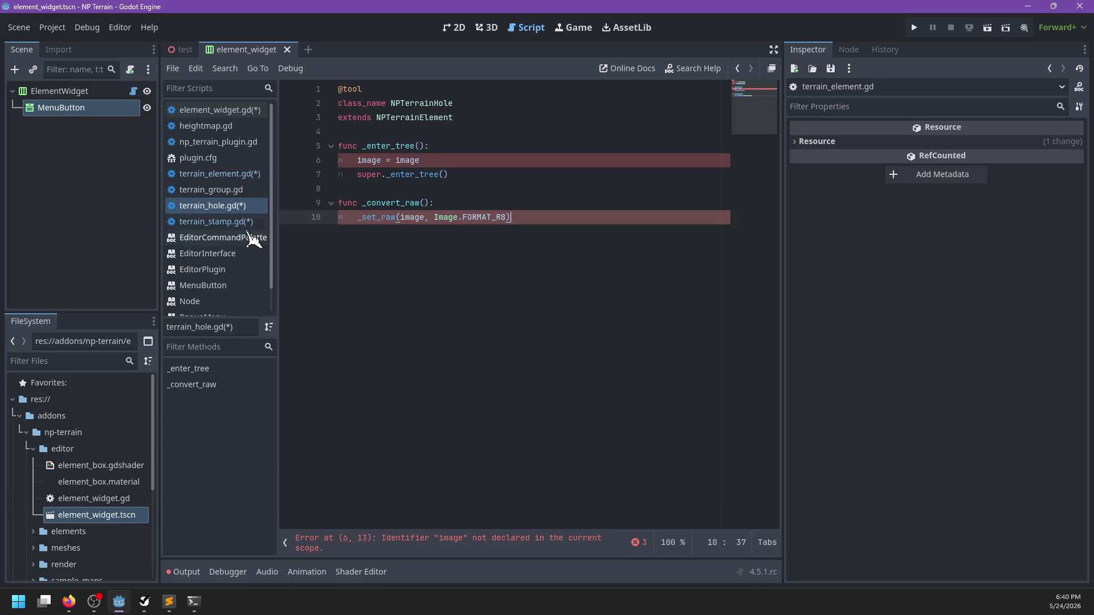
pyautogui.click(222, 178)
pyautogui.click(480, 454)
pyautogui.press('Up')
pyautogui.press('Up')
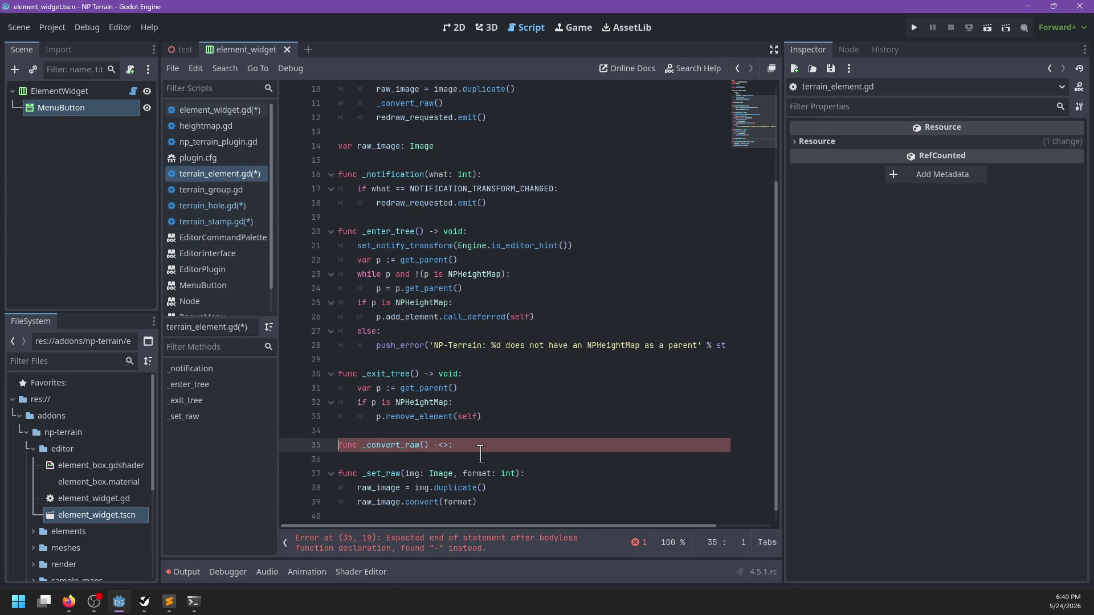
pyautogui.press('Down')
pyautogui.press('Return')
pyautogui.write('pass')
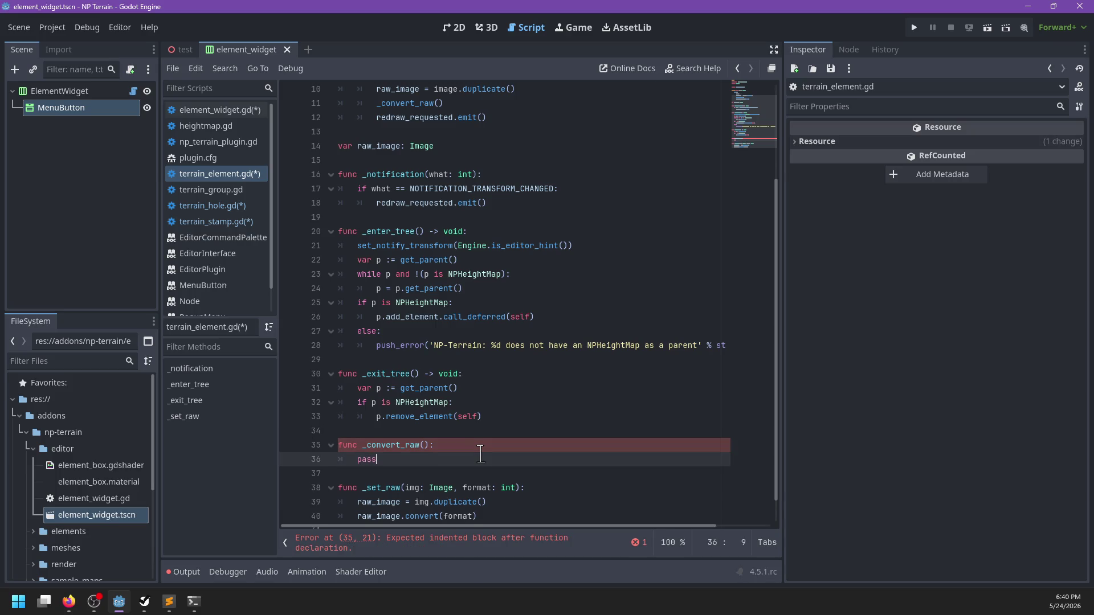
pyautogui.click(245, 207)
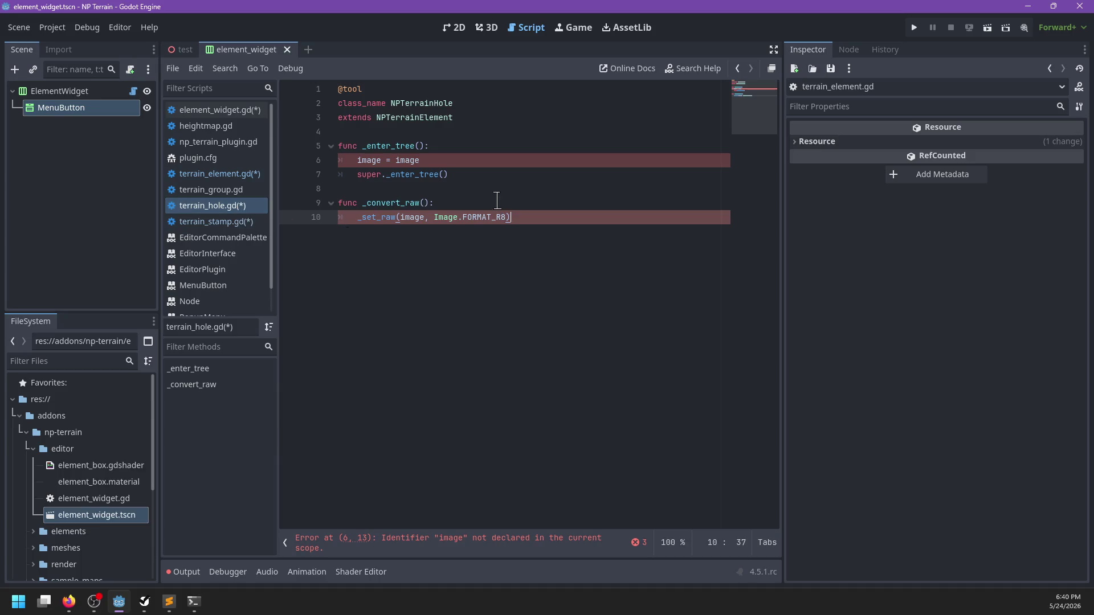
# Step: Review the _convert_raw function and _enter_tree body in terrain_hole.gd
pyautogui.moveTo(471, 204)
pyautogui.mouseDown()
pyautogui.moveTo(466, 188)
pyautogui.moveTo(548, 194)
pyautogui.moveTo(516, 225)
pyautogui.moveTo(464, 202)
pyautogui.mouseUp()
pyautogui.click(466, 192)
pyautogui.click(447, 146)
pyautogui.click(448, 161)
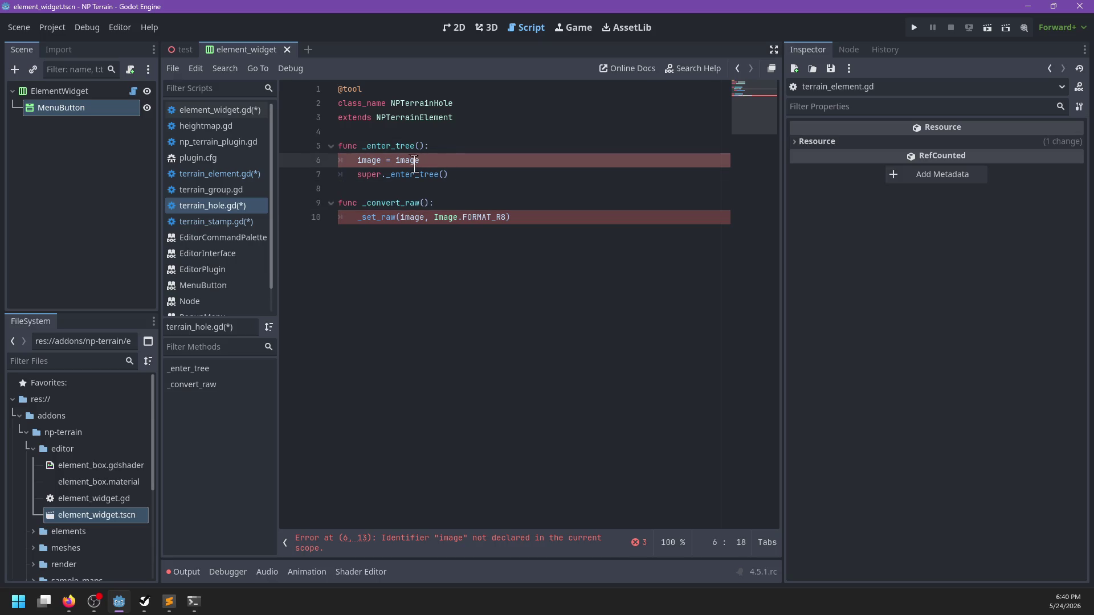
pyautogui.click(235, 223)
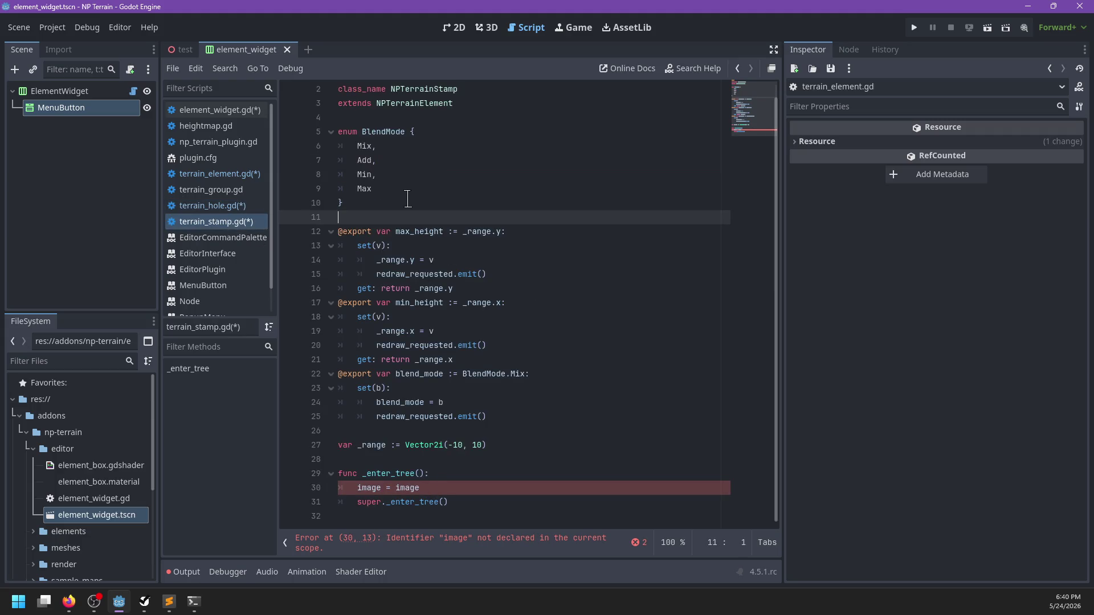
# Step: Start a _convert_raw body at the end of terrain_stamp.gd, then undo the mistyped format argument
pyautogui.click(434, 456)
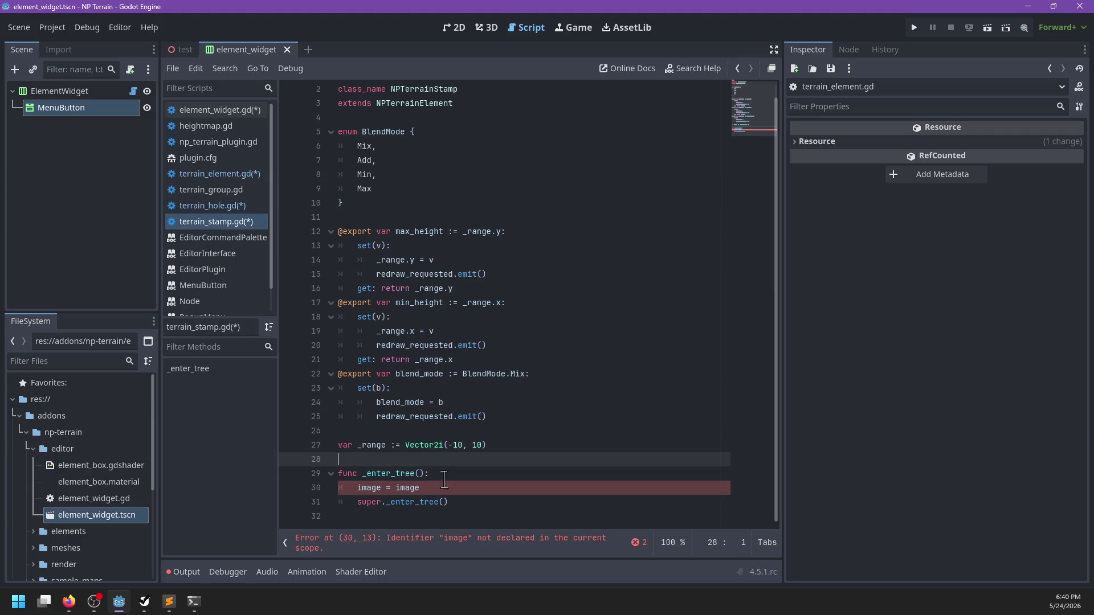
pyautogui.click(409, 513)
pyautogui.hotkey('ctrl', 'End')
pyautogui.press('Return')
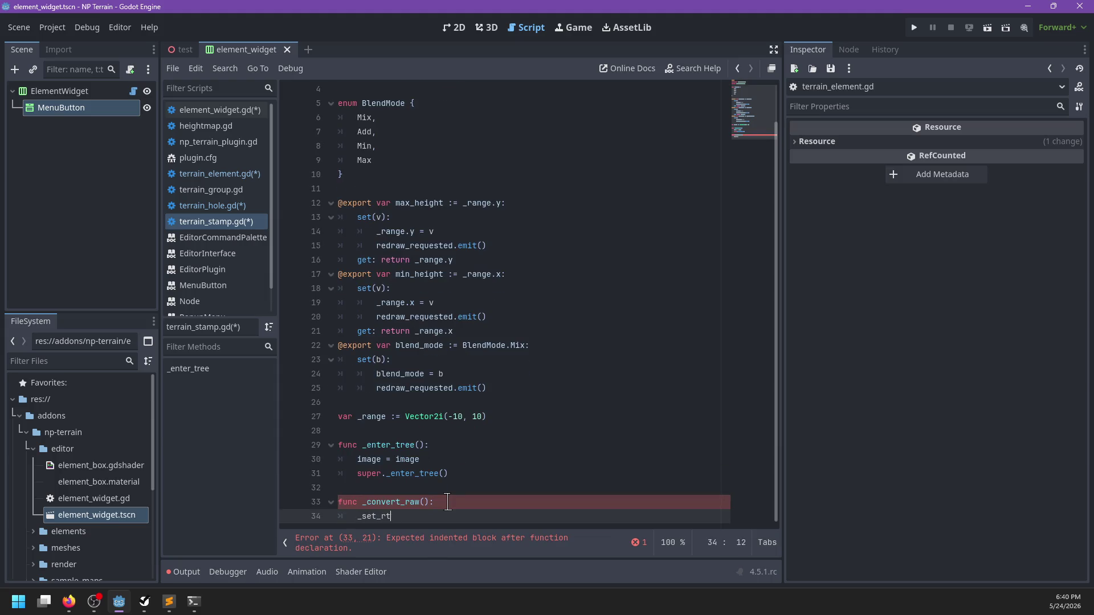
pyautogui.write('(image, Im')
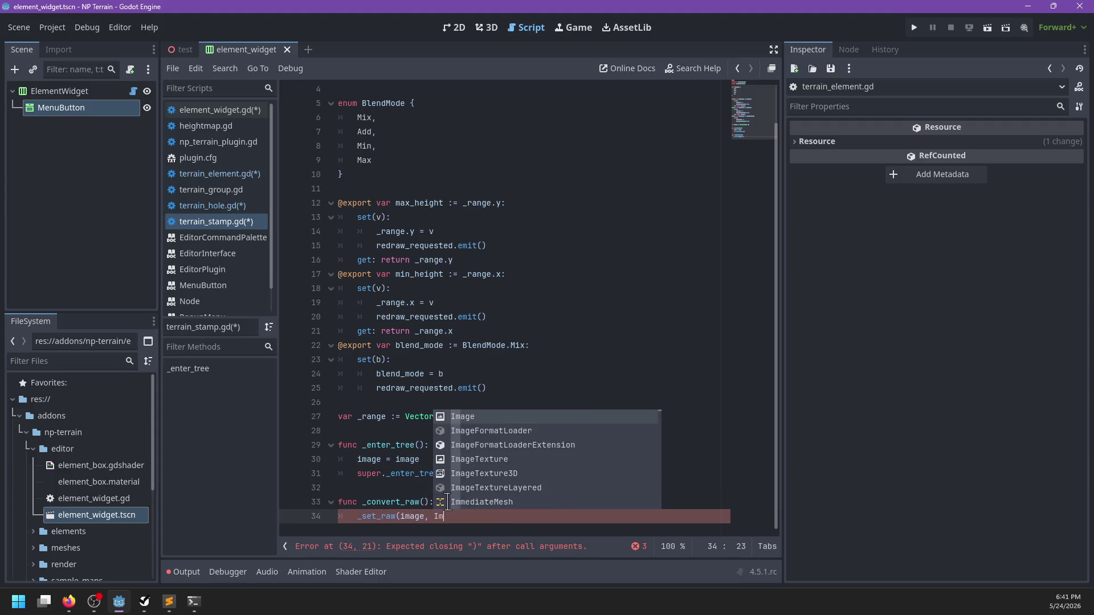
pyautogui.write('ageFormat.R')
pyautogui.press('BackSpace')
pyautogui.press('BackSpace')
pyautogui.press('BackSpace')
pyautogui.write('xtureFormat')
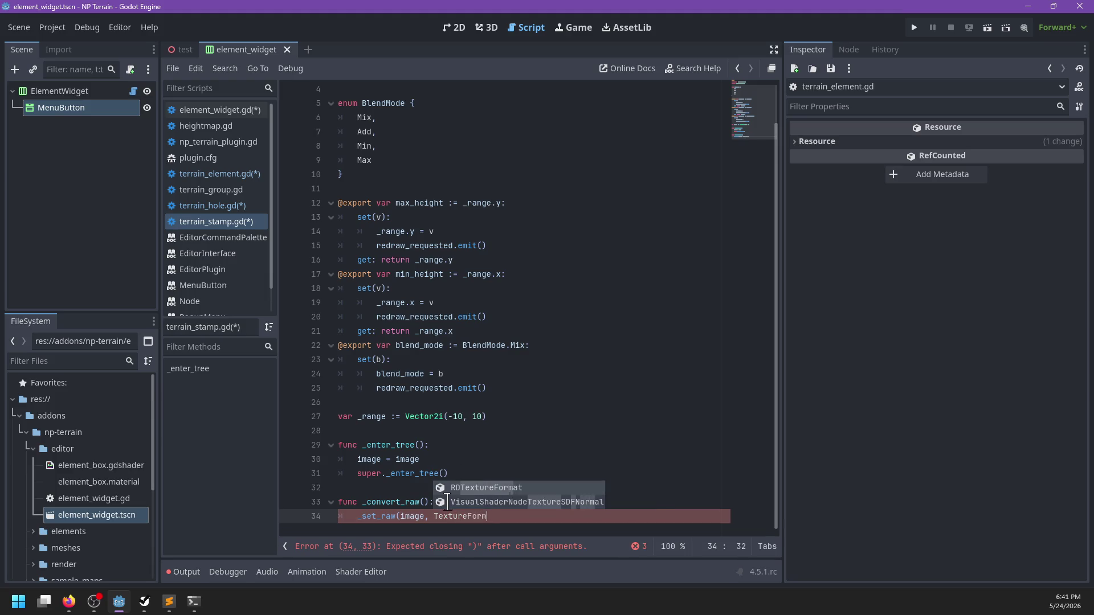
pyautogui.hotkey('ctrl', 'BackSpace')
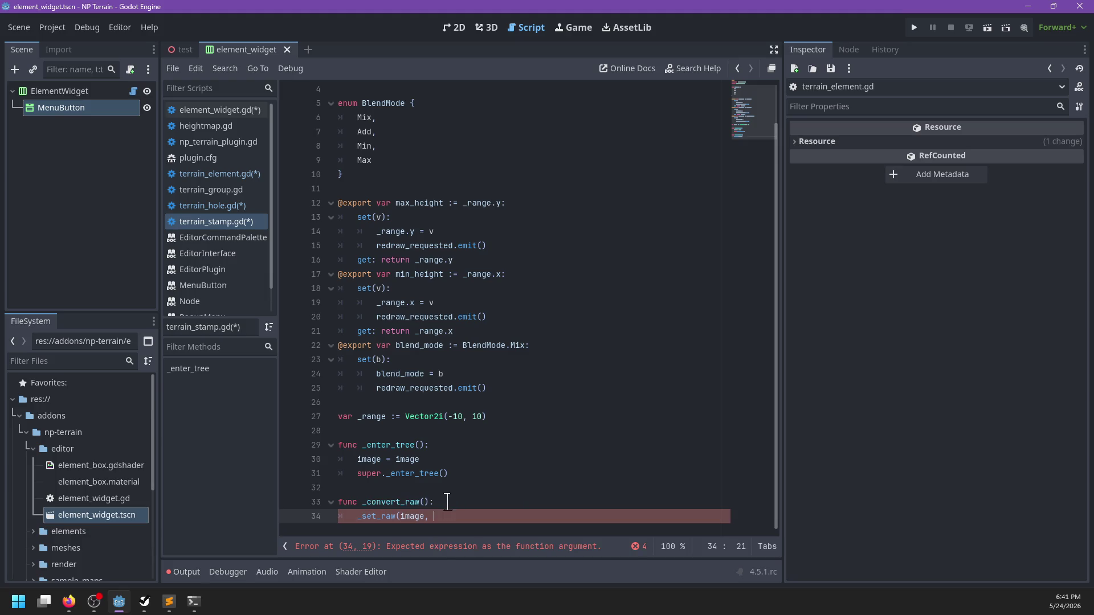
pyautogui.scroll(1, 500, 362)
pyautogui.scroll(-1, 443, 171)
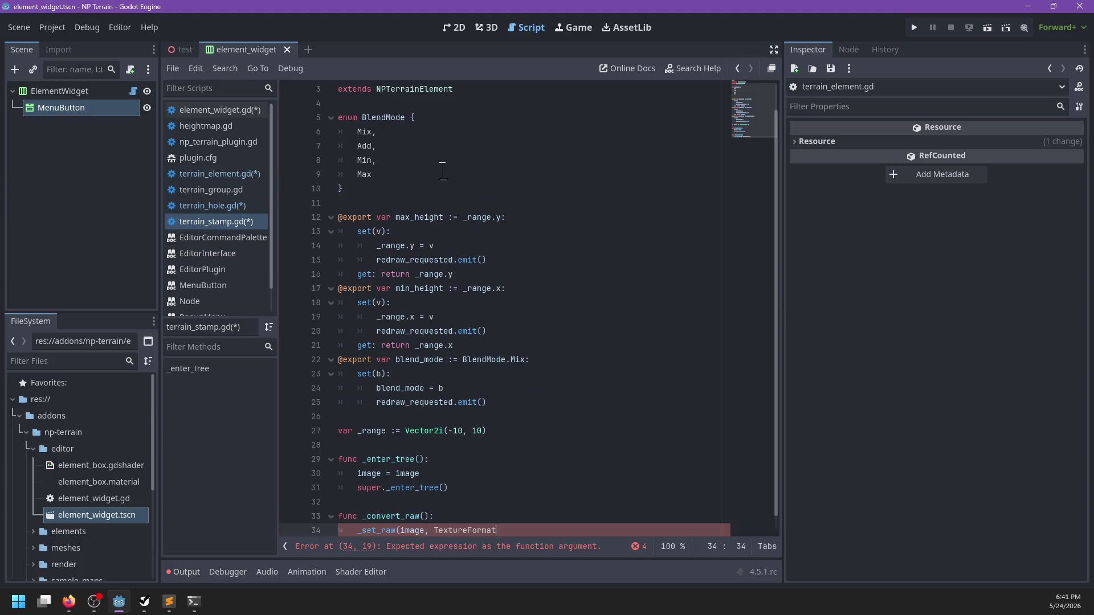
pyautogui.hotkey('ctrl', 'z')
pyautogui.hotkey('ctrl', 'z')
pyautogui.hotkey('ctrl', 'z')
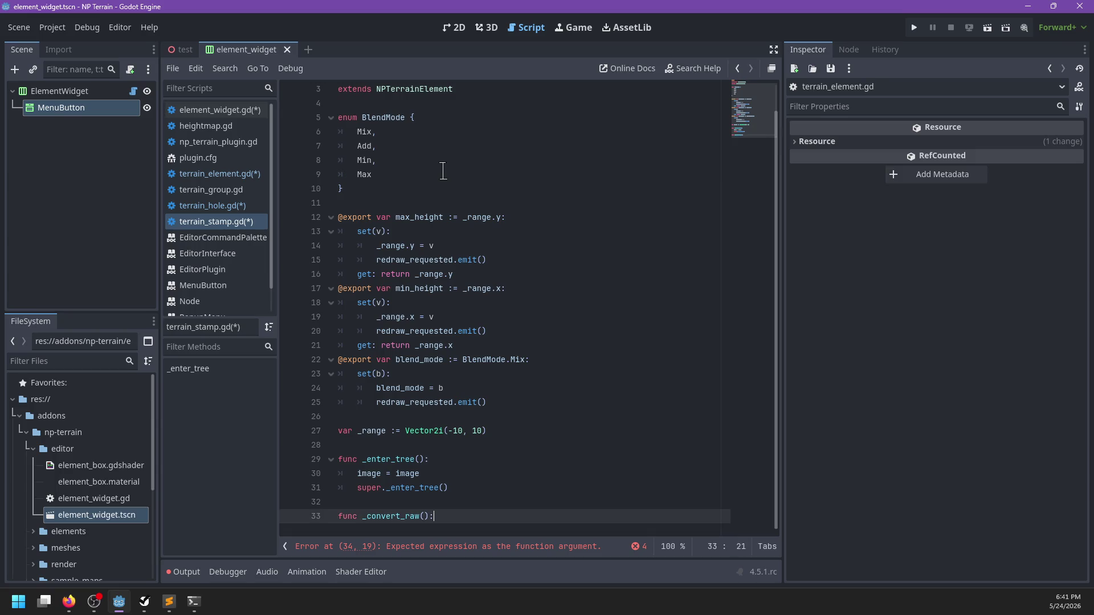
# Step: Add func _convert_raw() calling _set_raw(image, Image.FORMAT_RGF) at the end of terrain_stamp.gd
pyautogui.moveTo(575, 257); pyautogui.dragTo(558, 247)
pyautogui.hotkey('ctrl', 'c')
pyautogui.scroll(-2, 550, 276)
pyautogui.click(402, 511)
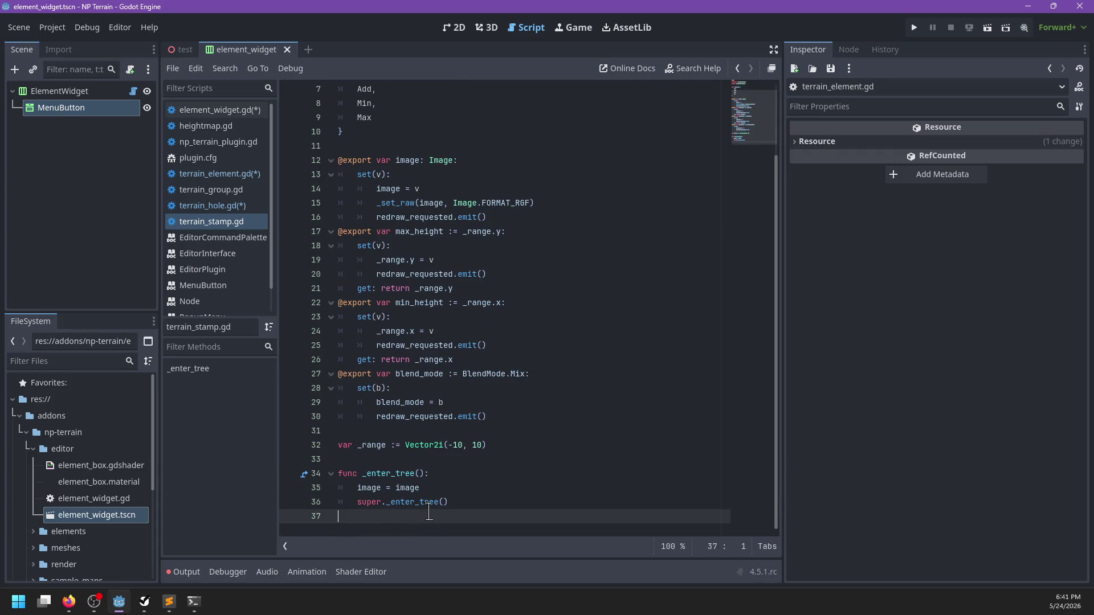
pyautogui.press('Return')
pyautogui.write('_')
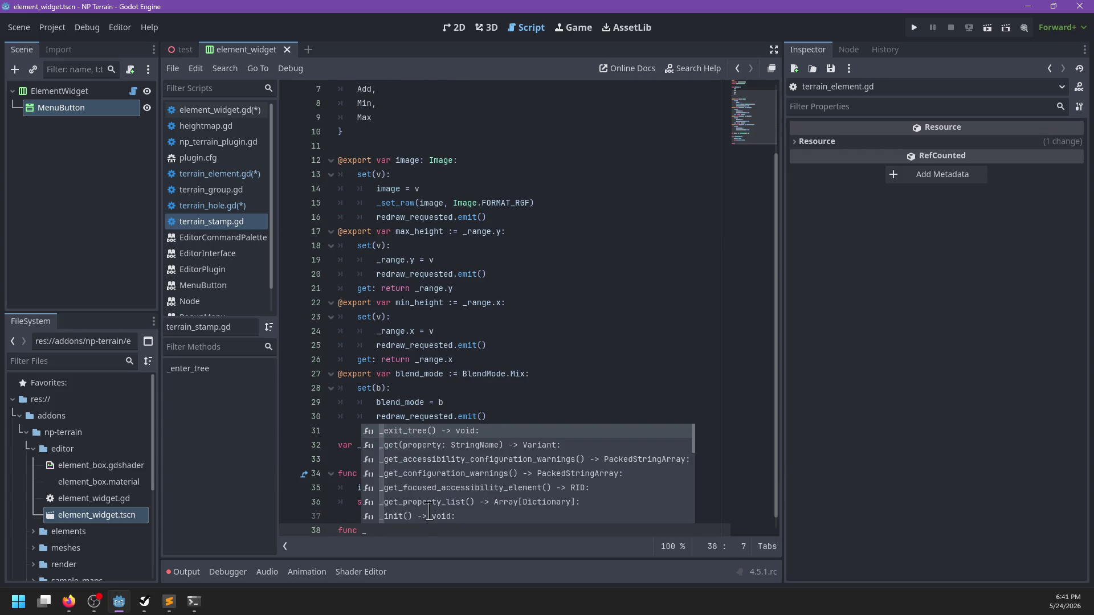
pyautogui.write('convert_raw')
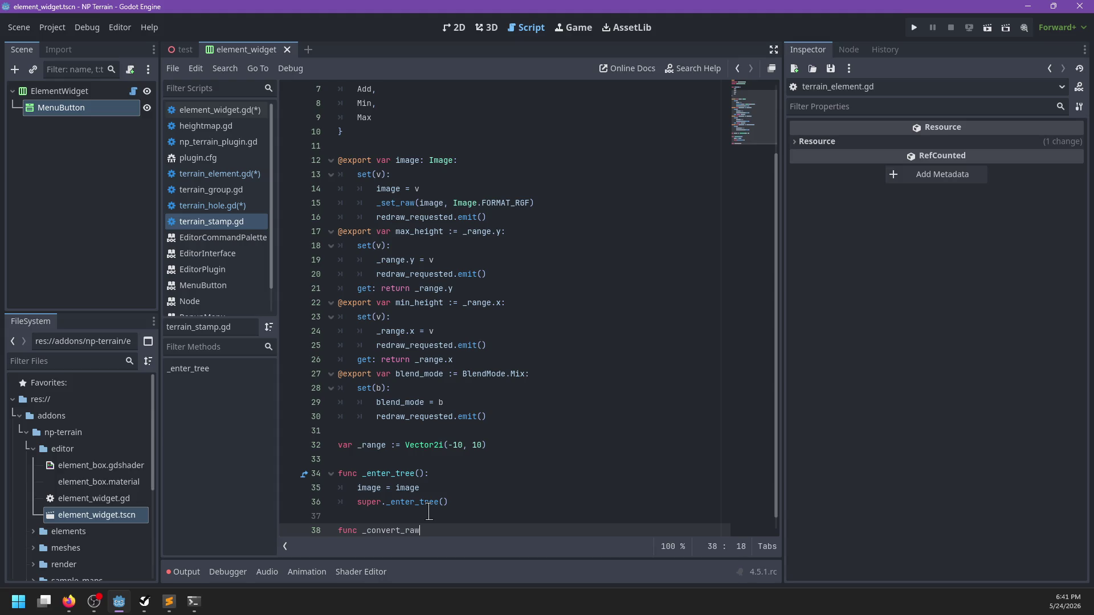
pyautogui.press('Return')
pyautogui.hotkey('ctrl', 'v')
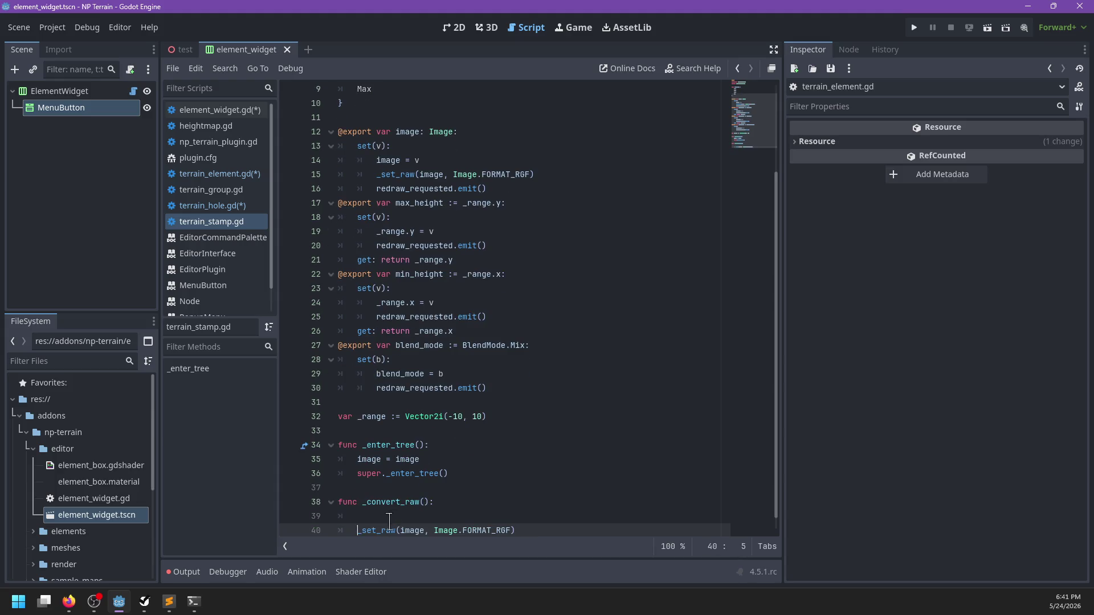
pyautogui.hotkey('alt', 'Up')
pyautogui.press('Delete')
pyautogui.scroll(13, 513, 342)
pyautogui.moveTo(548, 303); pyautogui.dragTo(549, 227)
pyautogui.hotkey('ctrl', 'x')
pyautogui.press('BackSpace')
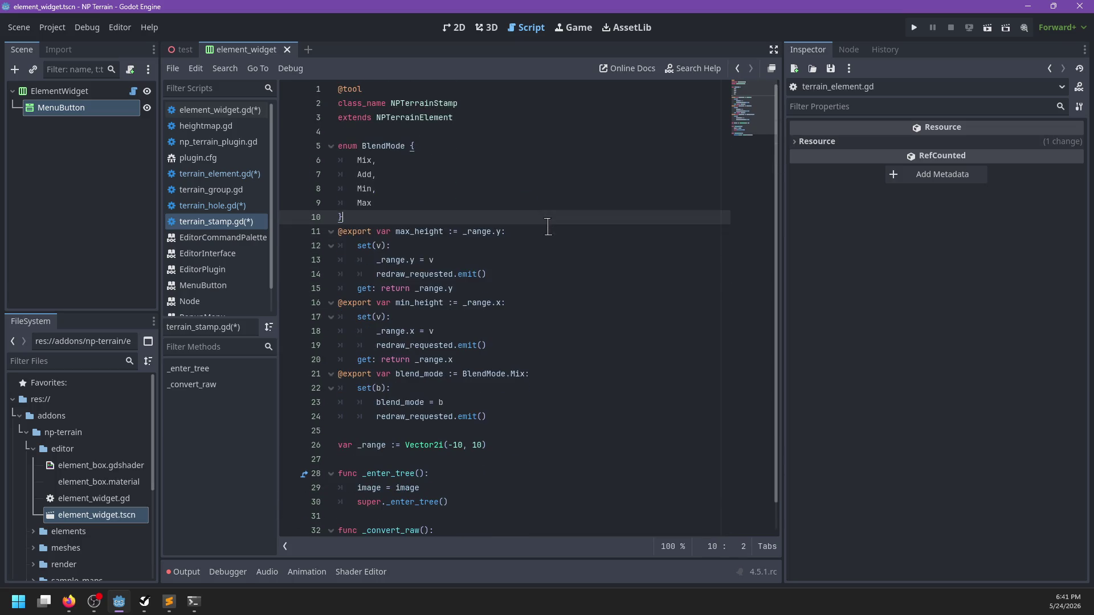
# Step: Save terrain_stamp.gd, terrain_element.gd and terrain_hole.gd, adding a blank line after the enum
pyautogui.hotkey('ctrl', 's')
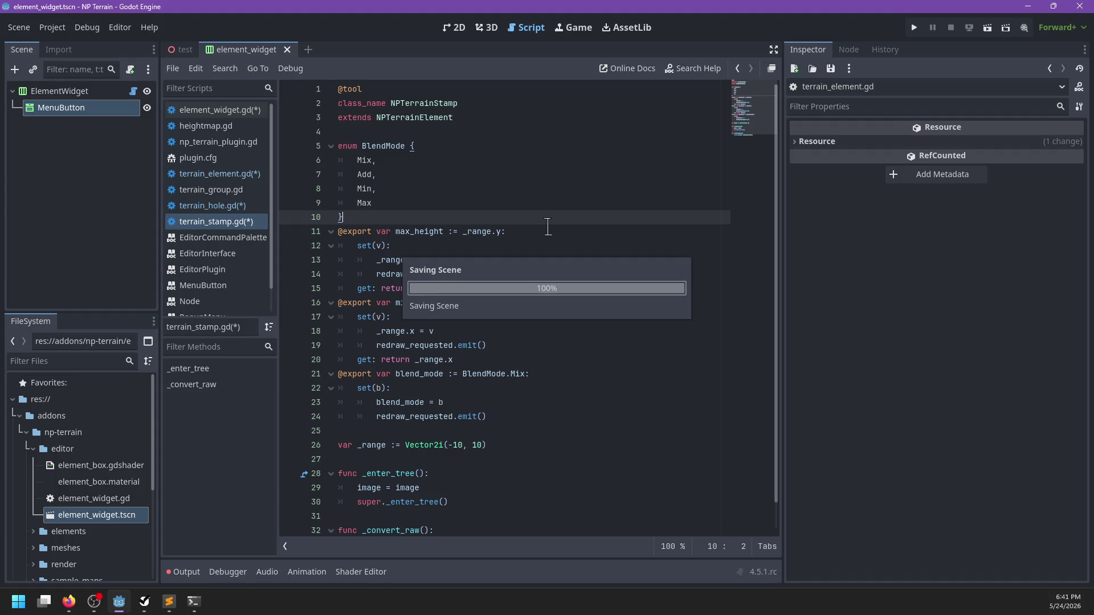
pyautogui.press('Return')
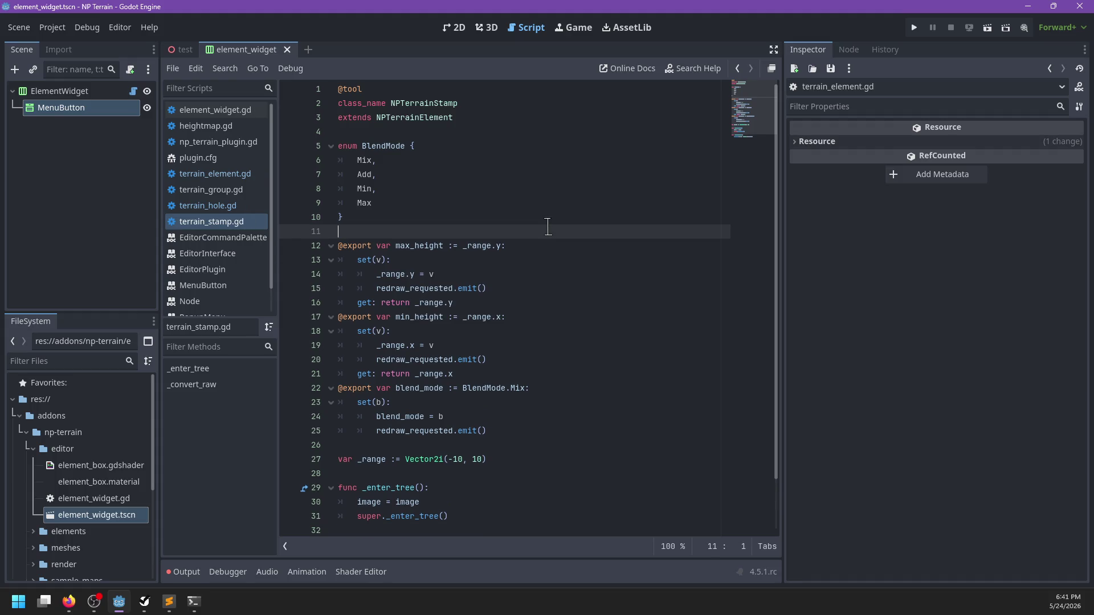
pyautogui.hotkey('ctrl', 's')
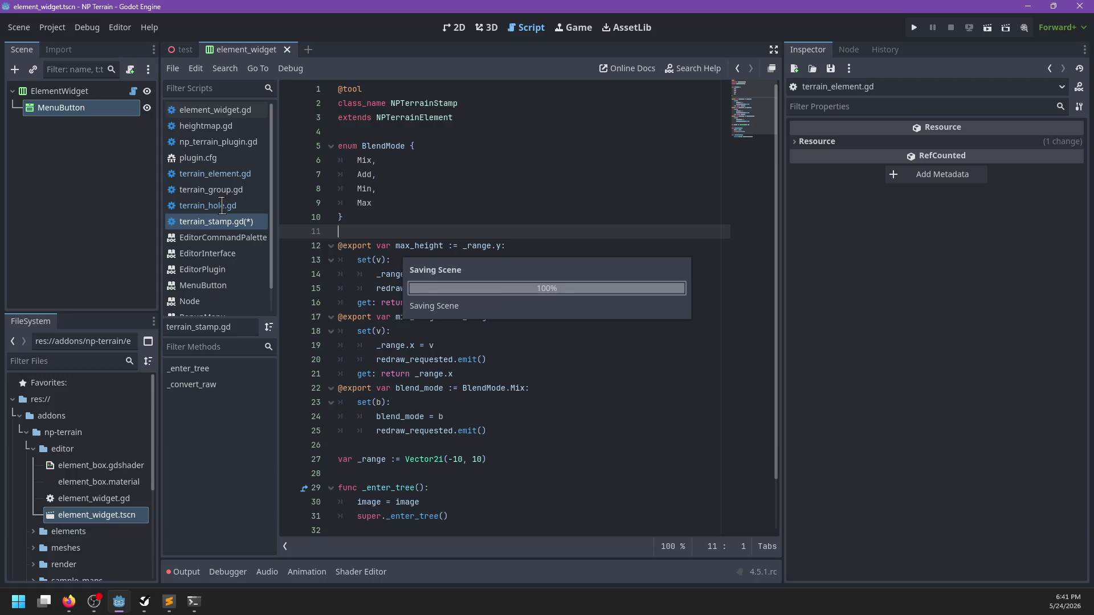
pyautogui.click(222, 206)
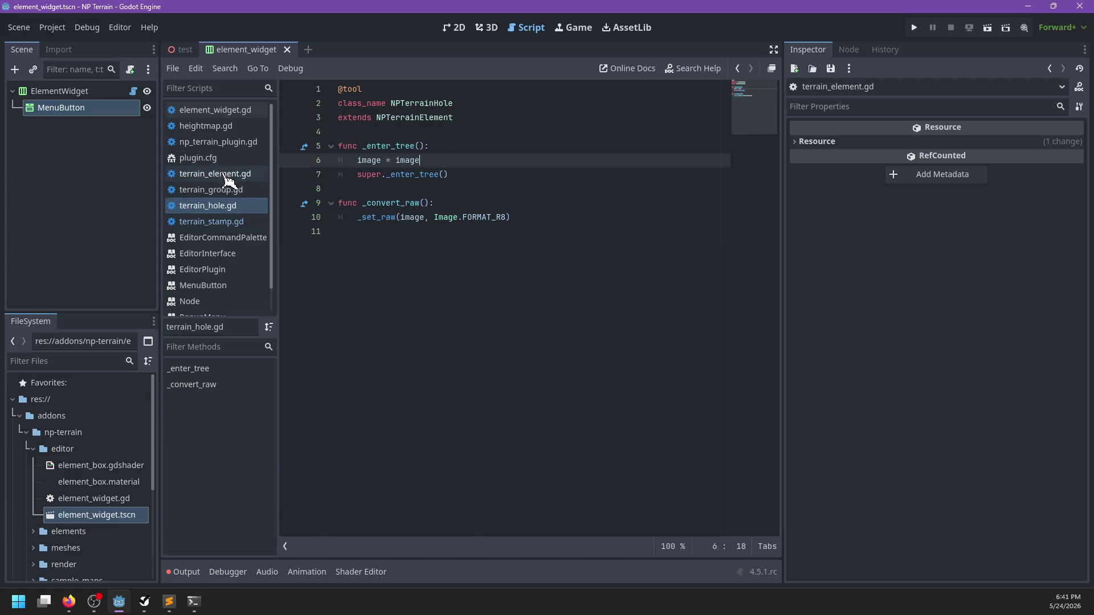
# Step: Delete the raw_image = image.duplicate() line from terrain_element.gd's image setter
pyautogui.click(230, 174)
pyautogui.doubleClick(395, 246)
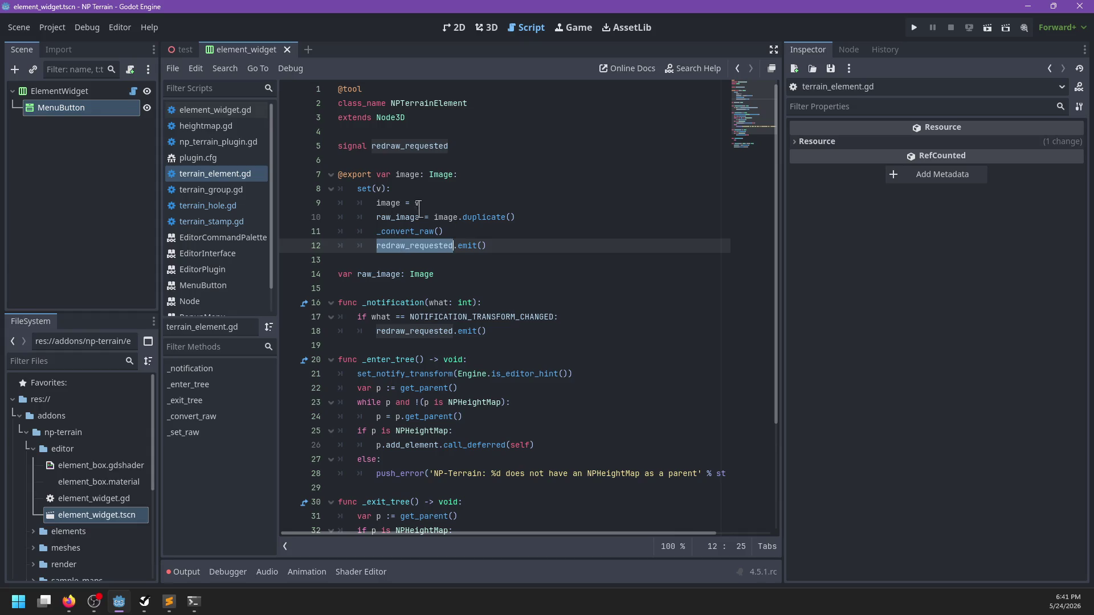
pyautogui.doubleClick(387, 204)
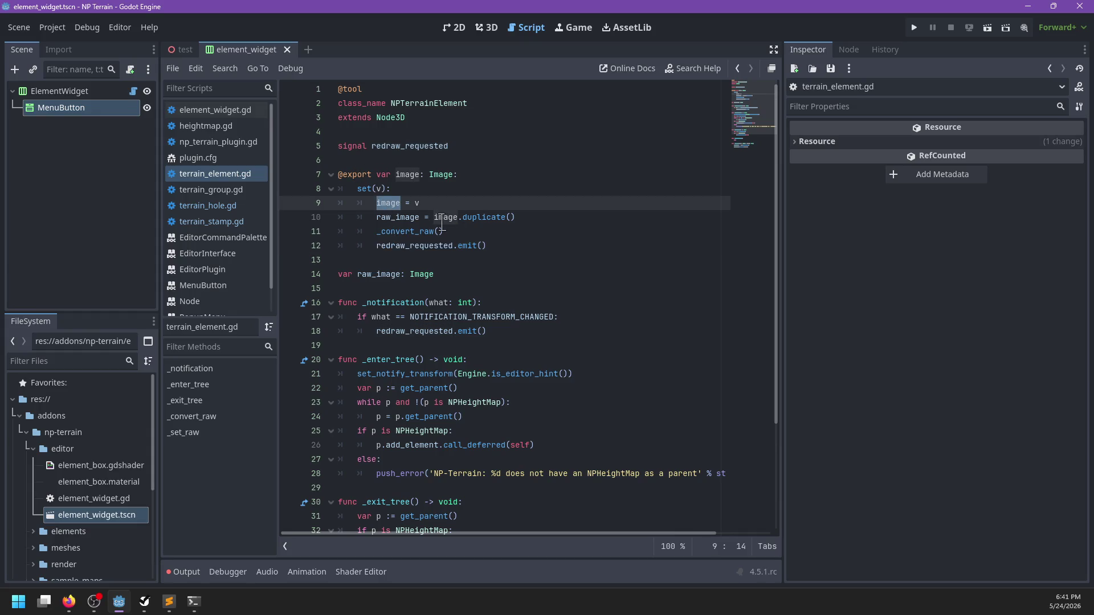
pyautogui.click(527, 218)
pyautogui.moveTo(560, 215); pyautogui.dragTo(560, 200)
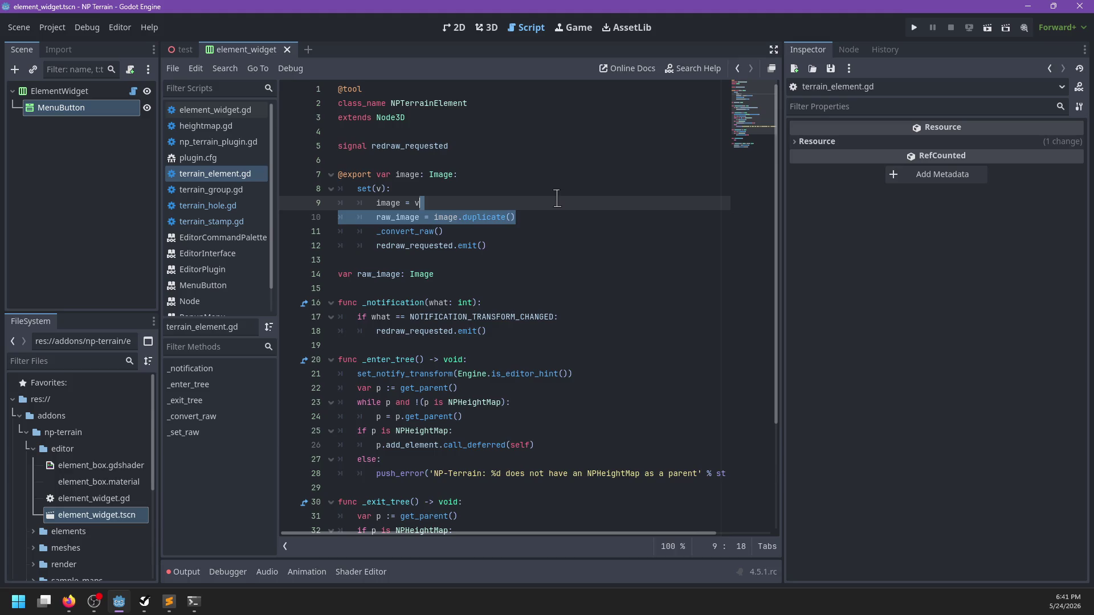
pyautogui.press('BackSpace')
# Step: Clear the pass body of the _convert_raw stub in terrain_element.gd
pyautogui.keyDown('ctrl'); pyautogui.click(412, 221); pyautogui.keyUp('ctrl')
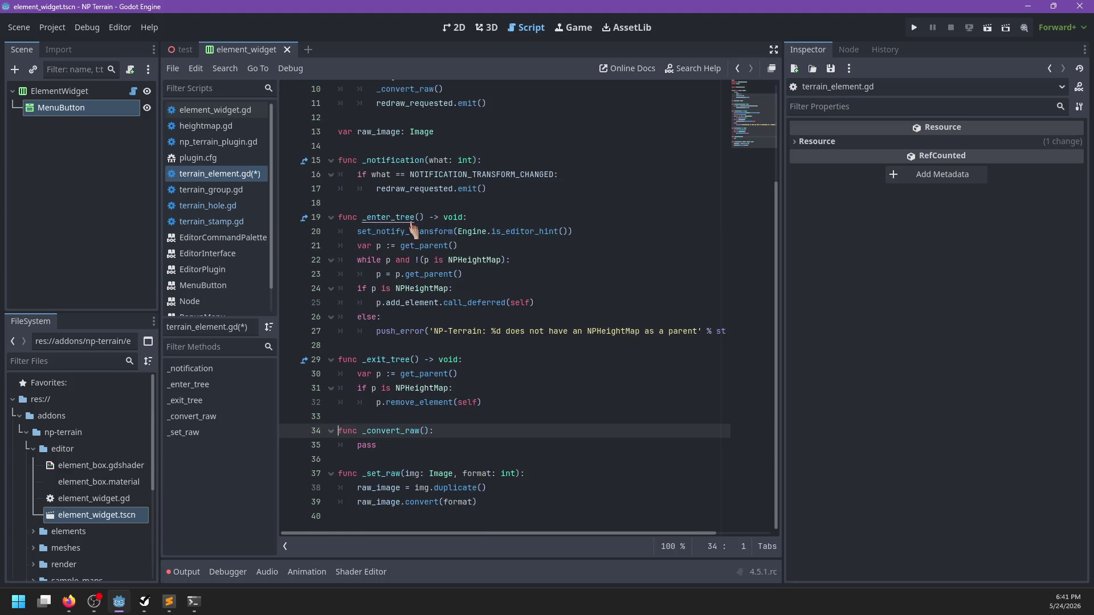
pyautogui.click(390, 446)
pyautogui.click(513, 499)
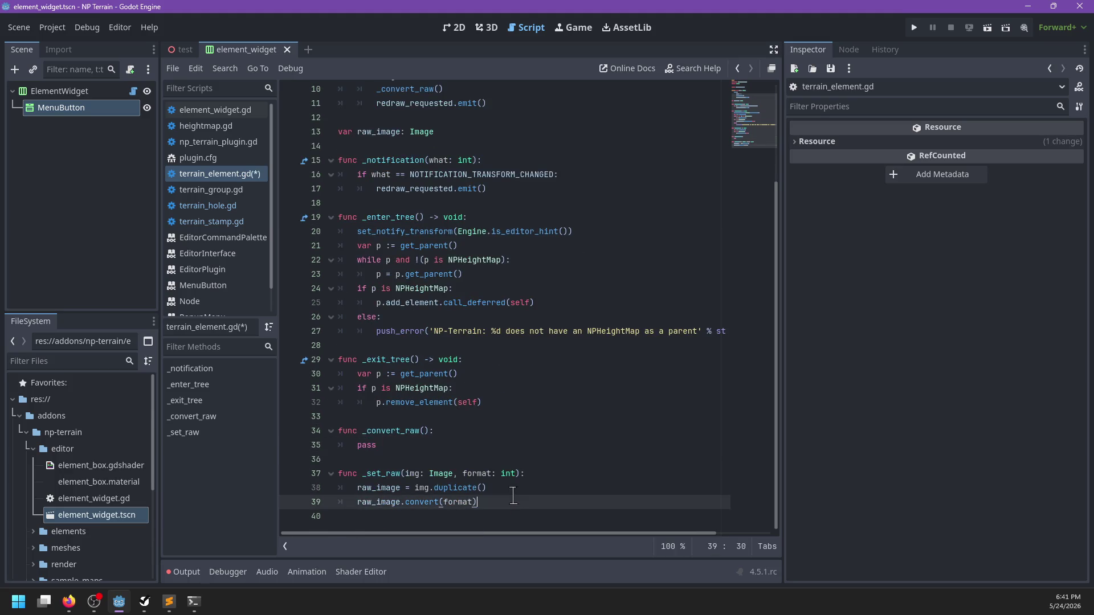
pyautogui.click(401, 445)
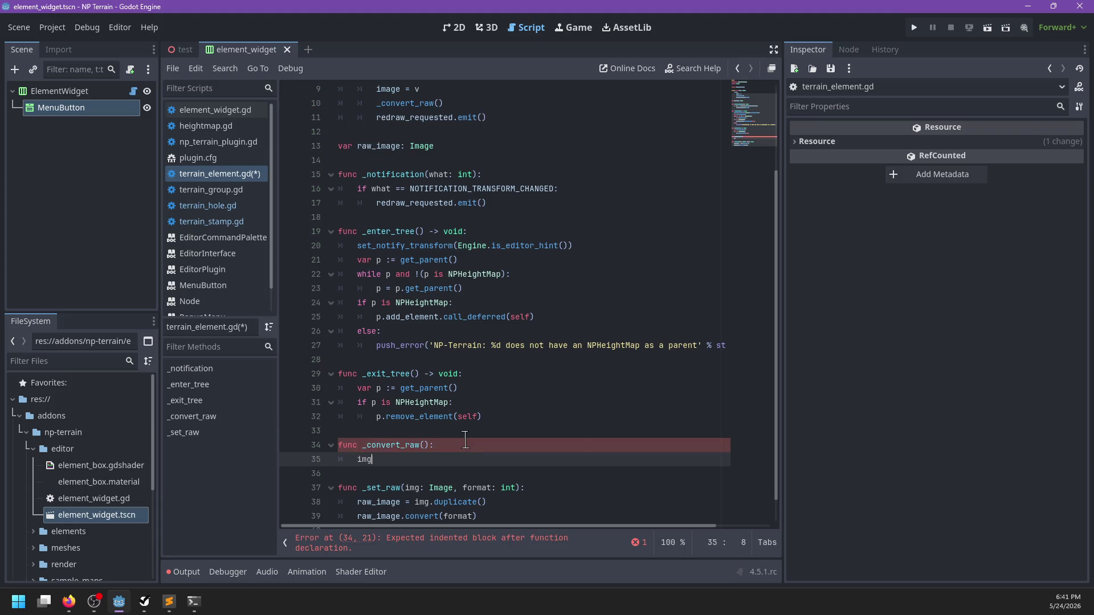
pyautogui.press('BackSpace')
pyautogui.press('BackSpace')
pyautogui.press('BackSpace')
pyautogui.write('+_')
pyautogui.press('BackSpace')
pyautogui.press('BackSpace')
# Step: Write raw_image = image as the _convert_raw body and save terrain_element.gd
pyautogui.write('_set_')
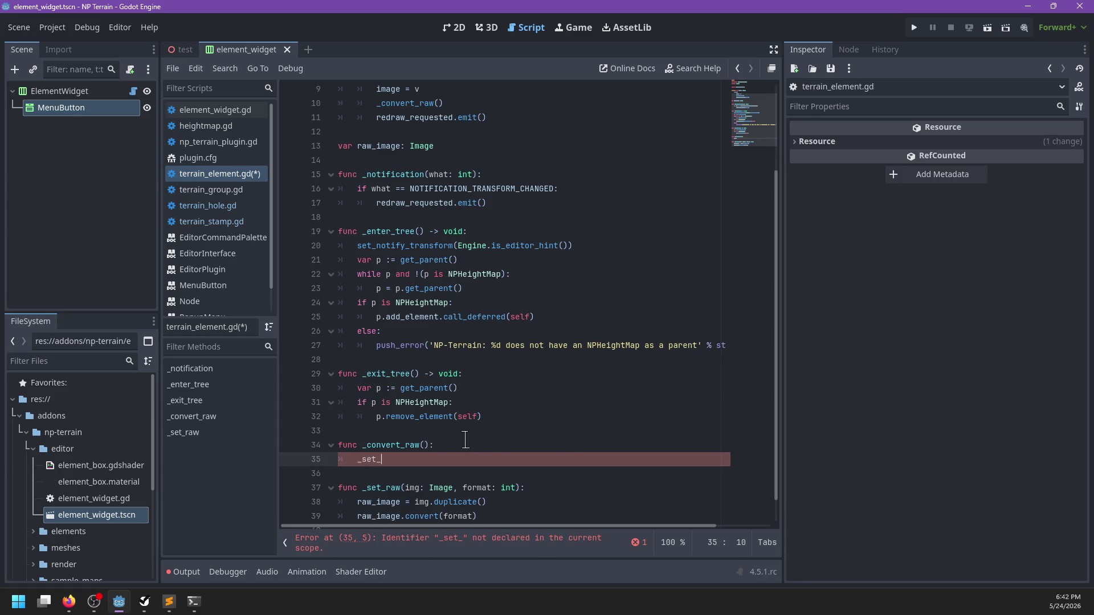
pyautogui.press('BackSpace')
pyautogui.press('BackSpace')
pyautogui.press('BackSpace')
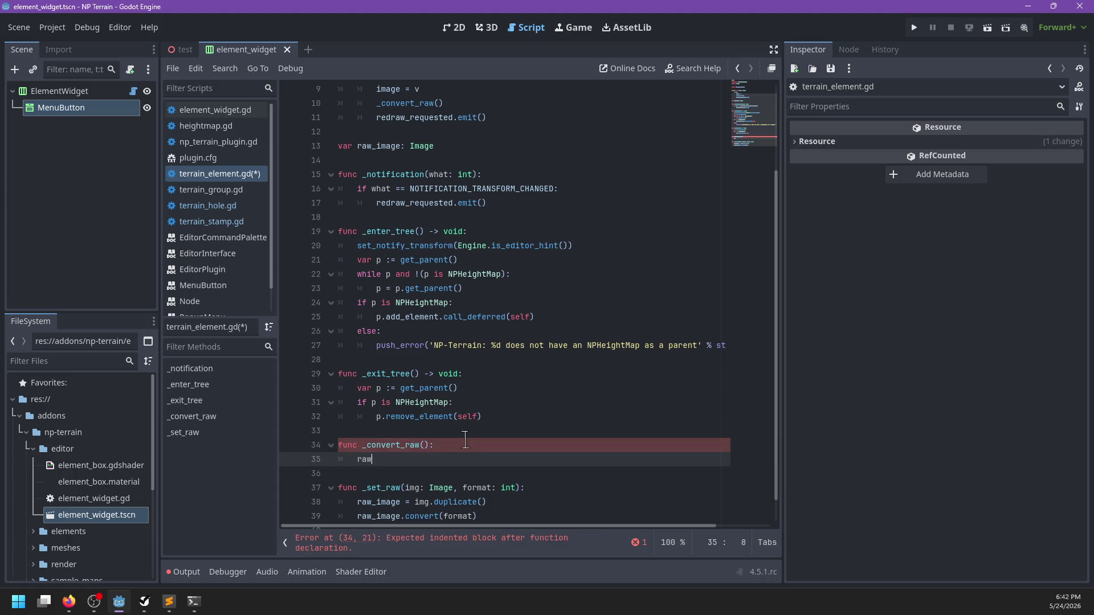
pyautogui.write('age = img.')
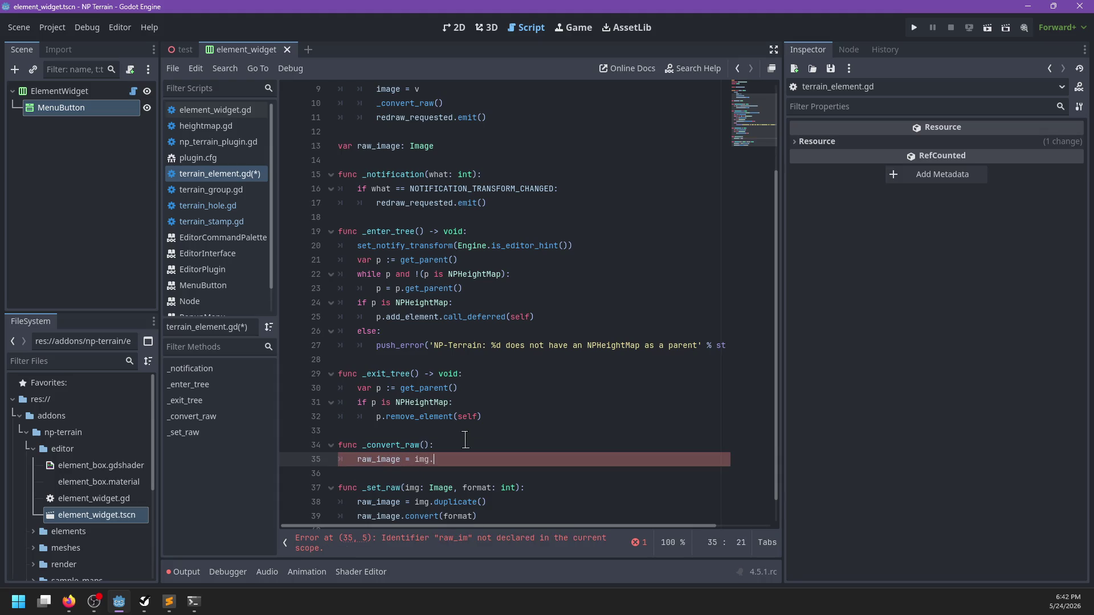
pyautogui.press('BackSpace')
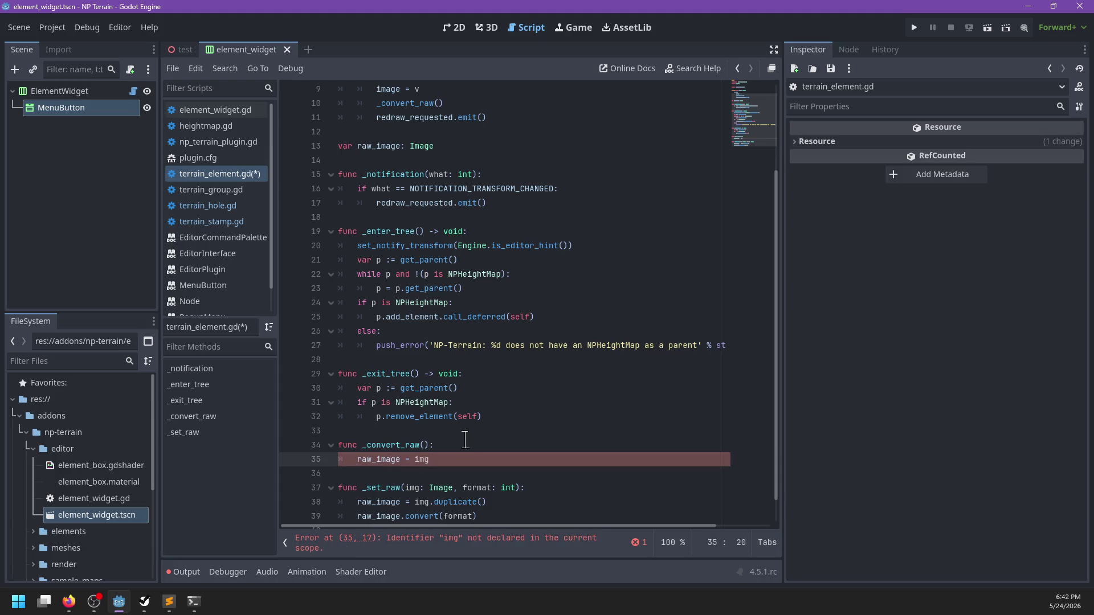
pyautogui.scroll(-1, 471, 428)
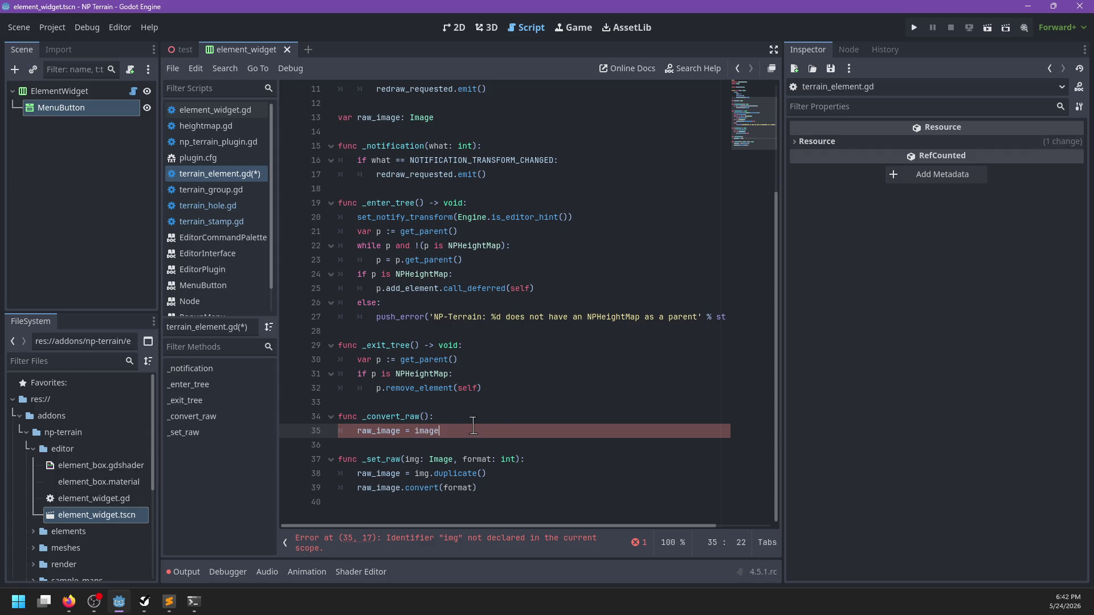
pyautogui.press('Escape')
pyautogui.click(454, 415)
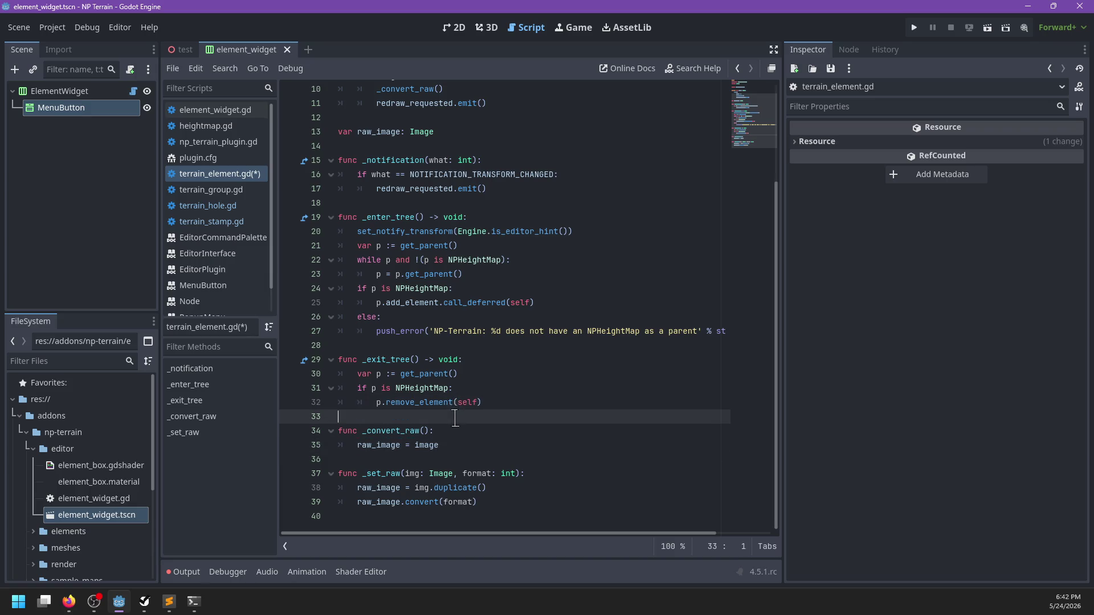
pyautogui.scroll(3, 454, 417)
pyautogui.hotkey('ctrl', 's')
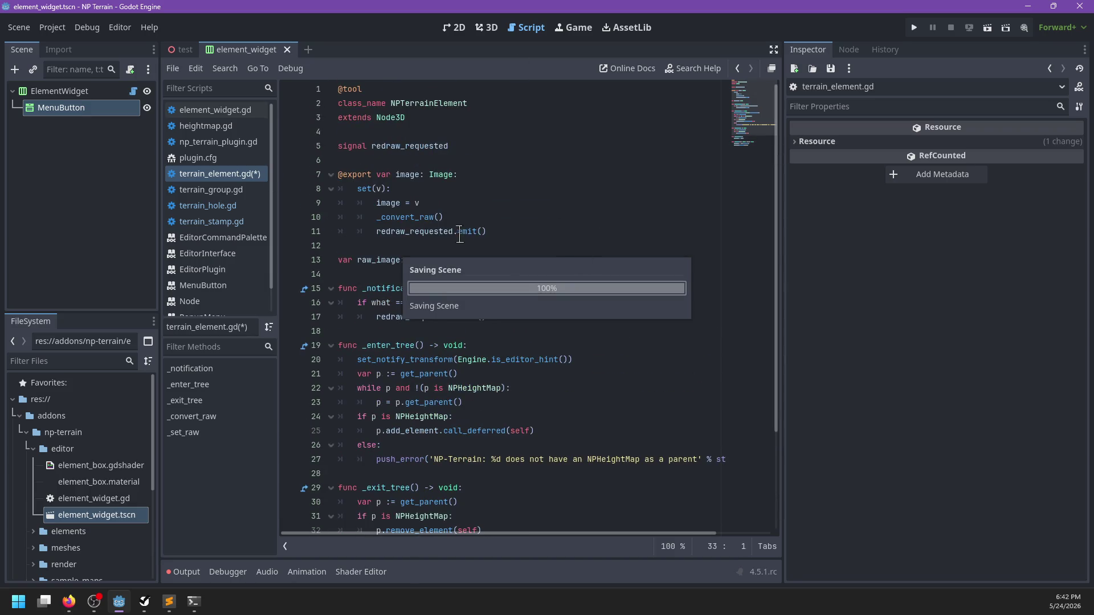
# Step: Delete the _enter_tree override from terrain_stamp.gd and save it
pyautogui.click(228, 207)
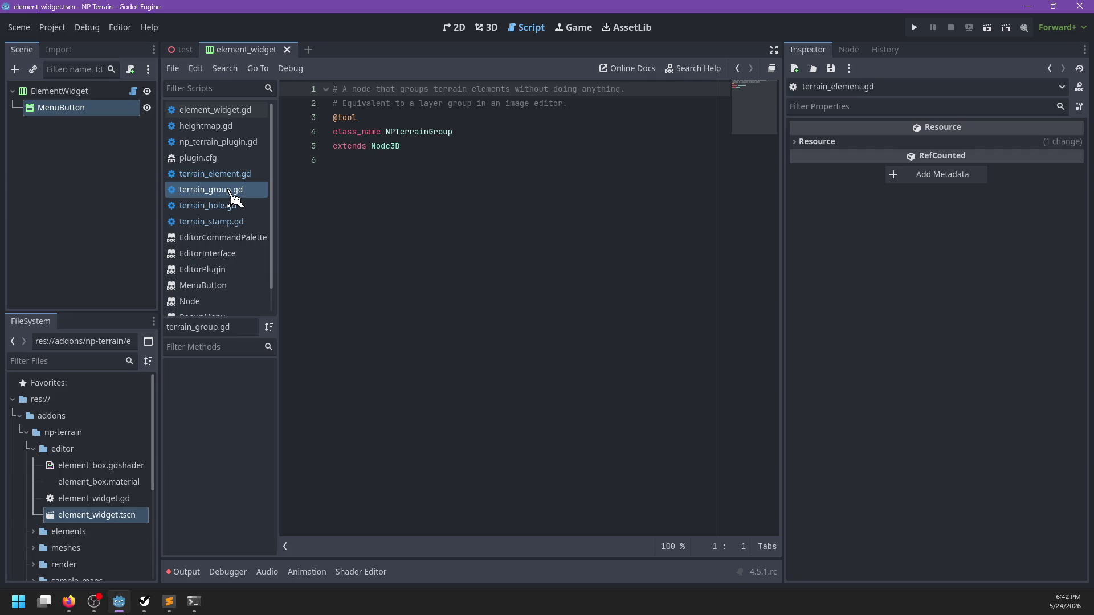
pyautogui.click(229, 226)
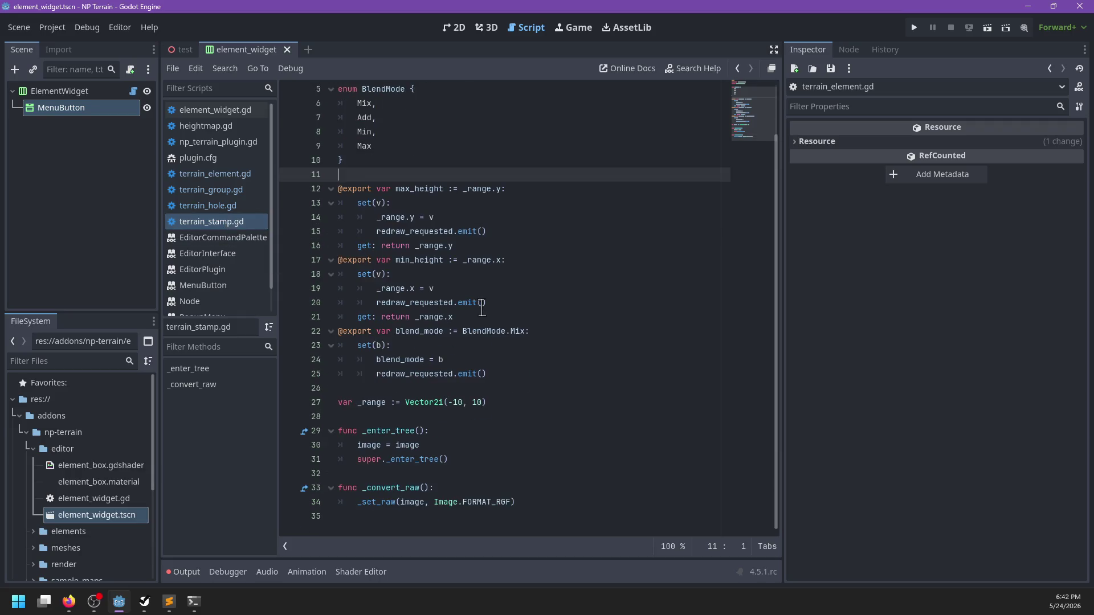
pyautogui.doubleClick(389, 487)
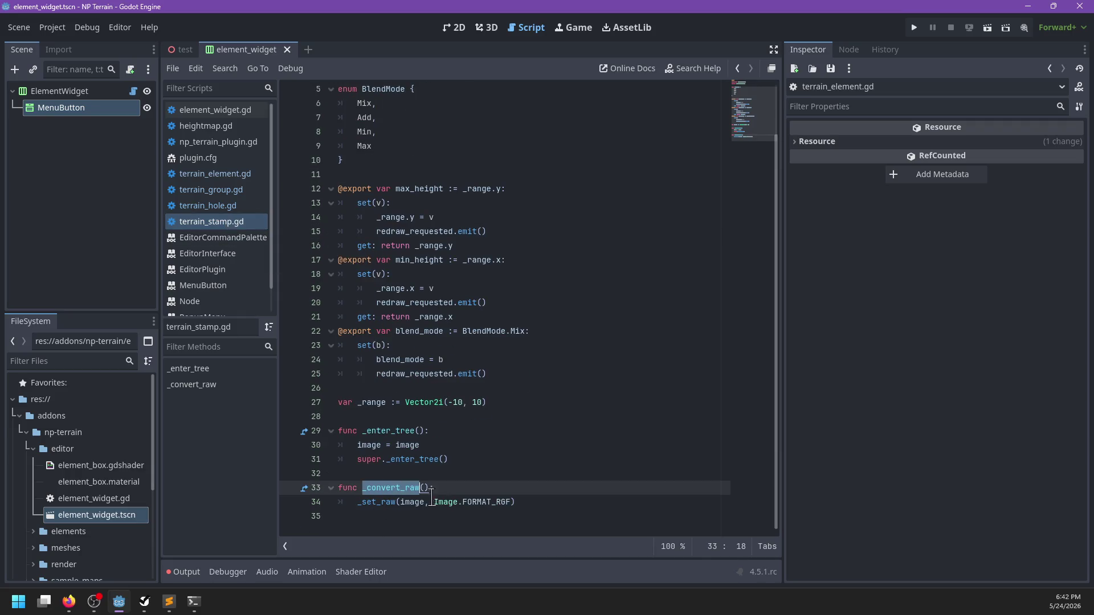
pyautogui.doubleClick(377, 502)
pyautogui.click(515, 503)
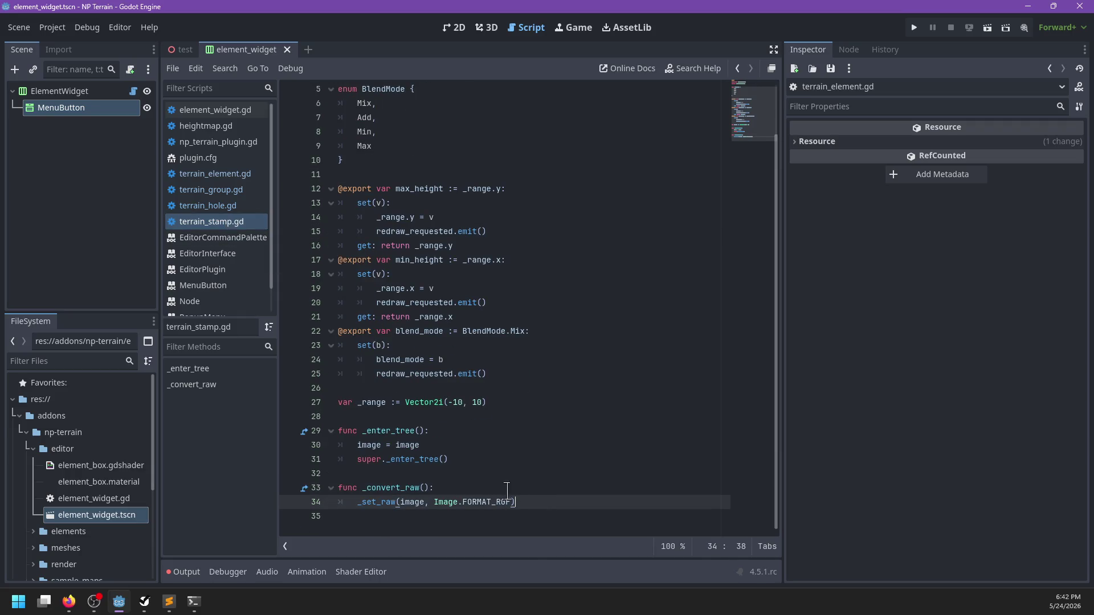
pyautogui.click(436, 472)
pyautogui.doubleClick(406, 459)
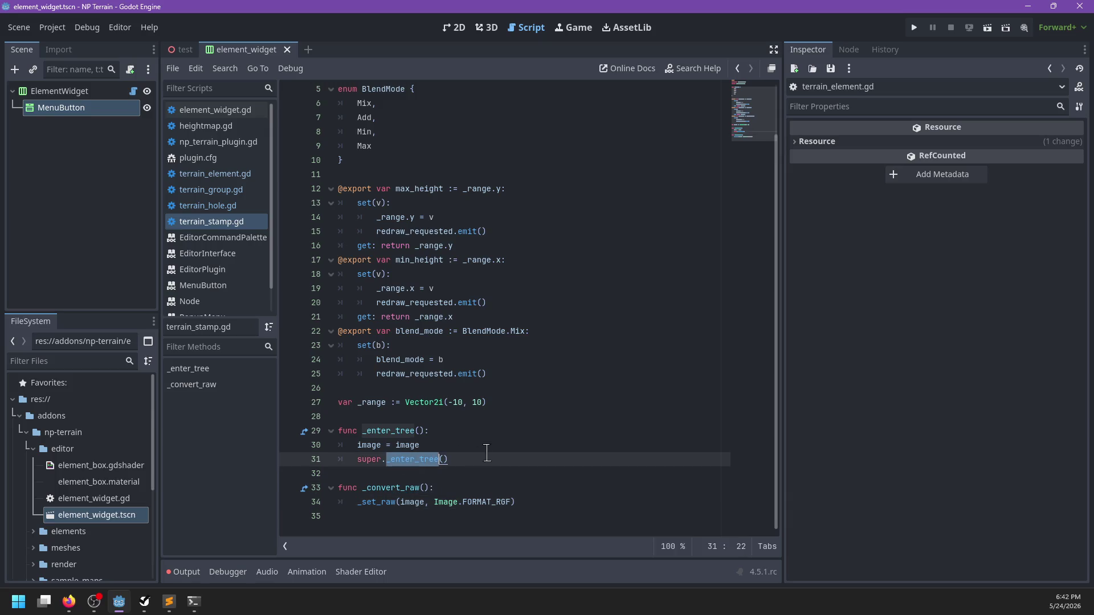
pyautogui.moveTo(467, 459); pyautogui.dragTo(467, 417)
pyautogui.press('BackSpace')
pyautogui.press('BackSpace')
pyautogui.hotkey('ctrl', 's')
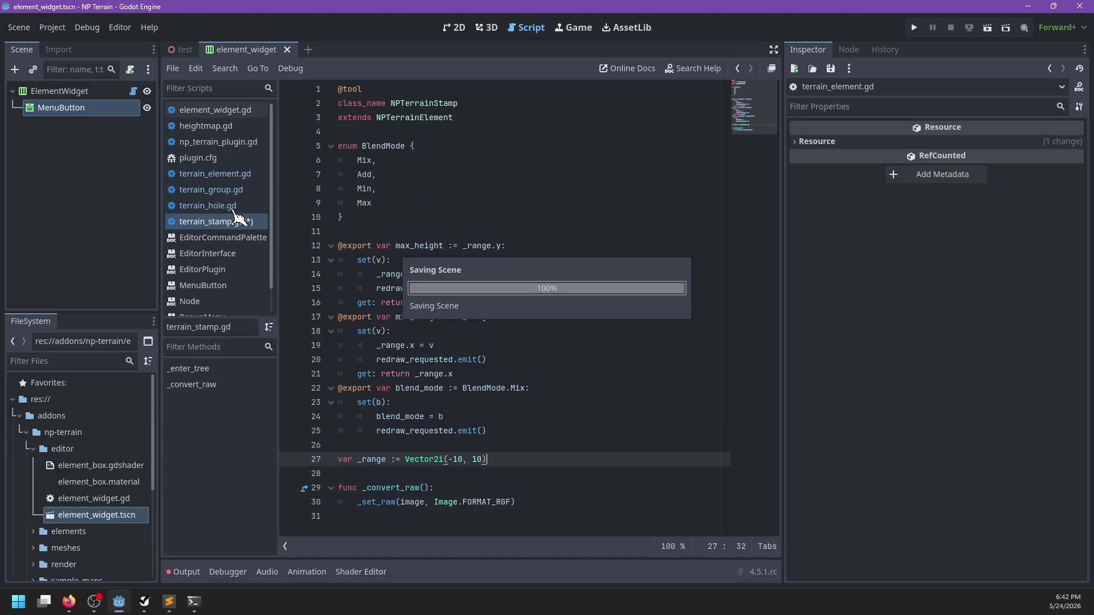
# Step: Delete the _enter_tree override from terrain_hole.gd
pyautogui.click(224, 206)
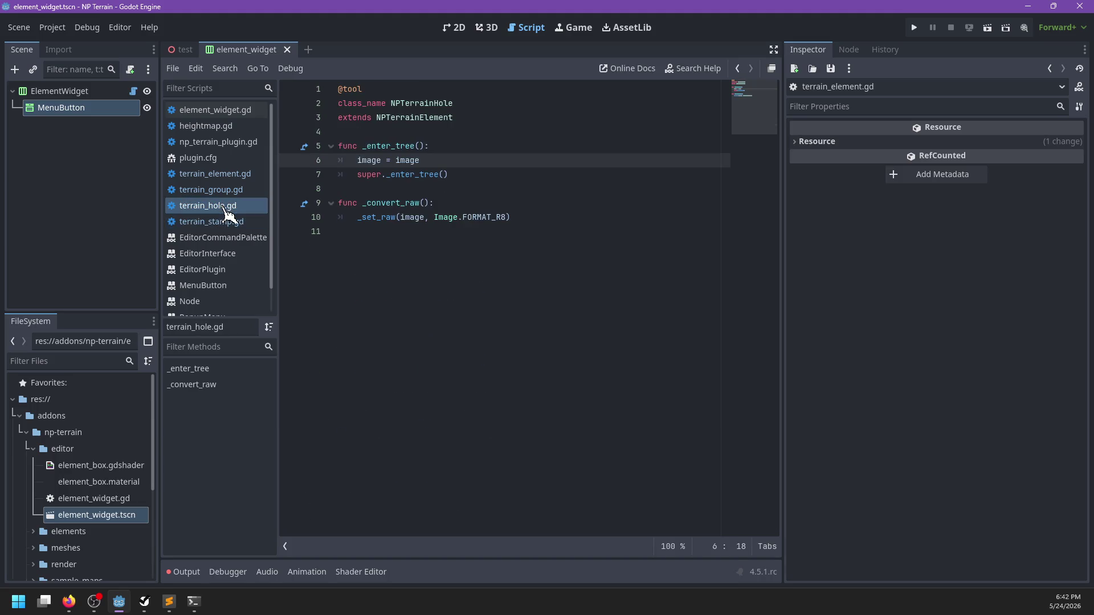
pyautogui.moveTo(491, 189); pyautogui.dragTo(492, 132)
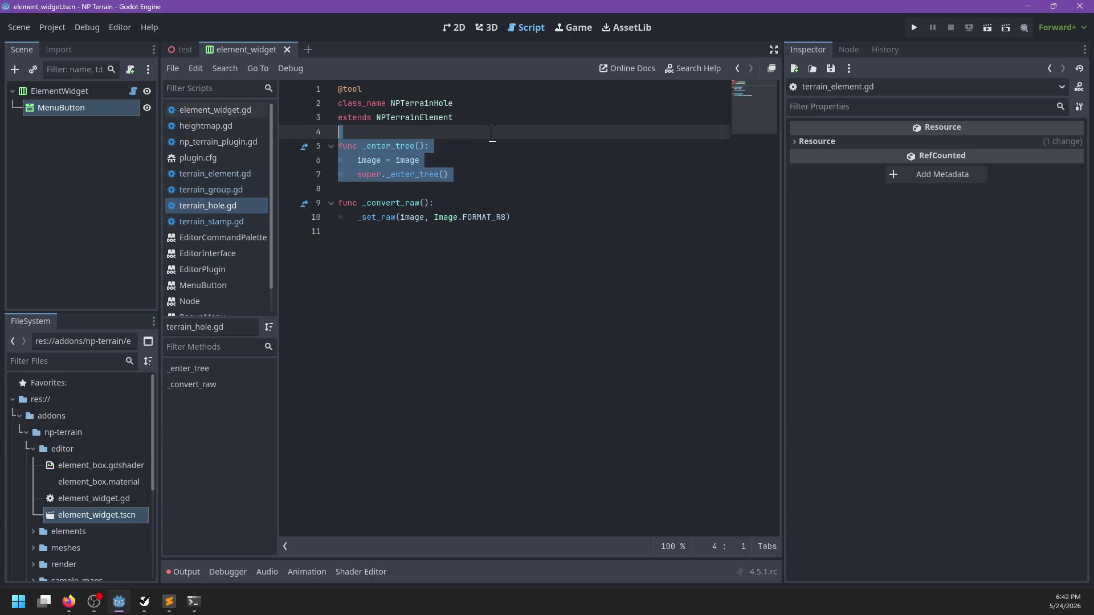
pyautogui.press('BackSpace')
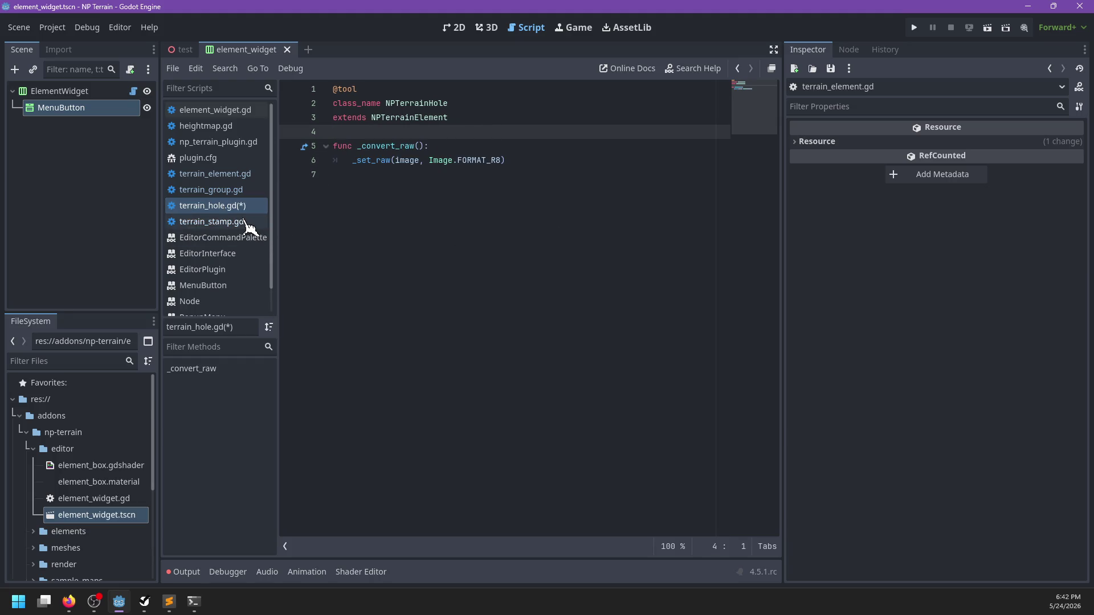
pyautogui.click(245, 175)
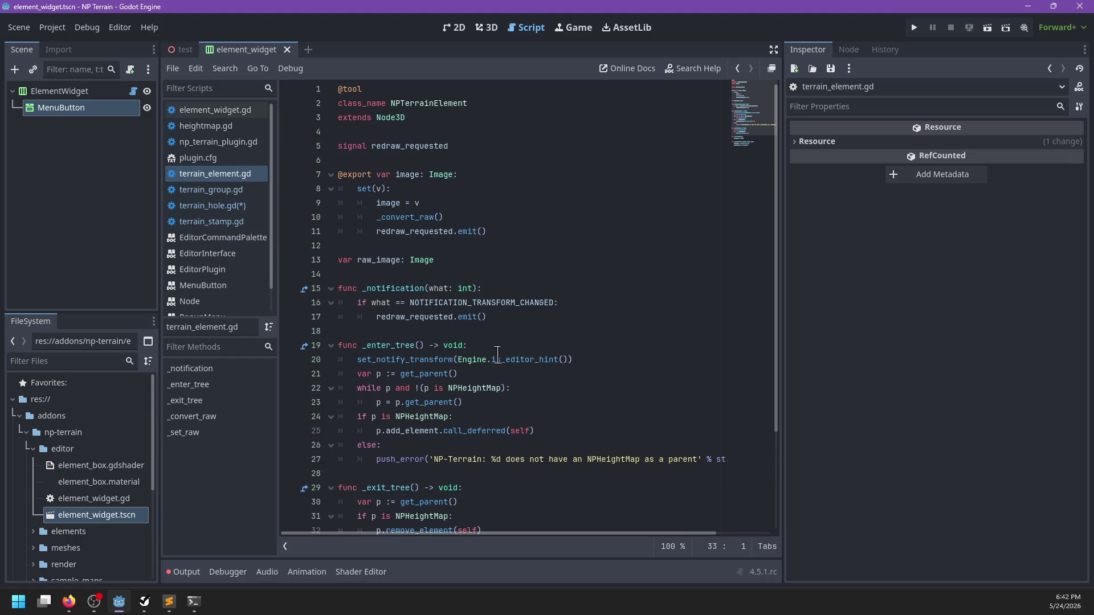
# Step: Add an autocompleted _convert_raw() call as line 20, the first line of _enter_tree, and save
pyautogui.click(517, 345)
pyautogui.press('Return')
pyautogui.write('ima')
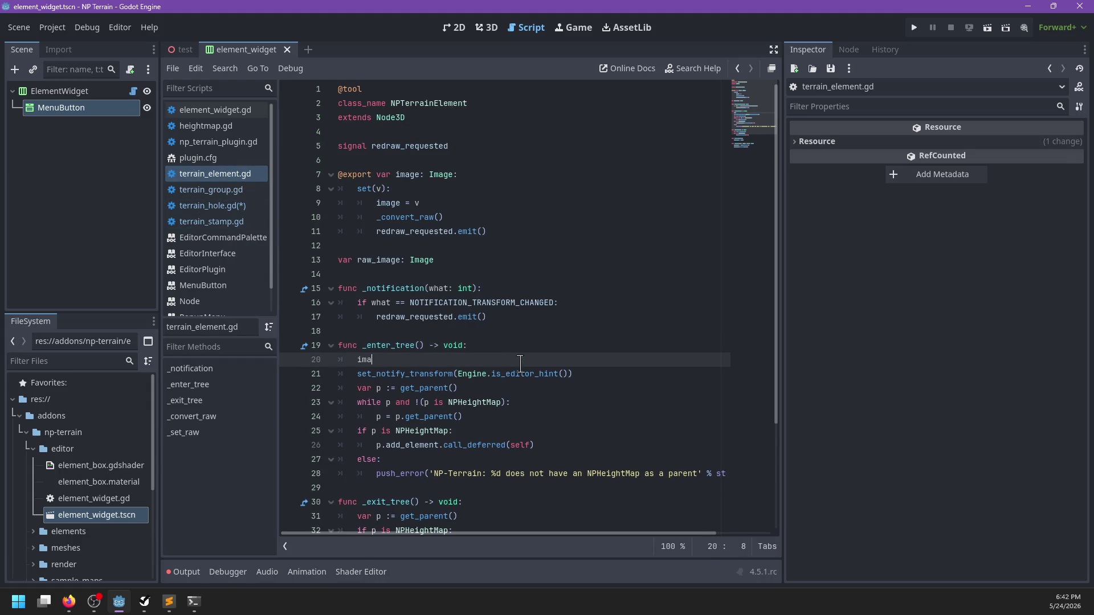
pyautogui.hotkey('ctrl', 's')
pyautogui.press('BackSpace')
pyautogui.press('BackSpace')
pyautogui.press('BackSpace')
pyautogui.write('c')
pyautogui.press('Return')
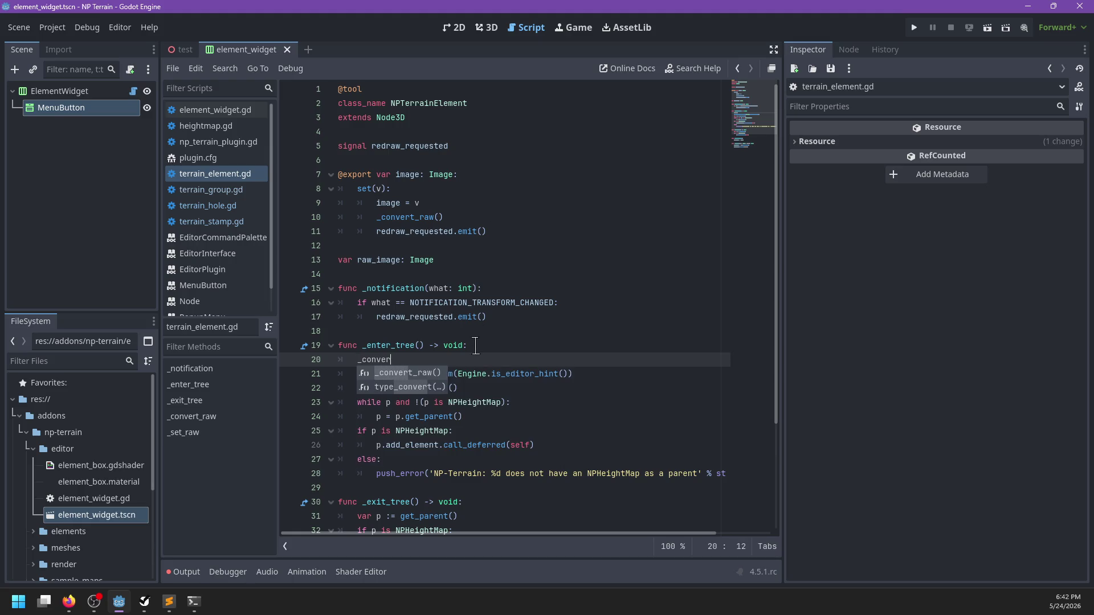
pyautogui.scroll(-4, 476, 346)
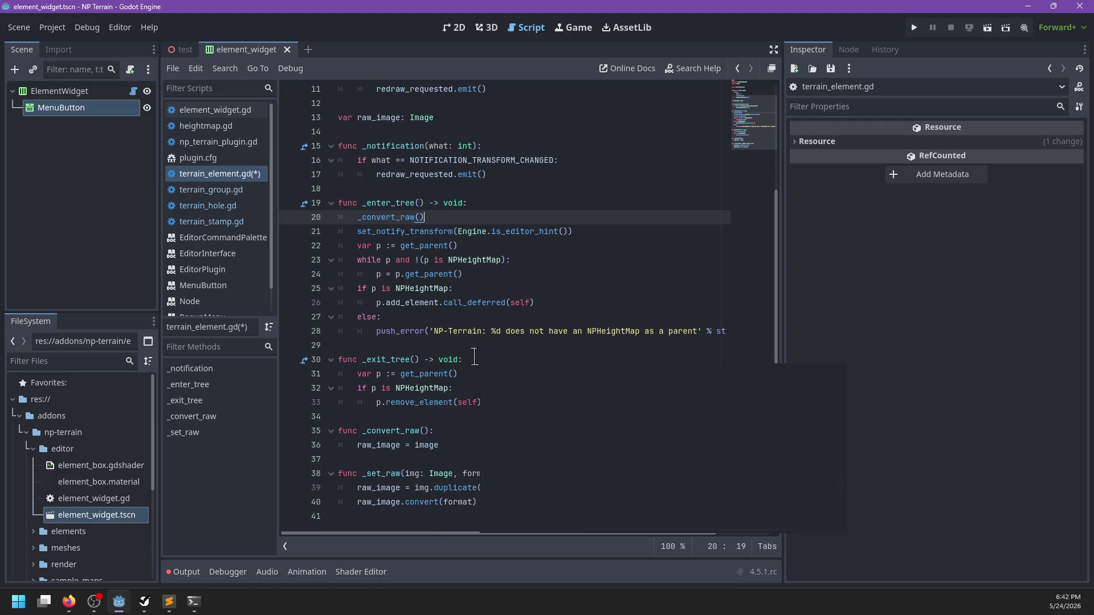
pyautogui.hotkey('ctrl', 's')
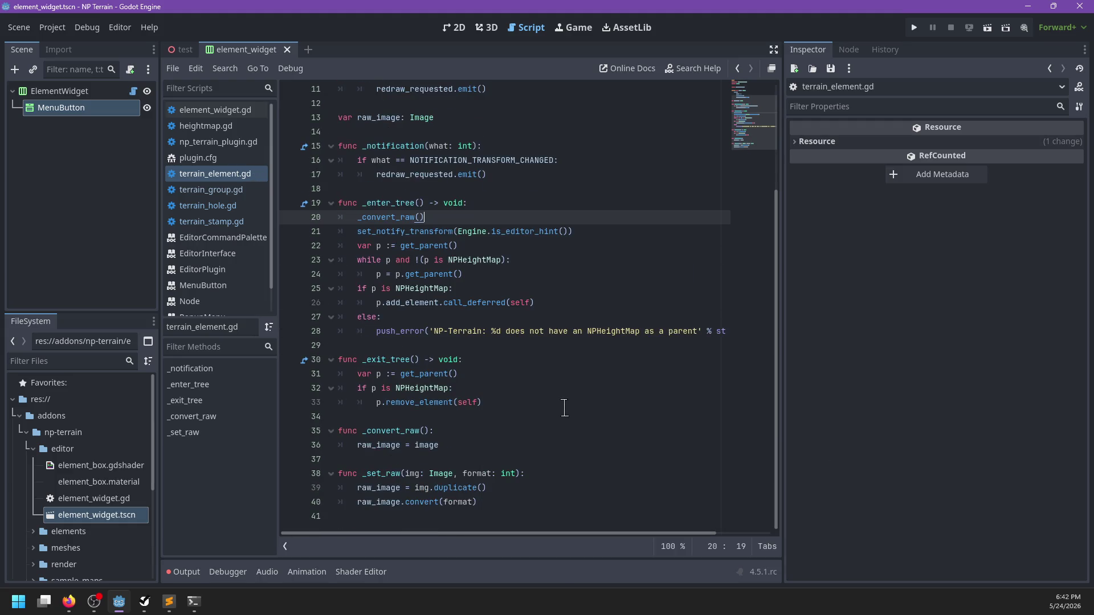
pyautogui.scroll(3, 555, 407)
pyautogui.scroll(-3, 547, 405)
pyautogui.scroll(3, 546, 406)
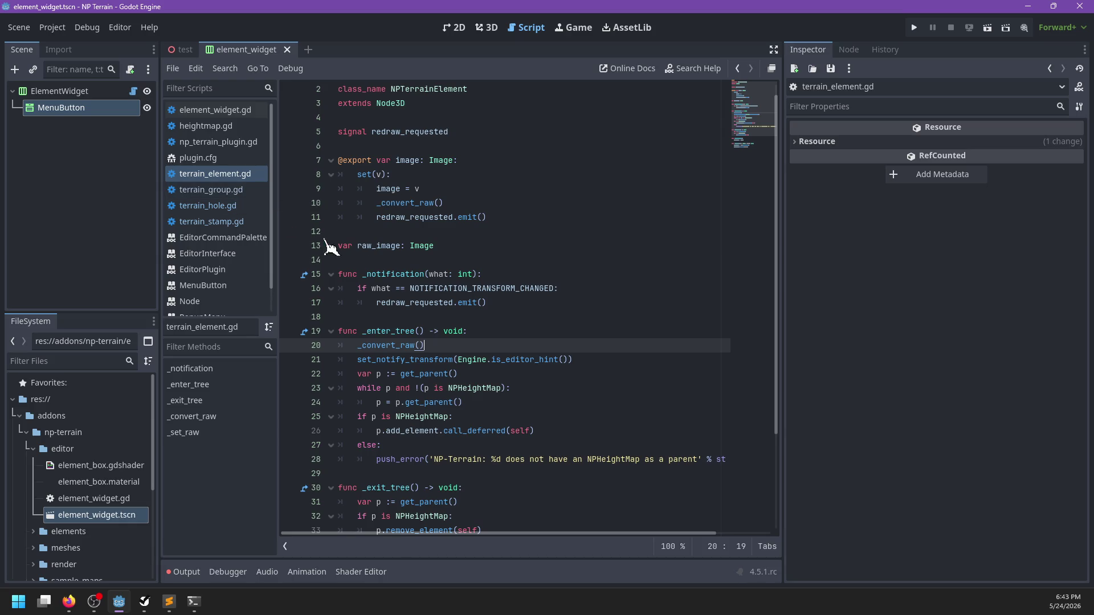
# Step: Check NPTerrainHole2 and NPTerrainStamp2 in the 3D test scene, then select element_widget's ElementWidget root
pyautogui.click(487, 28)
pyautogui.click(182, 50)
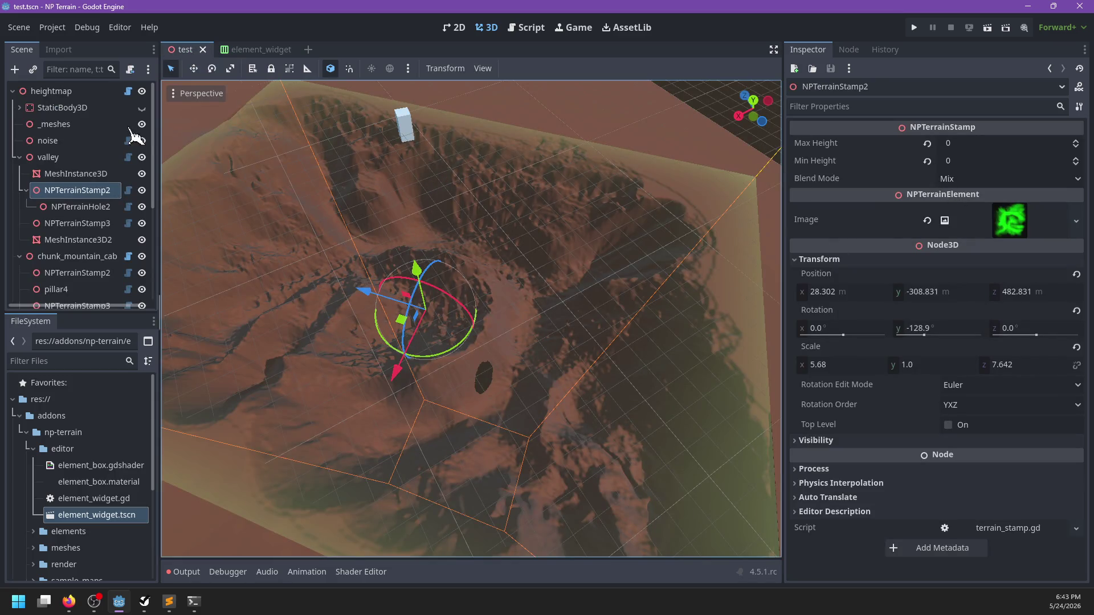
pyautogui.click(74, 207)
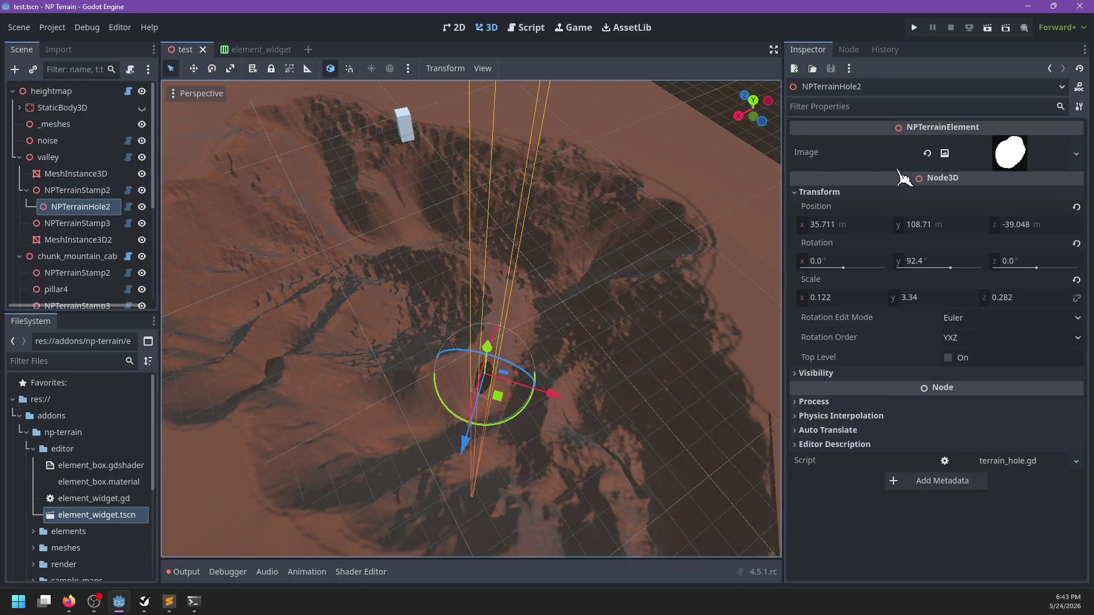
pyautogui.click(77, 190)
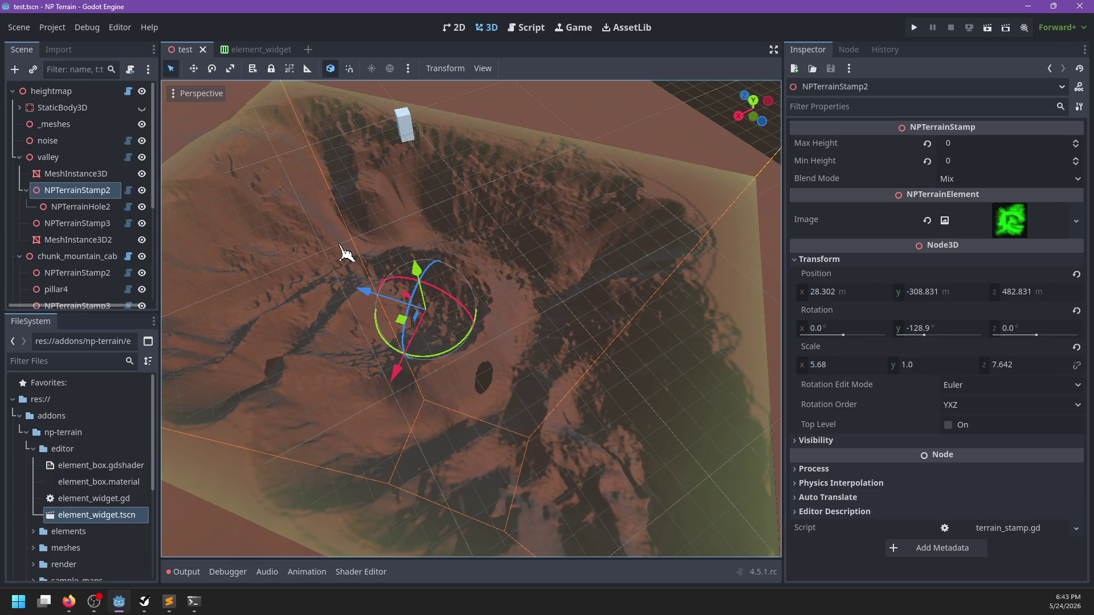
pyautogui.click(257, 50)
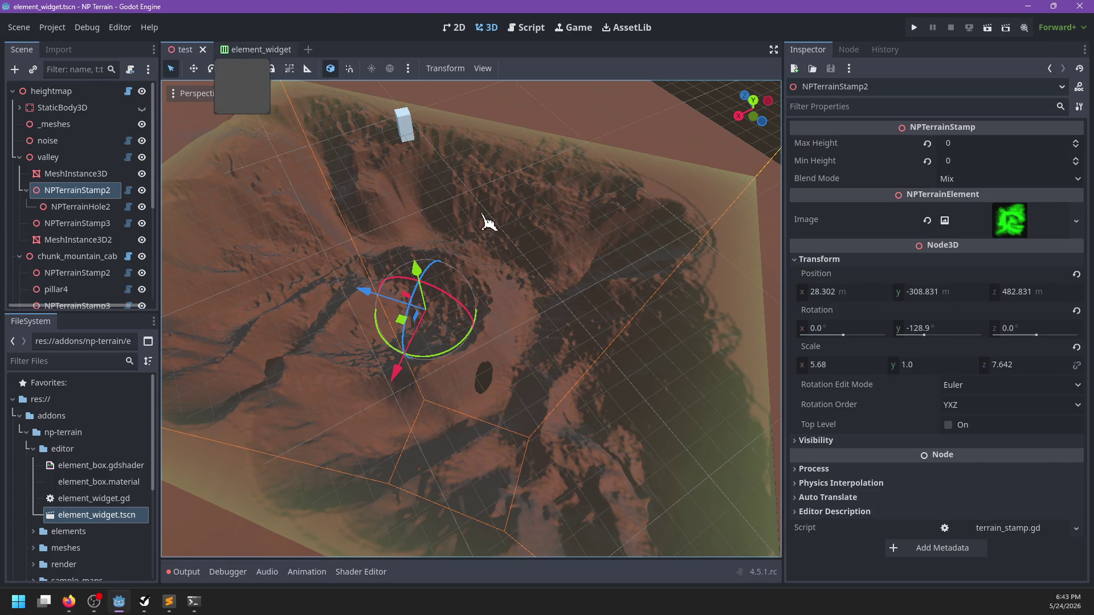
pyautogui.click(108, 91)
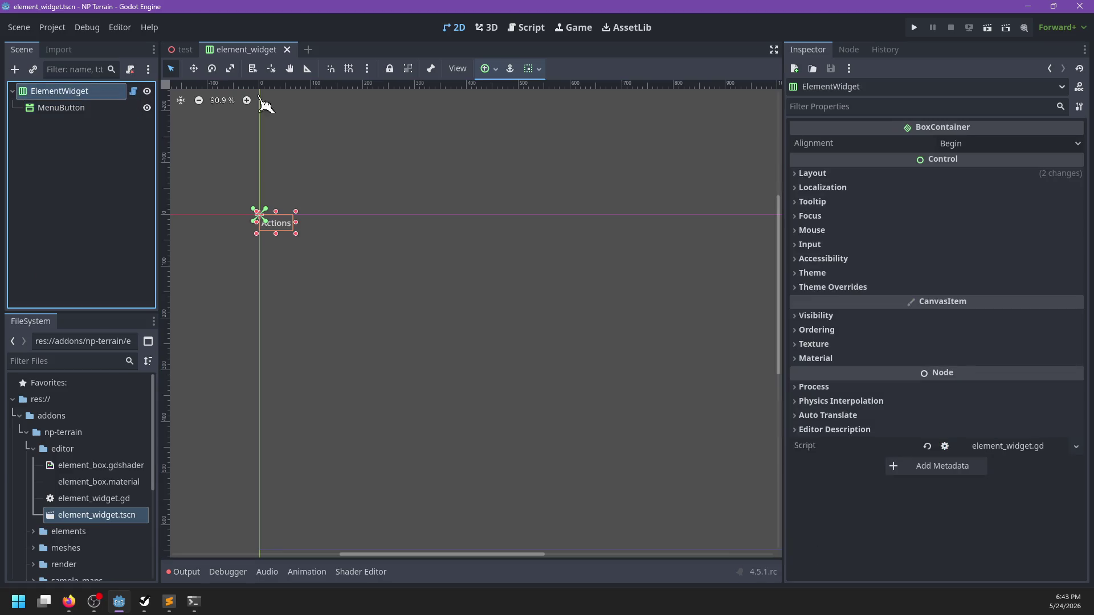
# Step: Write active_element.image = active_element.image.duplicate() on line 33 of element_widget.gd and save
pyautogui.click(133, 91)
pyautogui.press('Return')
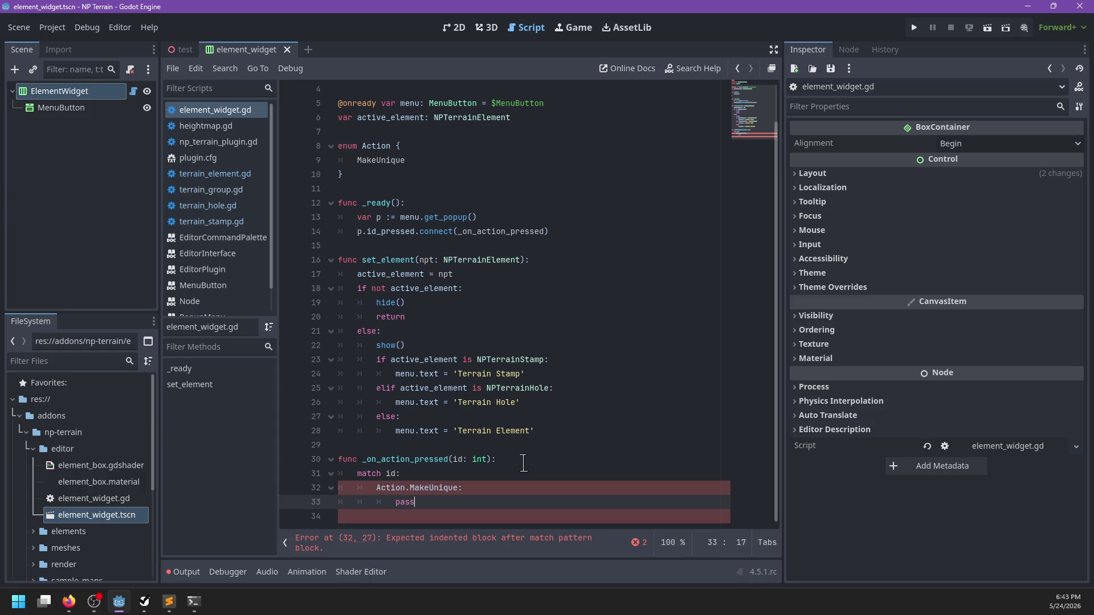
pyautogui.scroll(1, 546, 357)
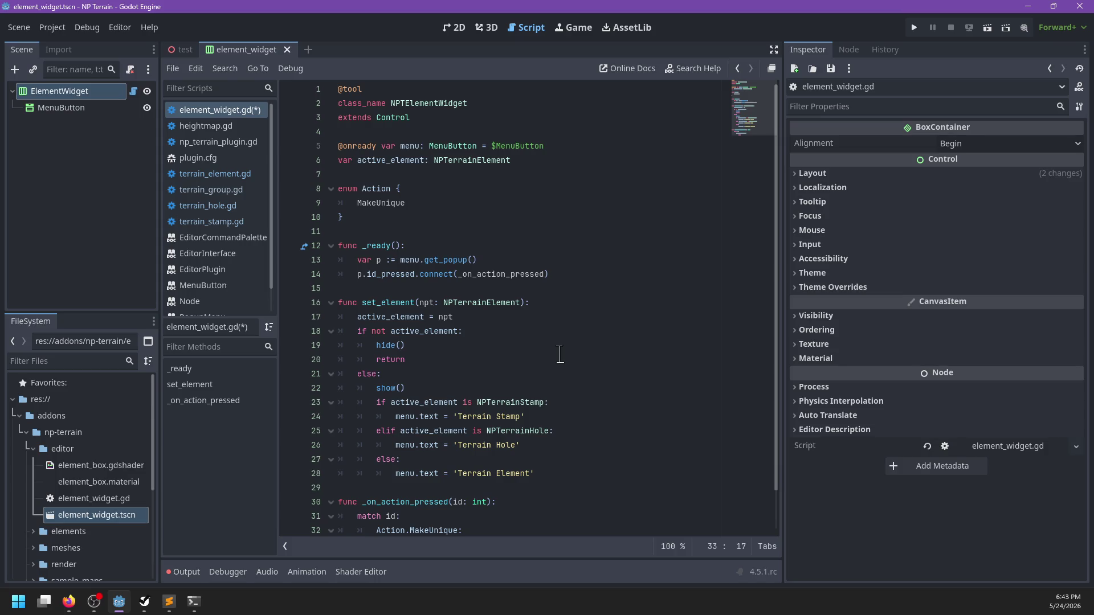
pyautogui.scroll(-1, 547, 357)
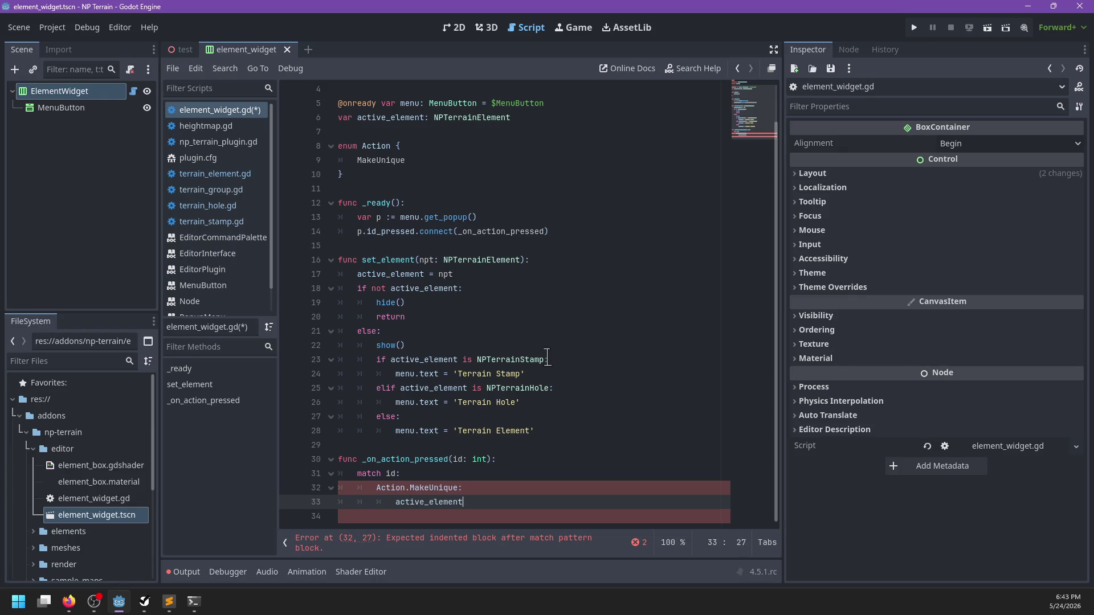
pyautogui.write('.image = ac')
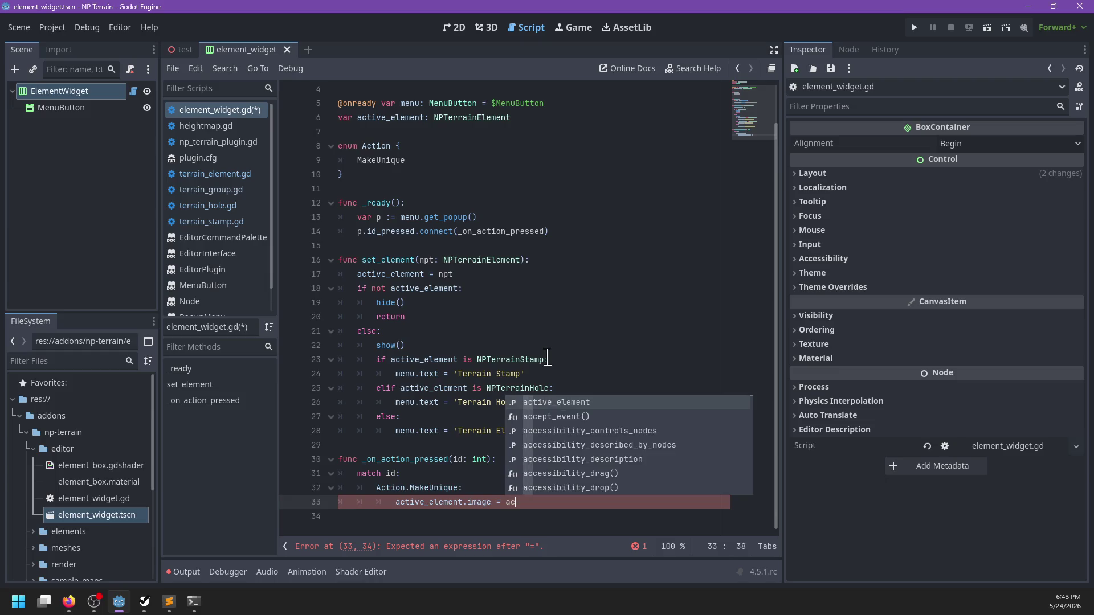
pyautogui.write('tive_element.image.dup')
pyautogui.press('Return')
pyautogui.write(')')
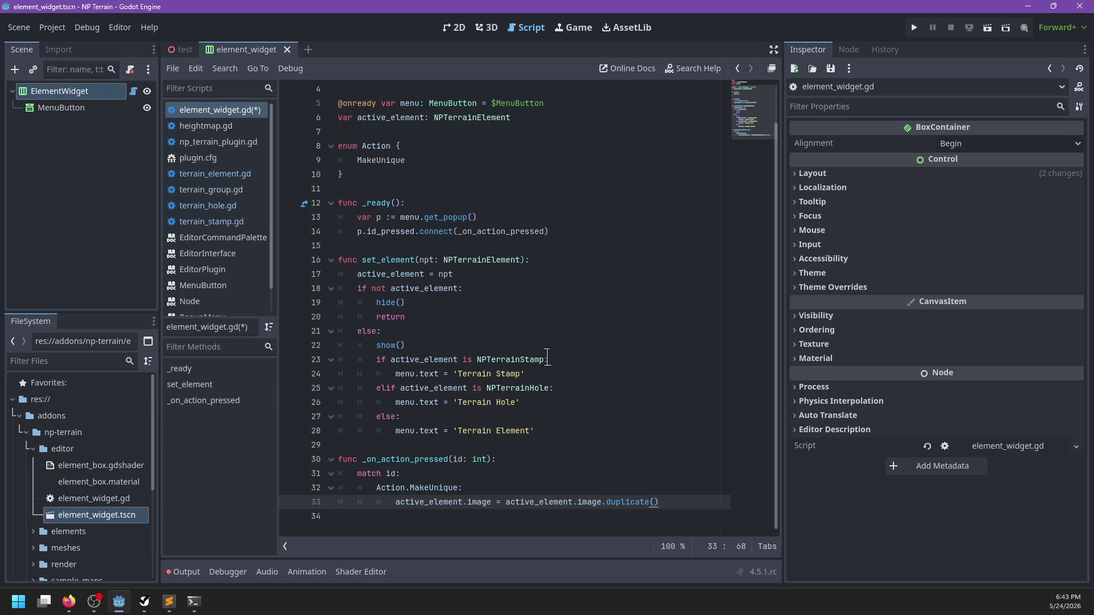
pyautogui.hotkey('ctrl', 's')
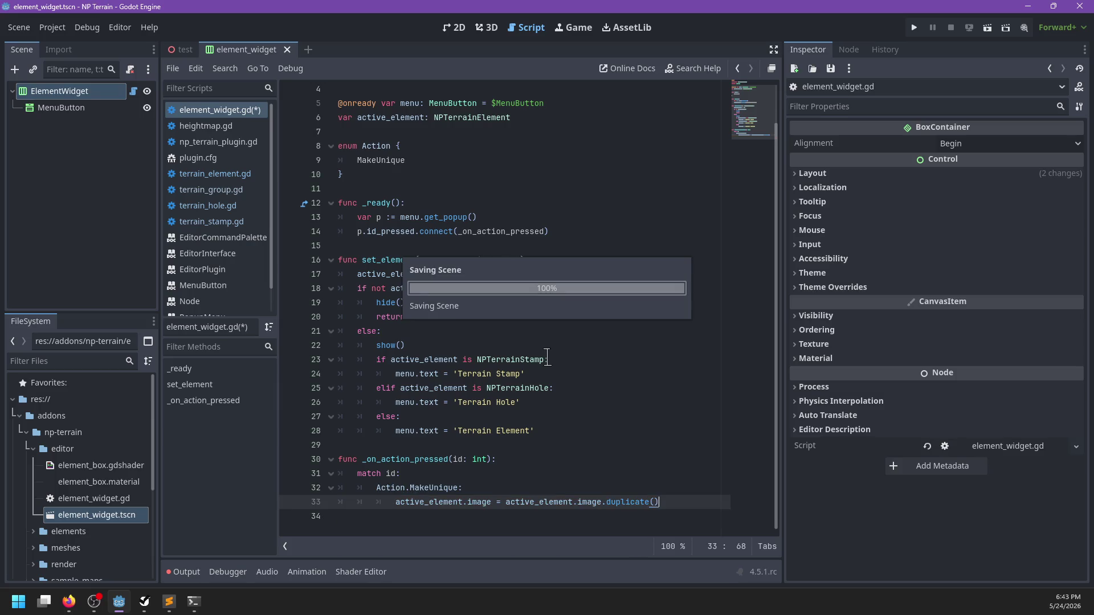
pyautogui.click(183, 50)
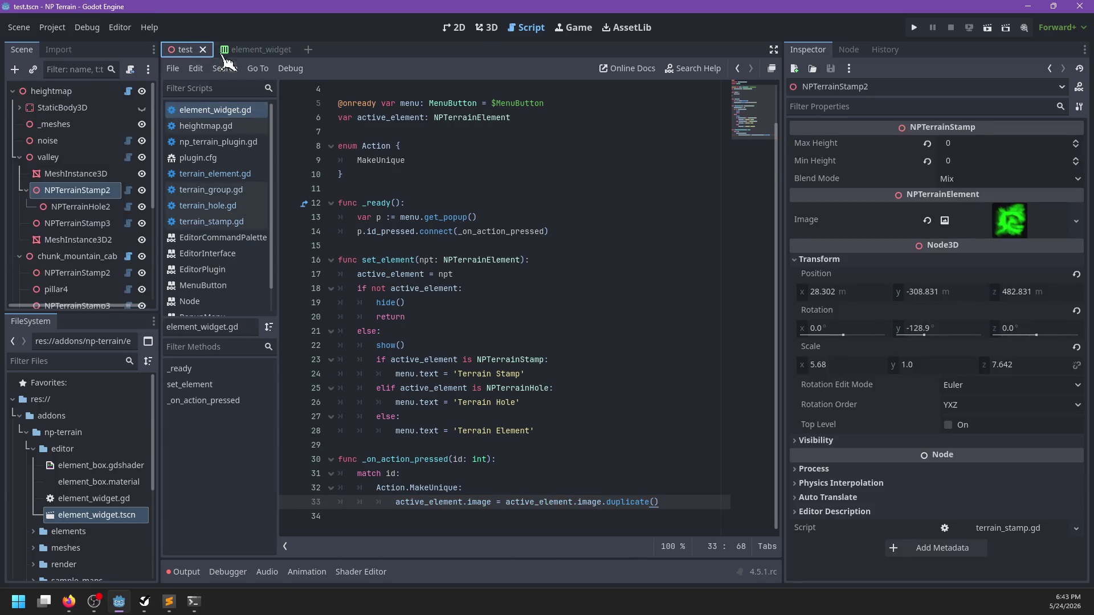
# Step: Reload the NP Terrain plugin by toggling it off and on in Project Settings > Plugins
pyautogui.click(487, 28)
pyautogui.click(52, 28)
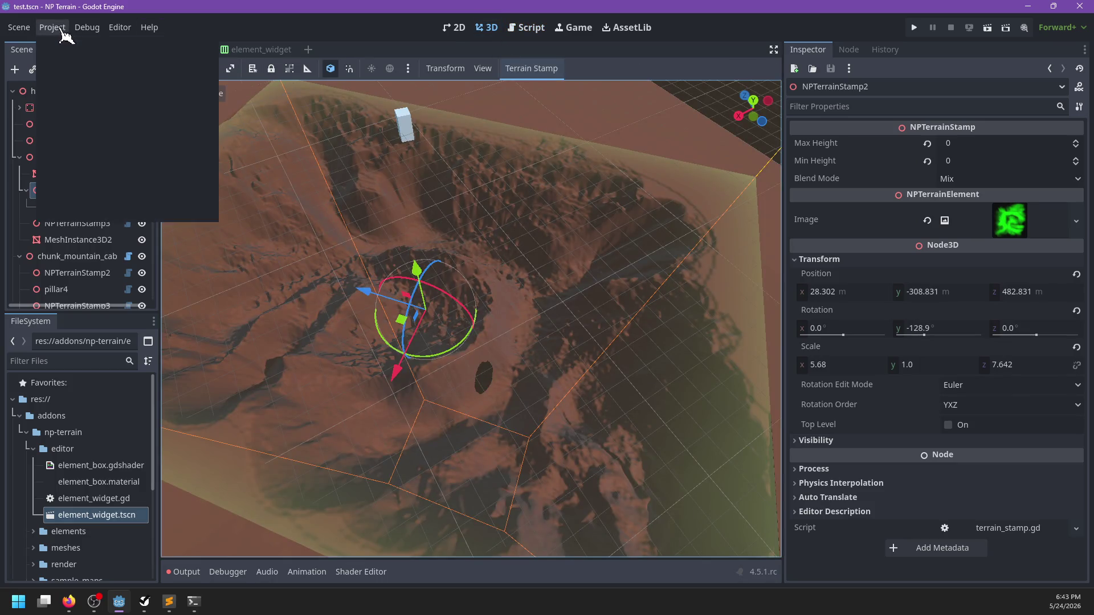
pyautogui.click(74, 41)
pyautogui.click(234, 177)
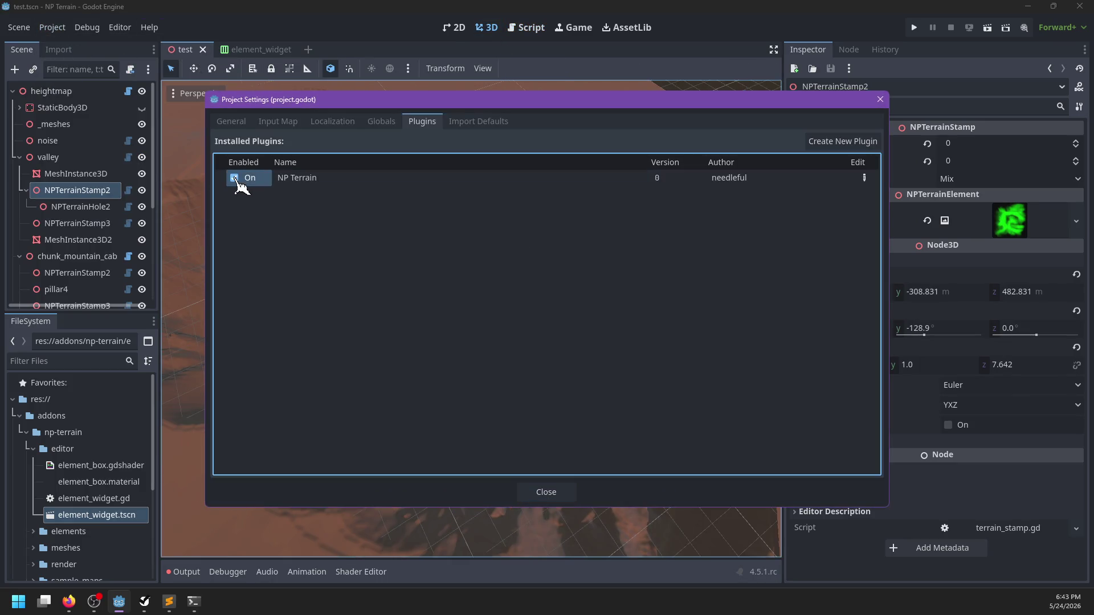
pyautogui.click(539, 483)
# Step: Frame NPTerrainHole2, run Make Stamp Unique and expand its 64×64 image preview
pyautogui.click(80, 206)
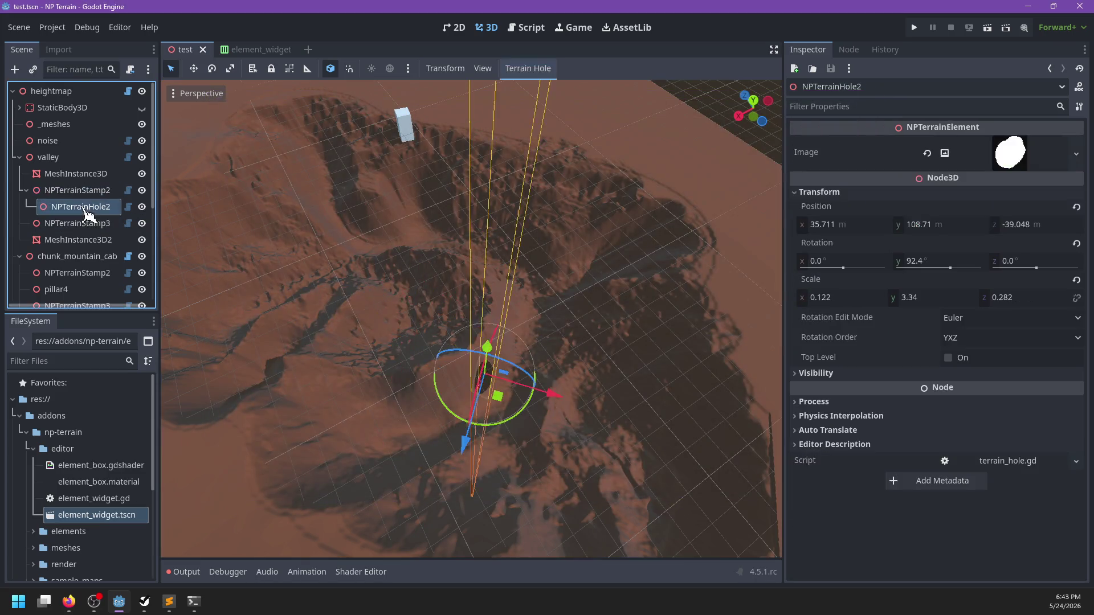
pyautogui.press('f')
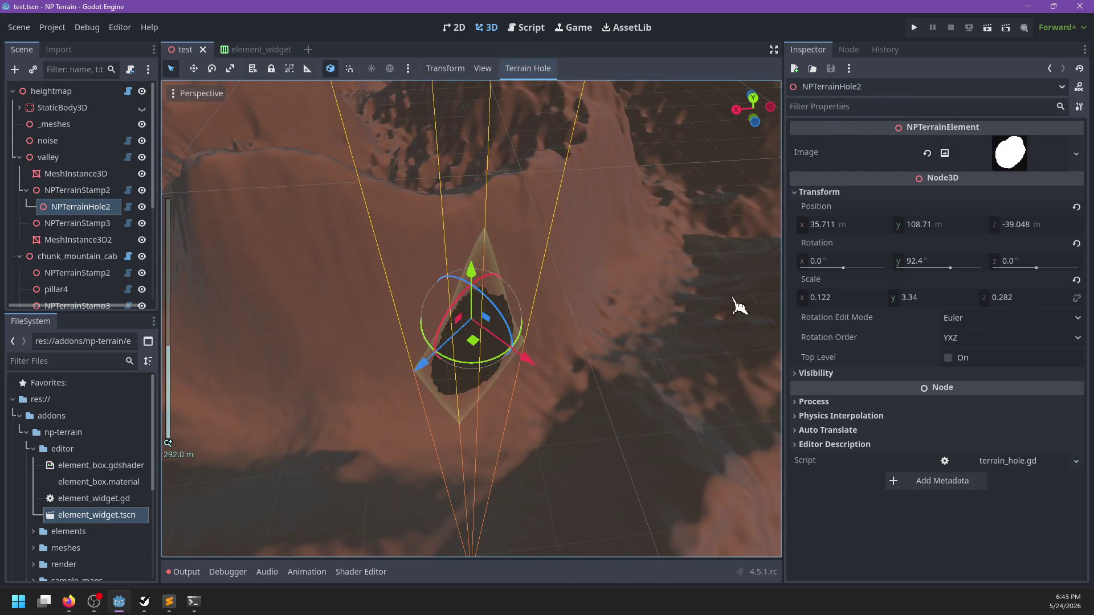
pyautogui.click(530, 87)
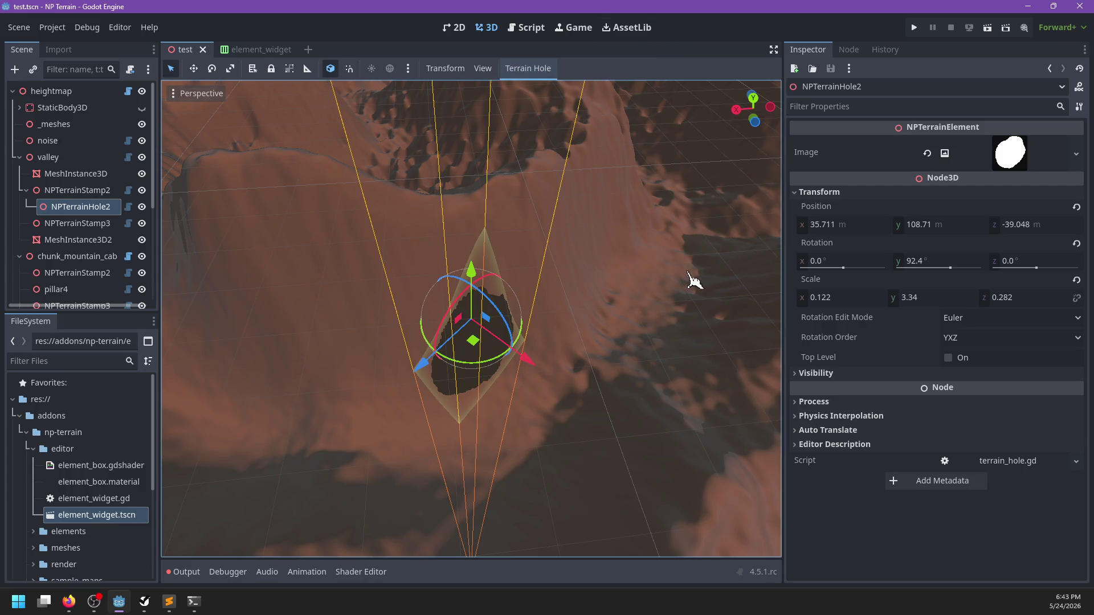
pyautogui.click(1012, 161)
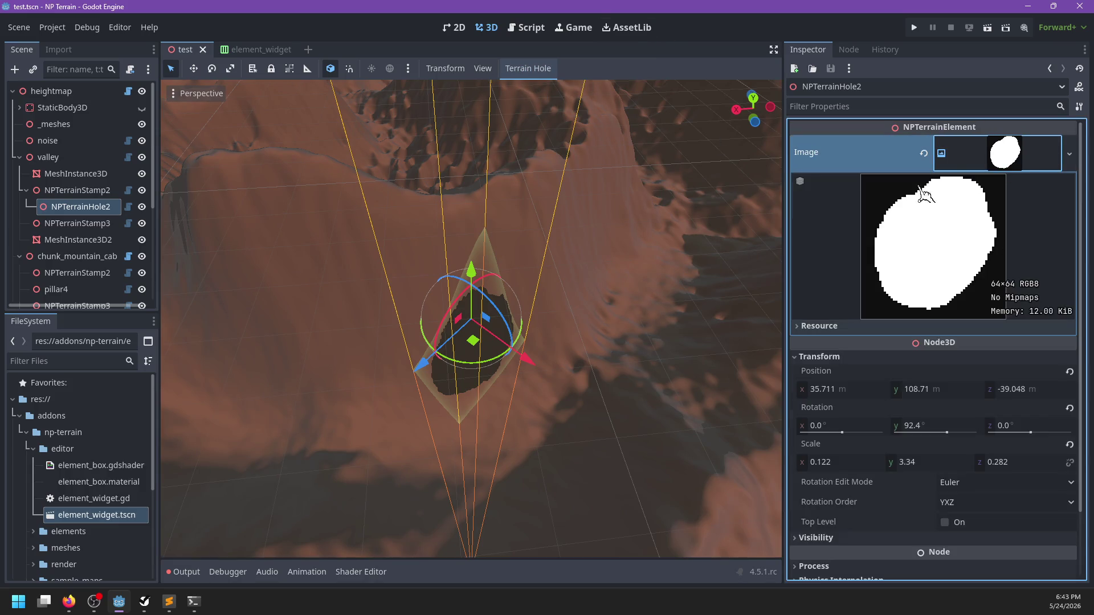
# Step: Assign hole.png as NPTerrainHole2's image, save the test scene and view the Output errors
pyautogui.click(1025, 145)
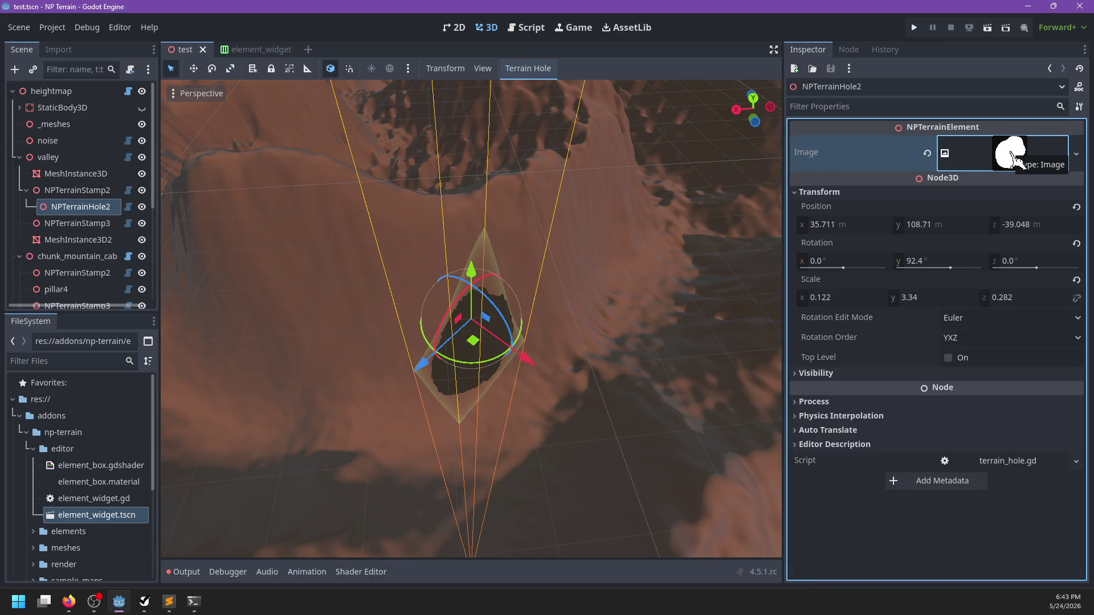
pyautogui.click(55, 359)
pyautogui.write('hole')
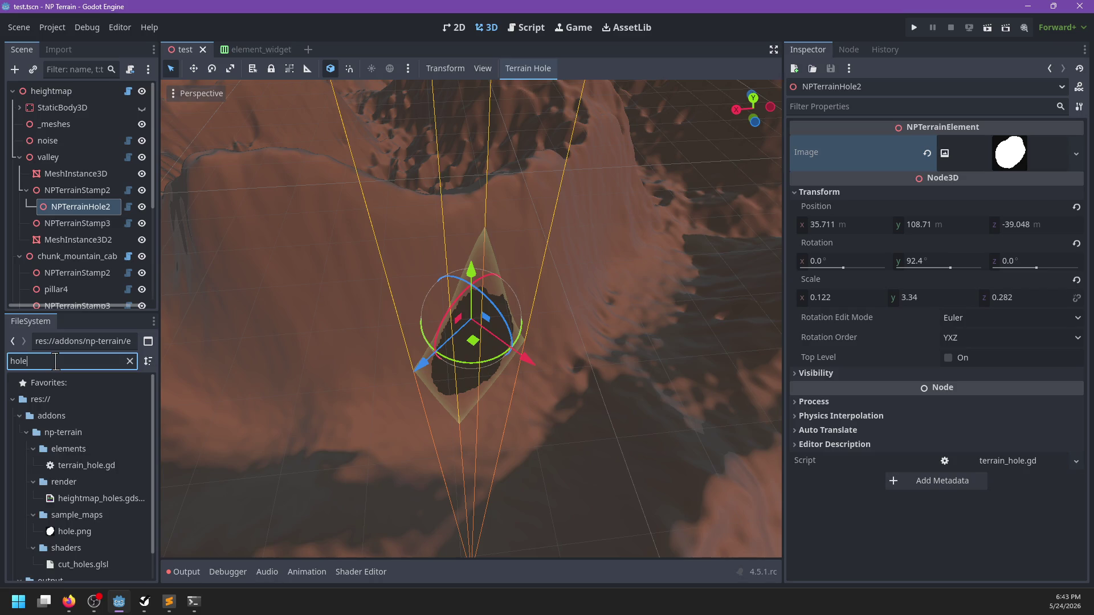
pyautogui.scroll(-1, 74, 484)
pyautogui.moveTo(74, 502)
pyautogui.mouseDown()
pyautogui.moveTo(171, 495)
pyautogui.moveTo(288, 456)
pyautogui.moveTo(1028, 151)
pyautogui.moveTo(1034, 159)
pyautogui.mouseUp()
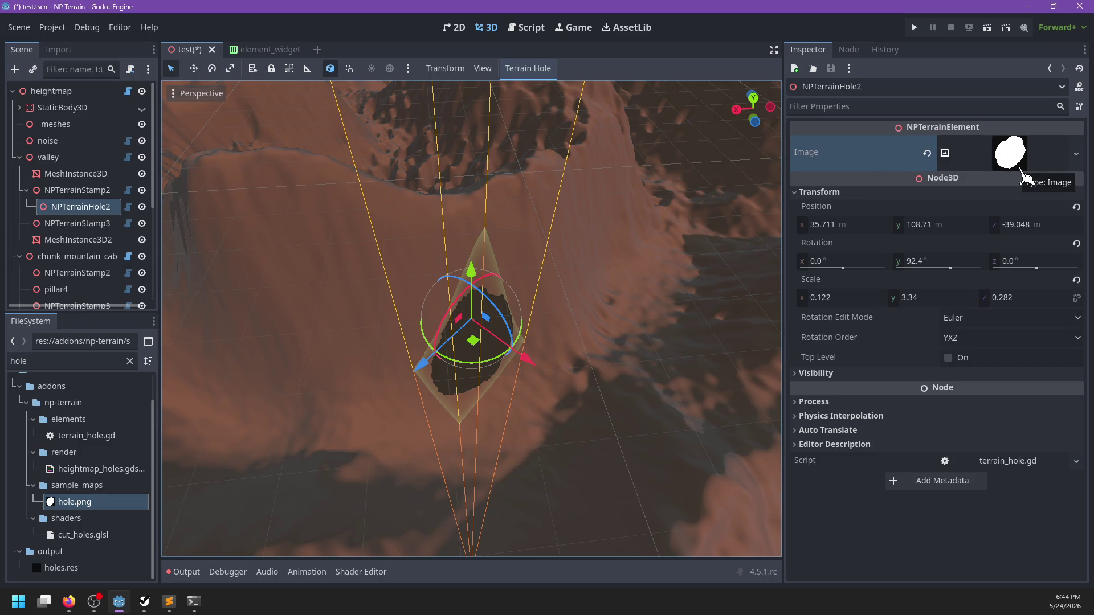
pyautogui.hotkey('ctrl', 's')
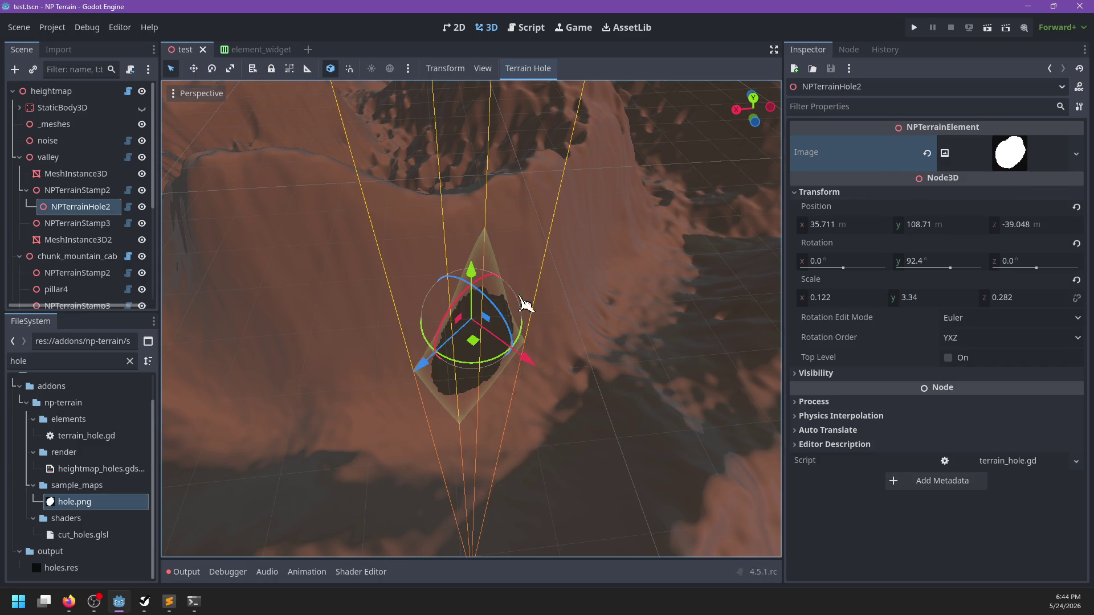
pyautogui.click(183, 572)
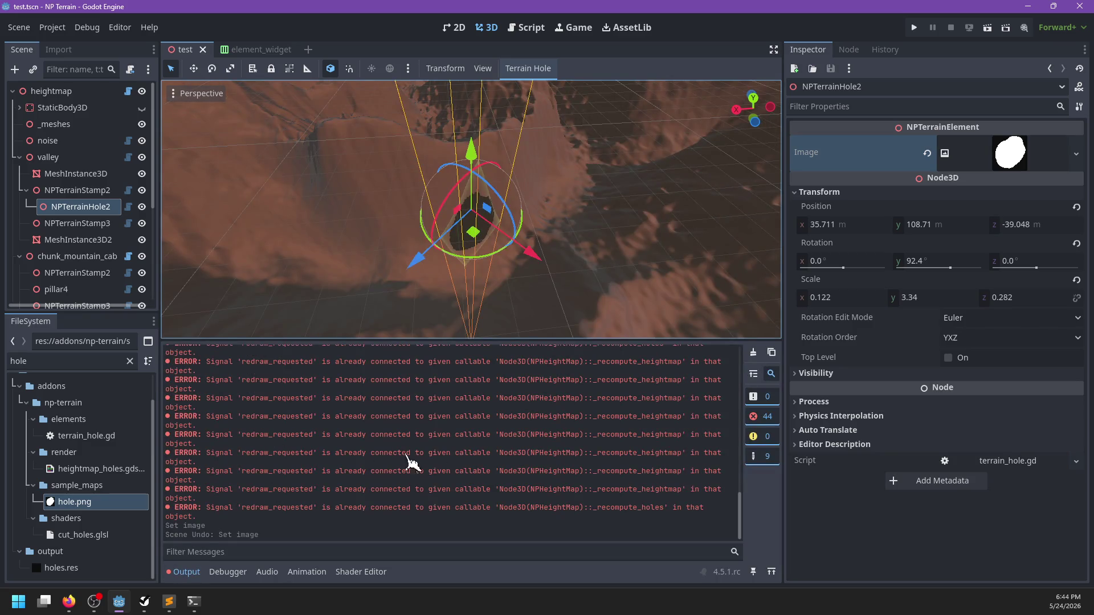
# Step: Open heightmap.gd and locate the redraw_requested connections in add_element
pyautogui.scroll(3, 567, 447)
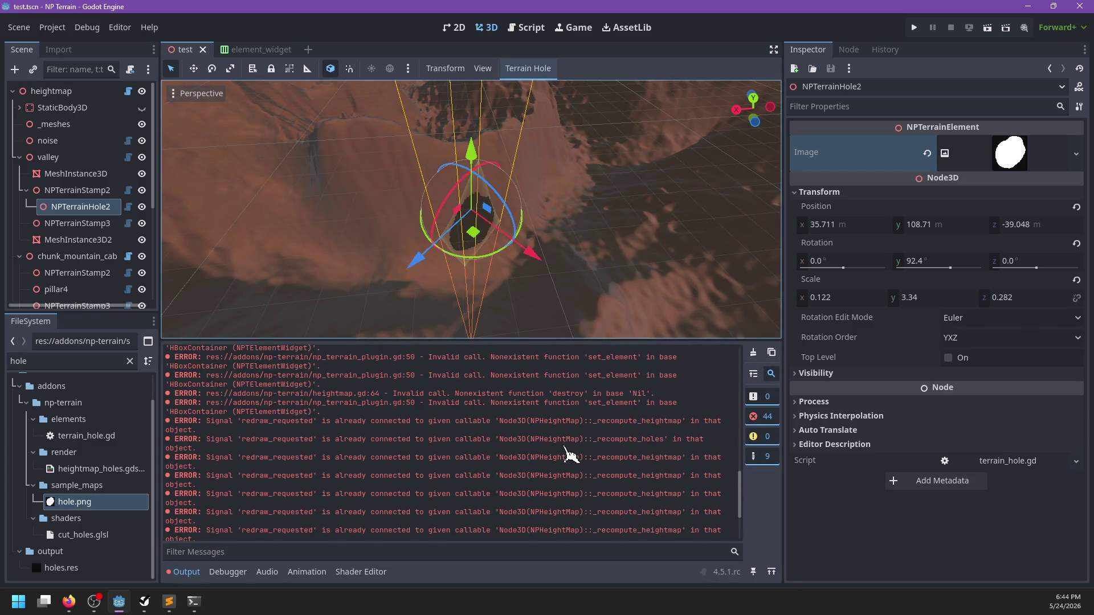
pyautogui.scroll(1, 570, 454)
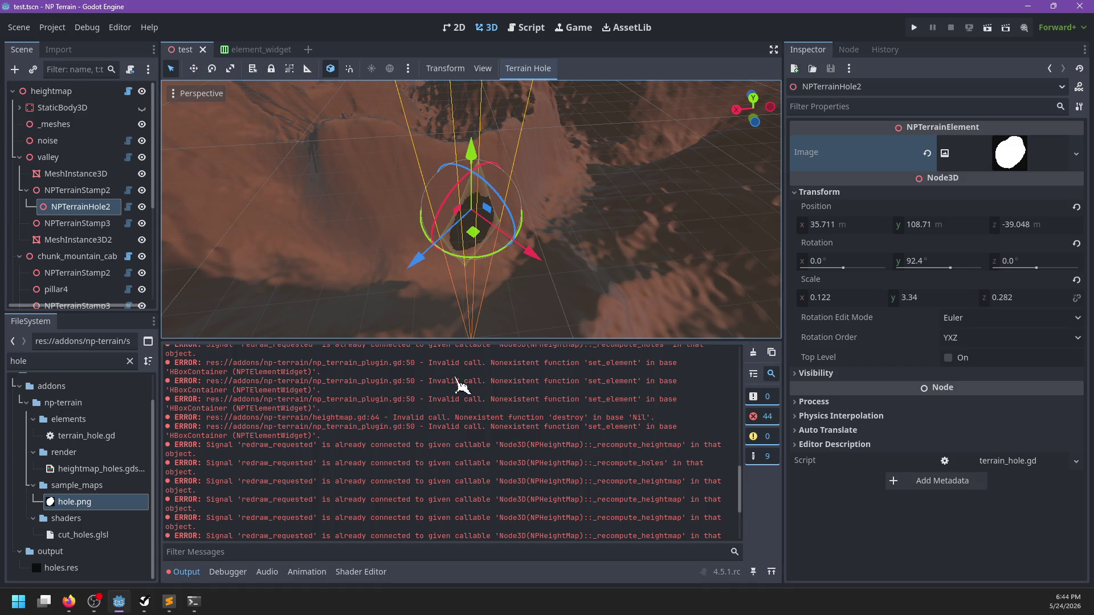
pyautogui.click(129, 91)
pyautogui.click(520, 219)
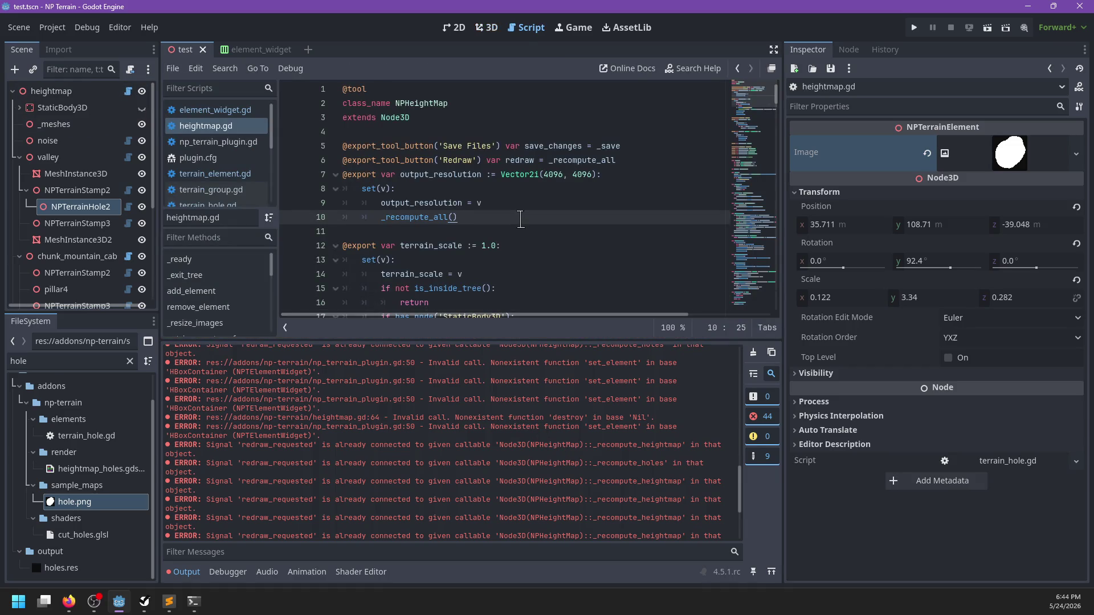
pyautogui.hotkey('ctrl', 'f')
pyautogui.write('redraw_requested')
pyautogui.press('Escape')
pyautogui.scroll(-2, 501, 219)
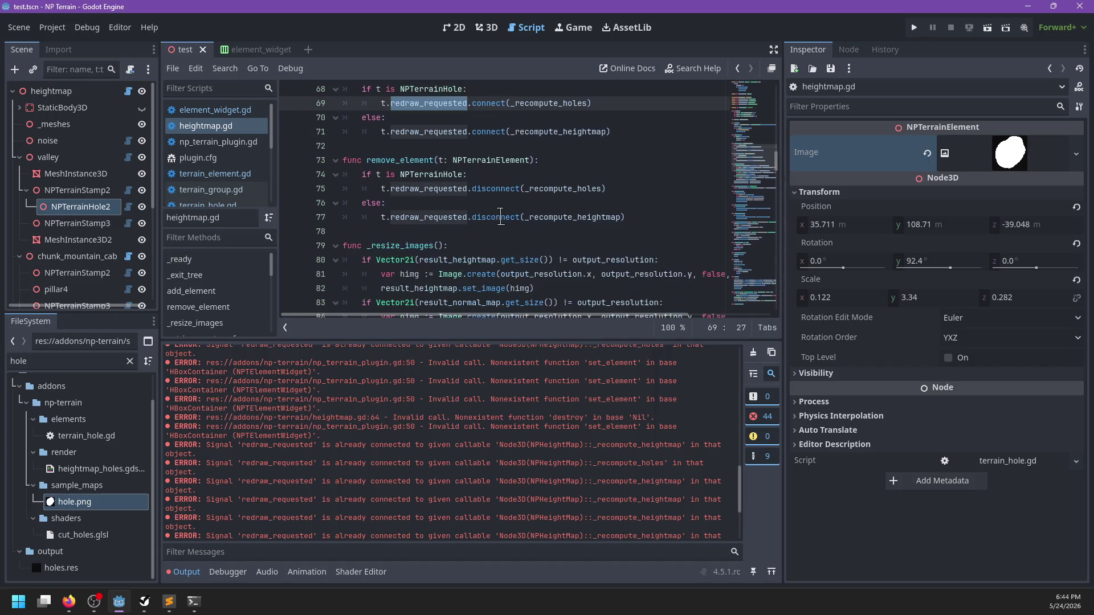
pyautogui.scroll(1, 497, 132)
# Step: Add a redraw_requested.is_connected check before the first connect and indent the connect line under it
pyautogui.click(496, 133)
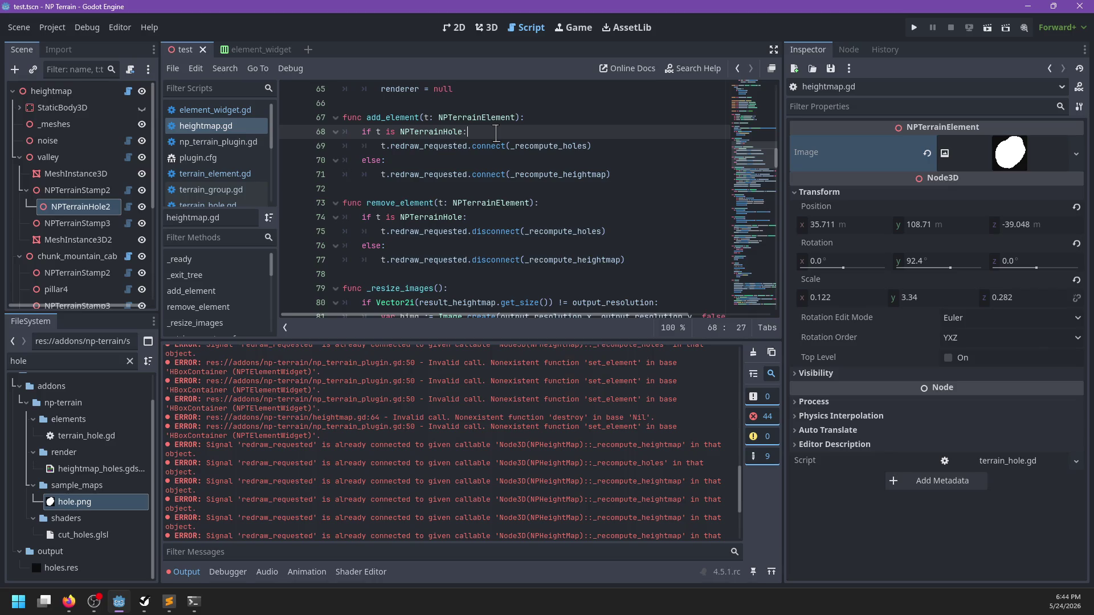
pyautogui.press('Return')
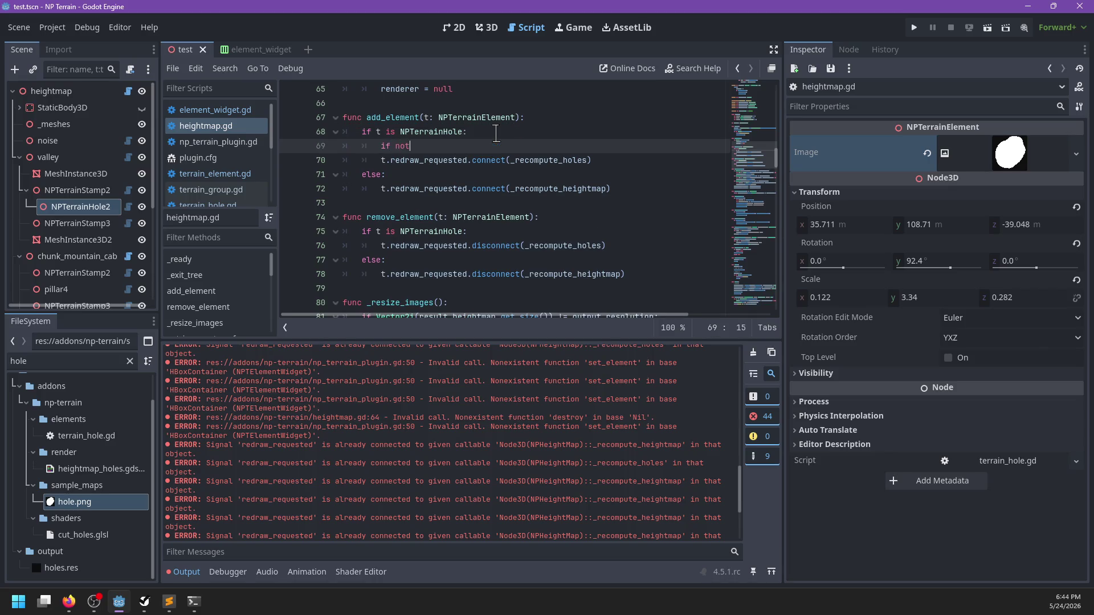
pyautogui.write('draw_requested.is')
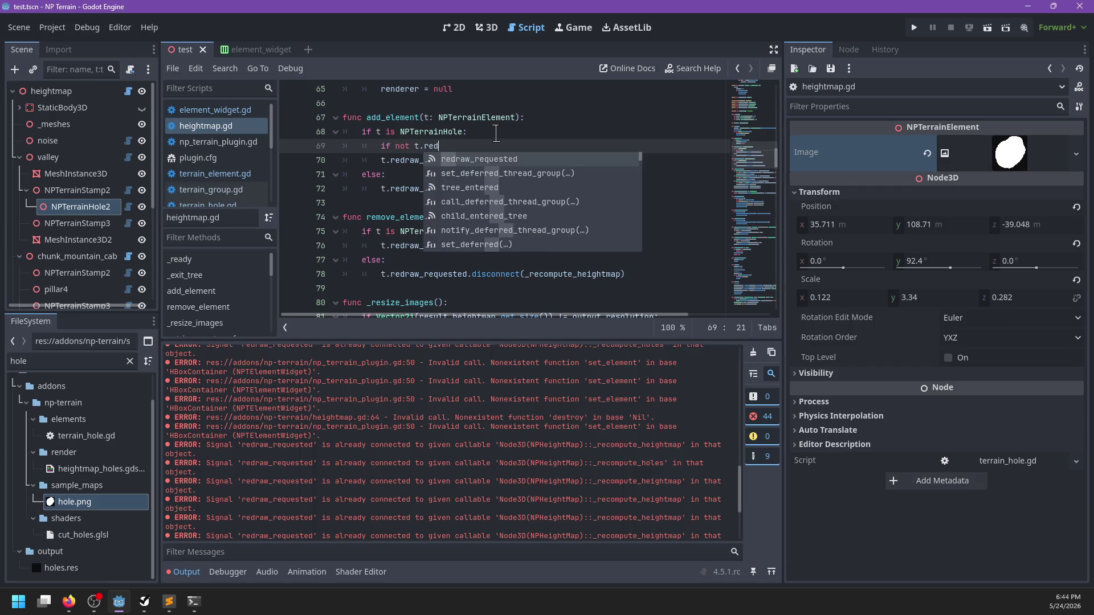
pyautogui.press('Return')
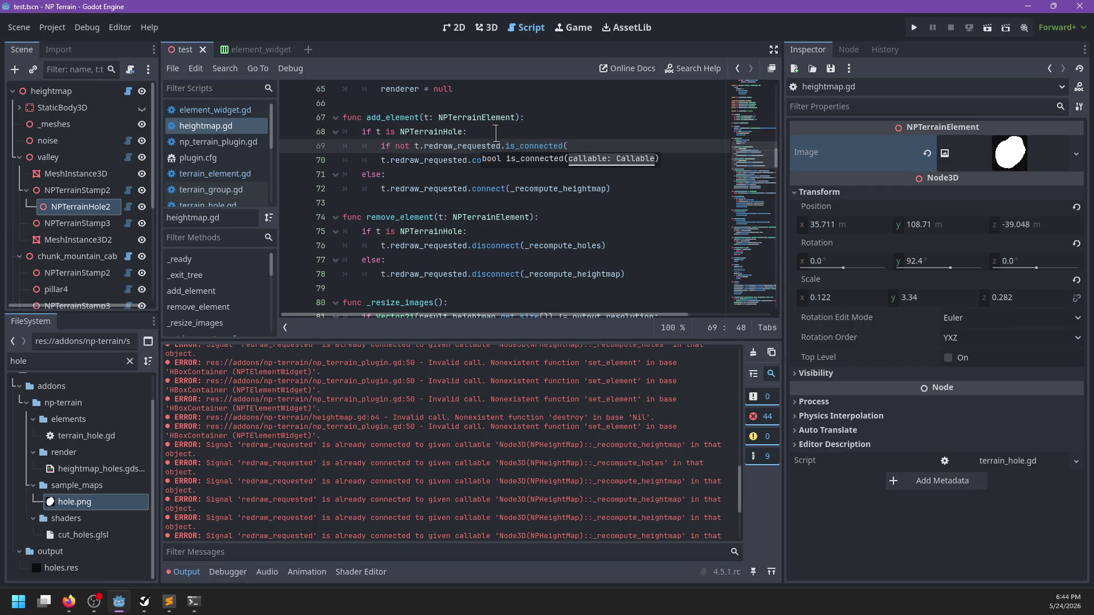
pyautogui.press('Escape')
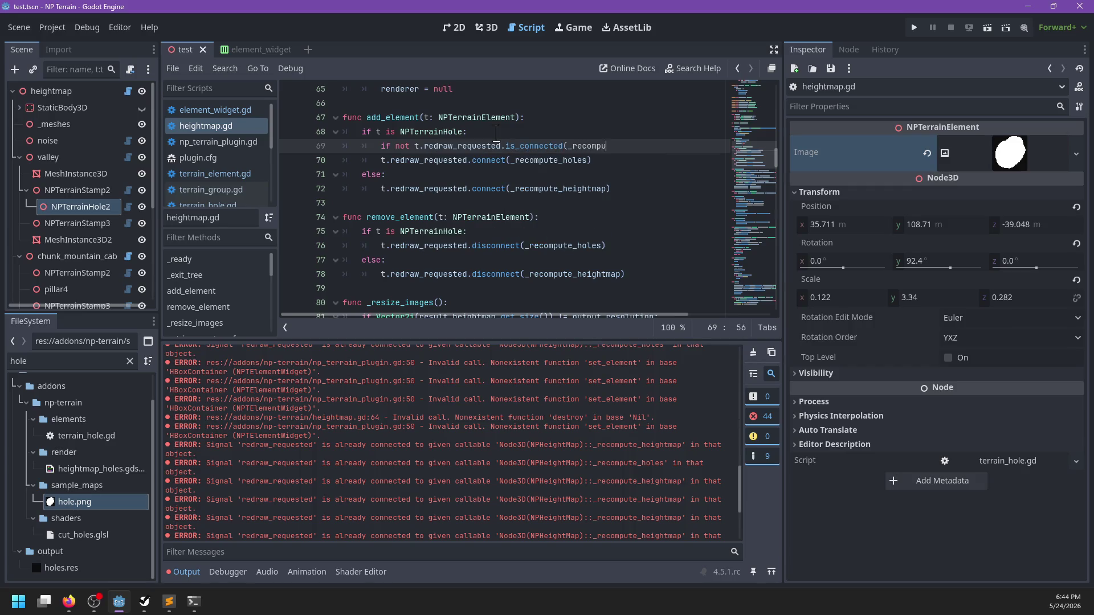
pyautogui.press('Down')
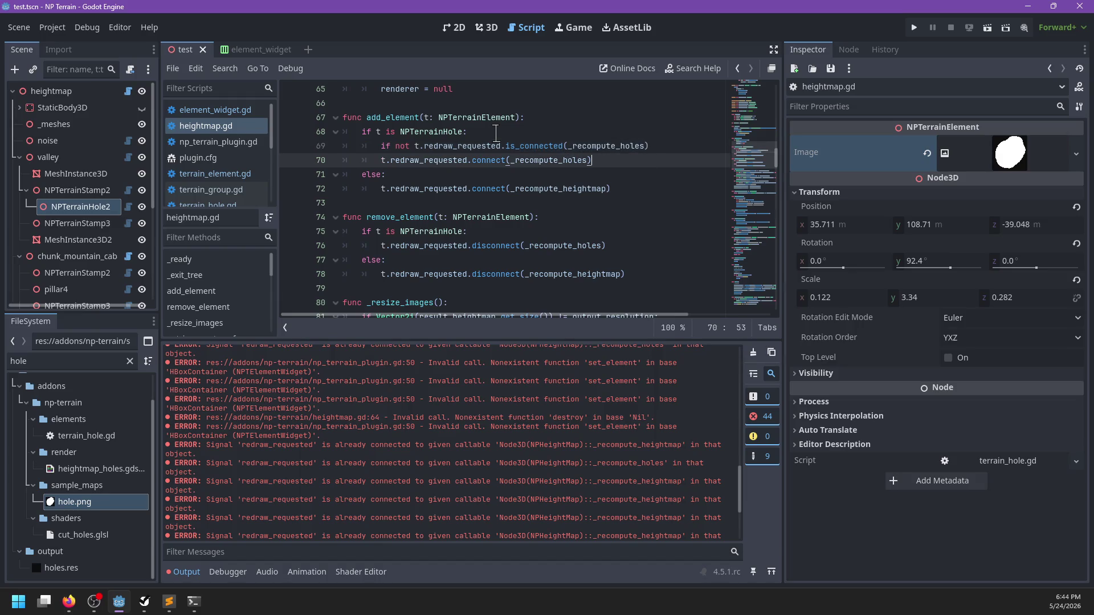
pyautogui.press('Tab')
pyautogui.press('Up')
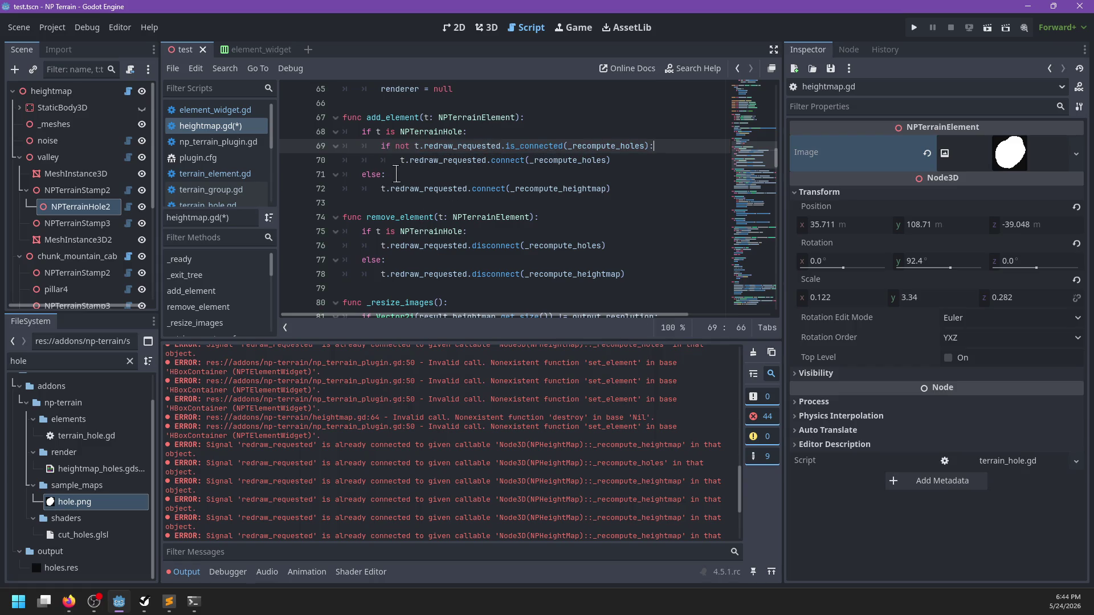
# Step: Guard the else-branch connection with redraw_requested.is_connected(_recompute_heightmap) and save the script
pyautogui.click(418, 177)
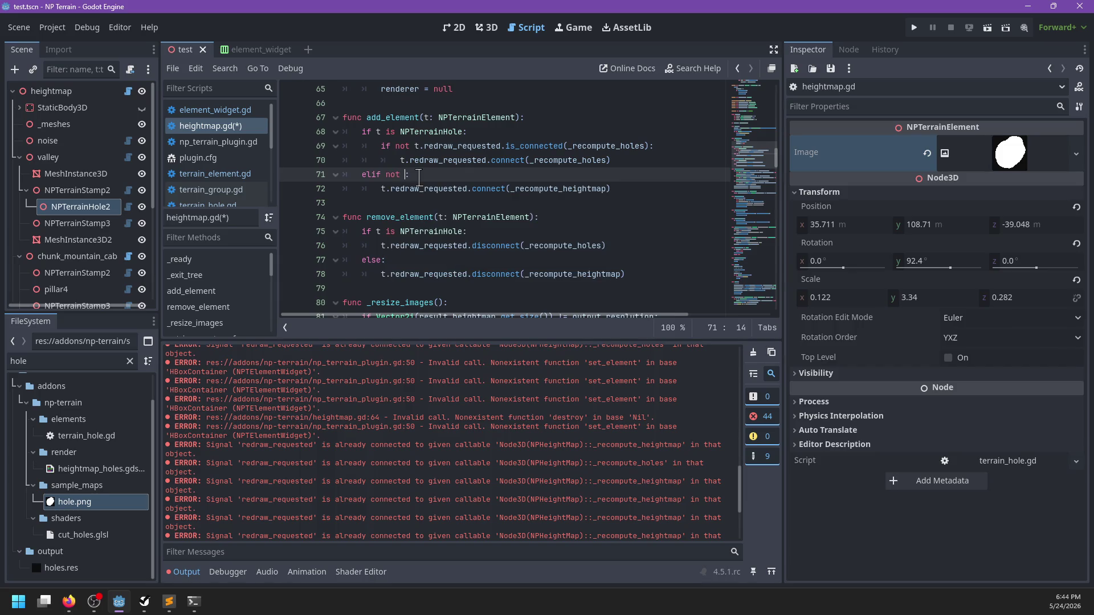
pyautogui.write('redraw_requested.is_')
pyautogui.press('Return')
pyautogui.write('_recom')
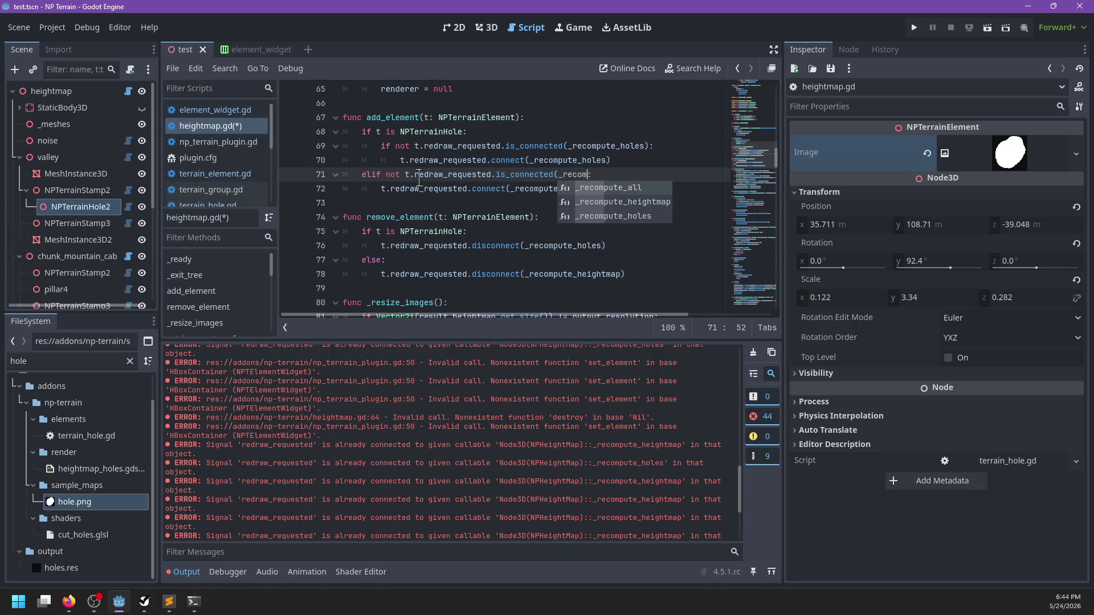
pyautogui.press('Down')
pyautogui.press('Return')
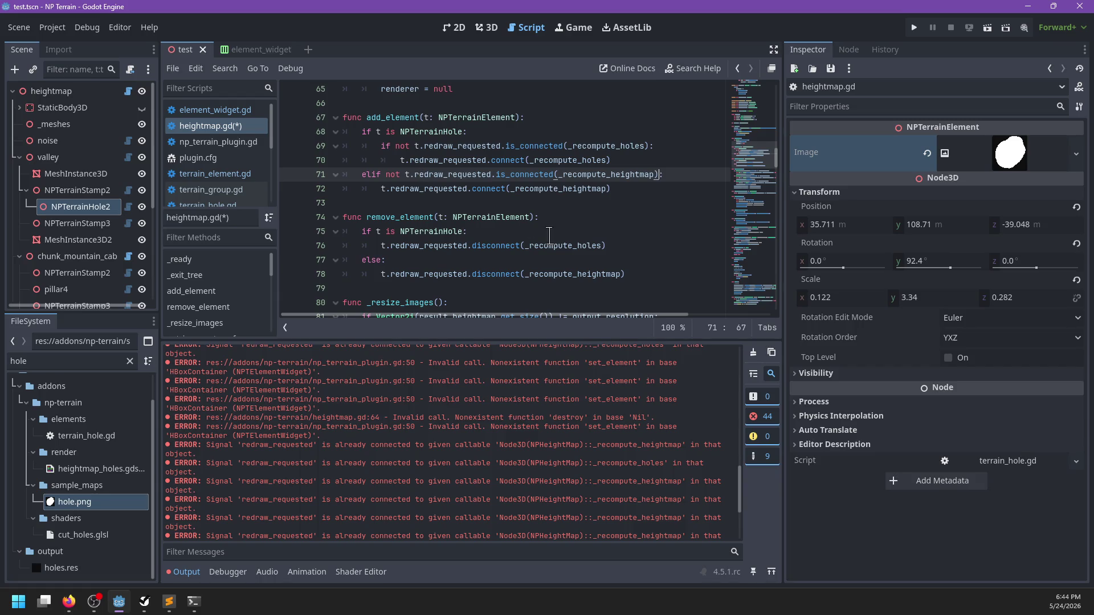
pyautogui.hotkey('ctrl', 's')
pyautogui.scroll(-2, 535, 238)
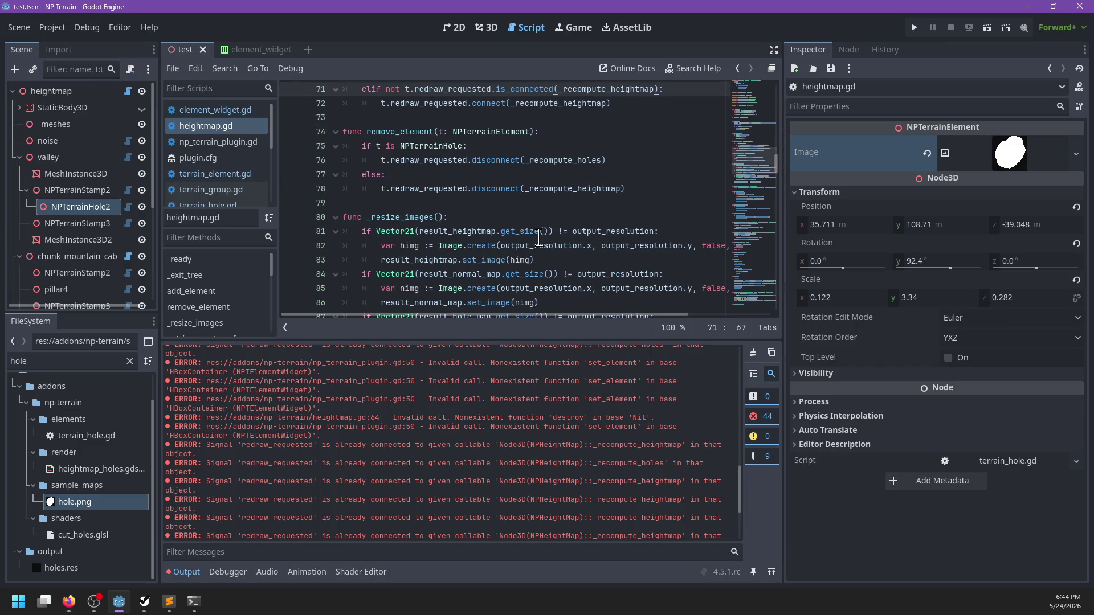
pyautogui.scroll(2, 538, 238)
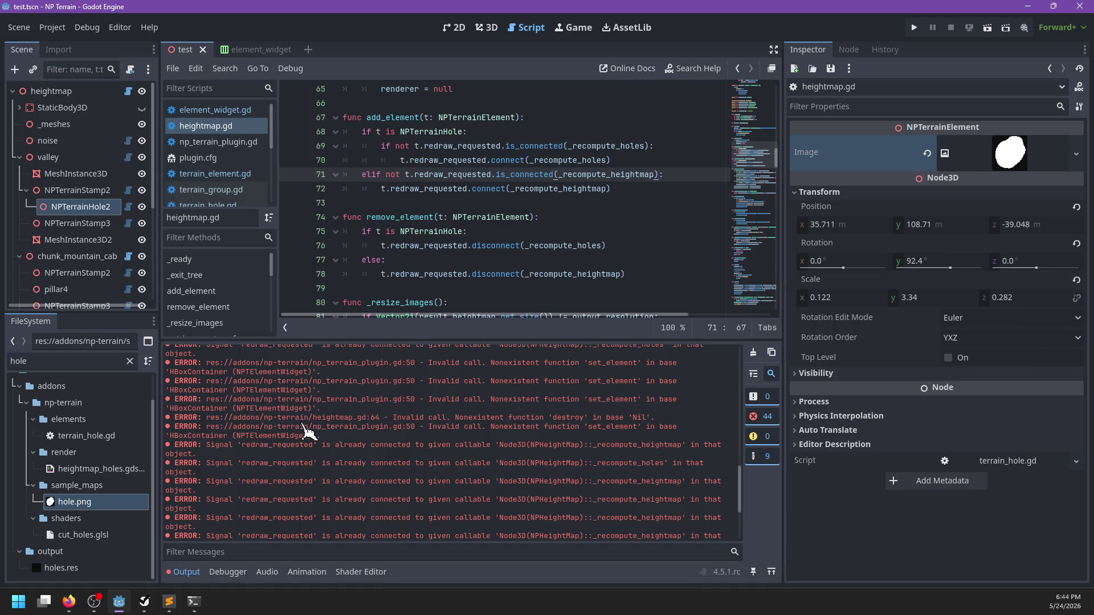
pyautogui.click(551, 245)
# Step: In _exit_tree, change line 63 to 'if Engine.is_editor_hint() and renderer:' and save heightmap.gd
pyautogui.scroll(1, 540, 222)
pyautogui.scroll(1, 540, 221)
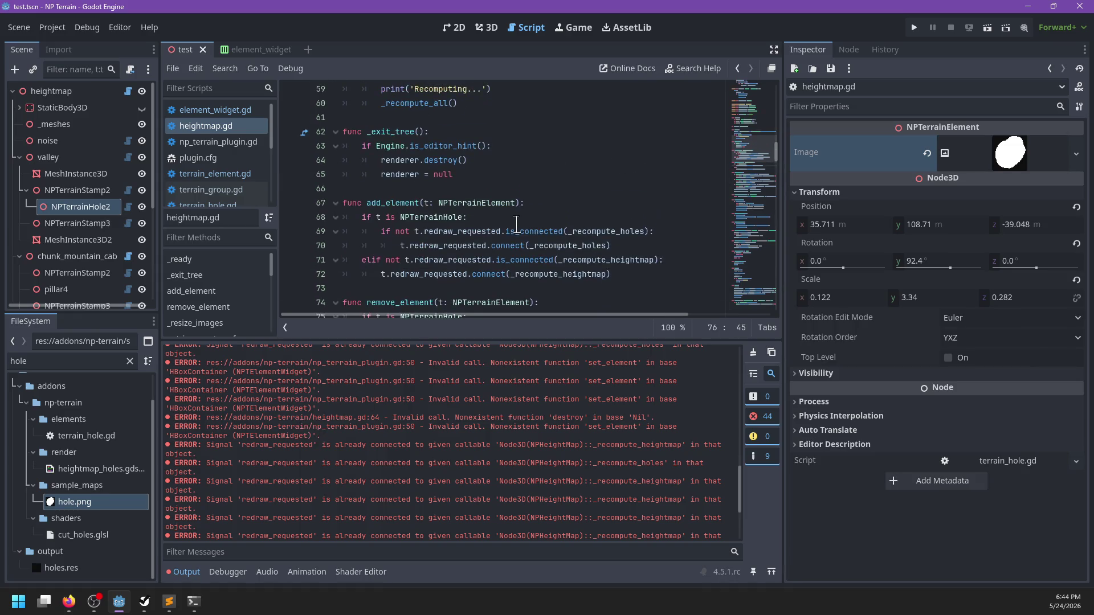
pyautogui.click(411, 163)
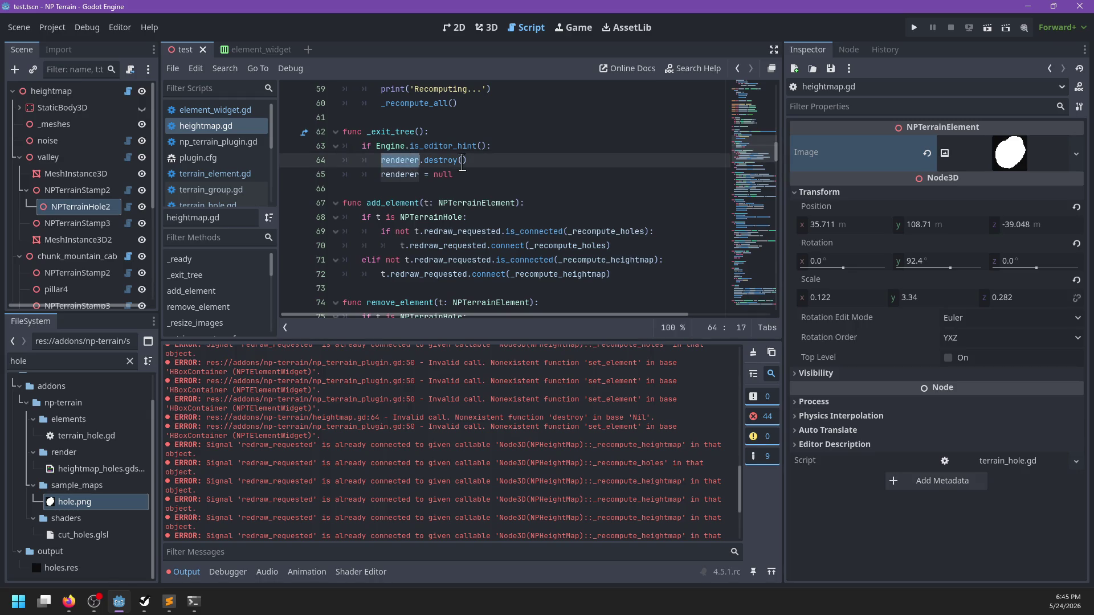
pyautogui.doubleClick(440, 160)
pyautogui.click(405, 162)
pyautogui.click(518, 147)
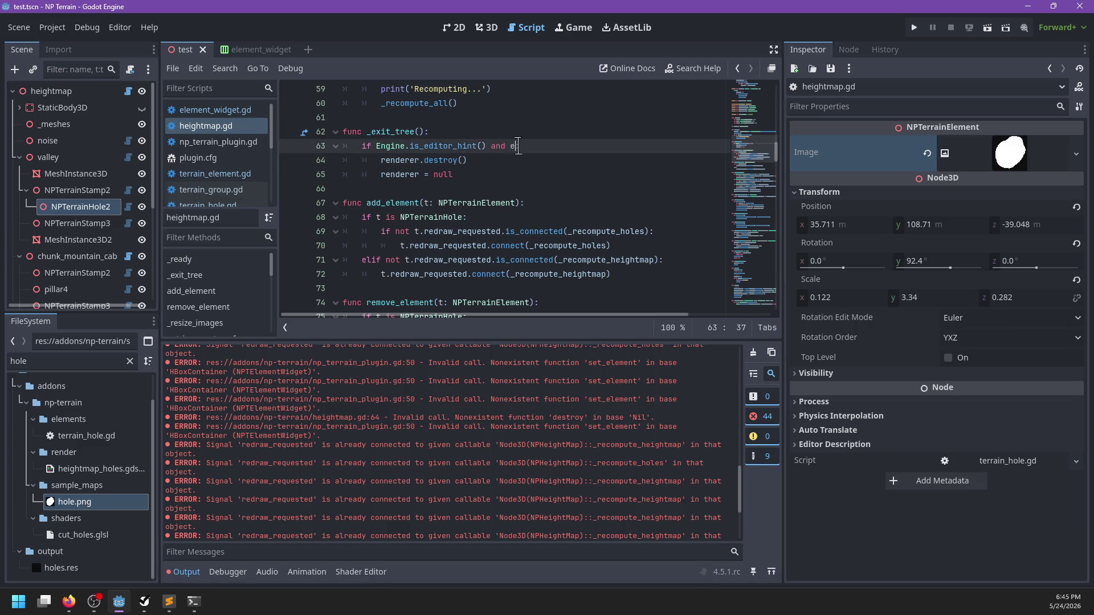
pyautogui.press('Return')
pyautogui.hotkey('ctrl', 's')
pyautogui.scroll(2, 538, 440)
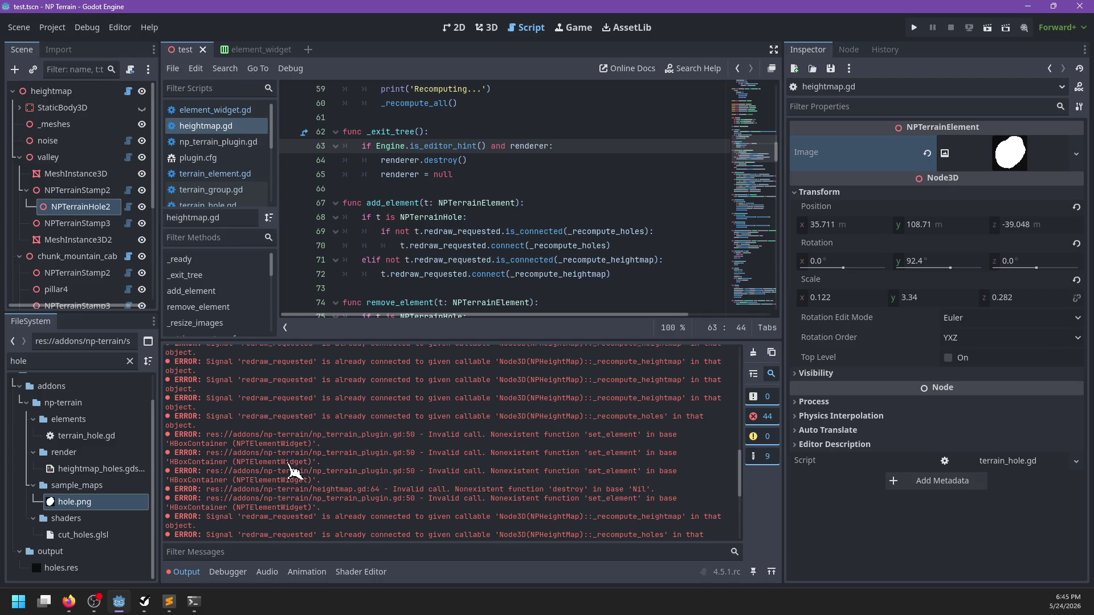
pyautogui.click(228, 110)
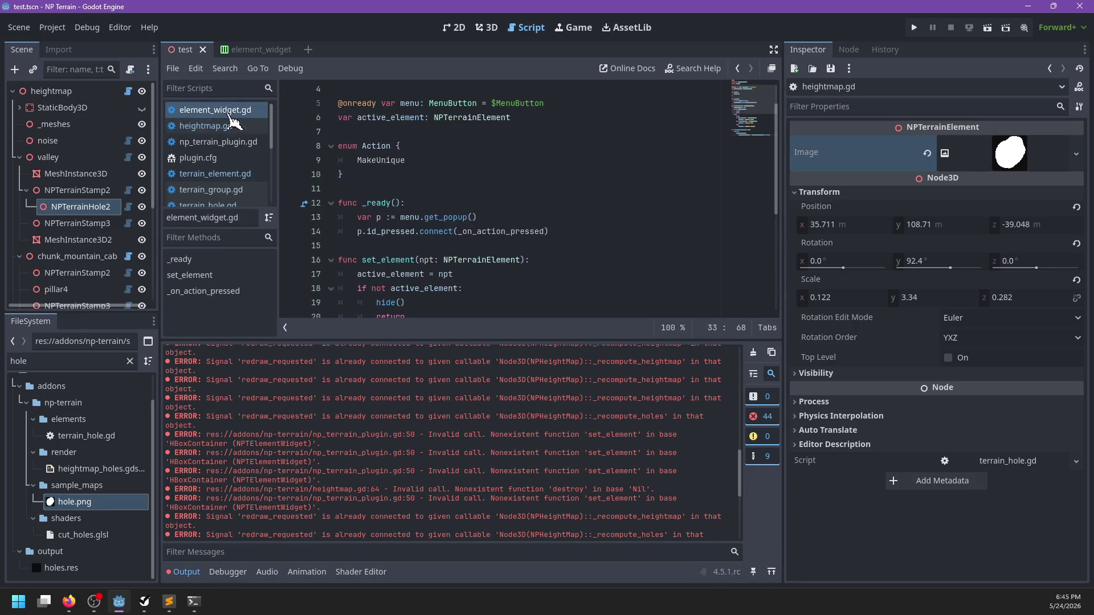
# Step: Clear the Output log and close both open scenes
pyautogui.scroll(-2, 501, 198)
pyautogui.doubleClick(378, 174)
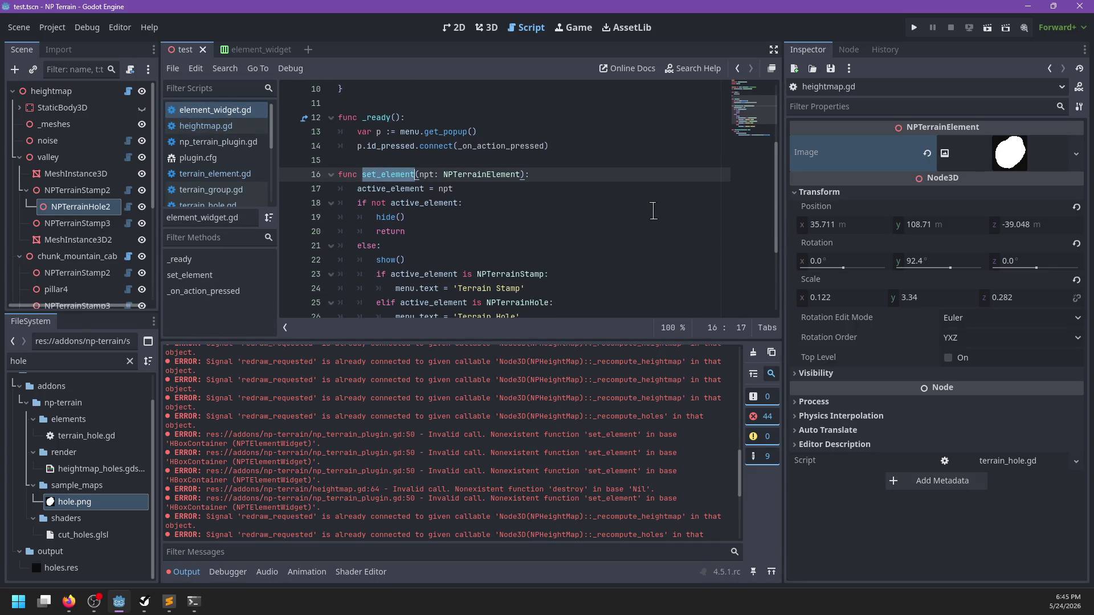
pyautogui.click(753, 352)
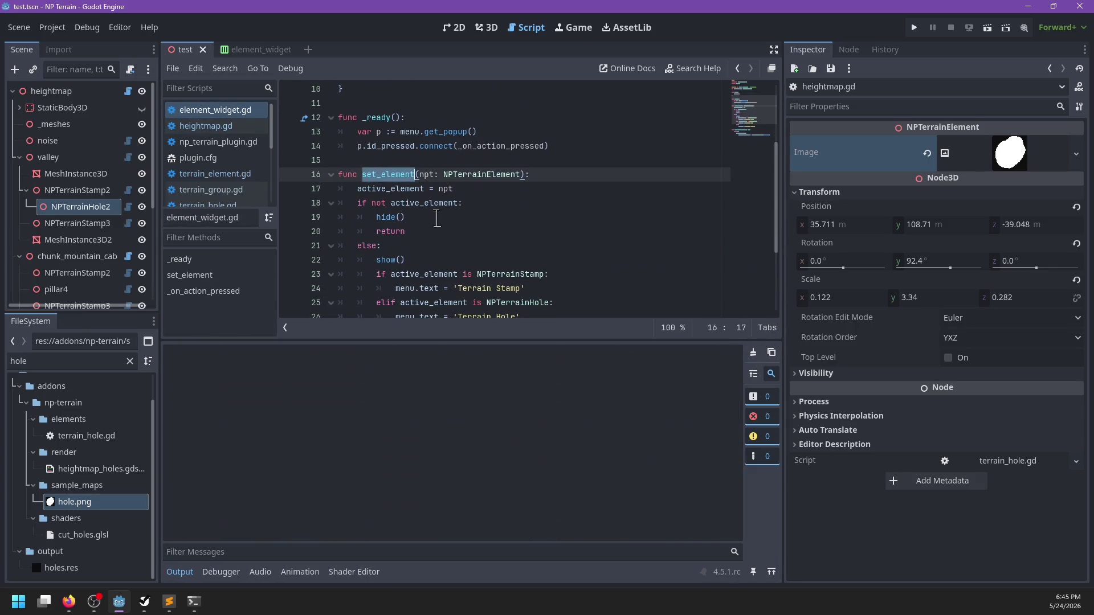
pyautogui.click(202, 49)
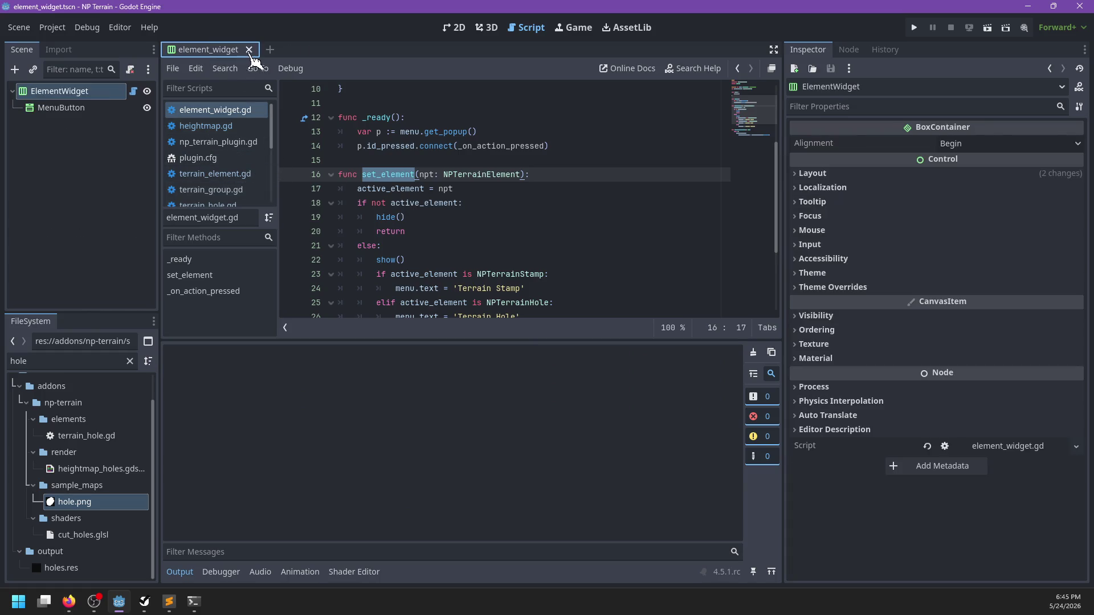
pyautogui.click(248, 50)
# Step: Filter the FileSystem for 'test' and open test.tscn
pyautogui.doubleClick(102, 363)
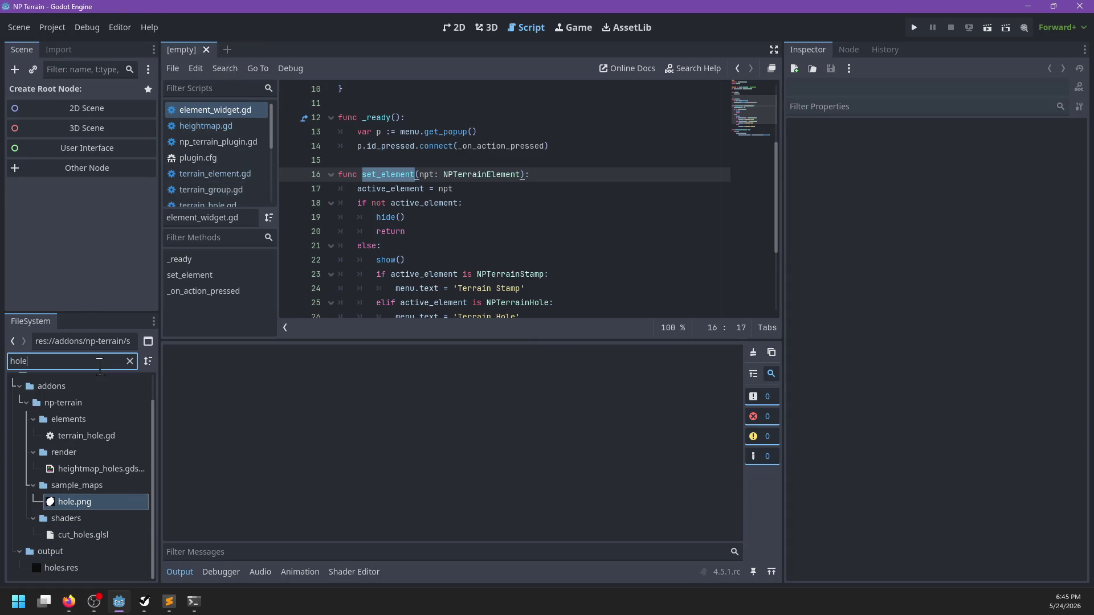
pyautogui.write('test')
pyautogui.doubleClick(87, 483)
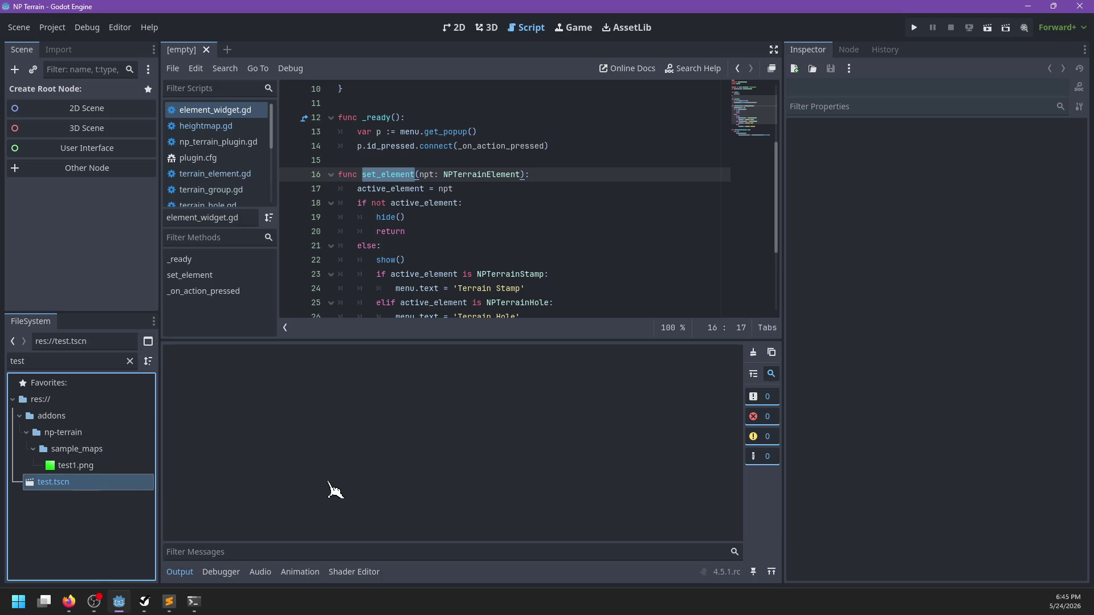
# Step: Select NPTerrainStamp2 and NPTerrainHole2 in the 3D view, undoing an accidental stamp rotation
pyautogui.click(84, 192)
pyautogui.click(81, 207)
pyautogui.click(488, 28)
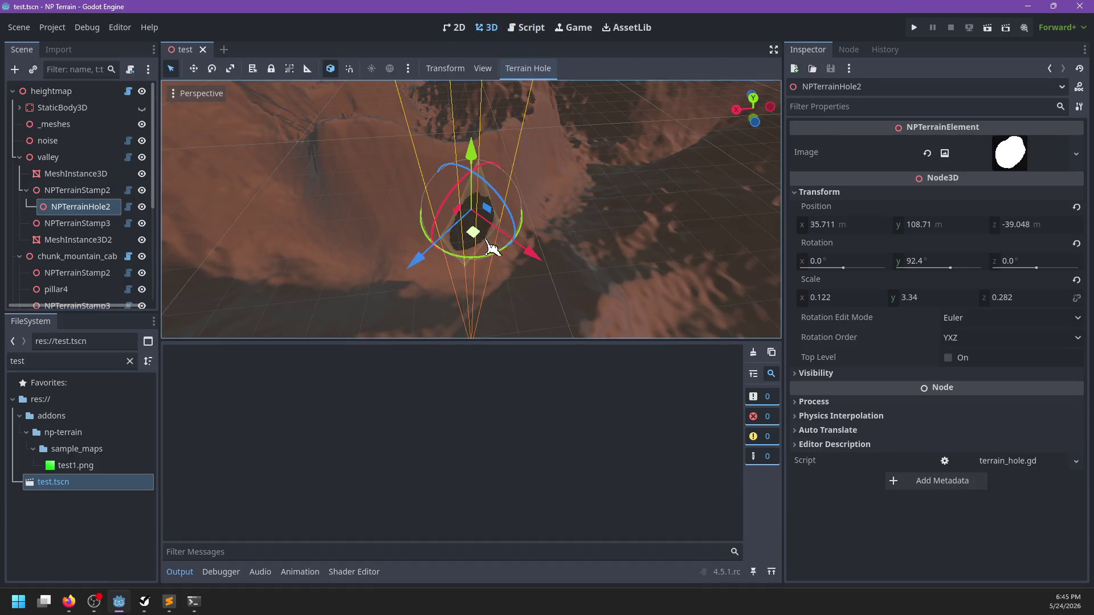
pyautogui.click(77, 190)
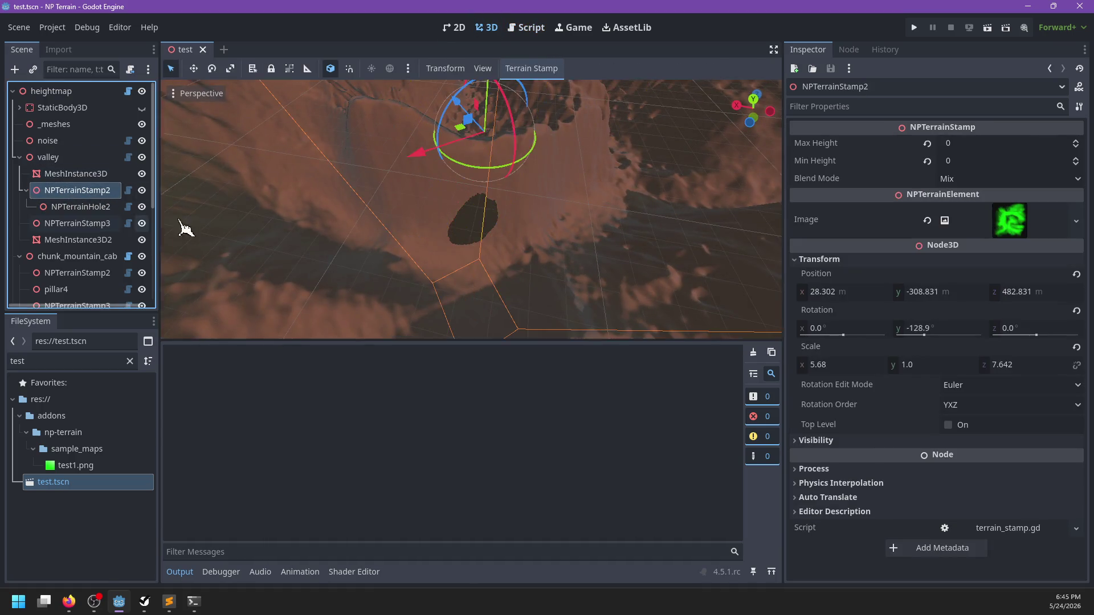
pyautogui.scroll(-5, 531, 219)
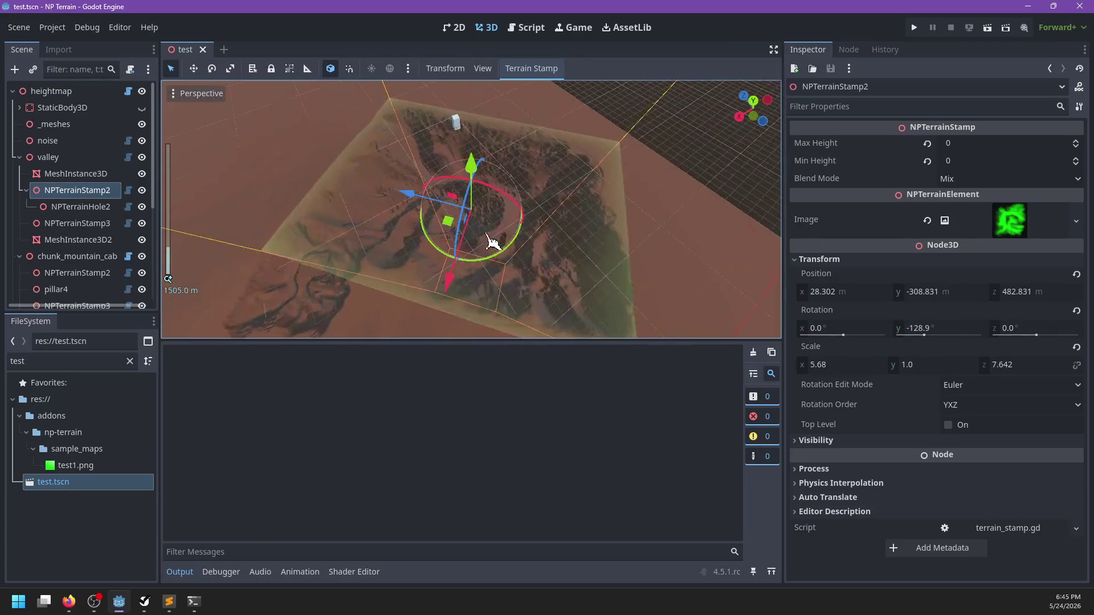
pyautogui.moveTo(500, 266)
pyautogui.mouseDown()
pyautogui.moveTo(463, 268)
pyautogui.moveTo(476, 276)
pyautogui.mouseUp()
pyautogui.hotkey('ctrl', 'z')
# Step: Frame the valley group and NPTerrainStamp2 in the viewport, then orbit to look down on the valley
pyautogui.click(48, 157)
pyautogui.press('f')
pyautogui.scroll(-3, 481, 242)
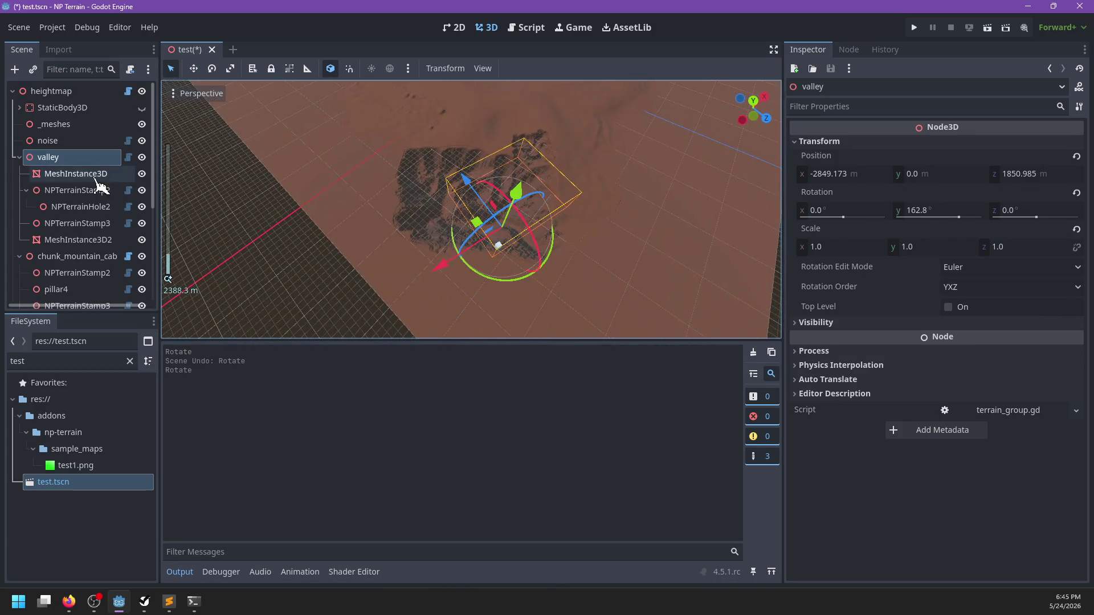
pyautogui.click(77, 191)
pyautogui.press('f')
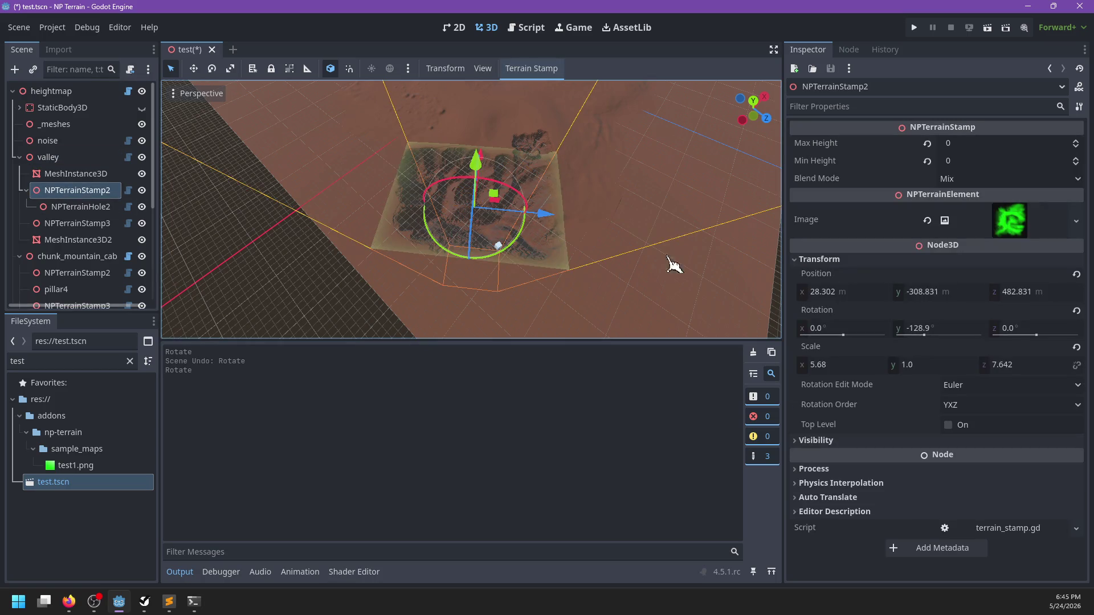
pyautogui.moveTo(91, 190)
pyautogui.mouseDown()
pyautogui.moveTo(77, 166)
pyautogui.moveTo(85, 169)
pyautogui.mouseUp()
pyautogui.click(57, 157)
pyautogui.press('f')
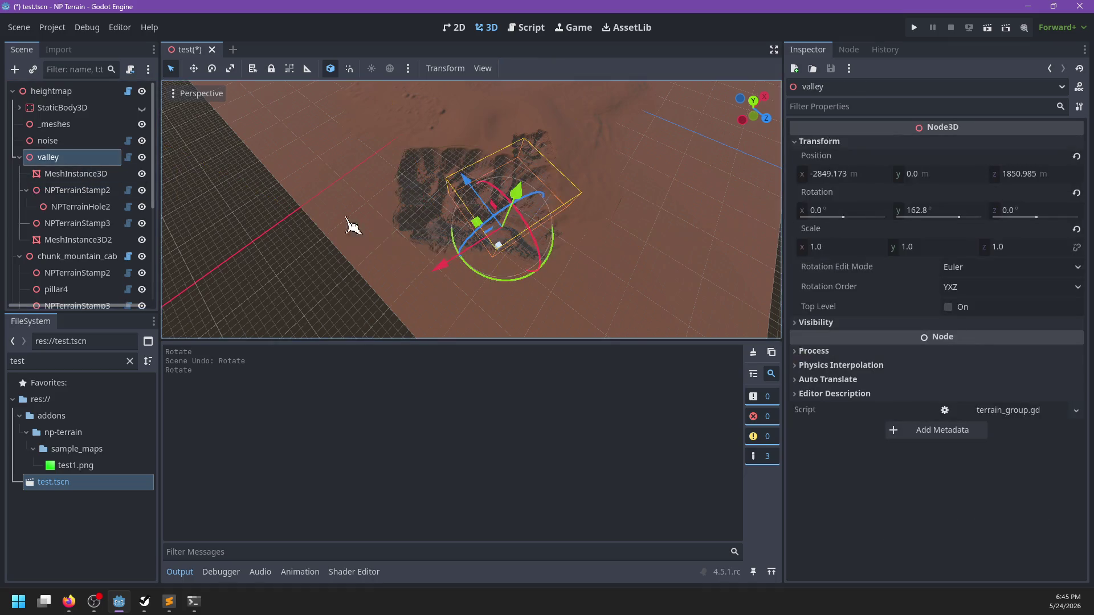
pyautogui.moveTo(503, 172)
pyautogui.mouseDown()
pyautogui.moveTo(349, 205)
pyautogui.moveTo(310, 230)
pyautogui.mouseUp()
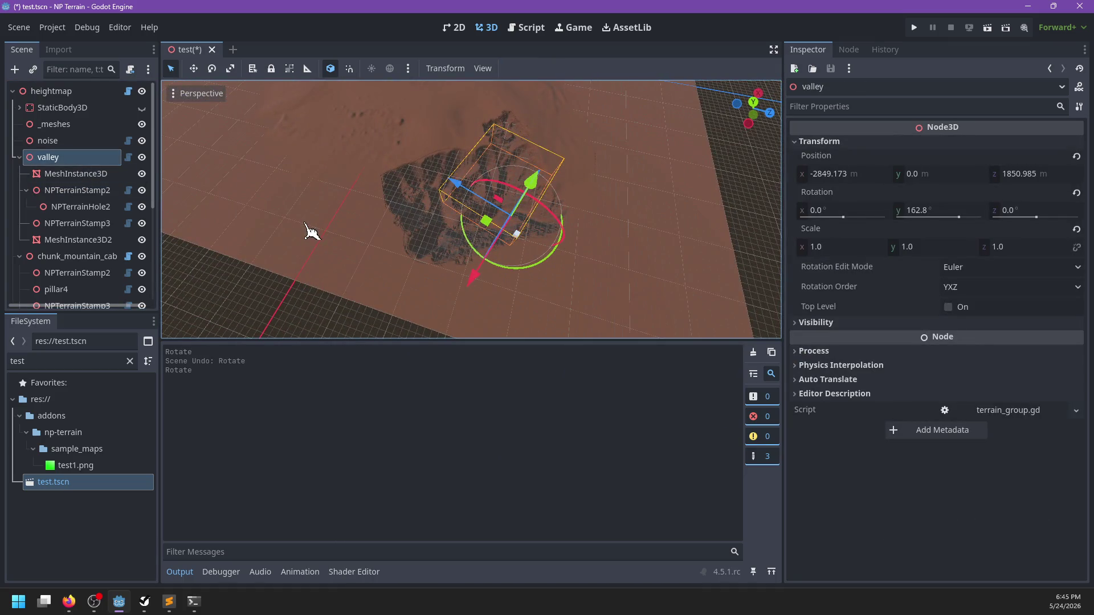
# Step: Inspect NPTerrainHole2, NPTerrainStamp3, the valley MeshInstance3D and NPTerrainStamp2 one by one
pyautogui.click(82, 207)
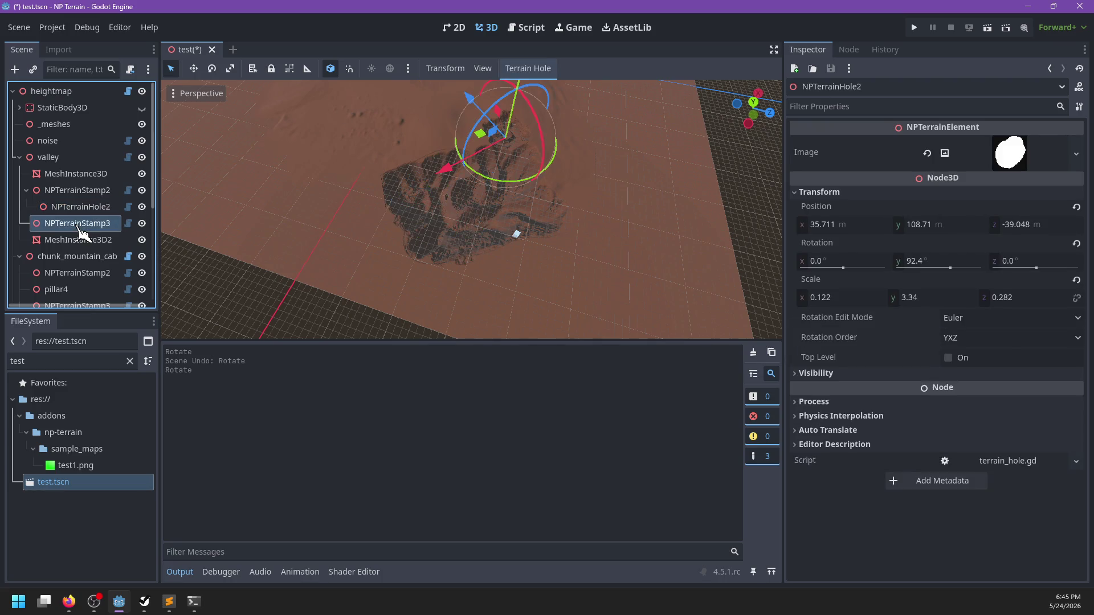
pyautogui.click(78, 226)
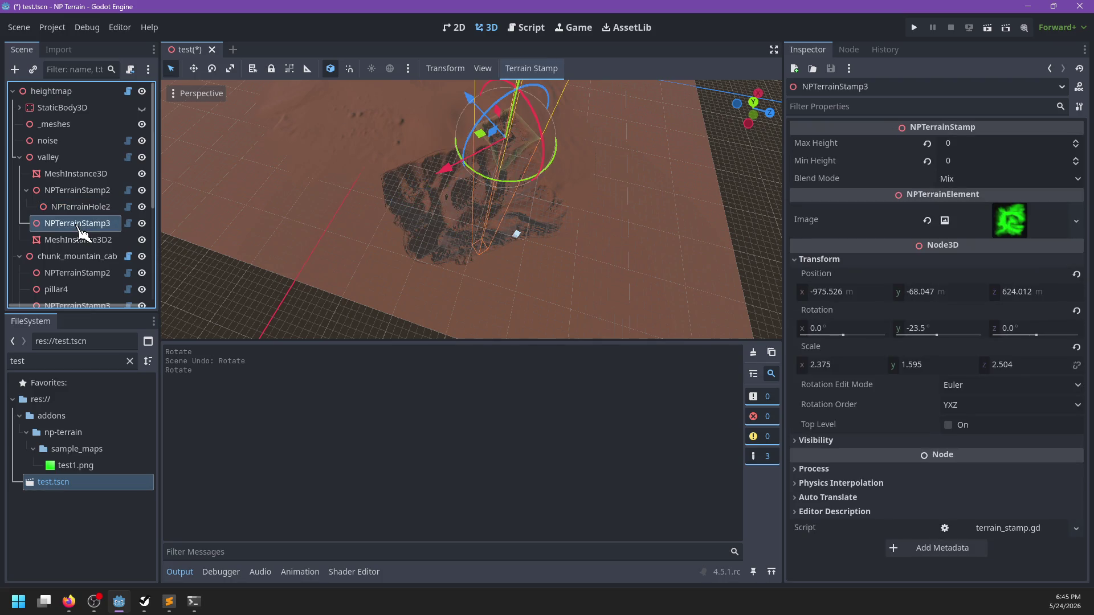
pyautogui.click(59, 160)
pyautogui.click(72, 177)
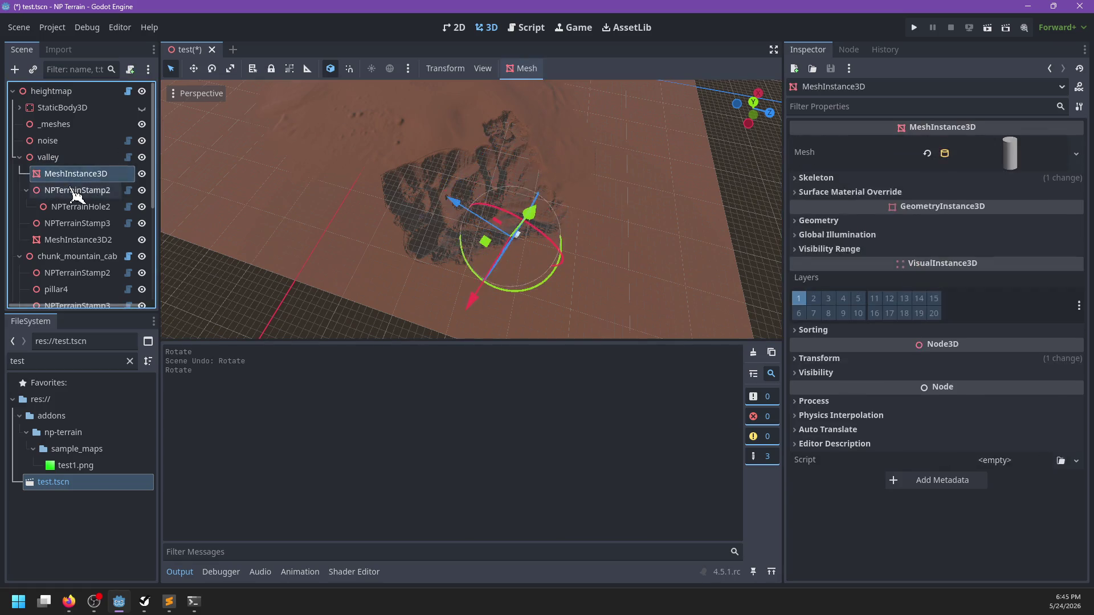
pyautogui.click(75, 192)
pyautogui.click(74, 174)
pyautogui.click(77, 194)
pyautogui.click(80, 224)
# Step: Return to element_widget.gd in the Script workspace with the caret on line 20
pyautogui.click(526, 27)
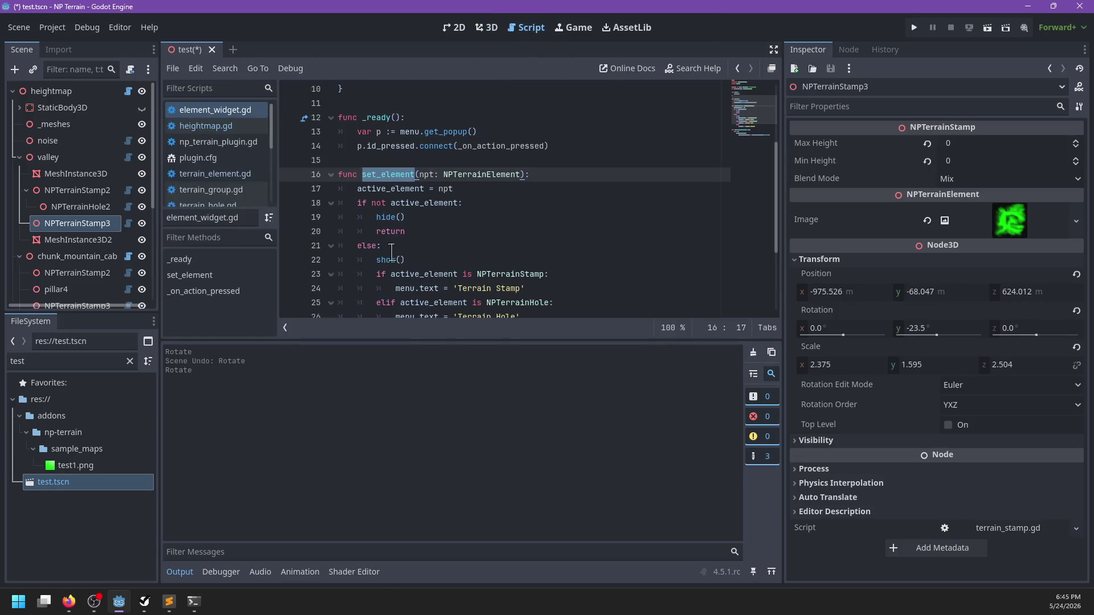
pyautogui.click(459, 229)
pyautogui.scroll(-3, 465, 228)
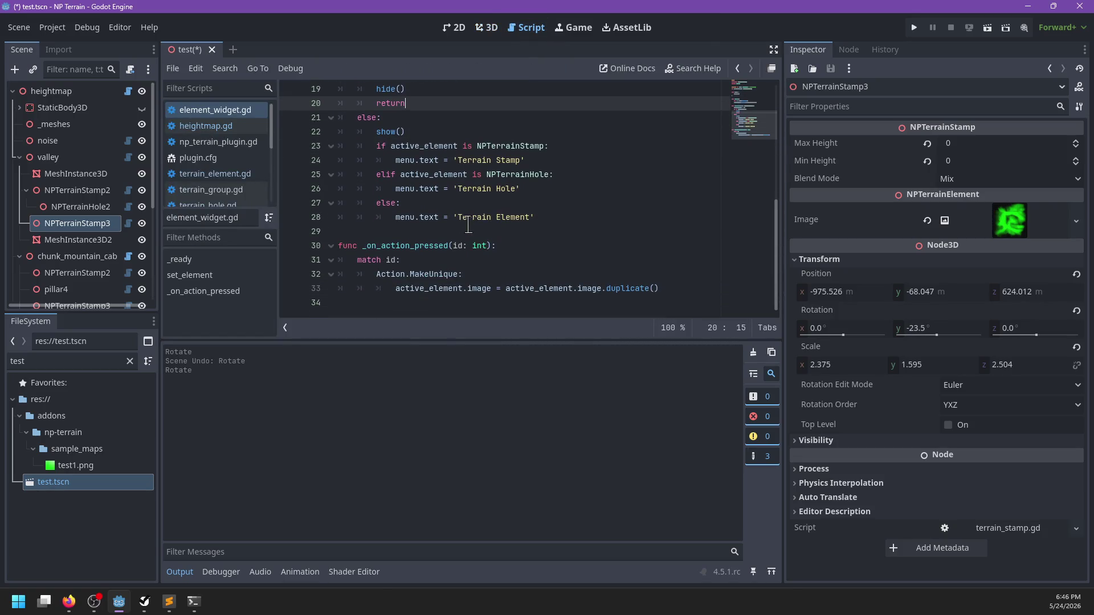
pyautogui.scroll(6, 468, 225)
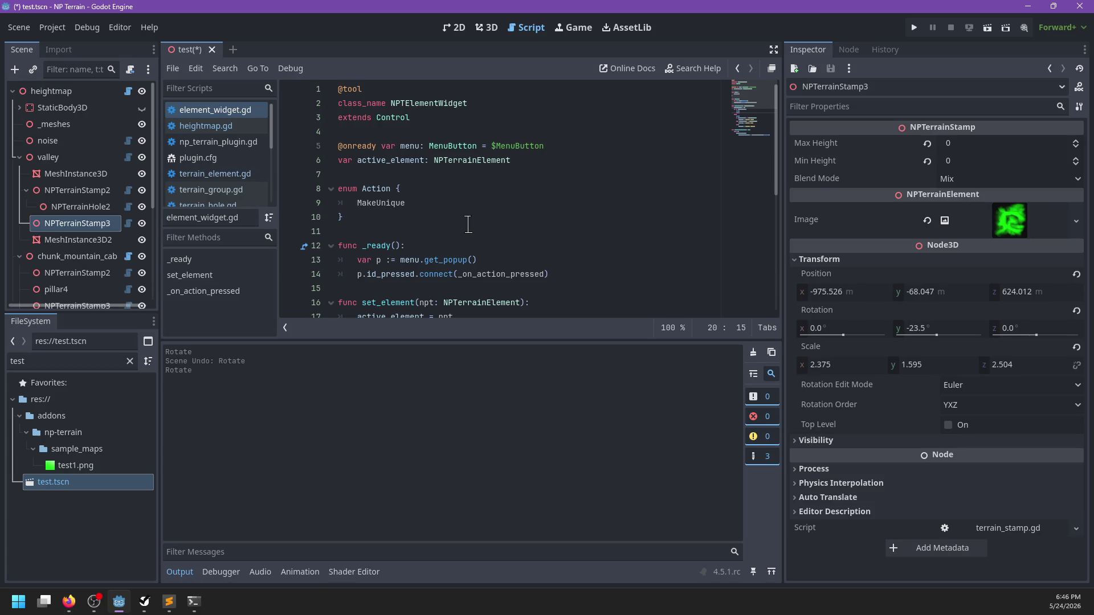
# Step: Run git status, stage everything and commit as 'Plugin: button to make stamps unique'
pyautogui.click(193, 602)
pyautogui.write('git status')
pyautogui.press('Return')
pyautogui.write('git add .')
pyautogui.press('Return')
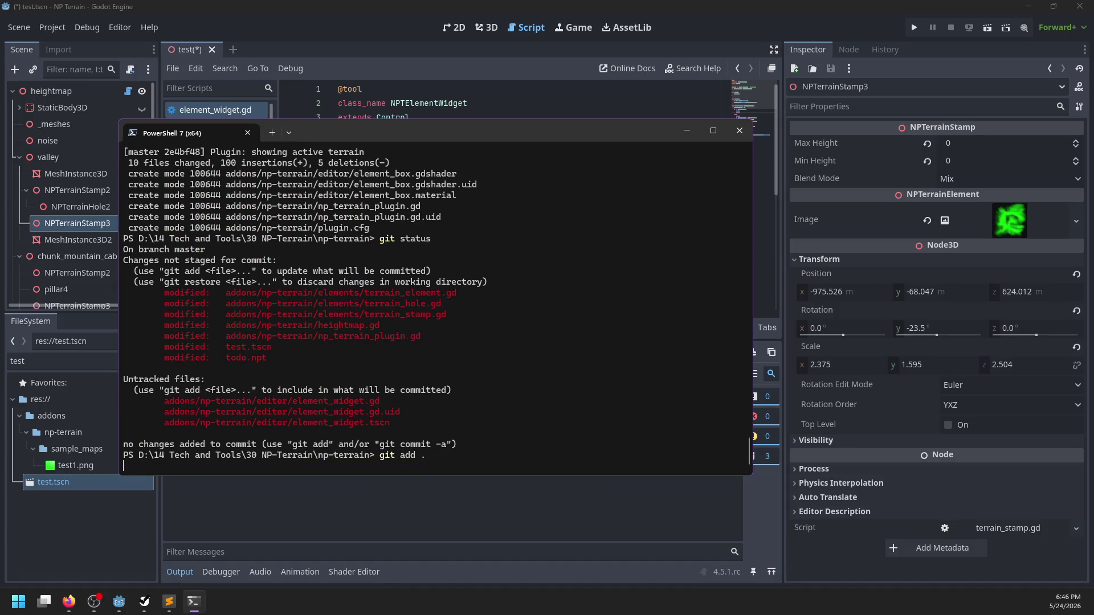
pyautogui.write('git co')
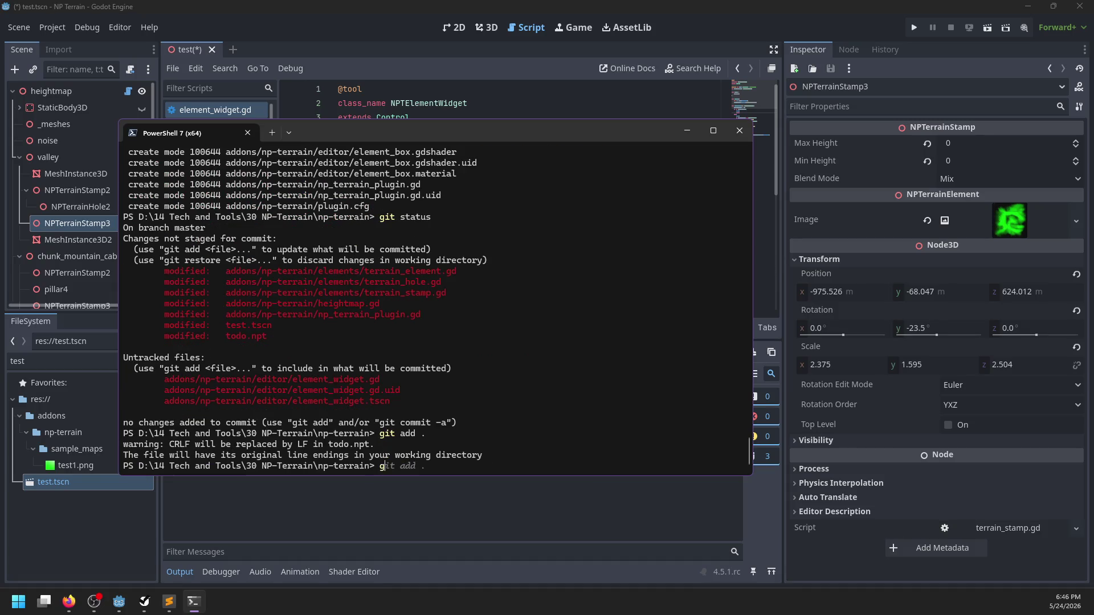
pyautogui.write('"')
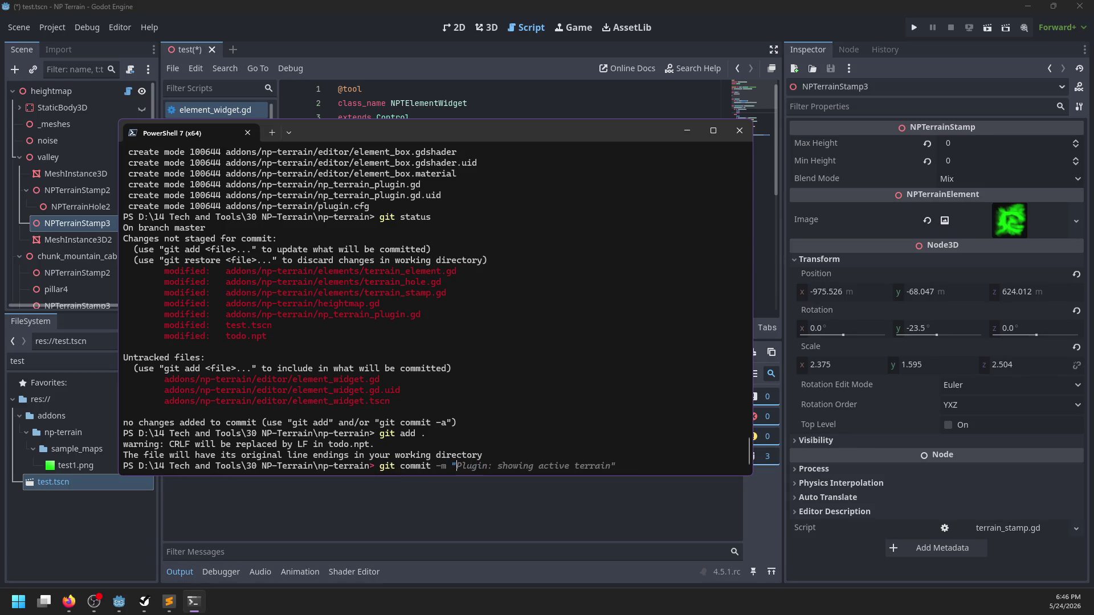
pyautogui.write('butt')
pyautogui.write('uniq')
pyautogui.press('Return')
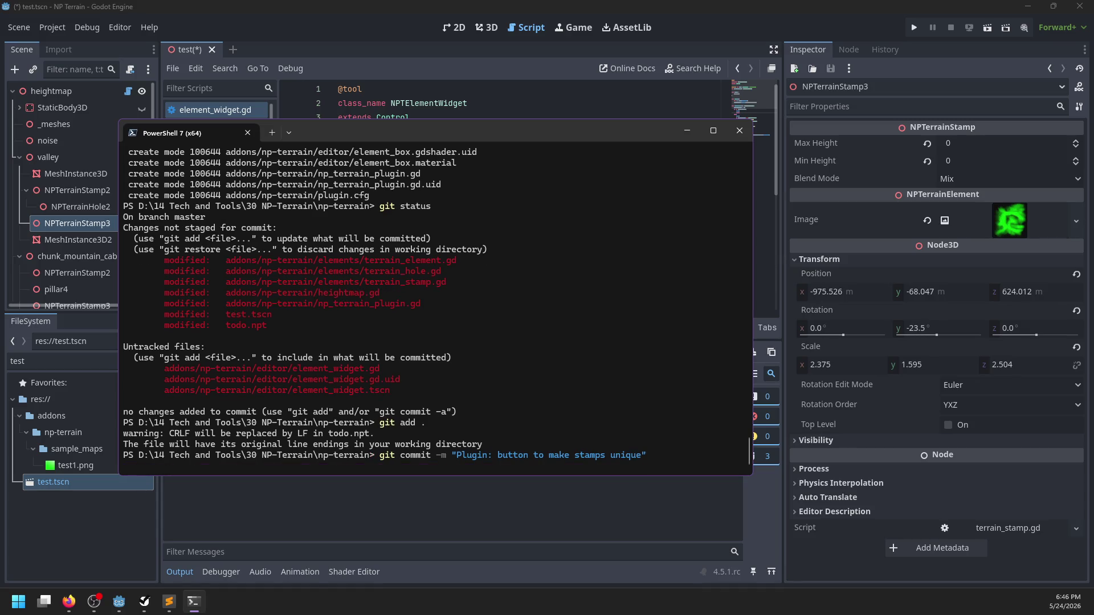
# Step: In NP-ToDo, mark the unique stamp copy task as Completed
pyautogui.click(144, 602)
pyautogui.rightClick(374, 257)
pyautogui.click(401, 263)
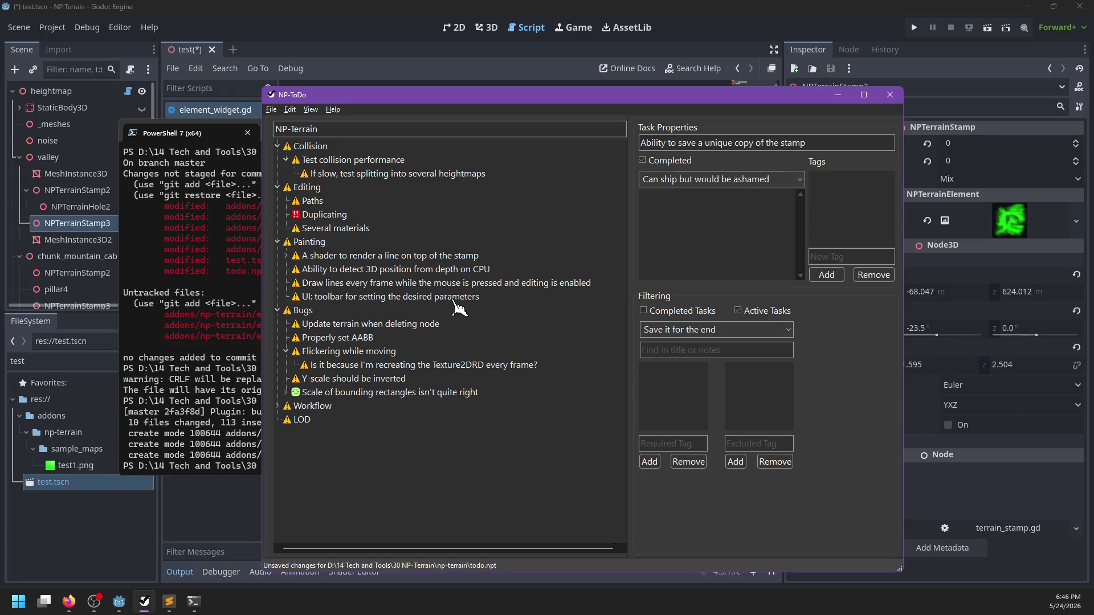
# Step: Save the test scene in Godot, then go back to NP-ToDo
pyautogui.click(379, 38)
pyautogui.hotkey('ctrl', 's')
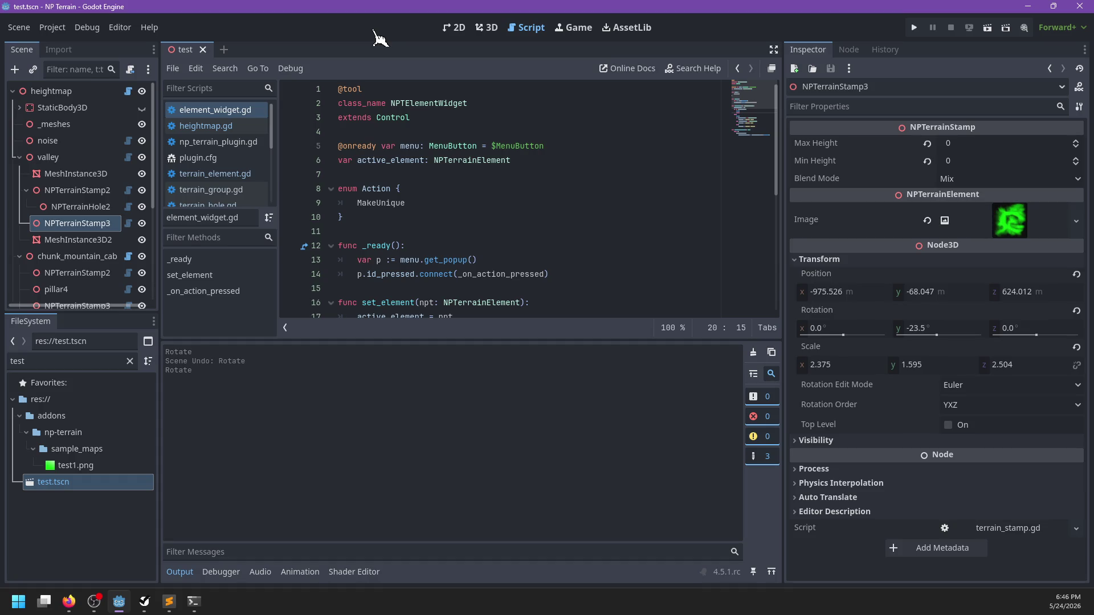
pyautogui.hotkey('alt', 'Tab')
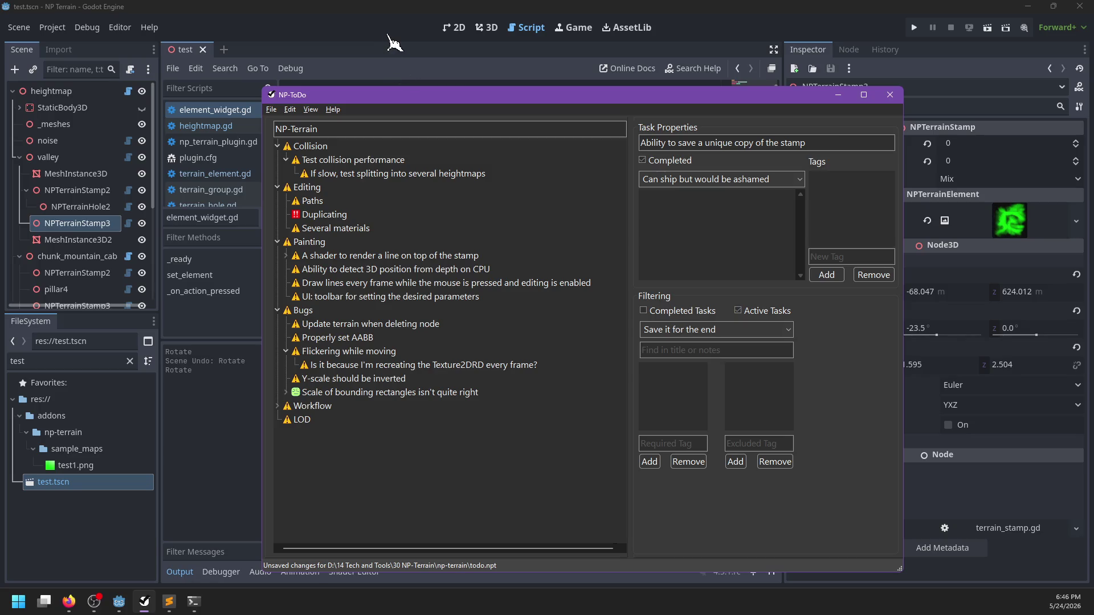
# Step: Glance at the Godot script editor, then return to the NP-ToDo list
pyautogui.click(385, 13)
pyautogui.scroll(-5, 460, 203)
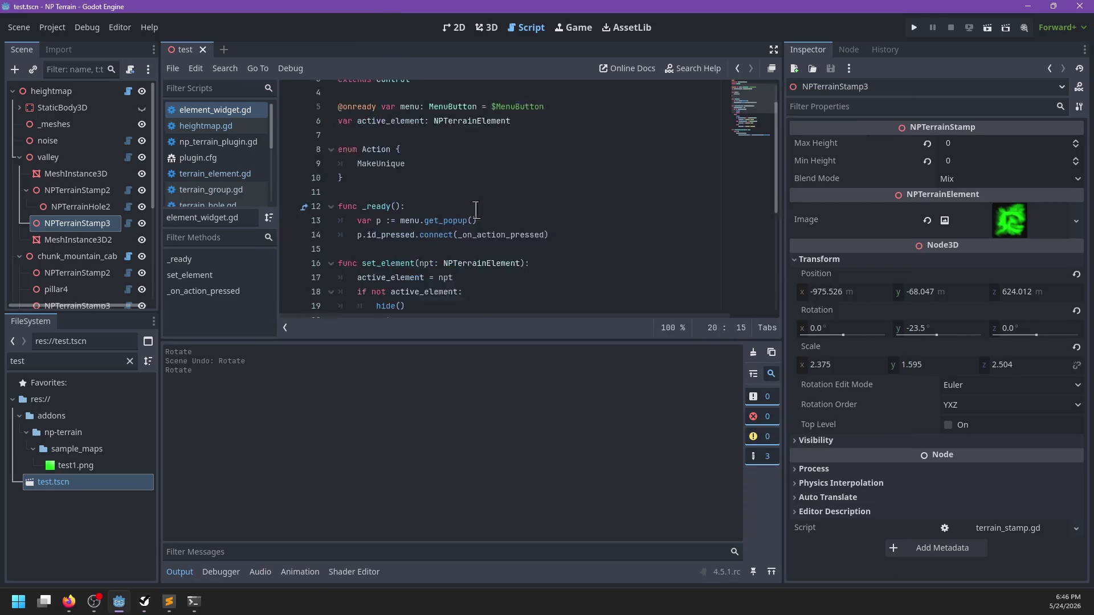
pyautogui.scroll(4, 492, 201)
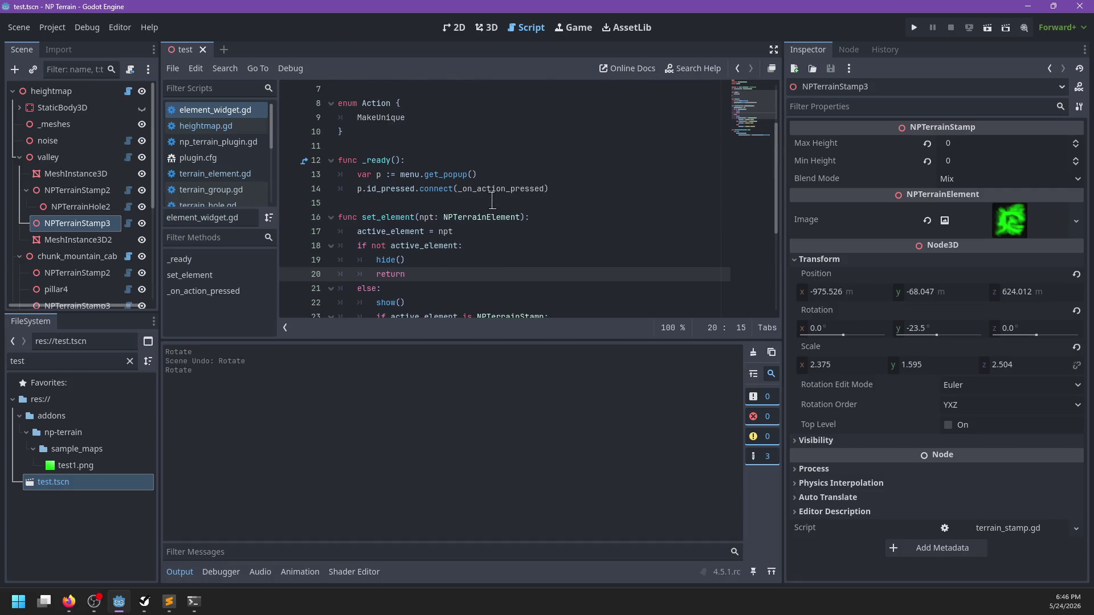
pyautogui.hotkey('alt', 'Tab')
# Step: Expand the line-rendering shader task and review its four subtasks: points, radius, falloff, render
pyautogui.click(337, 255)
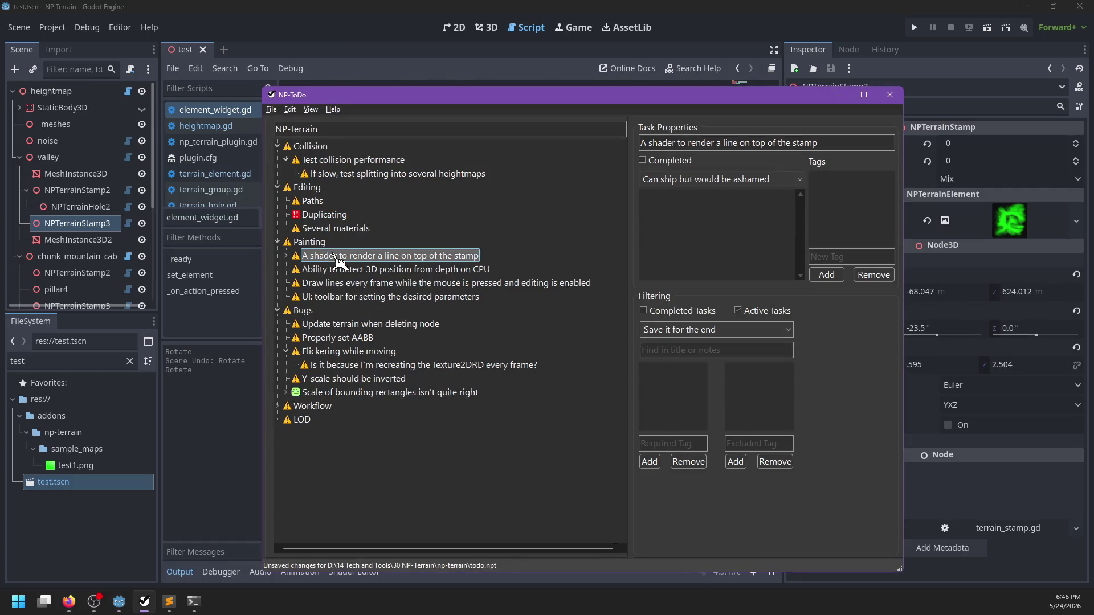
pyautogui.click(286, 256)
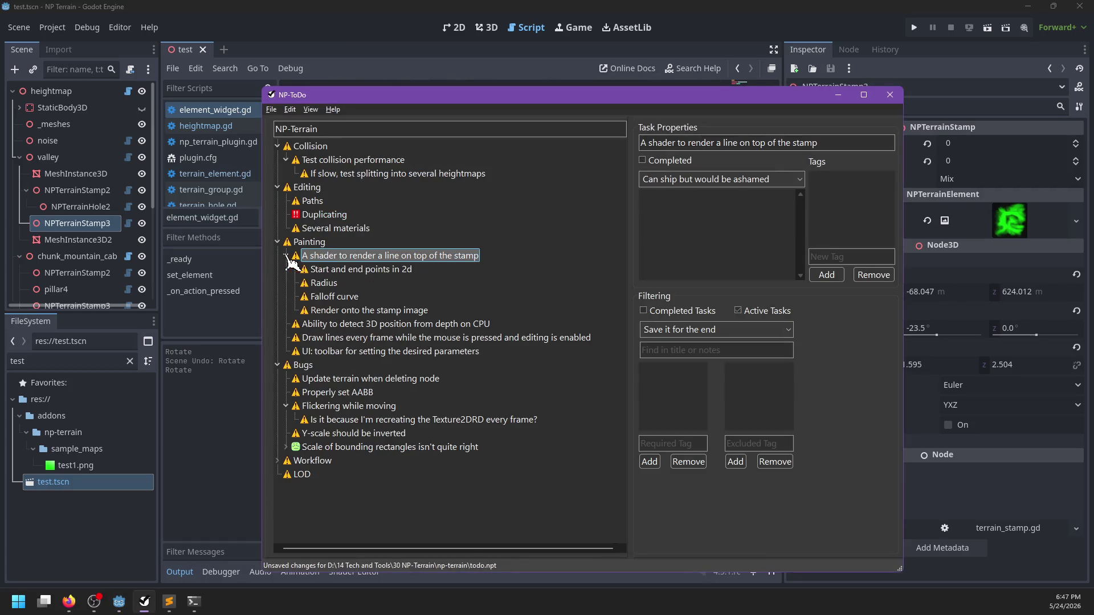
pyautogui.click(373, 269)
pyautogui.click(324, 283)
pyautogui.click(336, 297)
pyautogui.click(348, 311)
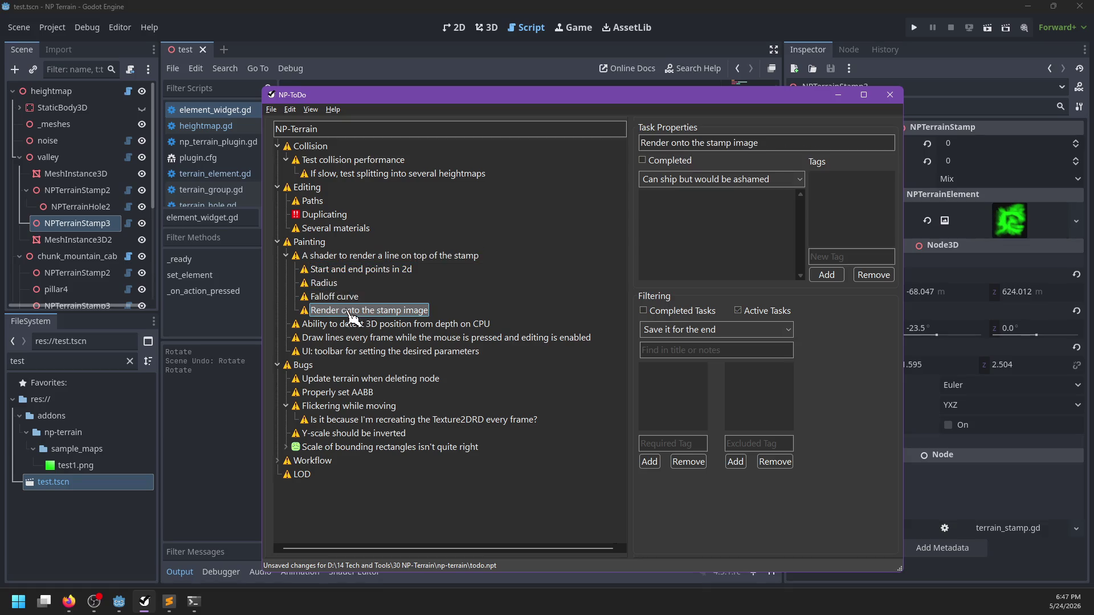
pyautogui.click(331, 257)
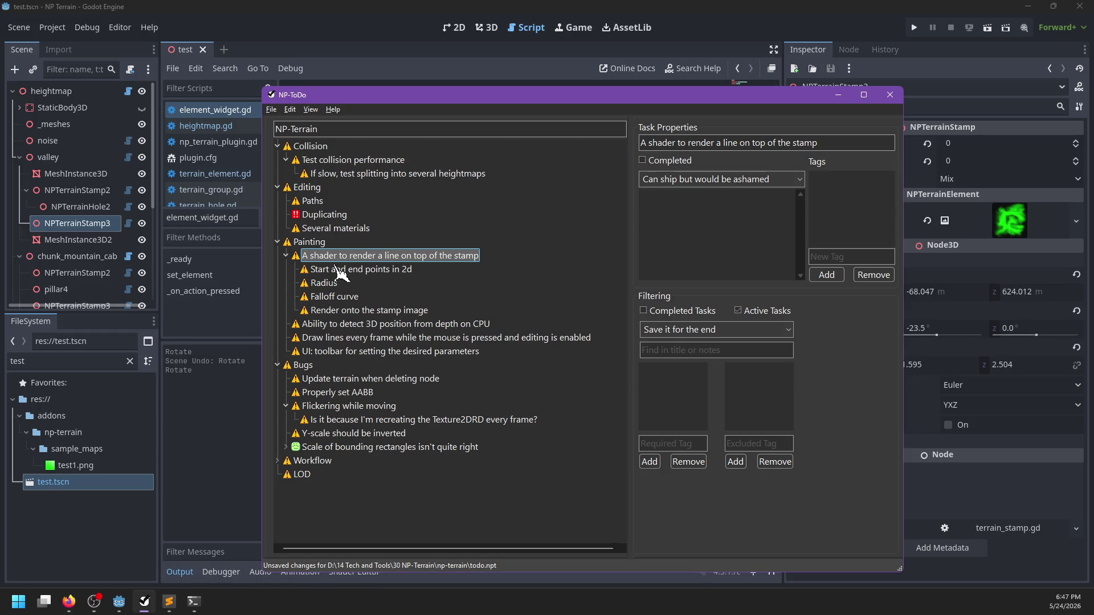
# Step: In the 3D view, orbit to a low side view and make the terrain stamp unique
pyautogui.click(487, 27)
pyautogui.scroll(5, 550, 231)
pyautogui.moveTo(562, 251)
pyautogui.mouseDown()
pyautogui.moveTo(500, 244)
pyautogui.moveTo(386, 196)
pyautogui.moveTo(360, 232)
pyautogui.mouseUp()
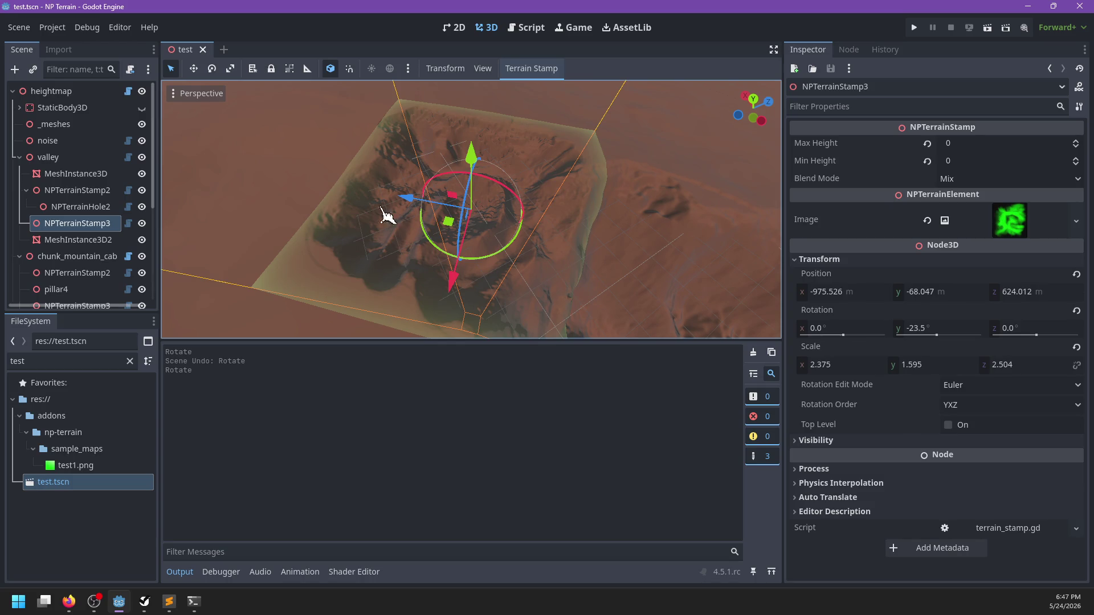
pyautogui.click(524, 70)
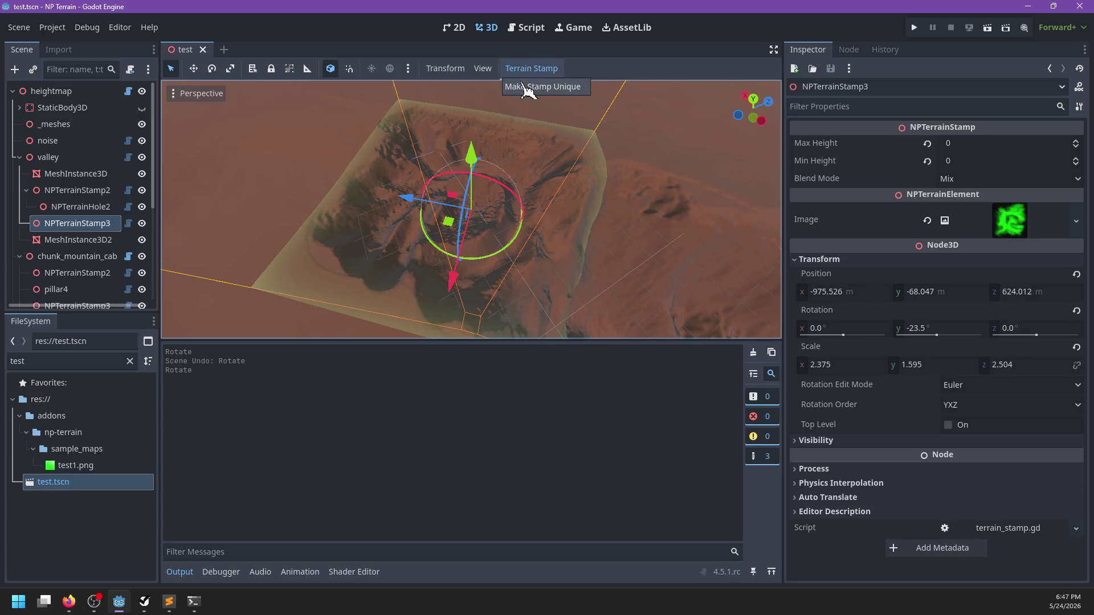
pyautogui.click(524, 88)
# Step: Save the stamp's image resource as height_stamp1.res in res://output
pyautogui.click(1076, 221)
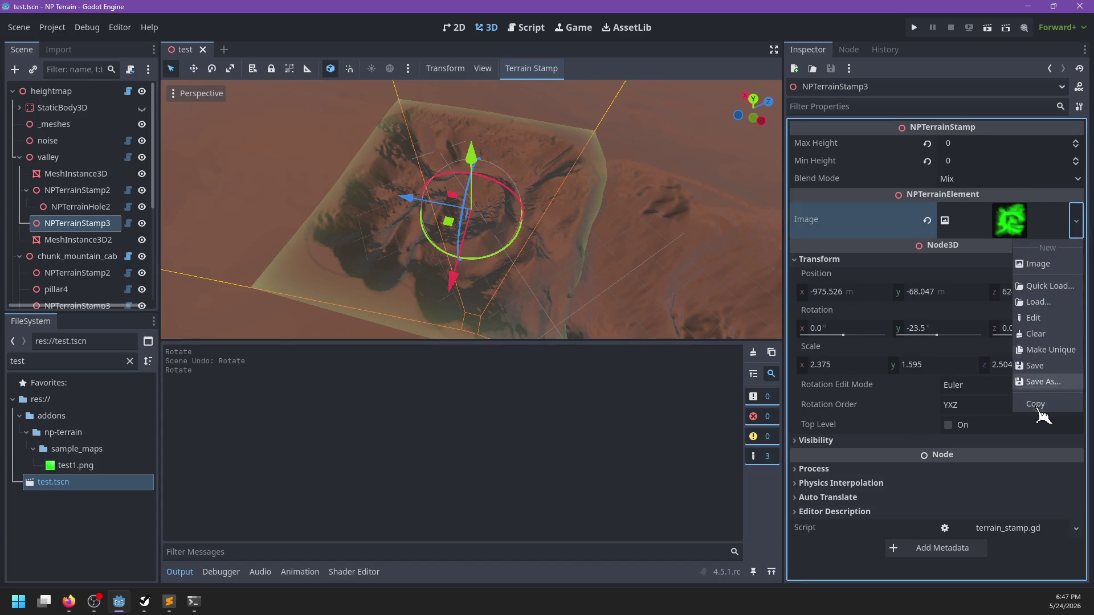
pyautogui.click(1043, 381)
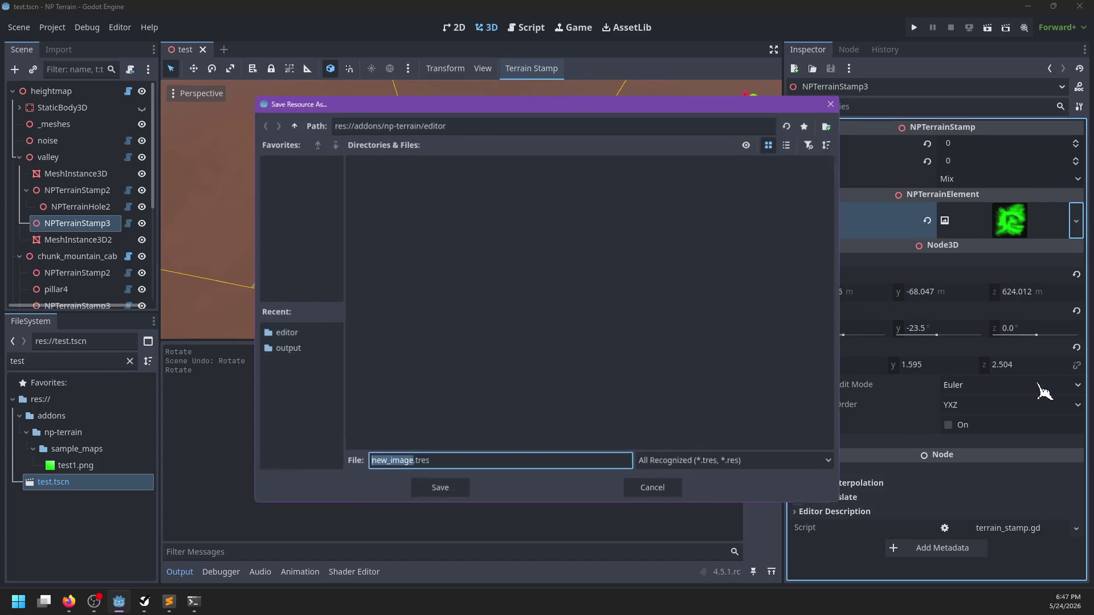
pyautogui.click(288, 121)
pyautogui.click(289, 121)
pyautogui.click(289, 122)
pyautogui.doubleClick(453, 202)
pyautogui.click(457, 464)
pyautogui.hotkey('ctrl', 'BackSpace')
pyautogui.hotkey('ctrl', 'BackSpace')
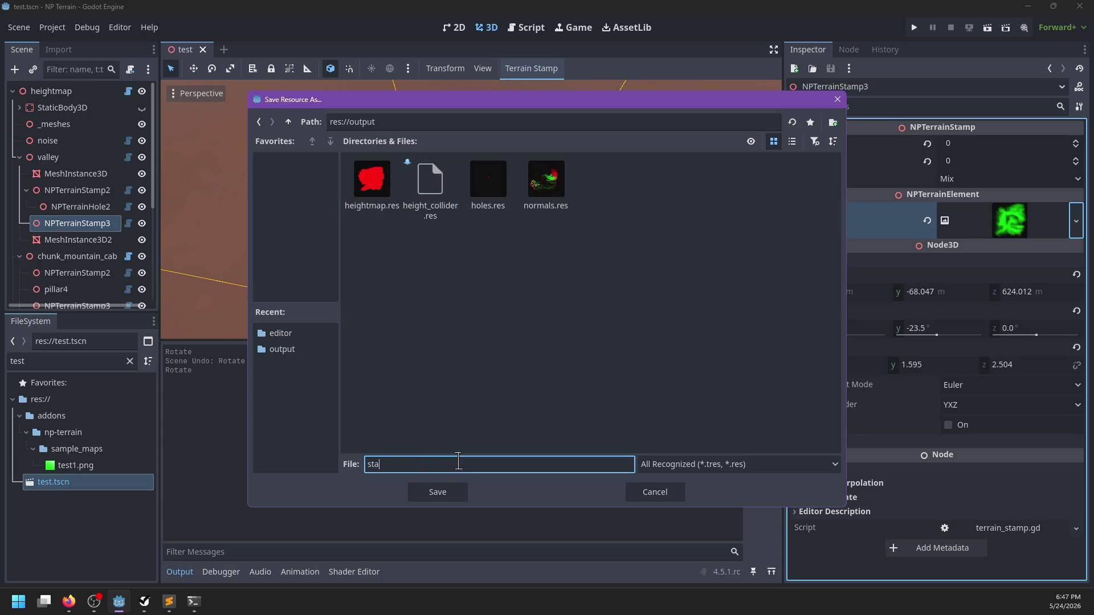
pyautogui.write('height_')
pyautogui.press('Return')
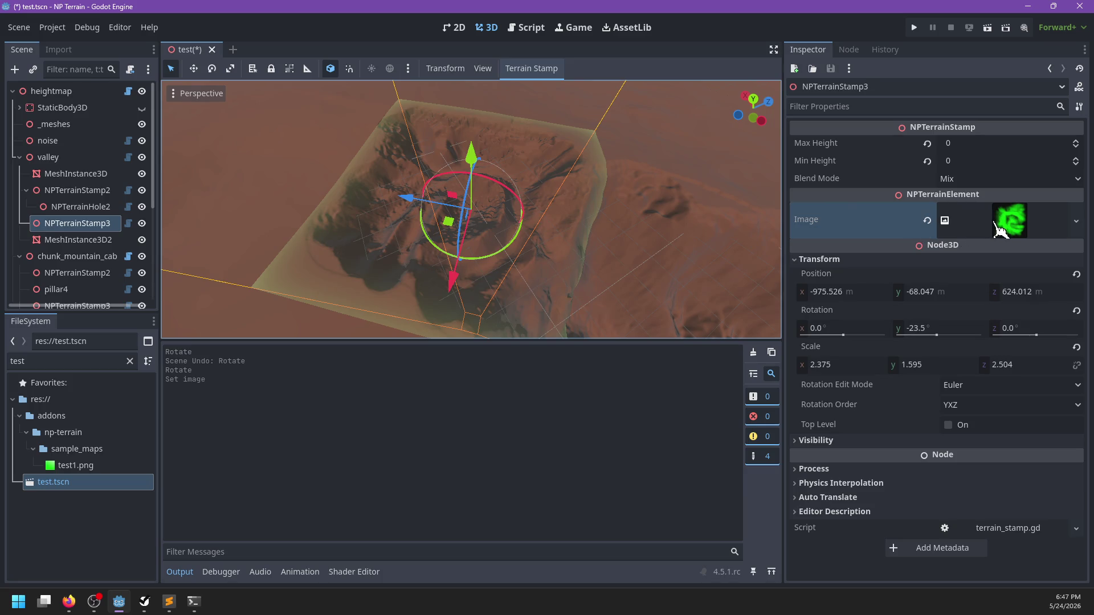
# Step: Preview the stamp image full size, collapse it, and orbit around the terrain stamp
pyautogui.click(1002, 231)
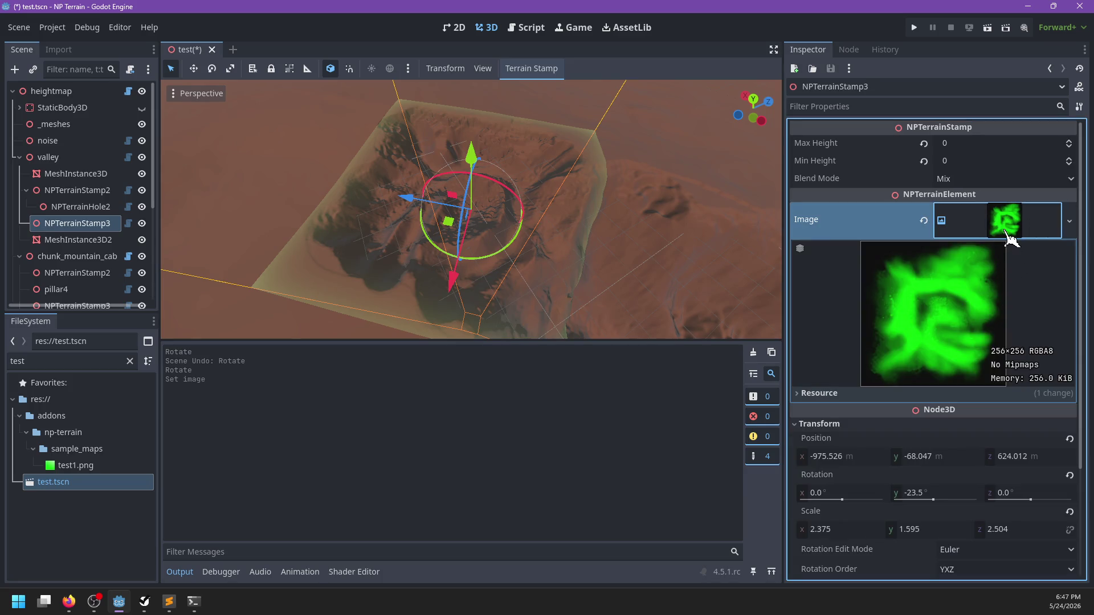
pyautogui.click(1007, 236)
pyautogui.scroll(5, 471, 224)
pyautogui.moveTo(548, 234)
pyautogui.mouseDown()
pyautogui.moveTo(415, 214)
pyautogui.moveTo(402, 224)
pyautogui.moveTo(439, 232)
pyautogui.mouseUp()
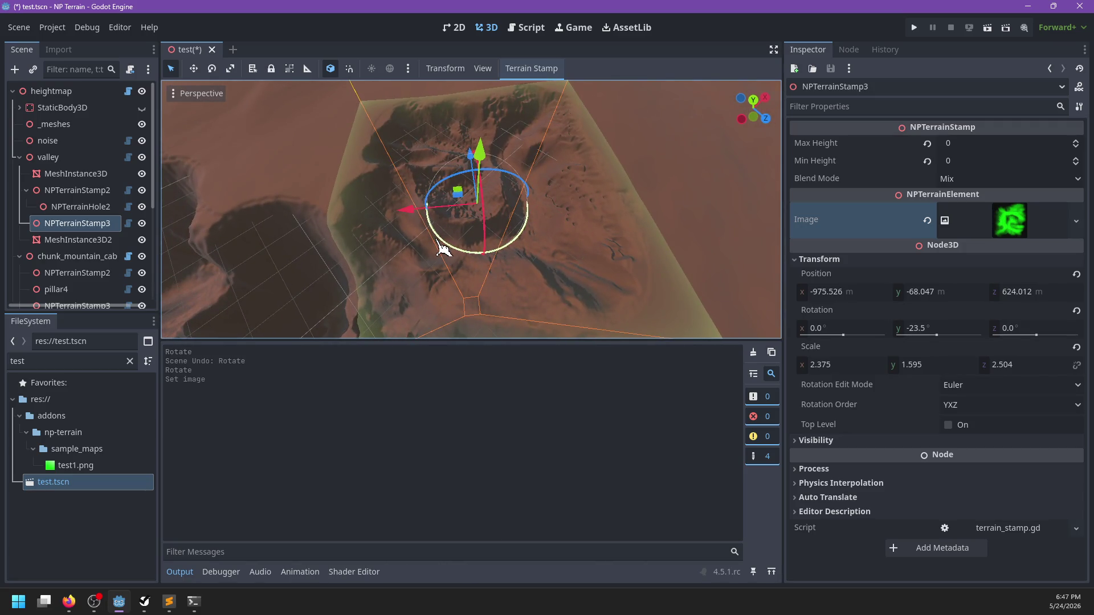
pyautogui.hotkey('alt', 'Tab')
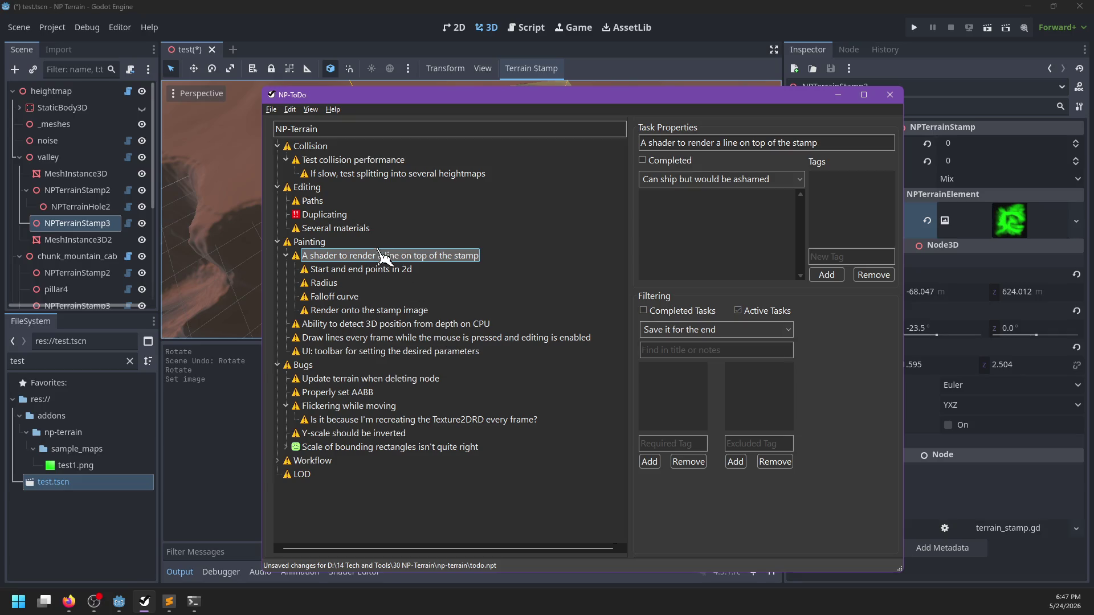
# Step: Add a Color subtask under the shader task, discarding an aborted extra subtask
pyautogui.hotkey('ctrl', 'n')
pyautogui.write('Color')
pyautogui.press('Return')
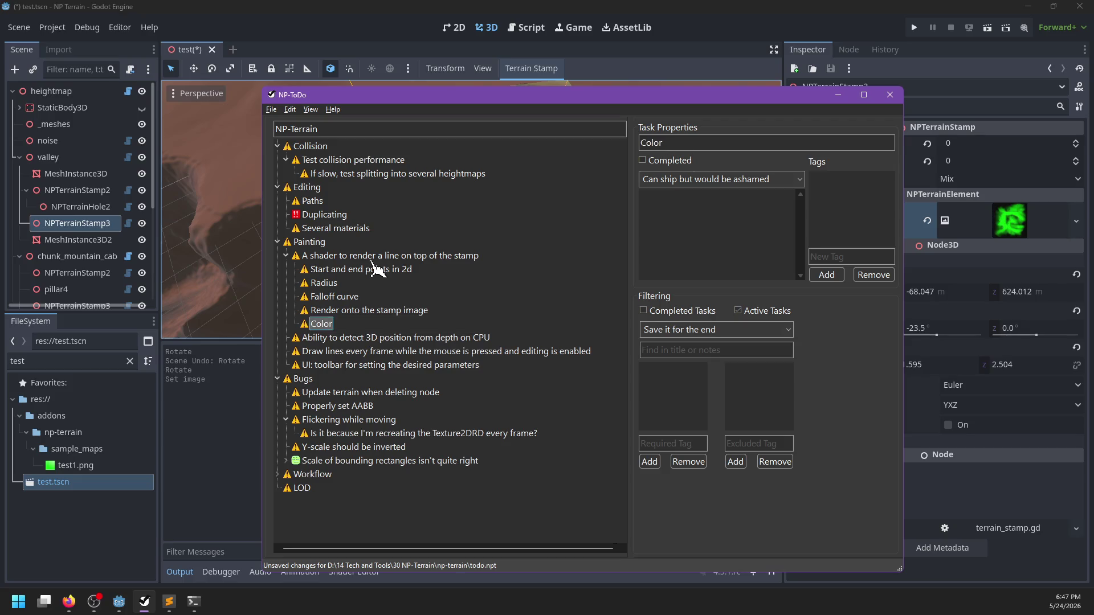
pyautogui.hotkey('ctrl', 'n')
pyautogui.write('Opacti')
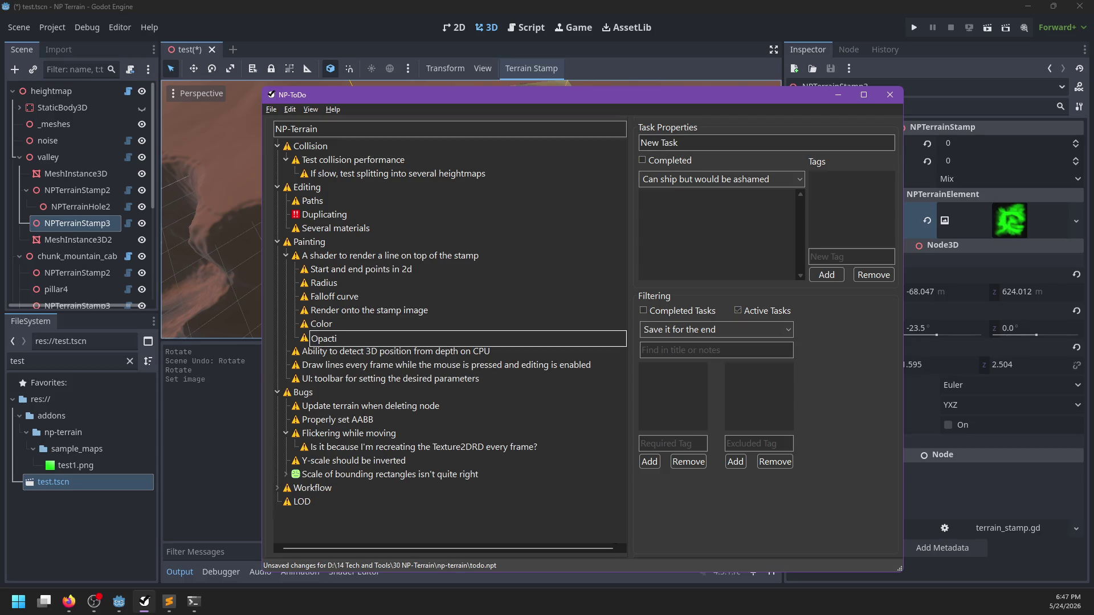
pyautogui.hotkey('ctrl', 'a')
pyautogui.press('BackSpace')
pyautogui.press('Return')
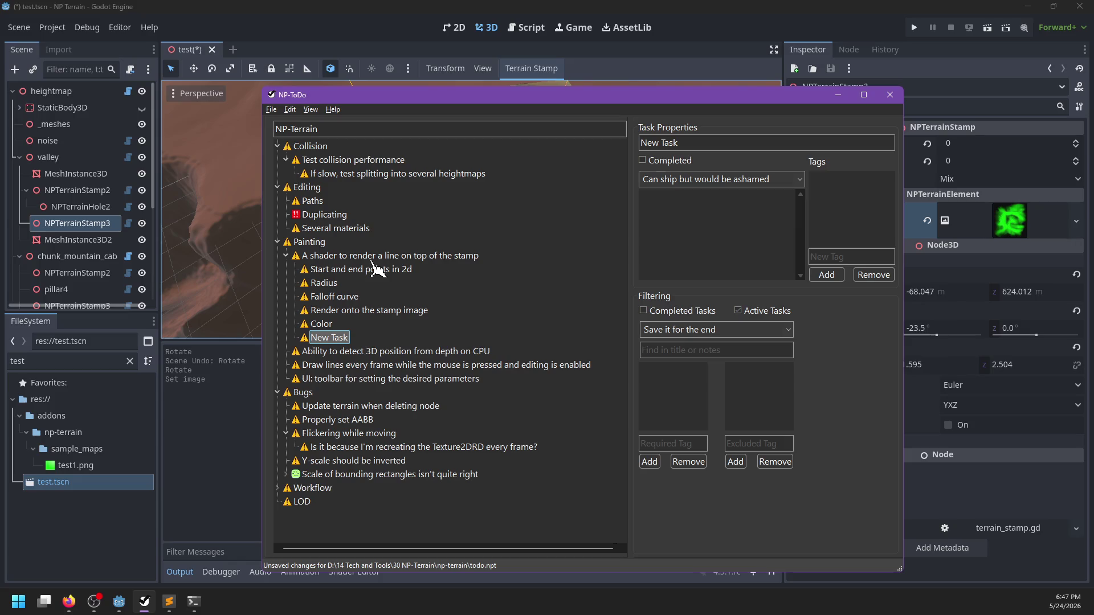
pyautogui.press('Delete')
# Step: Add an RGA child task under Color, save the to-do file, and return to Godot
pyautogui.click(331, 313)
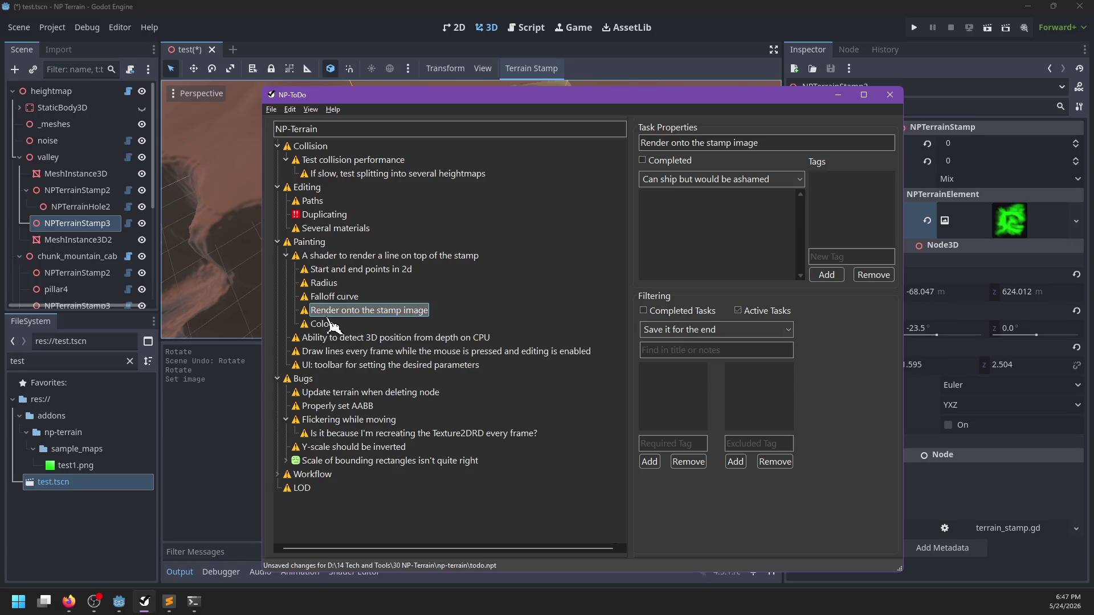
pyautogui.click(332, 324)
pyautogui.hotkey('ctrl', 'n')
pyautogui.write('RGA')
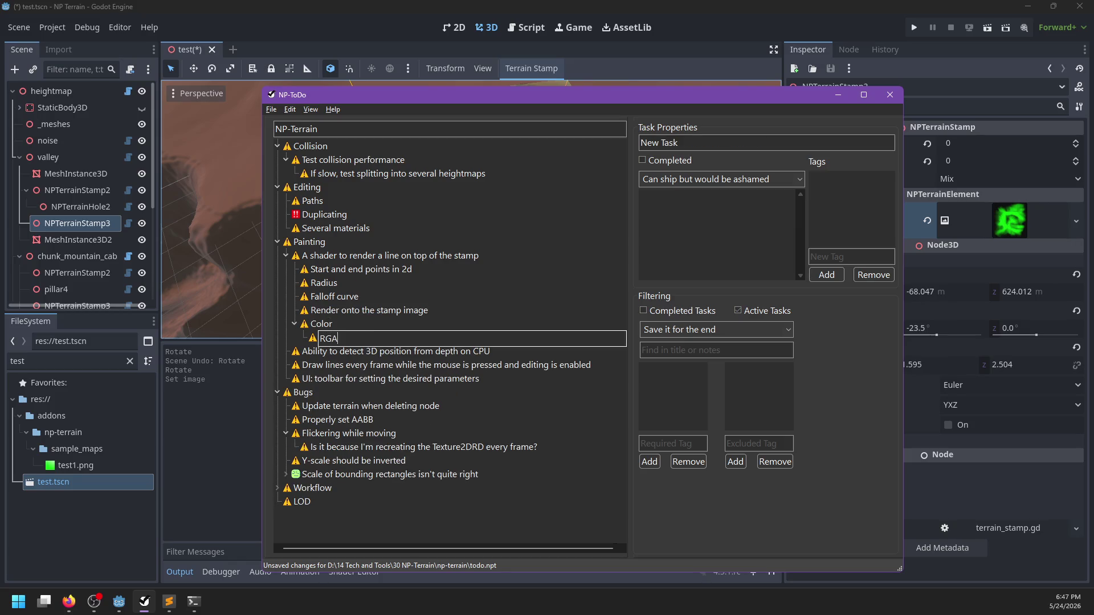
pyautogui.press('Return')
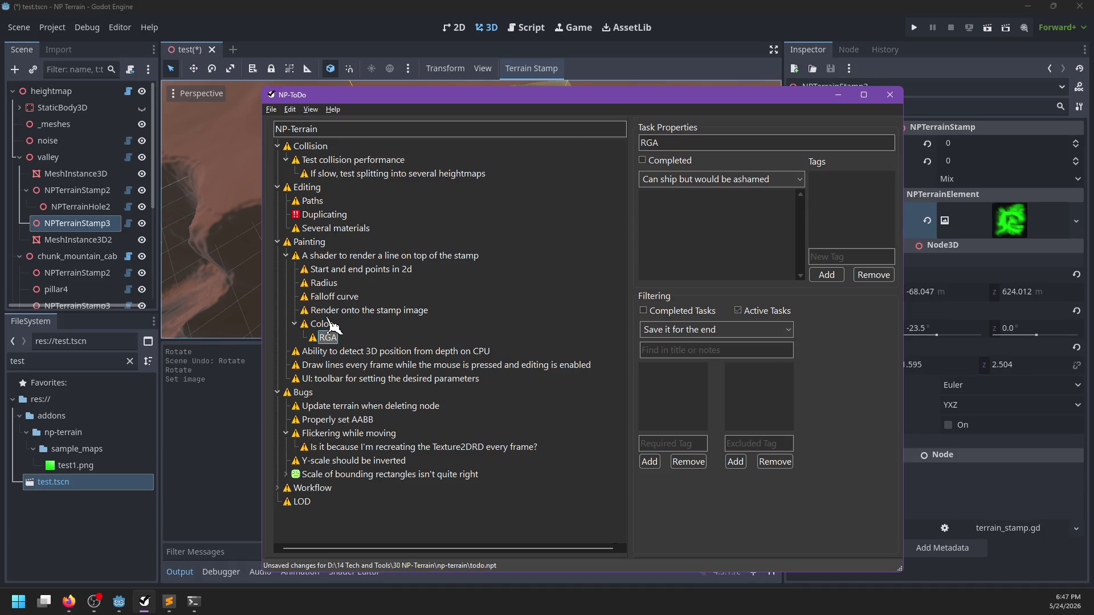
pyautogui.hotkey('ctrl', 's')
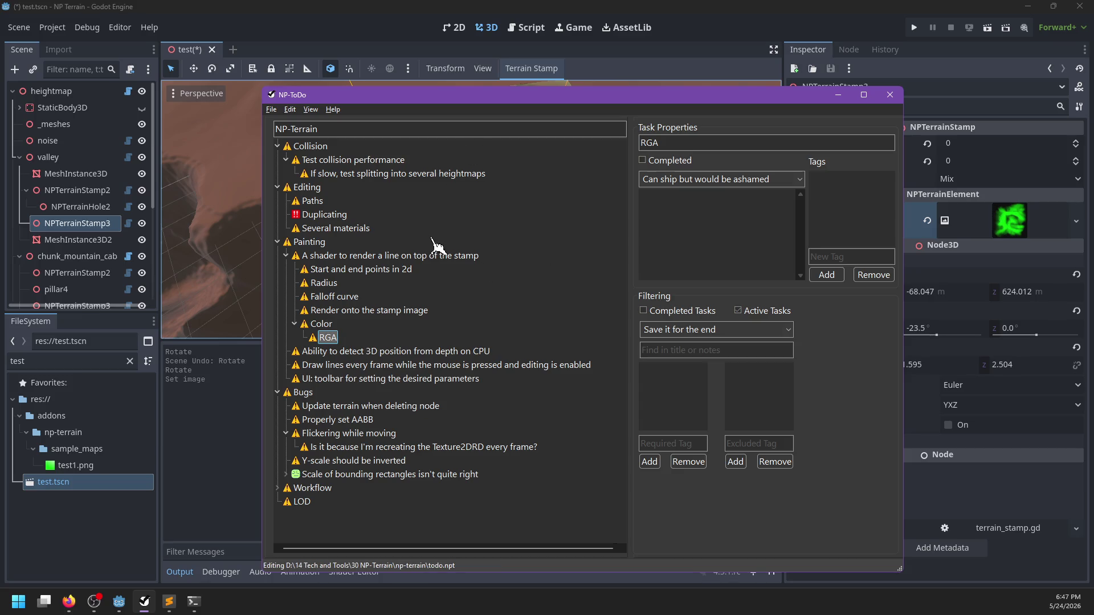
pyautogui.click(343, 257)
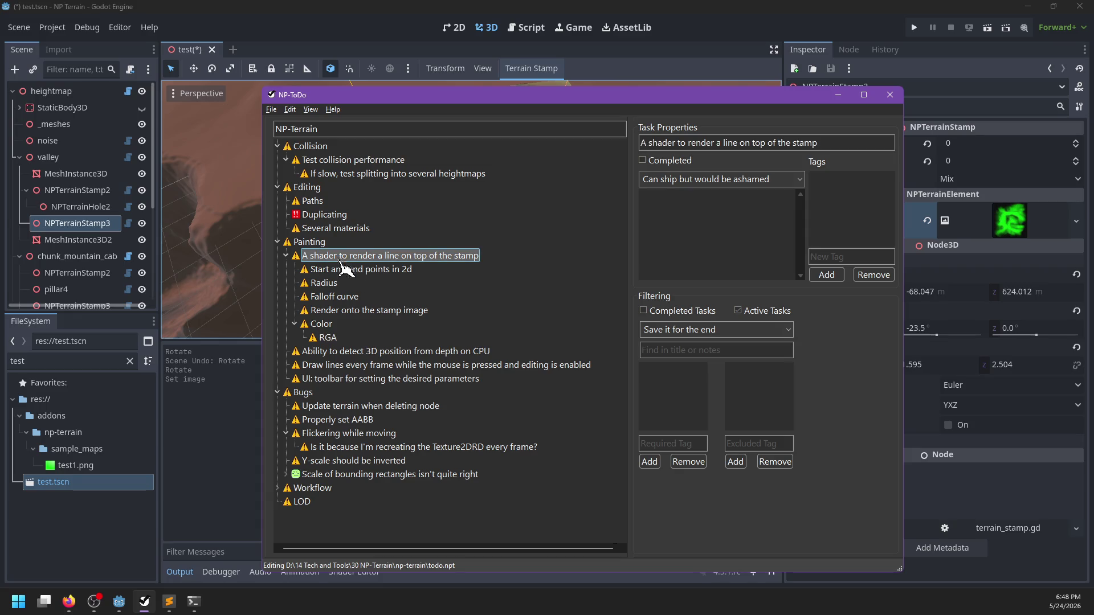
pyautogui.click(224, 426)
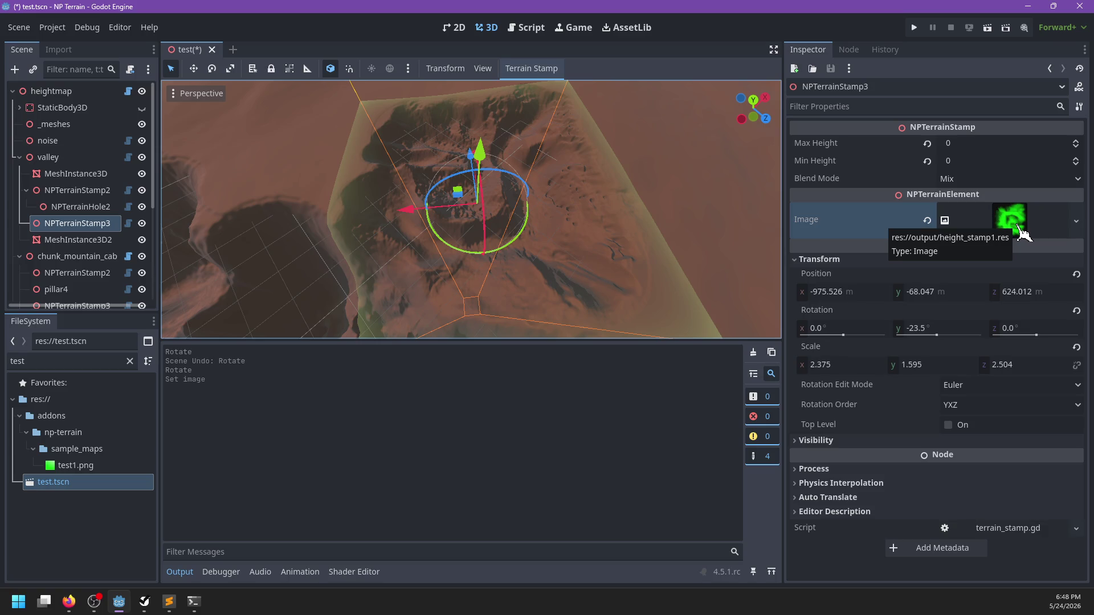
# Step: Open the stamp node's script and locate the addons/np-terrain/elements folder in FileSystem
pyautogui.click(128, 224)
pyautogui.click(393, 204)
pyautogui.scroll(-5, 411, 204)
pyautogui.scroll(3, 411, 204)
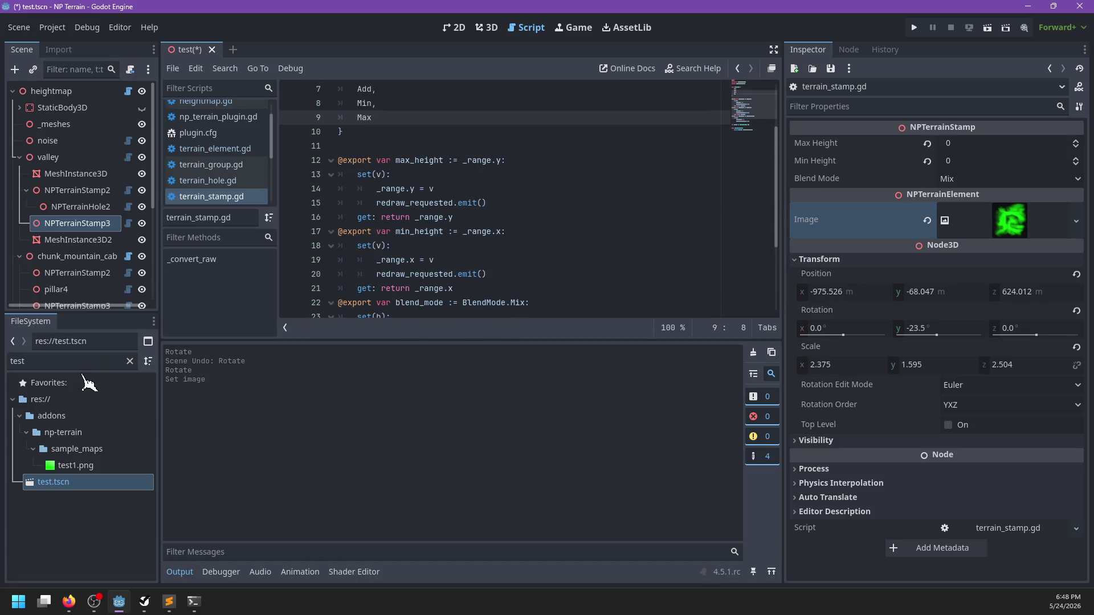
pyautogui.click(129, 362)
pyautogui.click(26, 434)
pyautogui.click(26, 434)
pyautogui.click(33, 449)
pyautogui.click(33, 449)
pyautogui.click(33, 449)
pyautogui.click(33, 465)
# Step: Create a new script named line.gd in the elements folder
pyautogui.rightClick(49, 465)
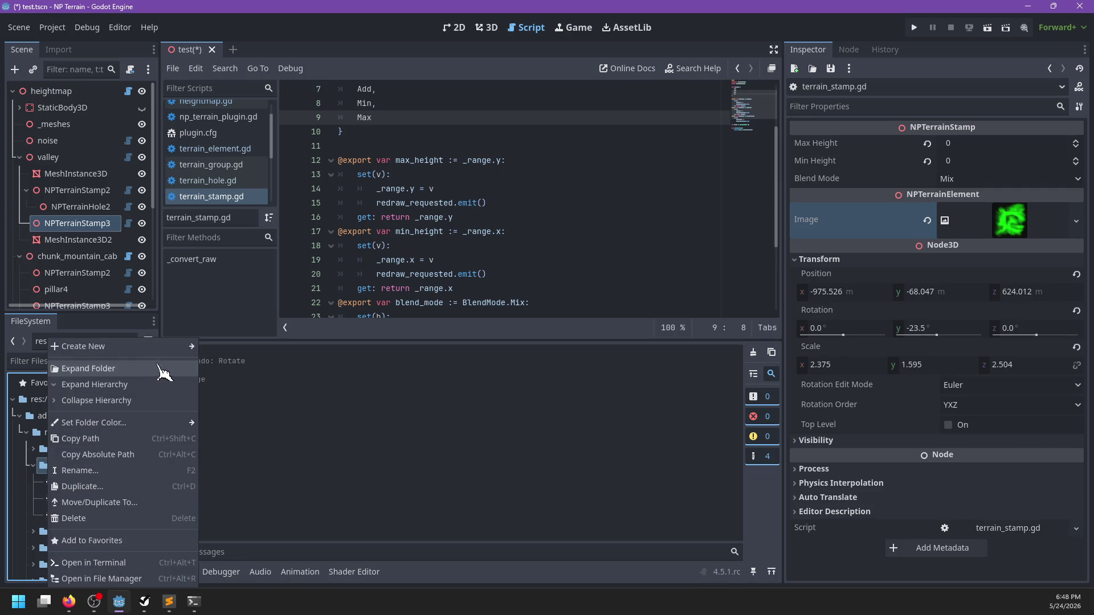
pyautogui.moveTo(195, 356)
pyautogui.click(245, 380)
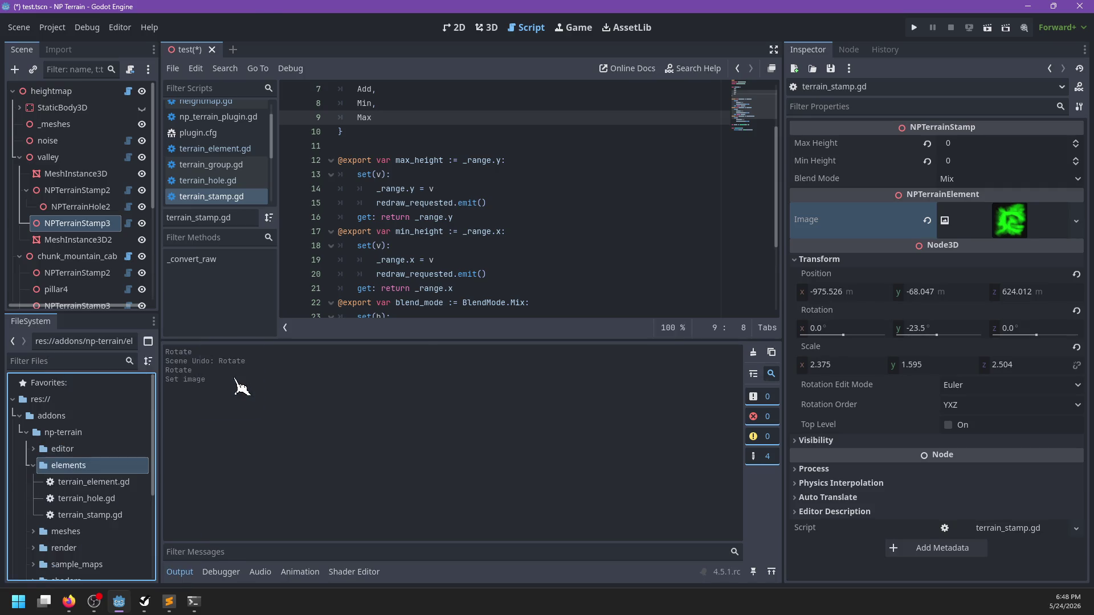
pyautogui.write('np')
pyautogui.press('BackSpace')
pyautogui.press('BackSpace')
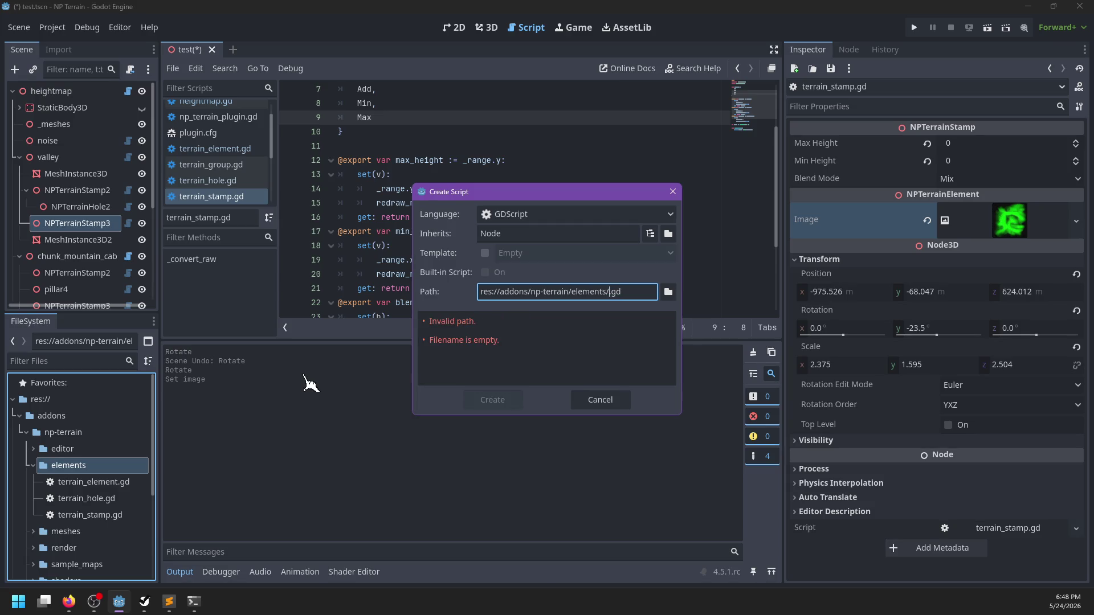
pyautogui.write('line')
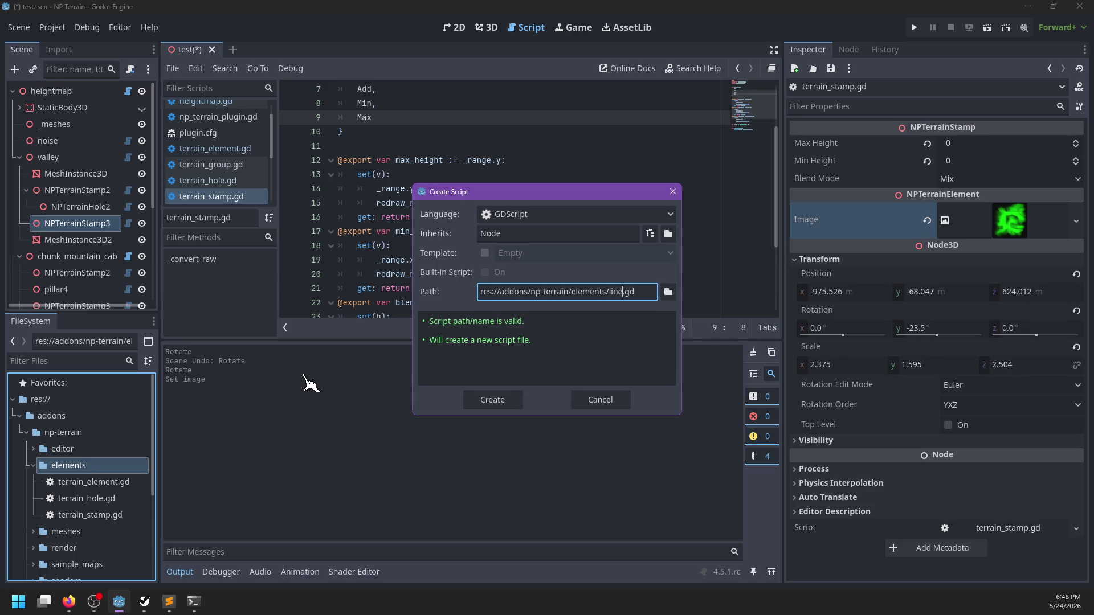
pyautogui.click(513, 404)
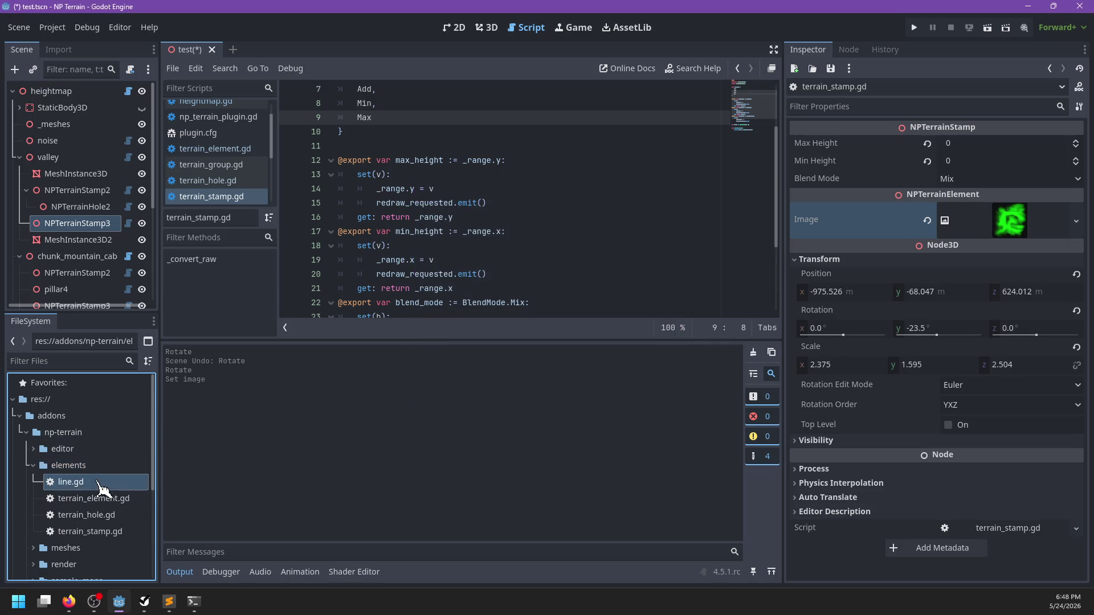
# Step: Replace the template with class_name Line and declare radius: float
pyautogui.press('BackSpace')
pyautogui.press('BackSpace')
pyautogui.press('BackSpace')
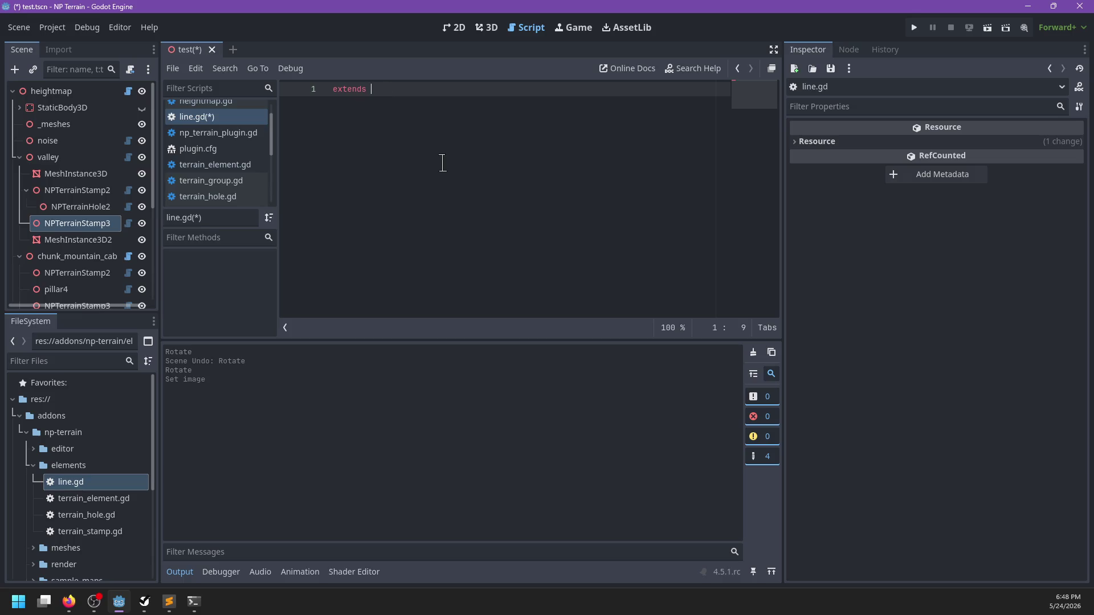
pyautogui.press('BackSpace')
pyautogui.press('BackSpace')
pyautogui.press('BackSpace')
pyautogui.write('class_name Lin')
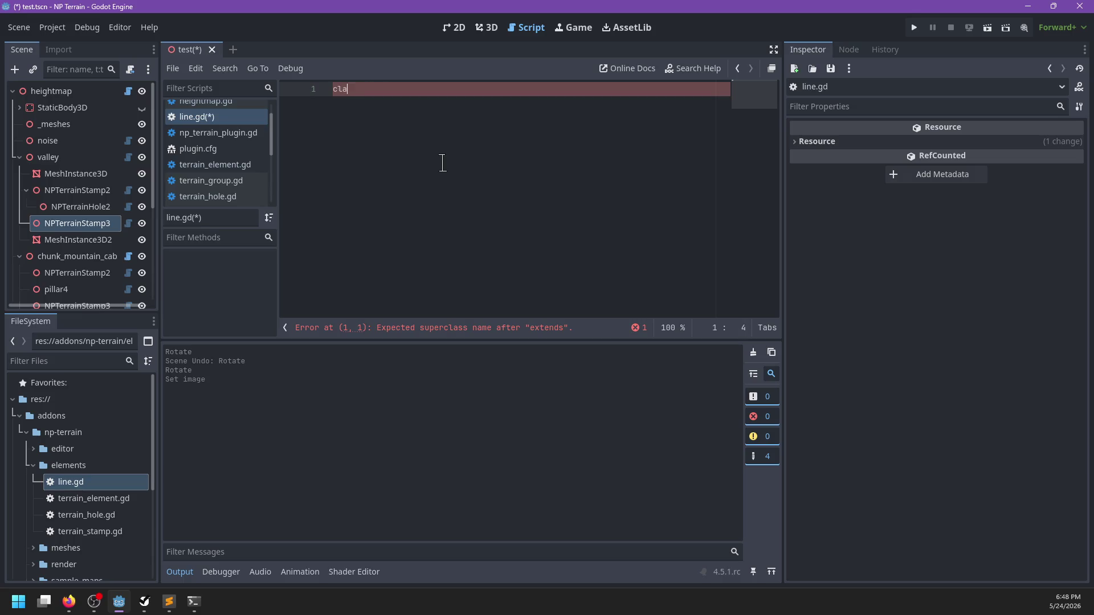
pyautogui.write('e')
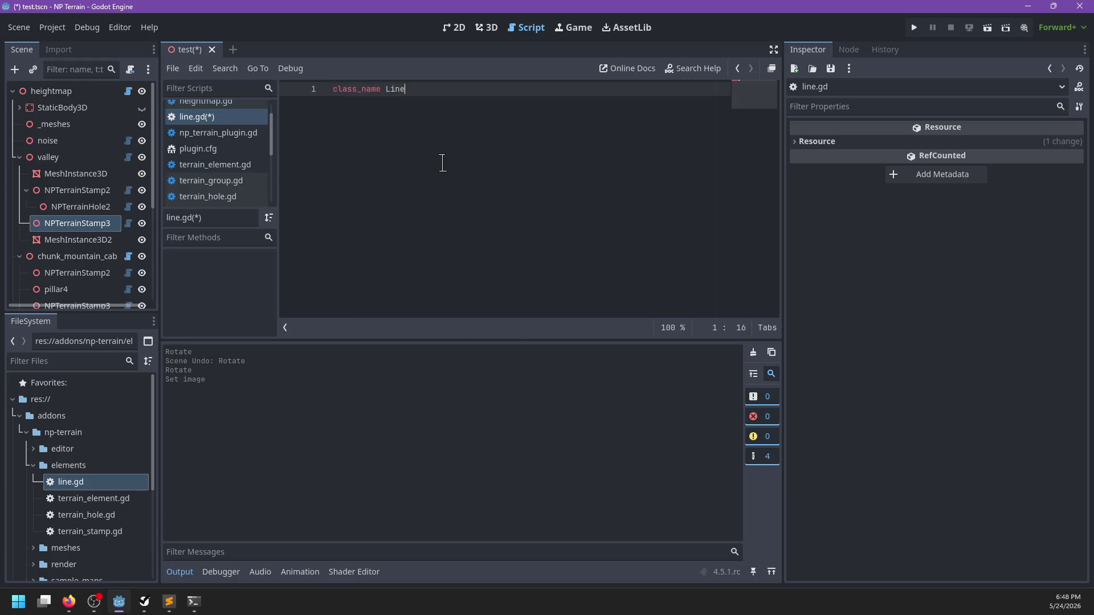
pyautogui.press('Return')
pyautogui.press('Return')
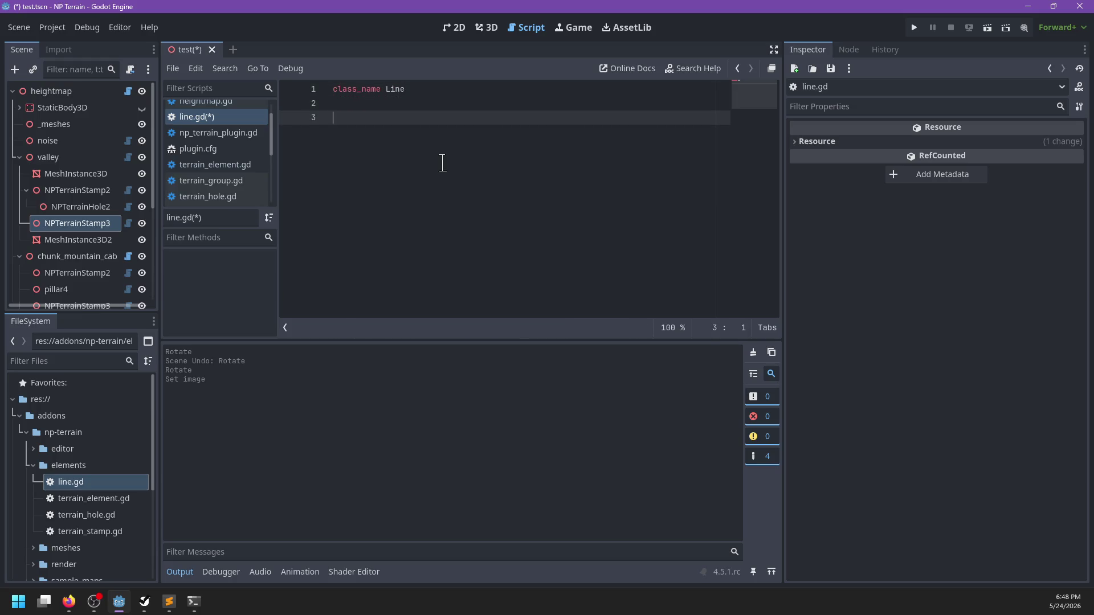
pyautogui.write('radius: ')
pyautogui.write('float')
pyautogui.press('Return')
# Step: Declare color: Color plus start and end variables of type Vector2
pyautogui.write('v')
pyautogui.write(': Color')
pyautogui.press('Return')
pyautogui.press('Return')
pyautogui.write('var ')
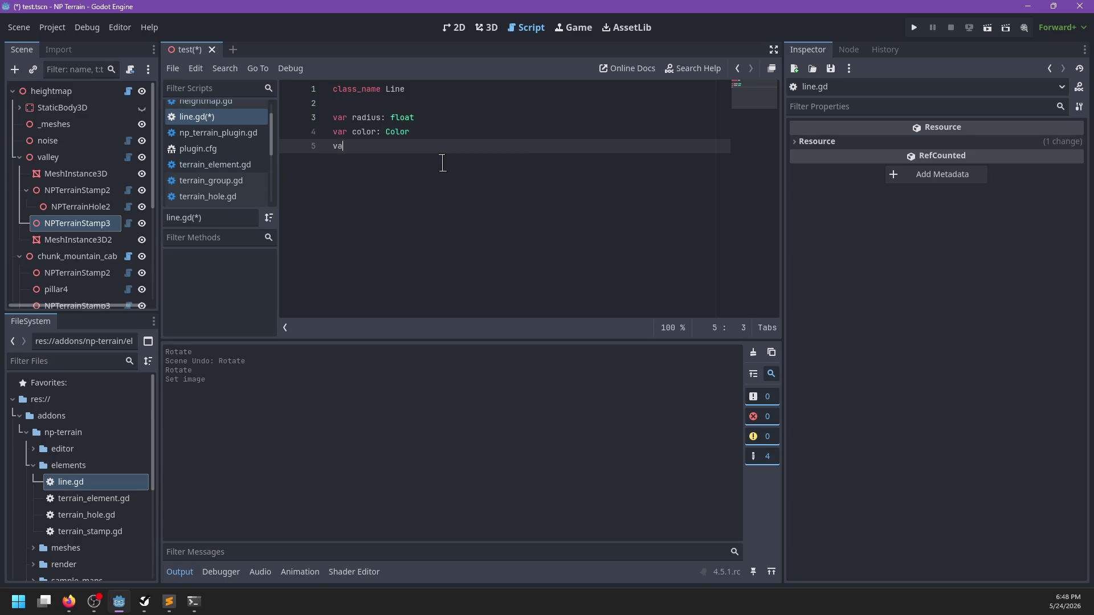
pyautogui.write('start: V')
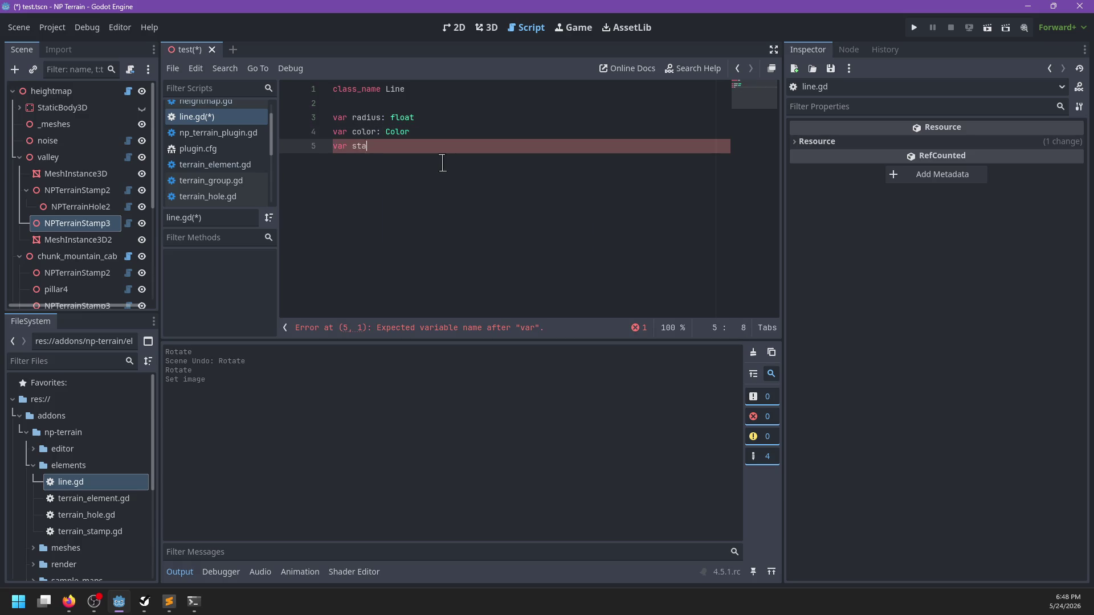
pyautogui.write('ector2')
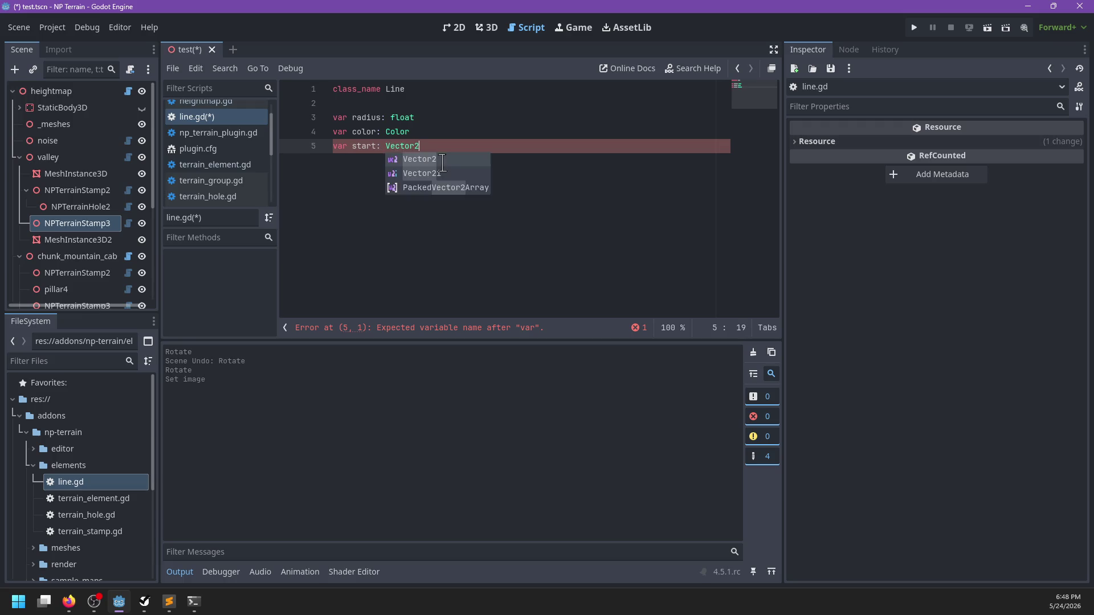
pyautogui.press('Return')
pyautogui.write('var end: Vector2')
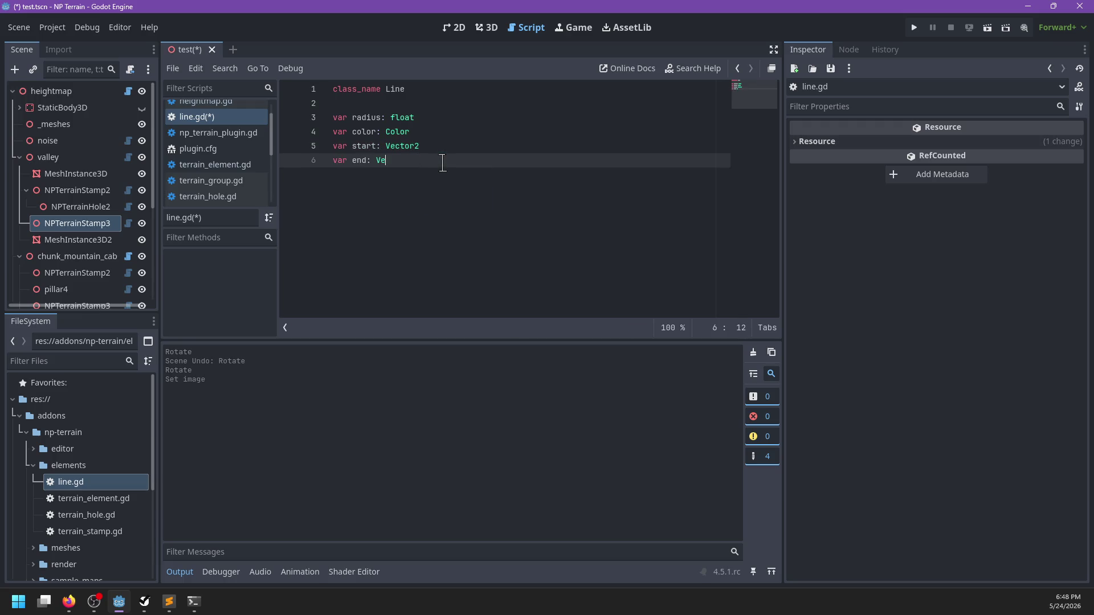
pyautogui.press('Escape')
pyautogui.press('Up')
pyautogui.write('3')
pyautogui.press('Escape')
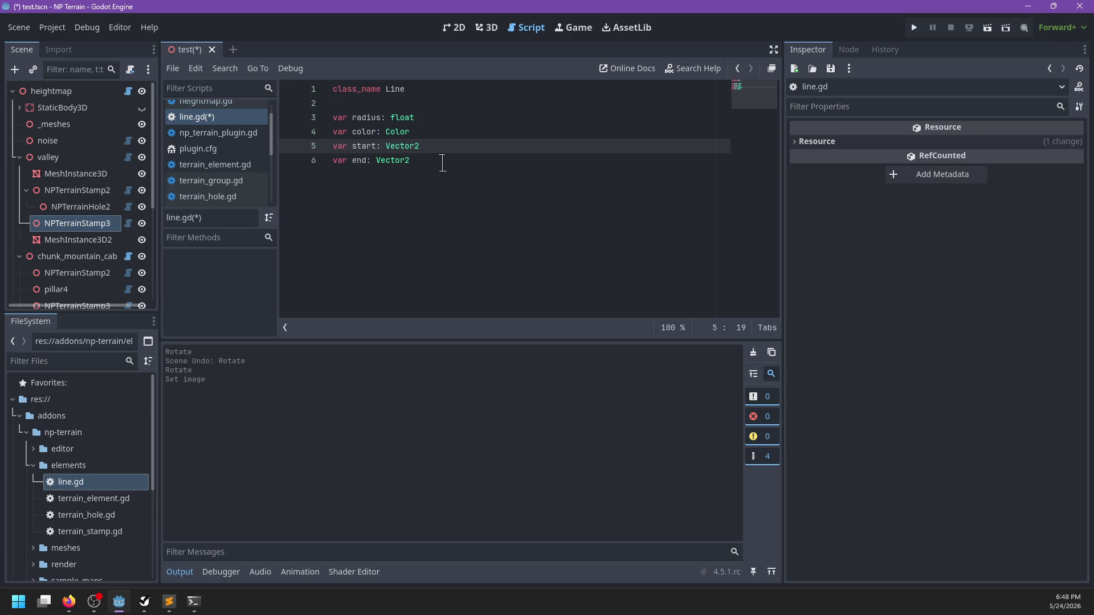
# Step: After checking the to-do list, add var exponent: float at the end of the variables
pyautogui.hotkey('alt', 'Tab')
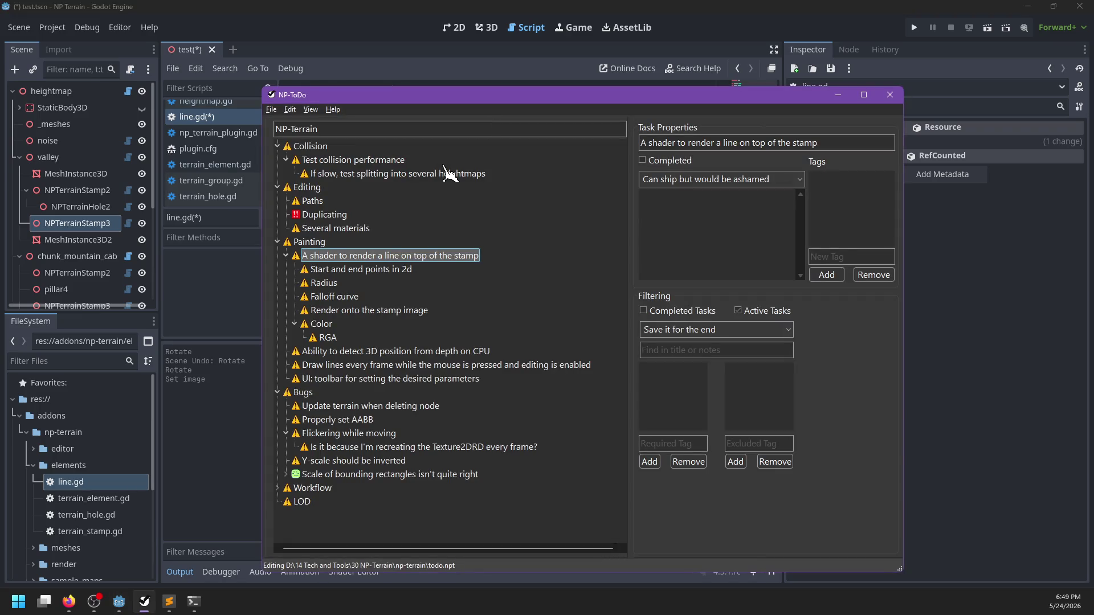
pyautogui.hotkey('alt', 'Tab')
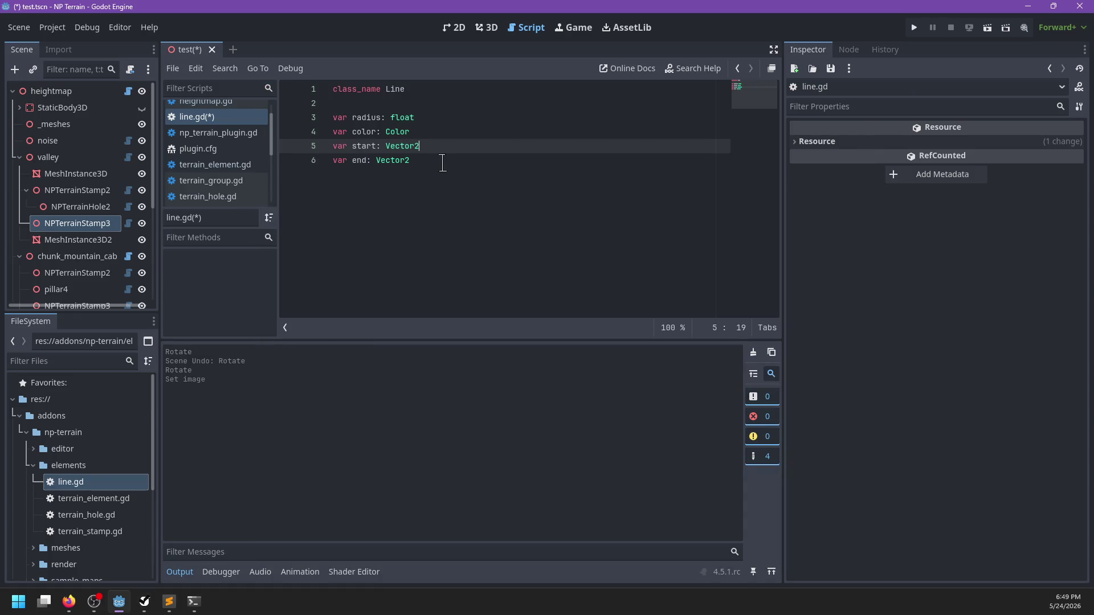
pyautogui.click(440, 173)
pyautogui.press('Return')
pyautogui.write('var e')
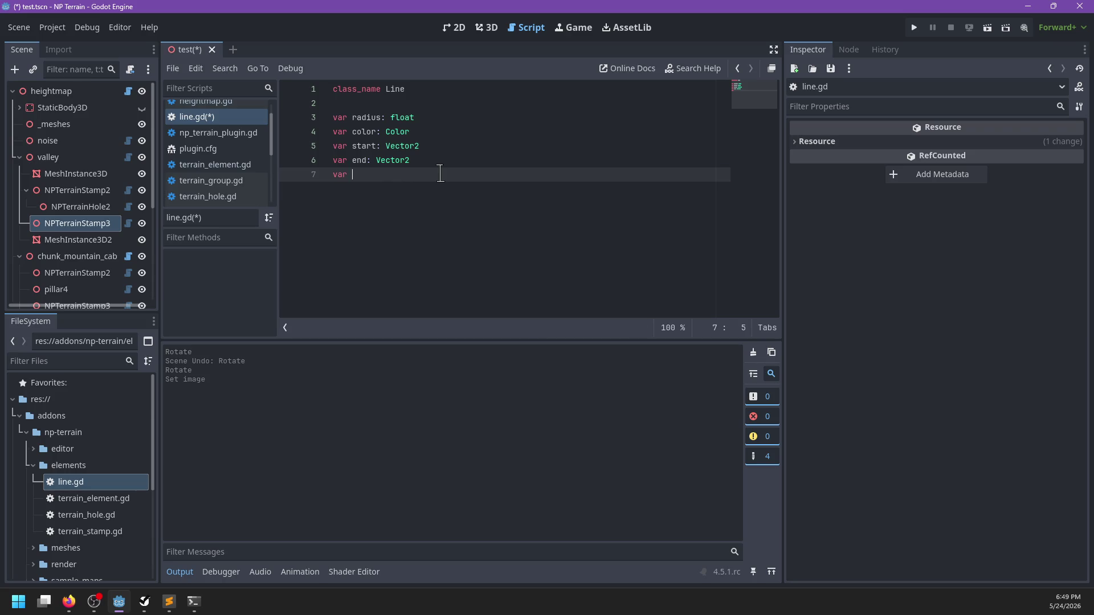
pyautogui.write('xponent: float')
pyautogui.click(334, 88)
pyautogui.press('Return')
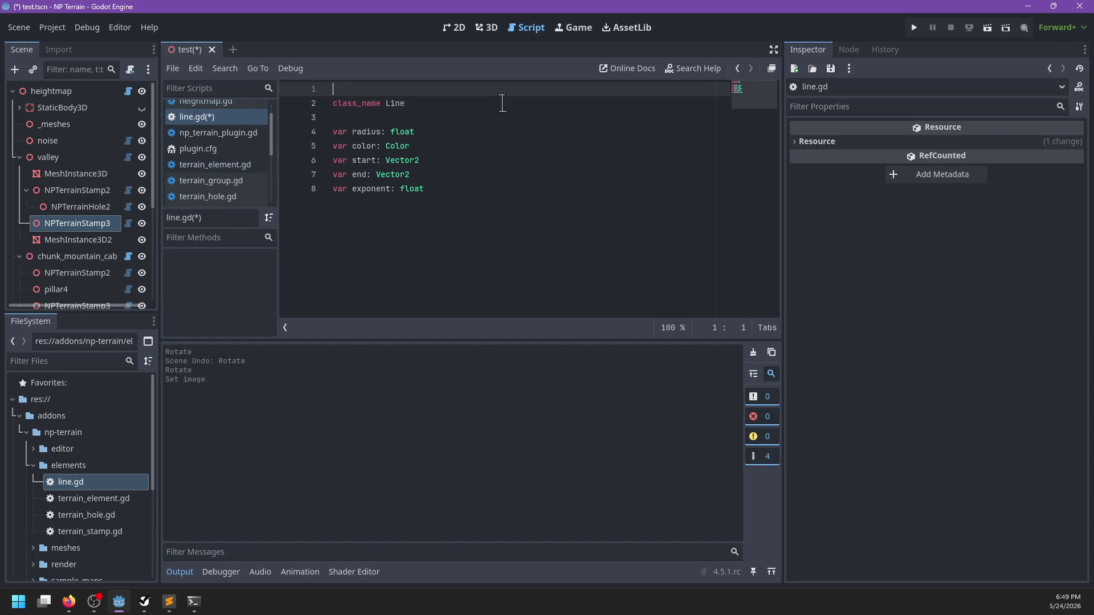
pyautogui.write('@tool')
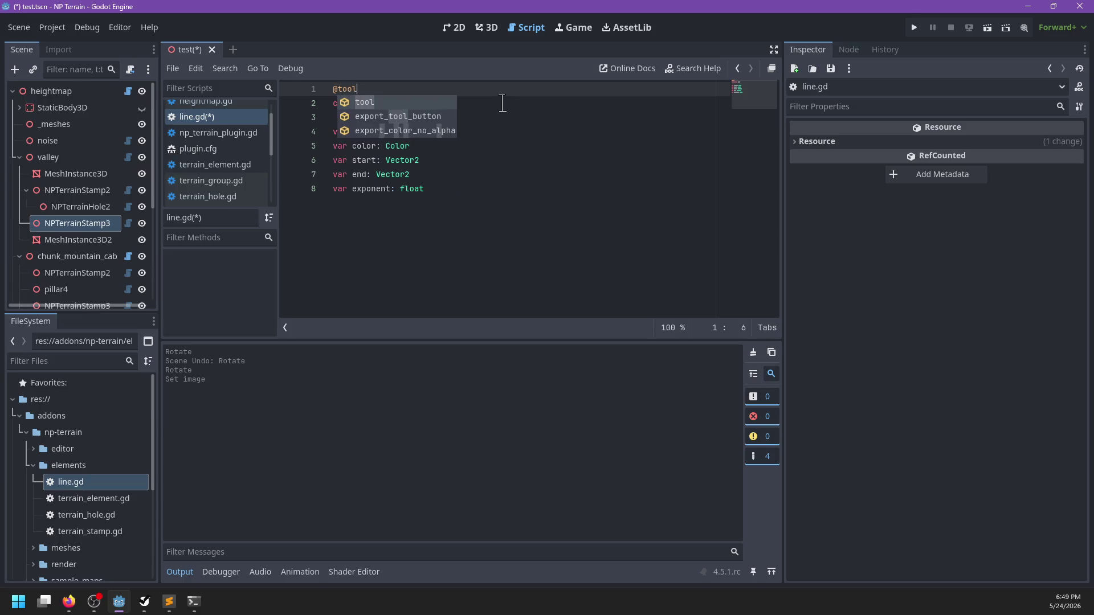
pyautogui.press('Down')
pyautogui.press('End')
pyautogui.press('Return')
pyautogui.write('extends res')
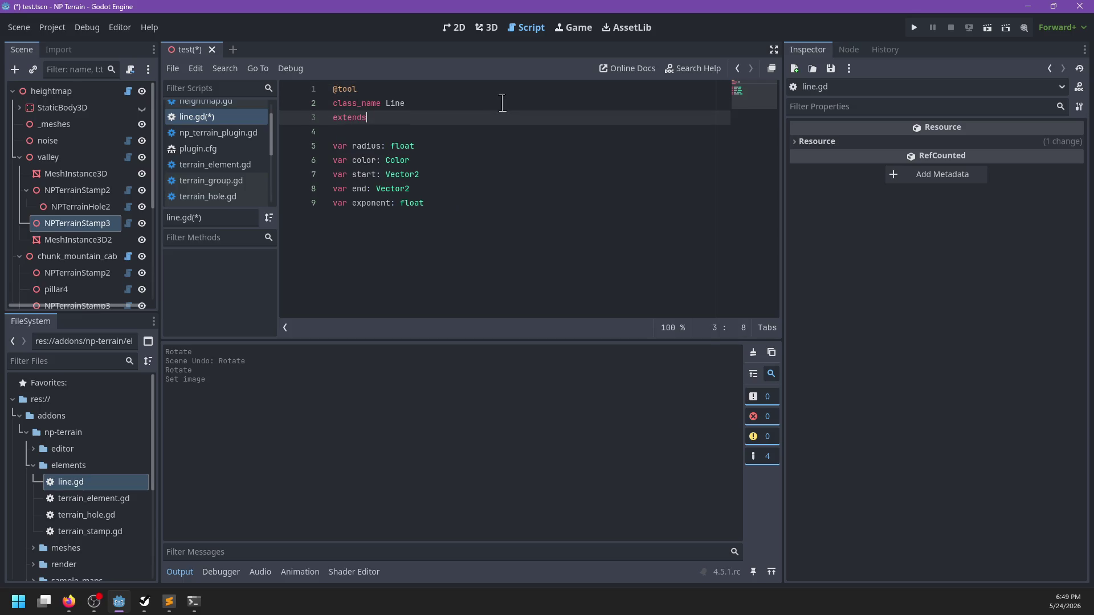
pyautogui.press('Return')
pyautogui.doubleClick(338, 145)
pyautogui.hotkey('ctrl', 'd')
pyautogui.hotkey('ctrl', 'd')
pyautogui.hotkey('ctrl', 'd')
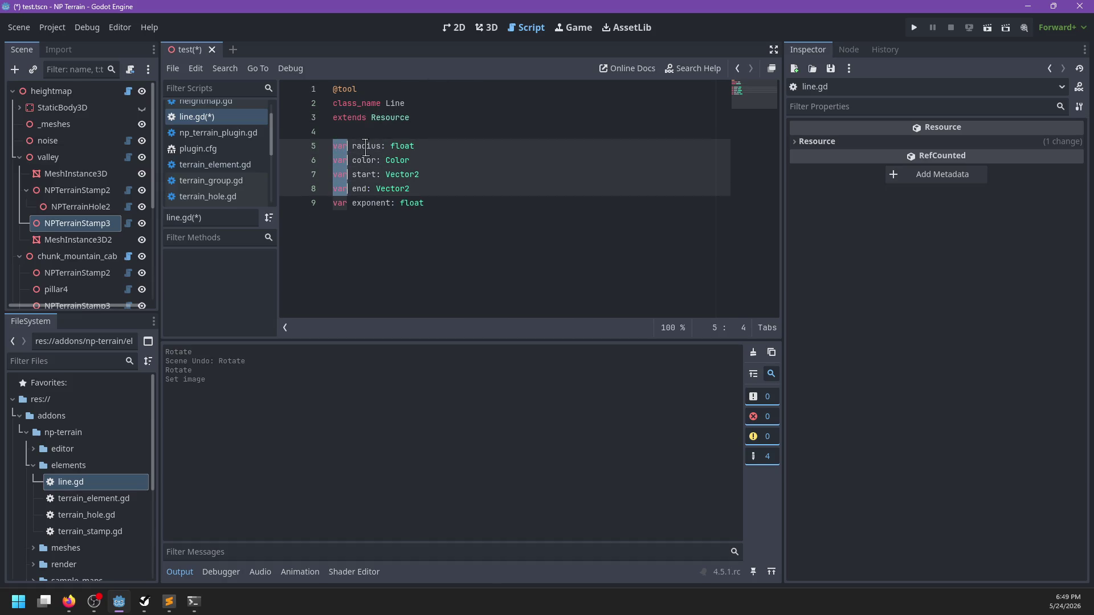
pyautogui.press('Left')
pyautogui.write('@export')
pyautogui.press('Escape')
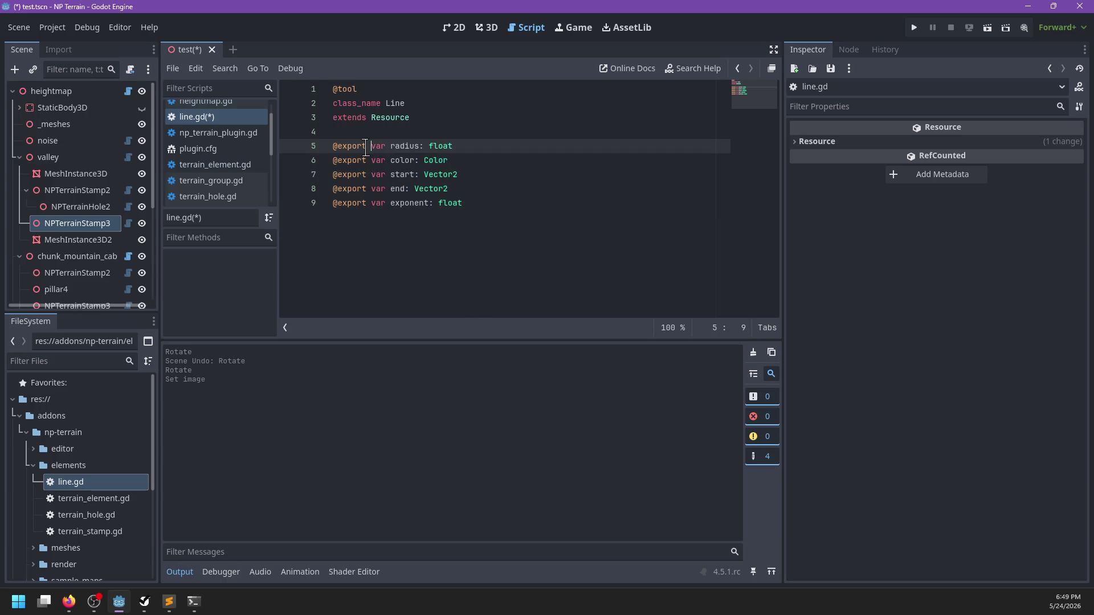
pyautogui.press('Down')
pyautogui.press('Down')
pyautogui.press('Down')
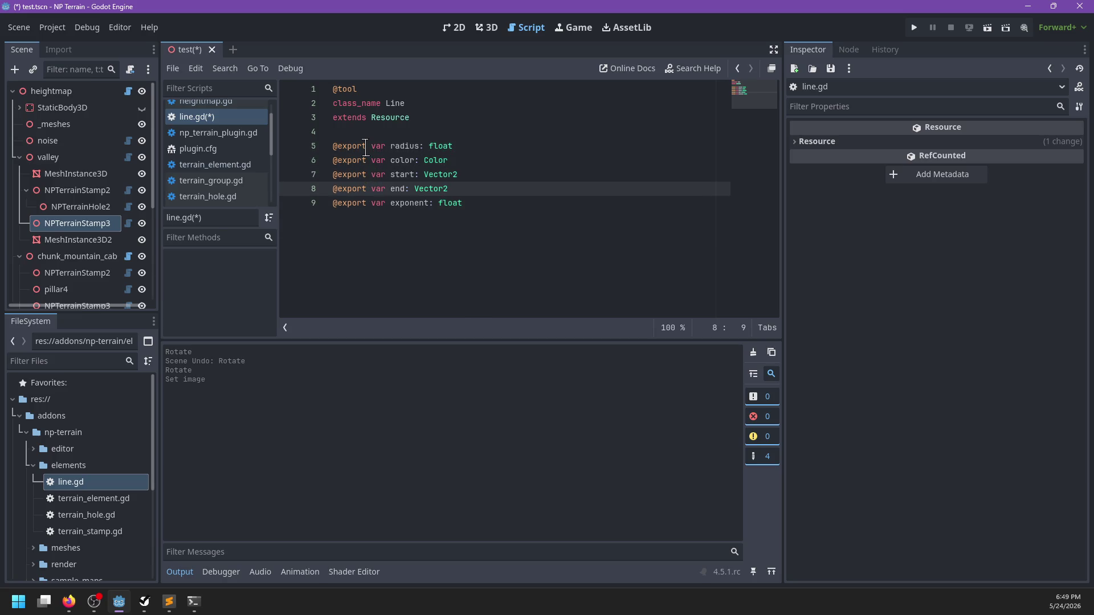
pyautogui.press('Down')
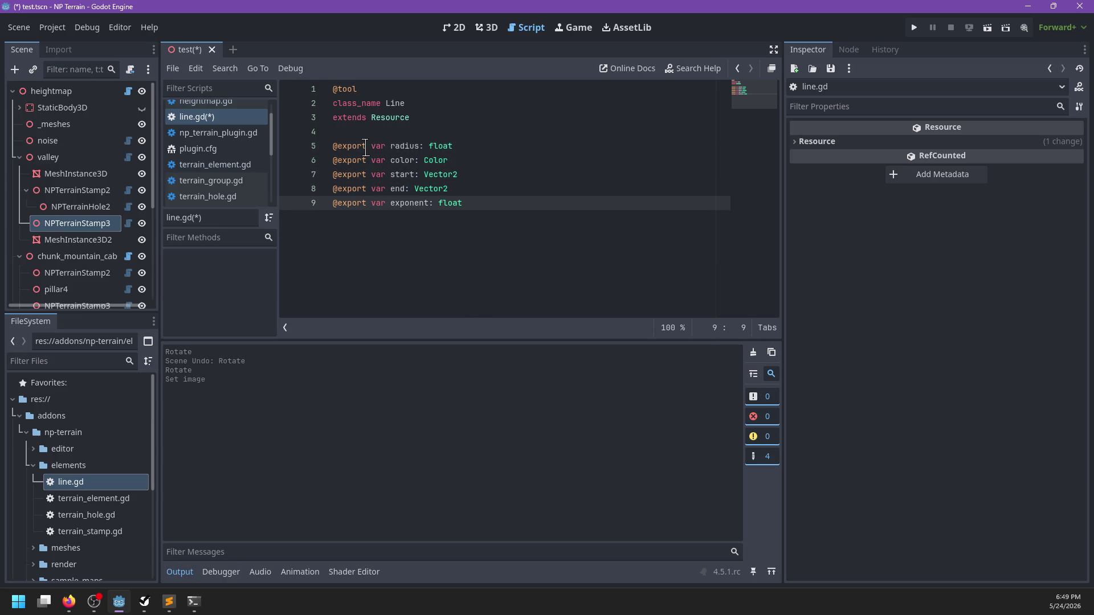
pyautogui.write('_exp_easing(')
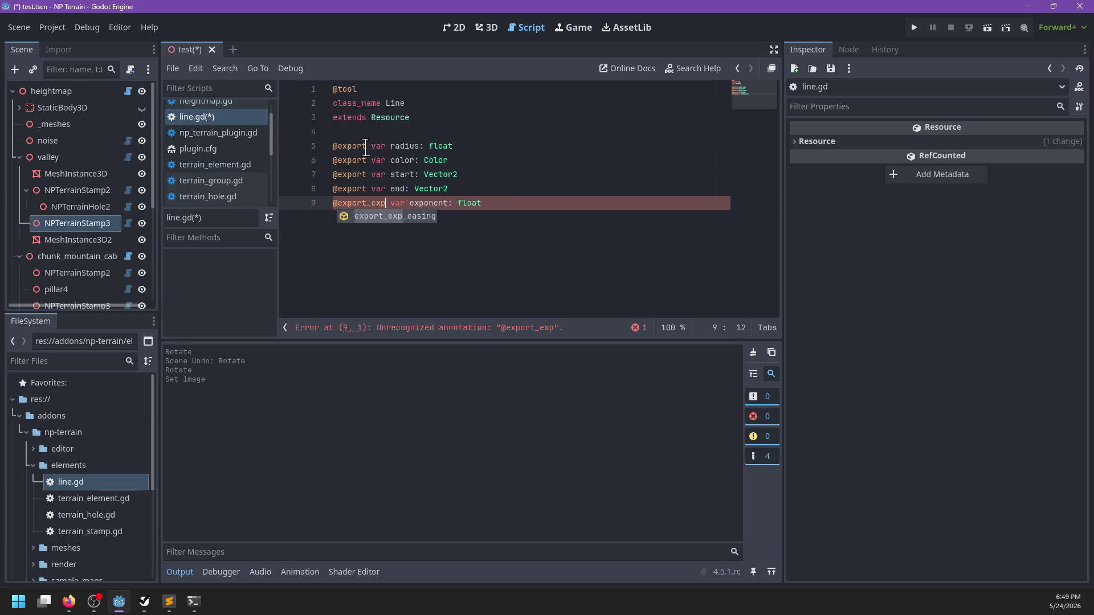
pyautogui.press('Return')
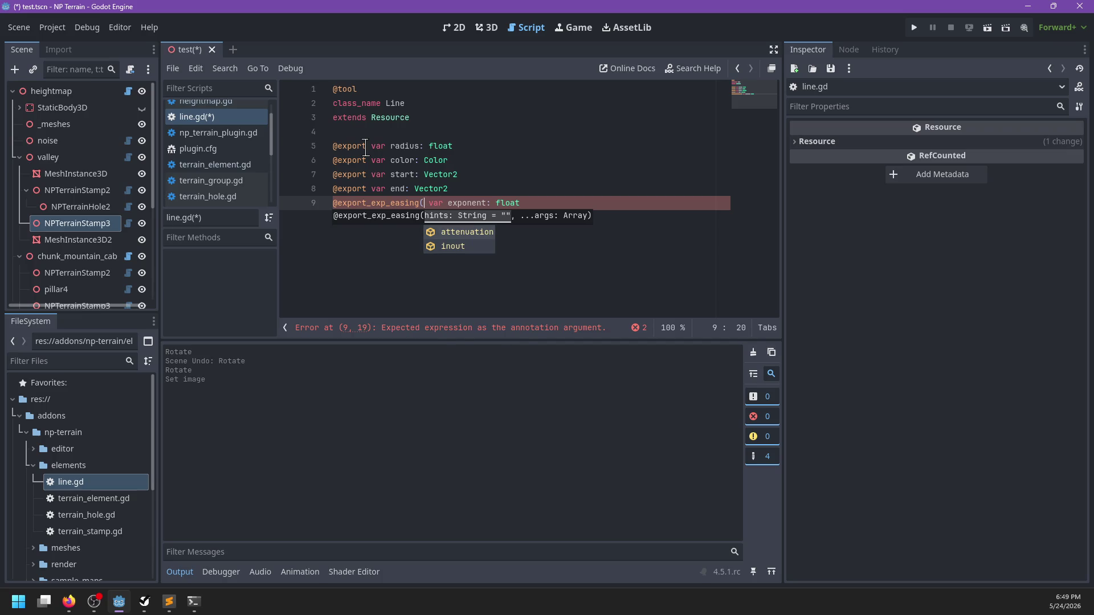
pyautogui.press('Return')
pyautogui.write(')')
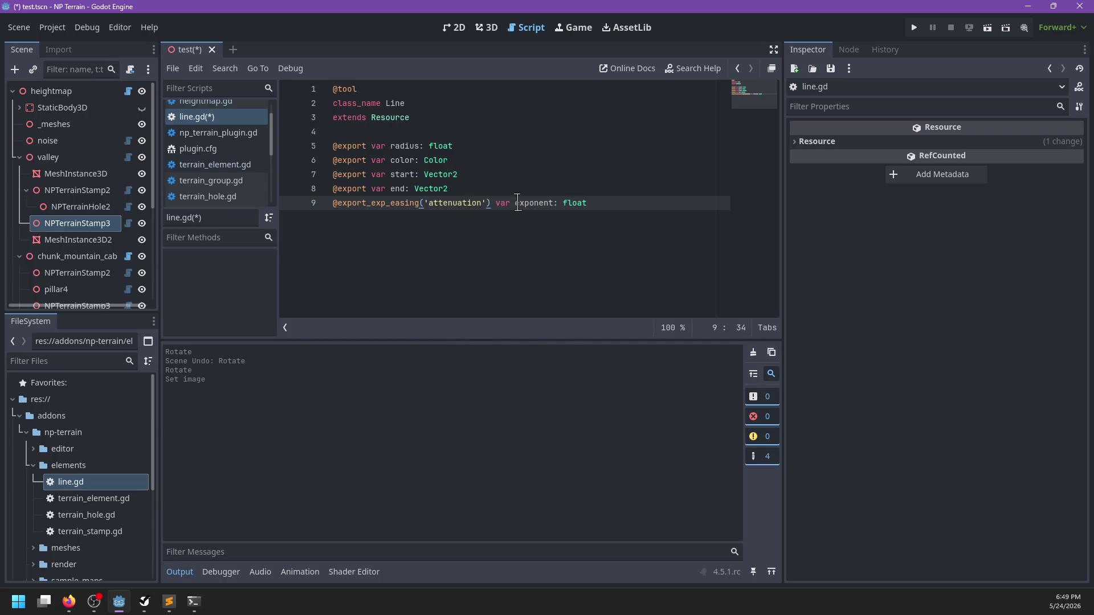
pyautogui.doubleClick(528, 204)
pyautogui.write('attenuation')
pyautogui.click(627, 190)
pyautogui.hotkey('ctrl', 's')
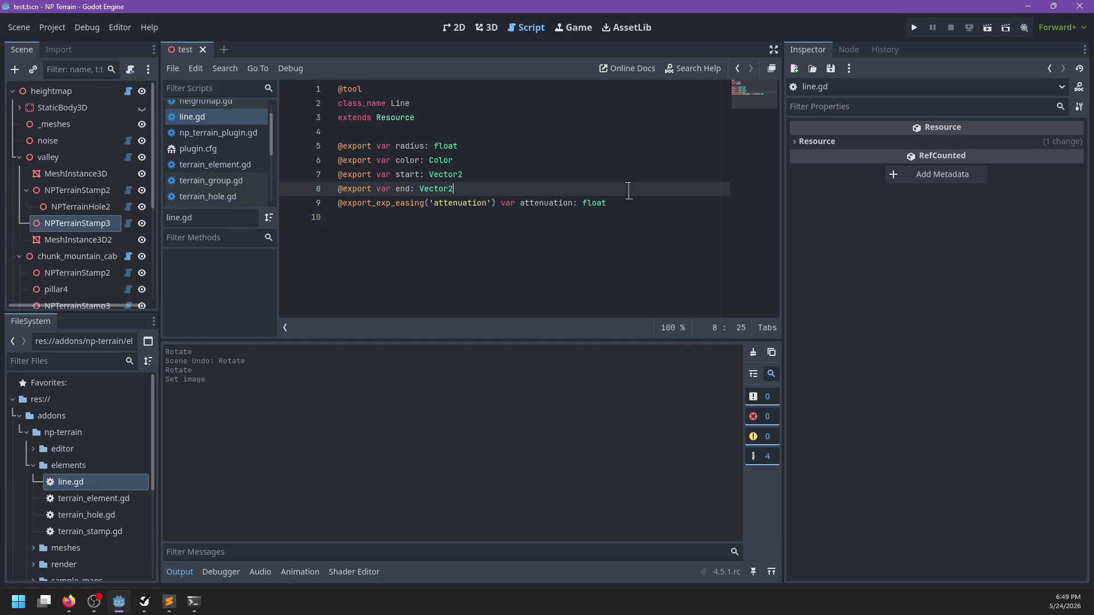
pyautogui.click(175, 610)
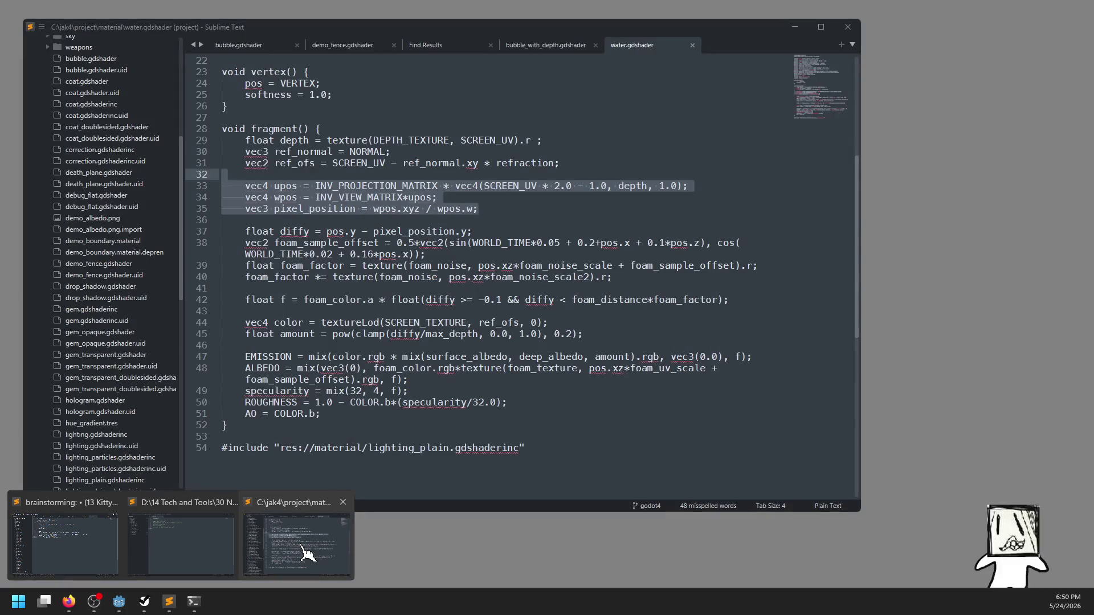
# Step: Look over bubble_with_depth.gdshader in the Sublime Text shader project
pyautogui.click(310, 529)
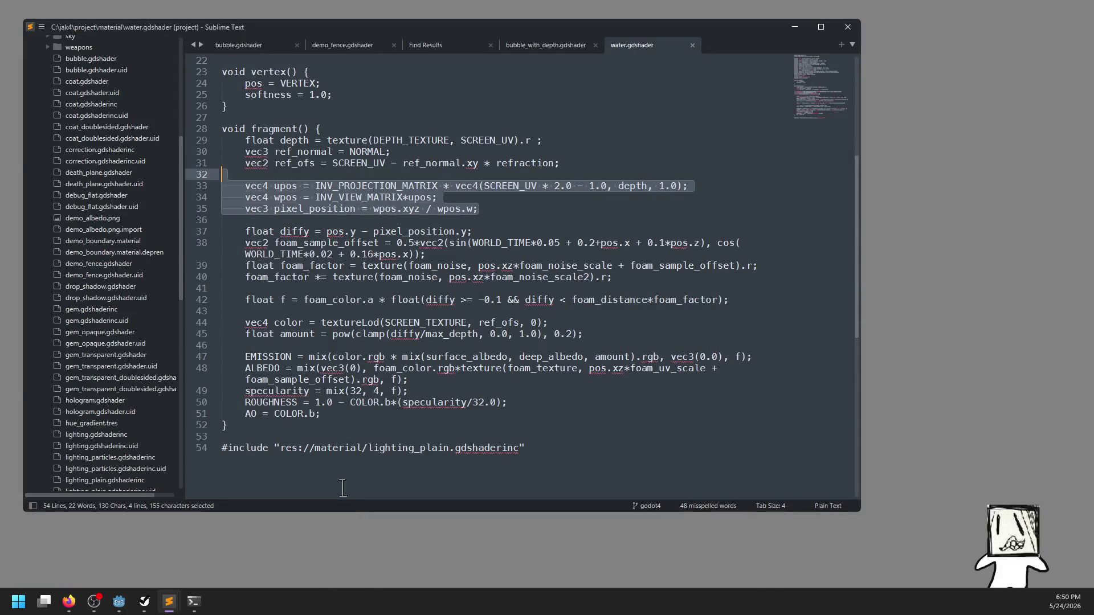
pyautogui.scroll(7, 437, 262)
pyautogui.click(436, 264)
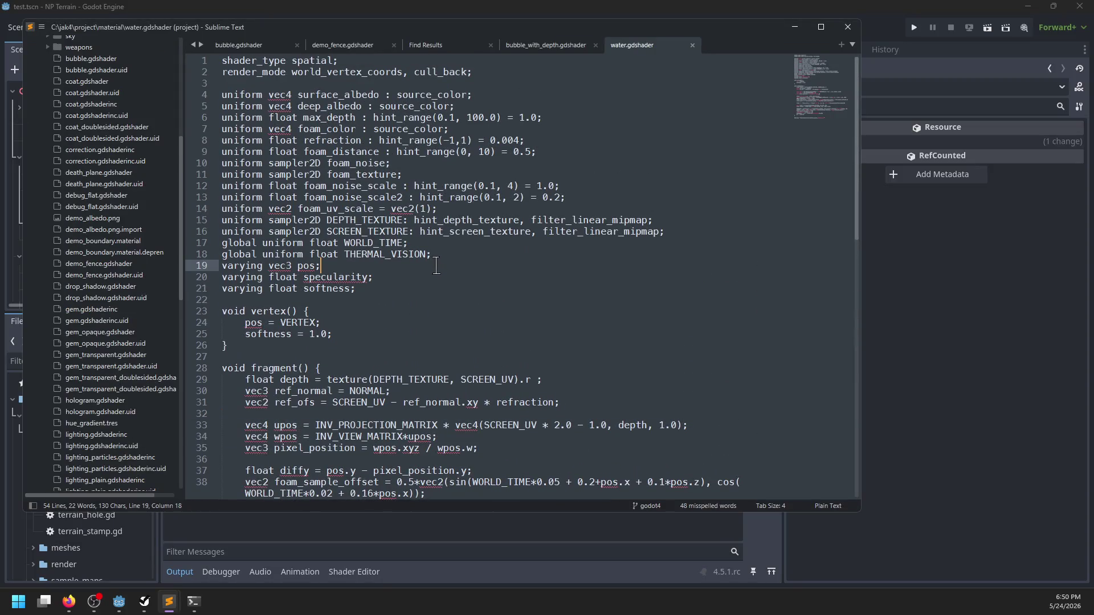
pyautogui.click(543, 47)
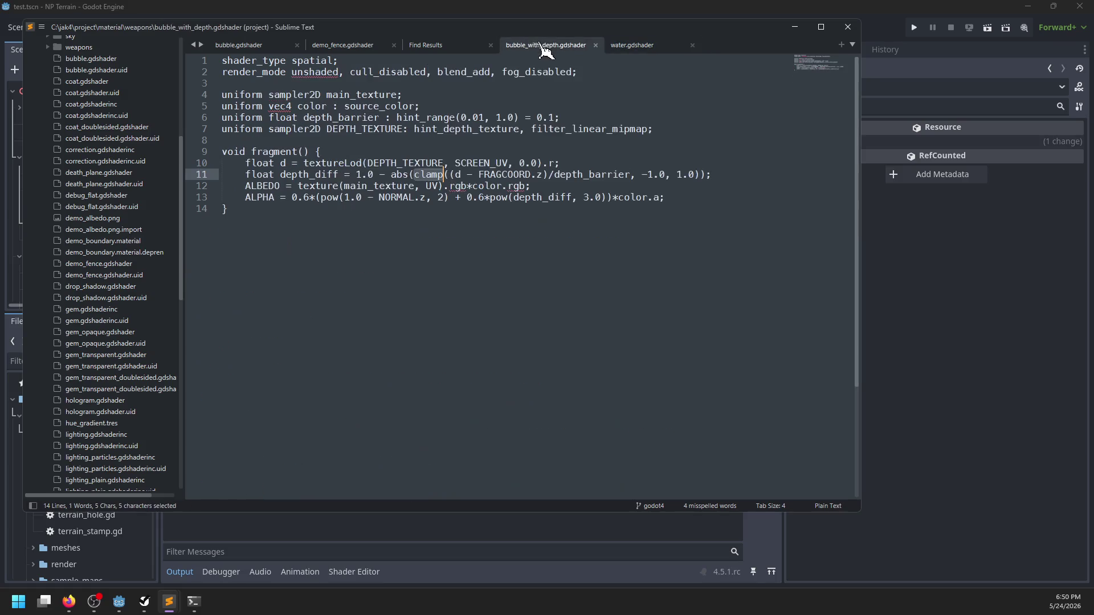
pyautogui.click(344, 233)
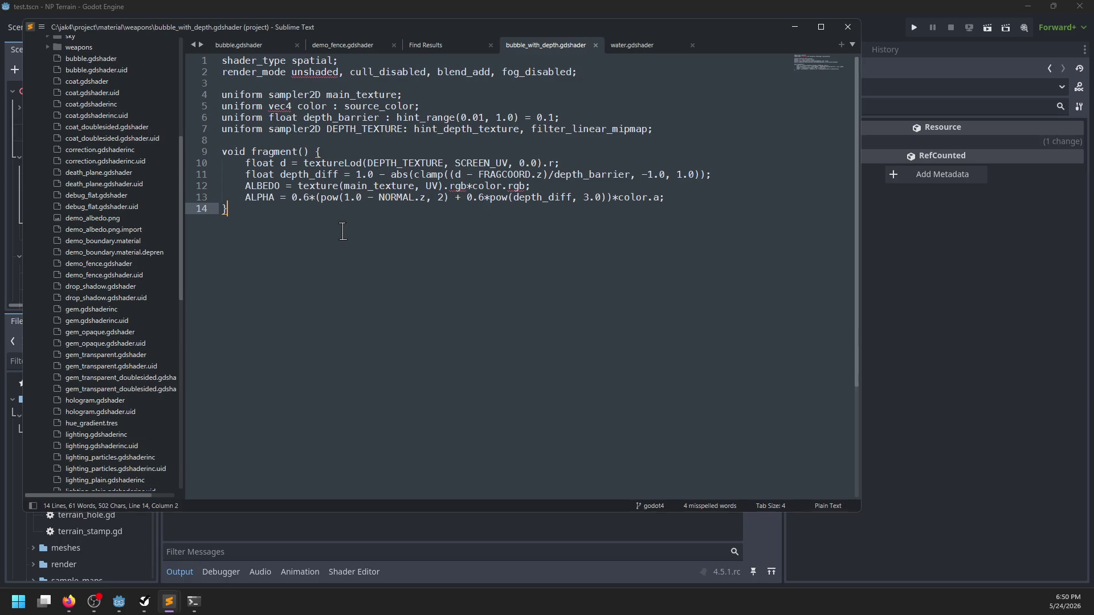
# Step: Start a new file with shader_type, then clear it and close the untitled tab
pyautogui.hotkey('ctrl', 'n')
pyautogui.write('shader_type')
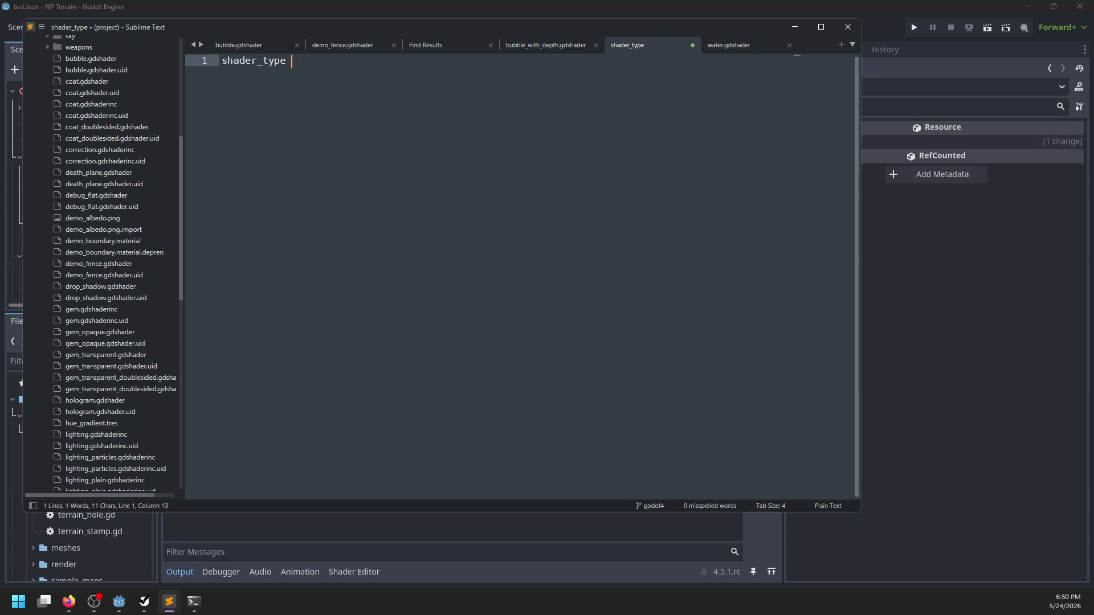
pyautogui.hotkey('ctrl', 'a')
pyautogui.press('BackSpace')
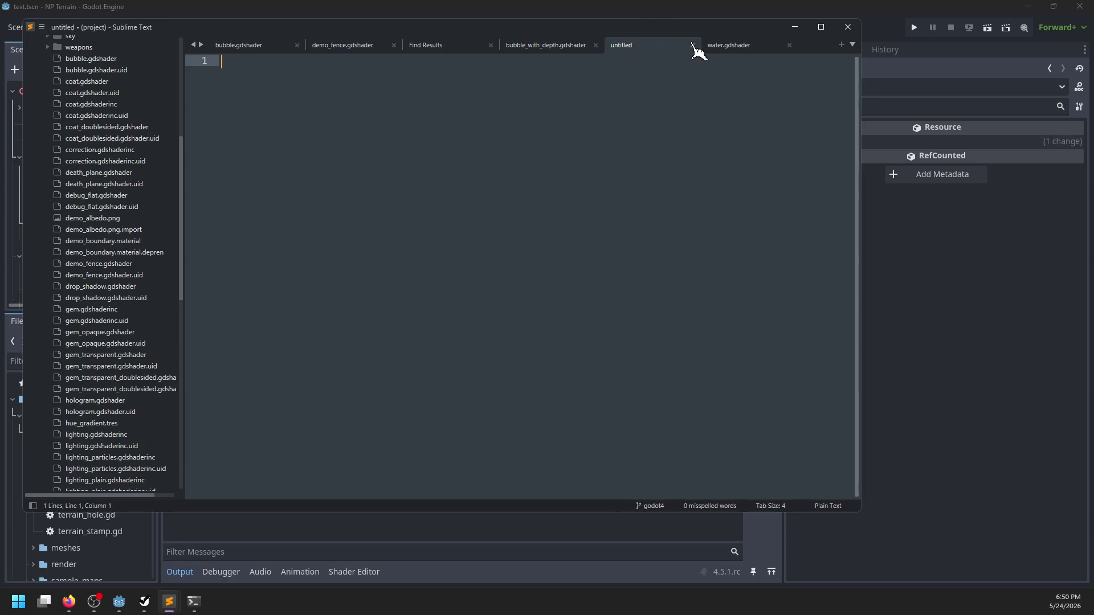
pyautogui.click(692, 45)
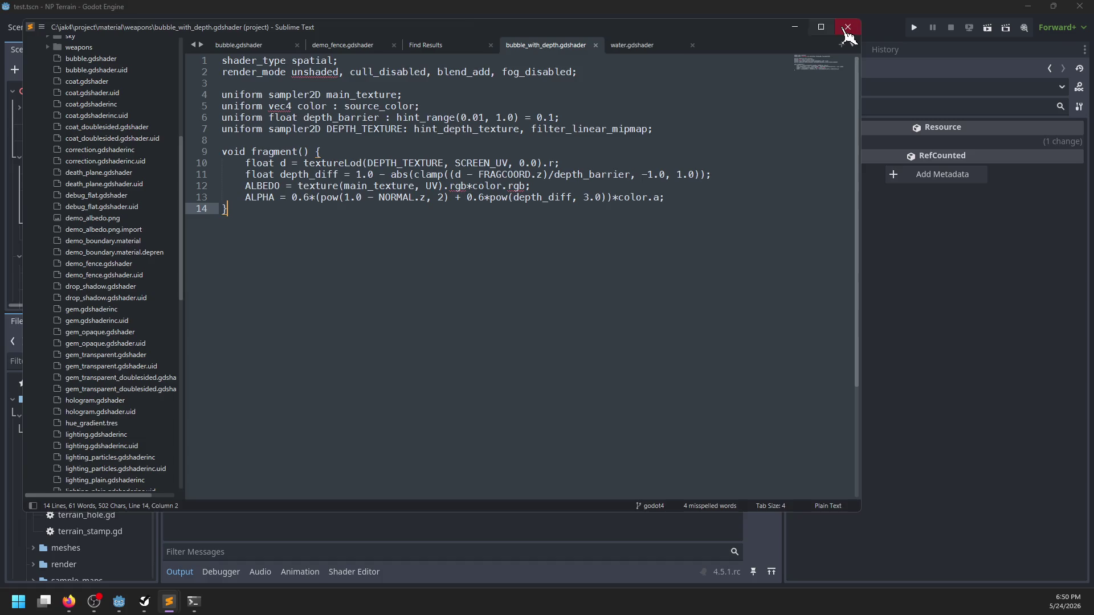
# Step: Close the shader project window and bring the np-terrain window forward
pyautogui.click(847, 27)
pyautogui.moveTo(168, 602)
pyautogui.click(247, 501)
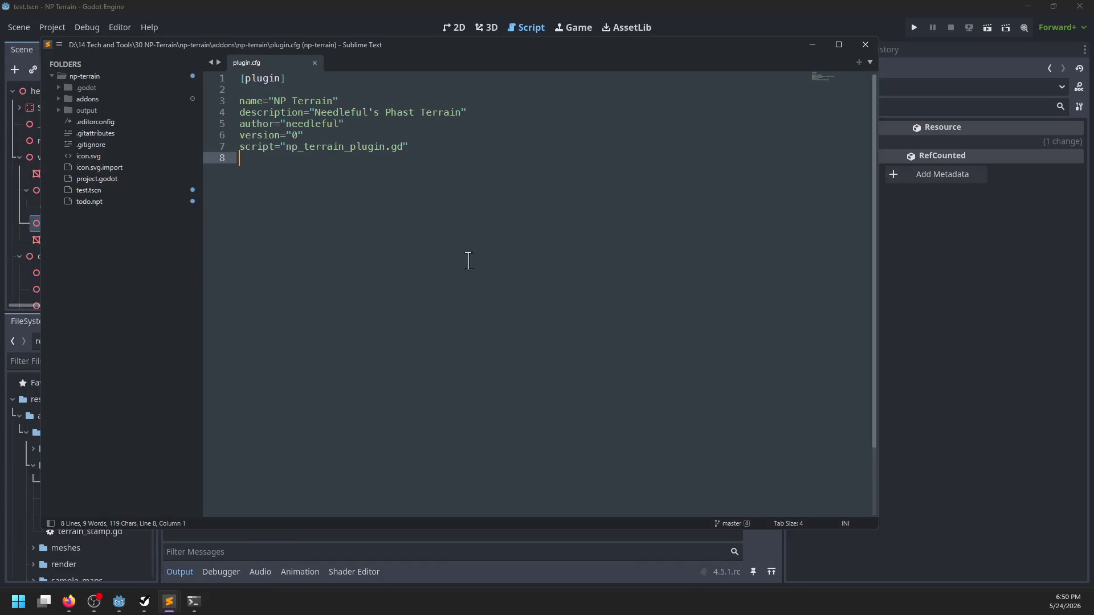
# Step: Expand addons > np-terrain > shaders and preview create_collider.glsl and image_mix.glsl
pyautogui.click(58, 101)
pyautogui.click(65, 110)
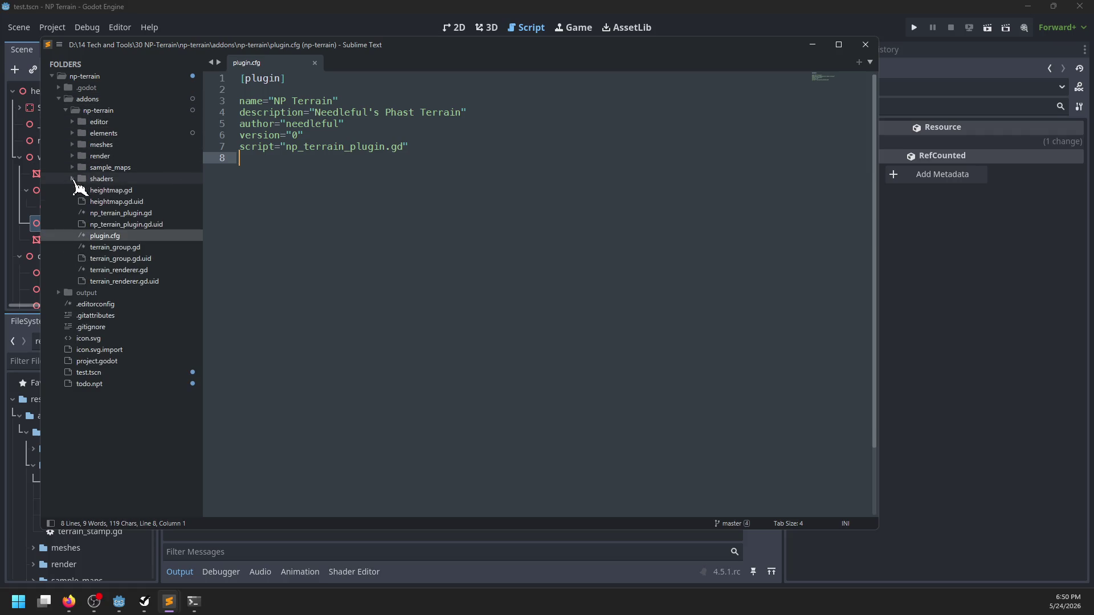
pyautogui.click(73, 179)
pyautogui.click(114, 191)
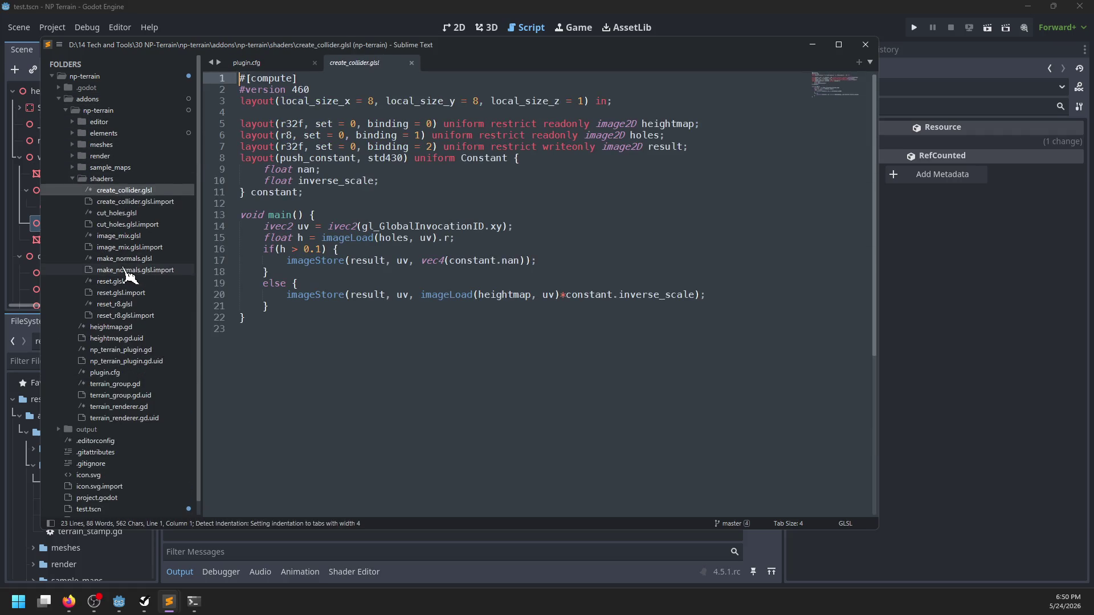
pyautogui.click(118, 235)
pyautogui.click(446, 235)
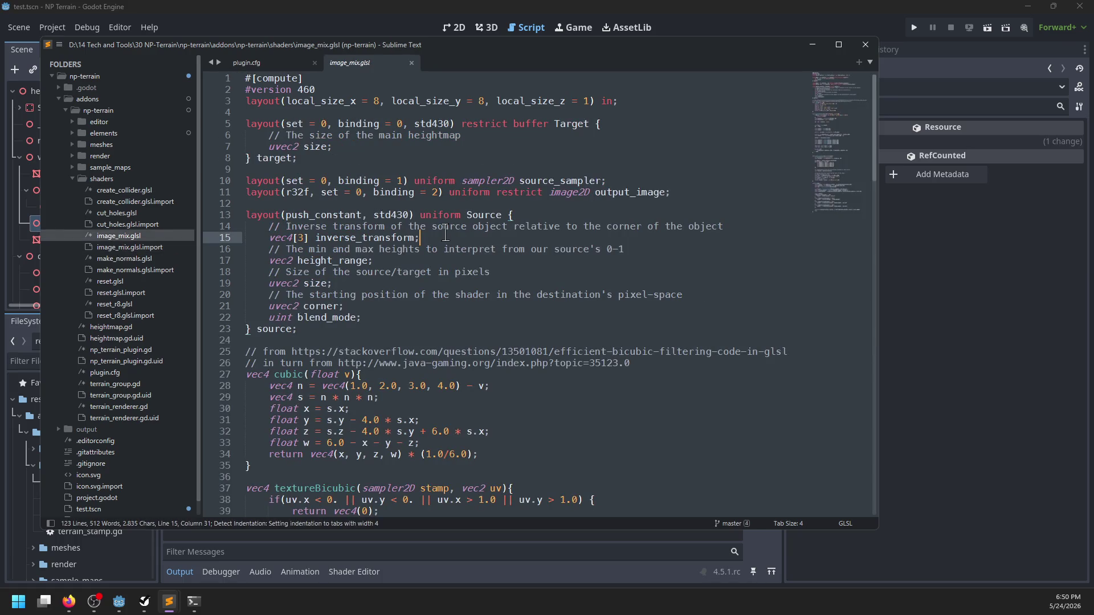
# Step: Create a new file with #[compute] and #version 460 and save it as draw_line.glsl
pyautogui.hotkey('ctrl', 'n')
pyautogui.write('#[compute]')
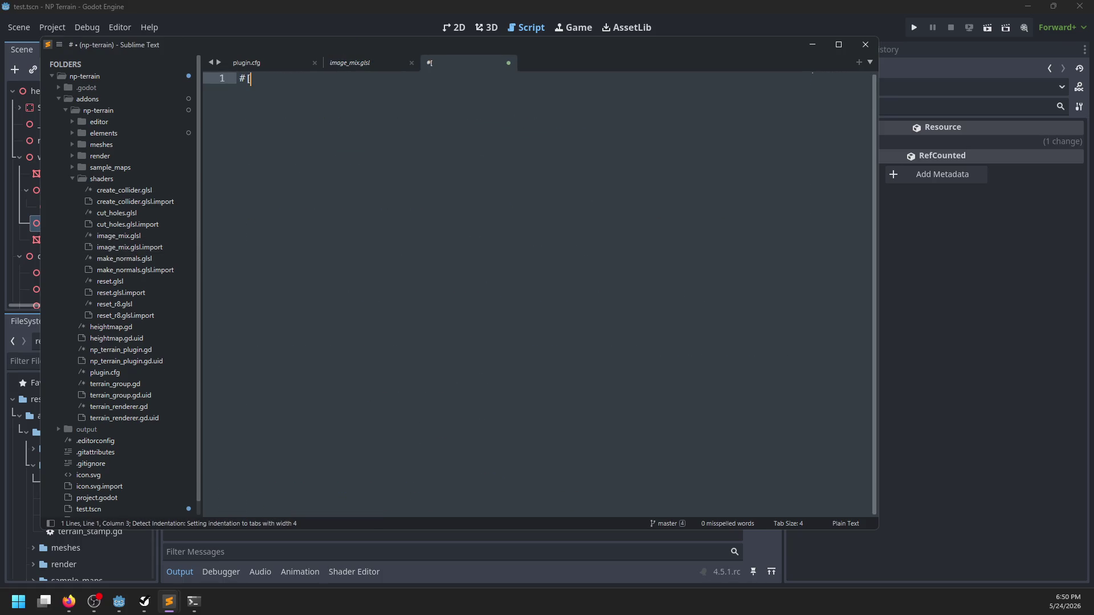
pyautogui.press('Return')
pyautogui.click(349, 63)
pyautogui.click(472, 64)
pyautogui.write('#version ')
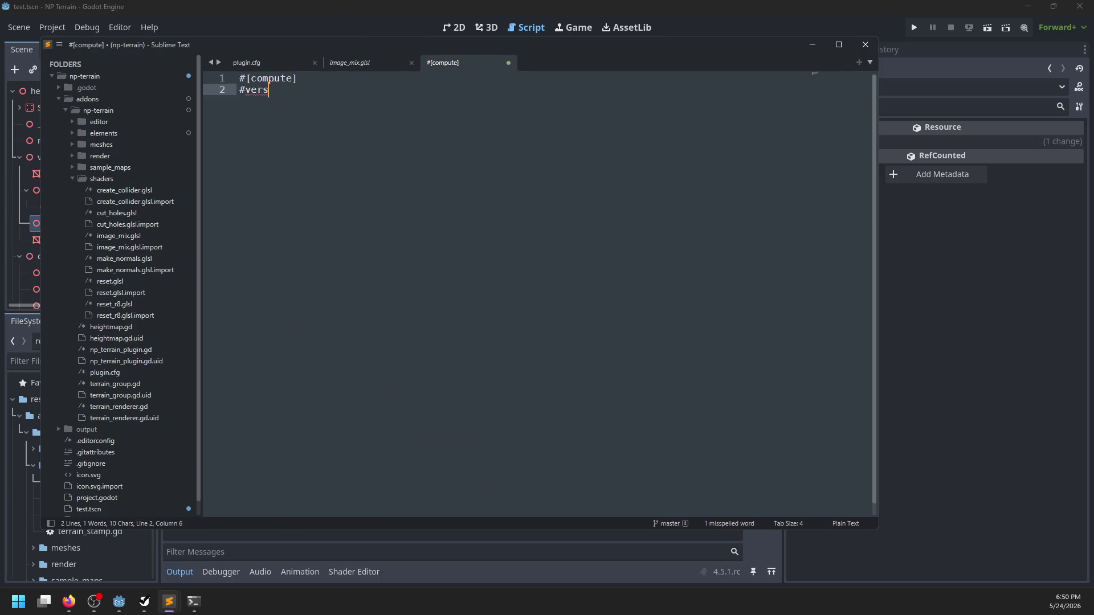
pyautogui.write('460')
pyautogui.hotkey('ctrl', 's')
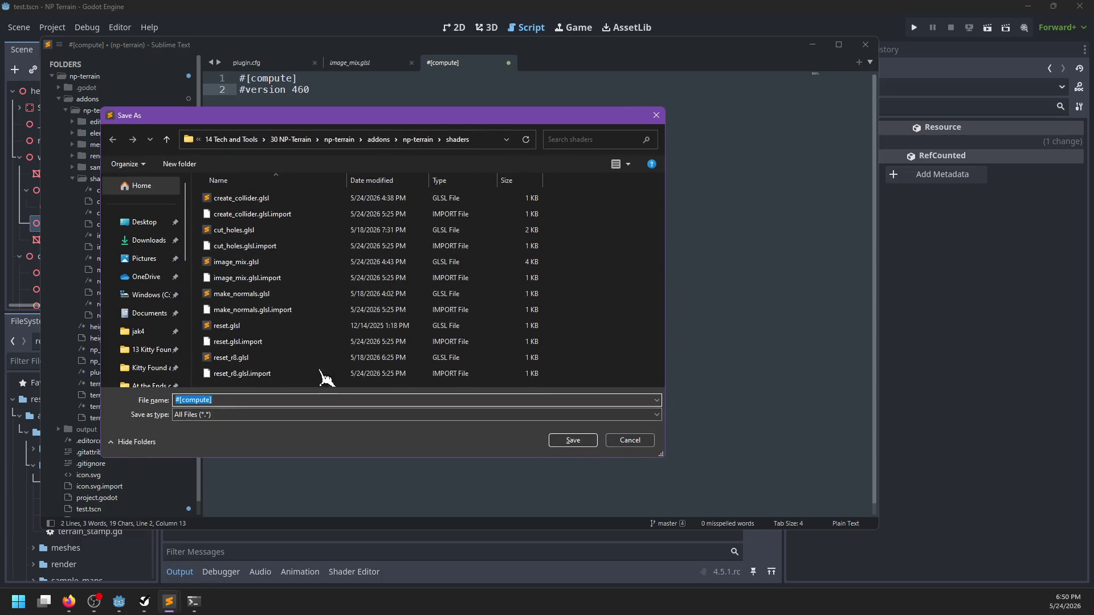
pyautogui.write('draw_li')
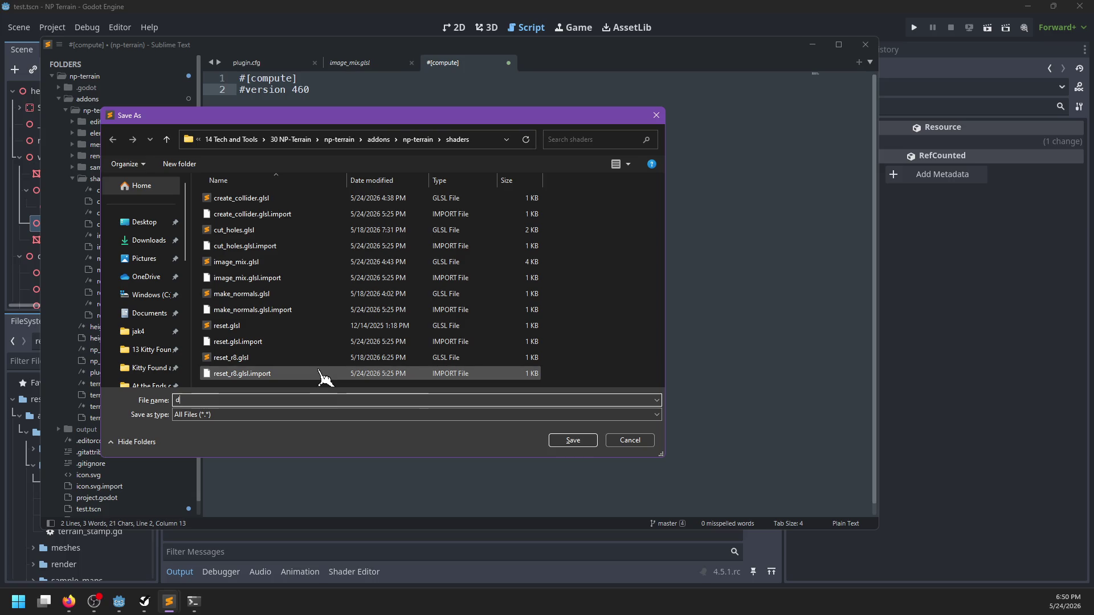
pyautogui.write('ne.glsl')
pyautogui.press('Return')
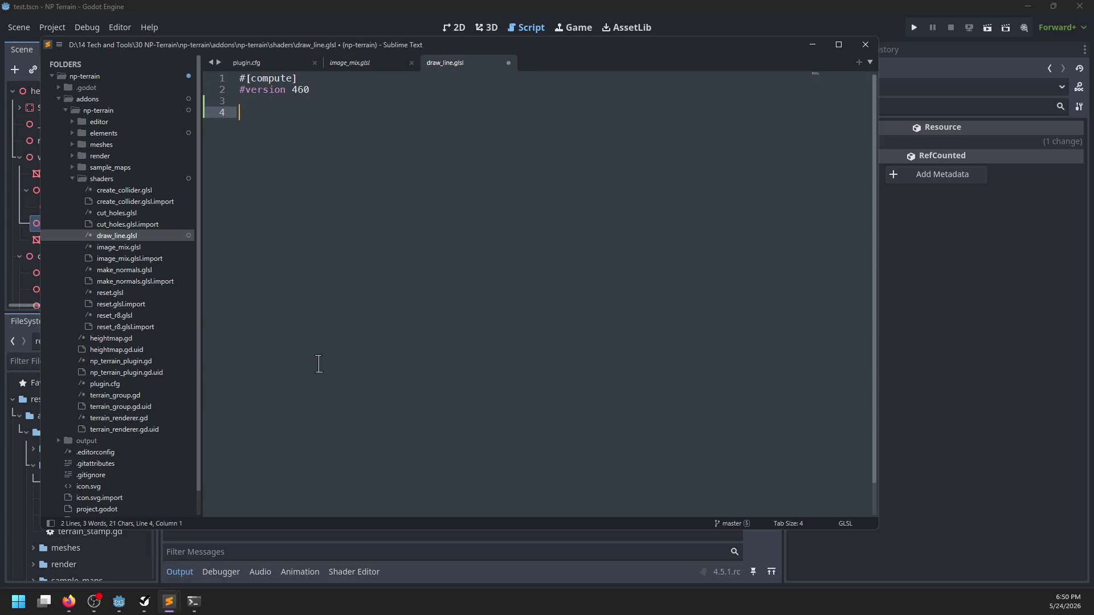
pyautogui.click(349, 63)
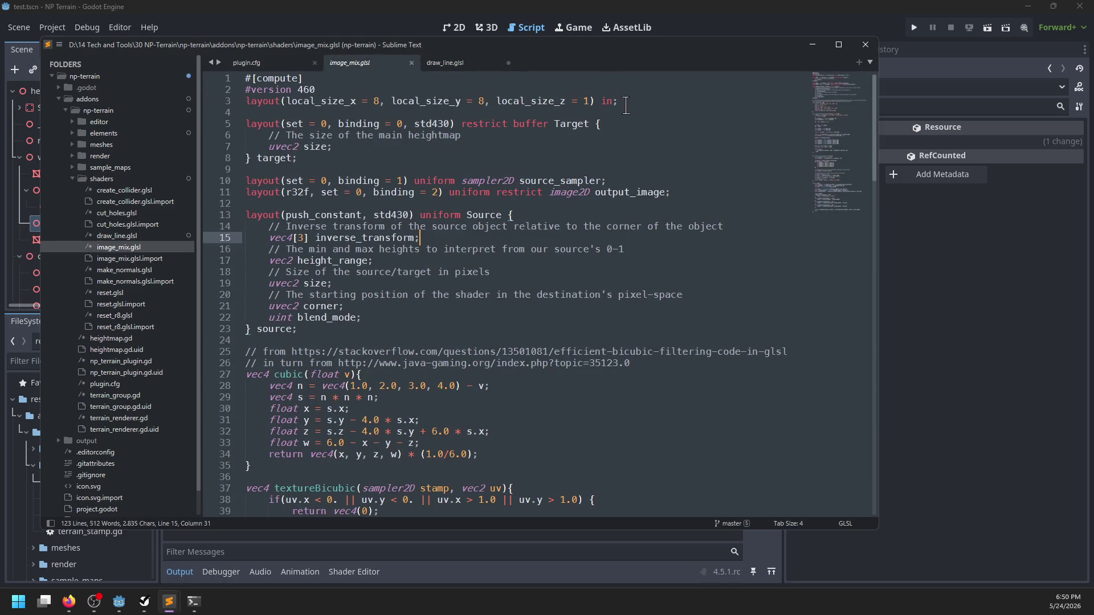
# Step: Copy the Target buffer block from image_mix.glsl into draw_line.glsl
pyautogui.moveTo(441, 160); pyautogui.dragTo(446, 109)
pyautogui.hotkey('ctrl', 'c')
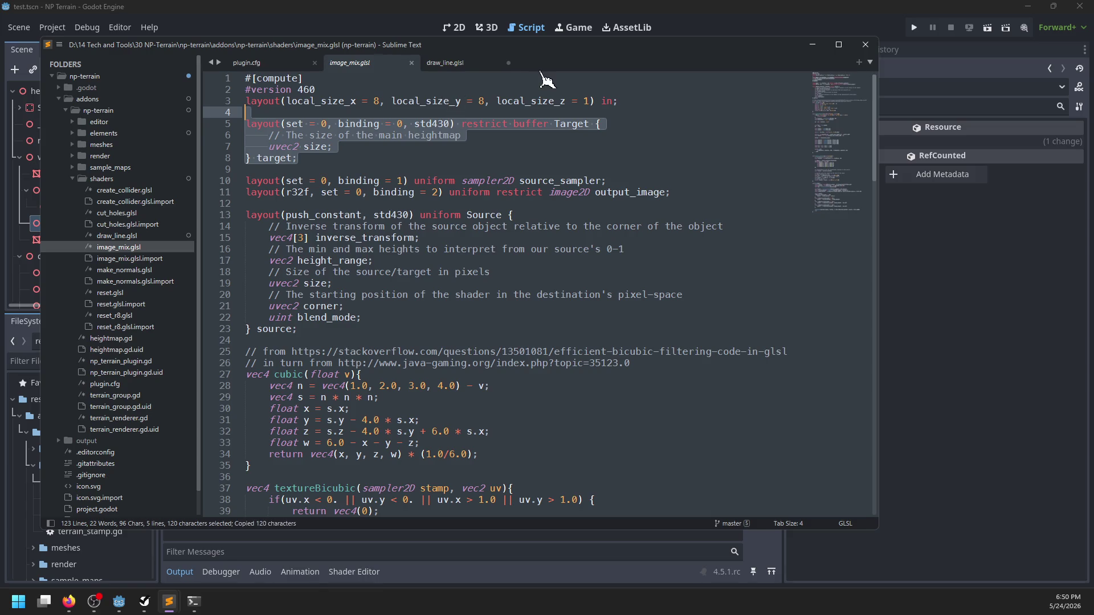
pyautogui.click(477, 64)
pyautogui.hotkey('ctrl', 'v')
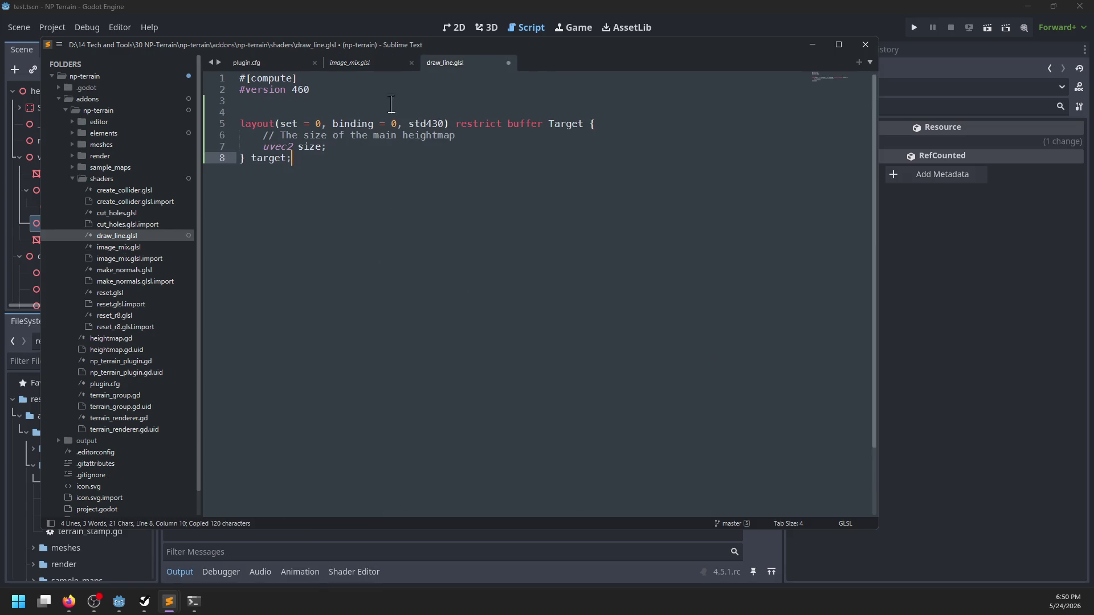
# Step: Paste image_mix.glsl's output_image layout line below the Target block and tidy the blank lines
pyautogui.click(358, 63)
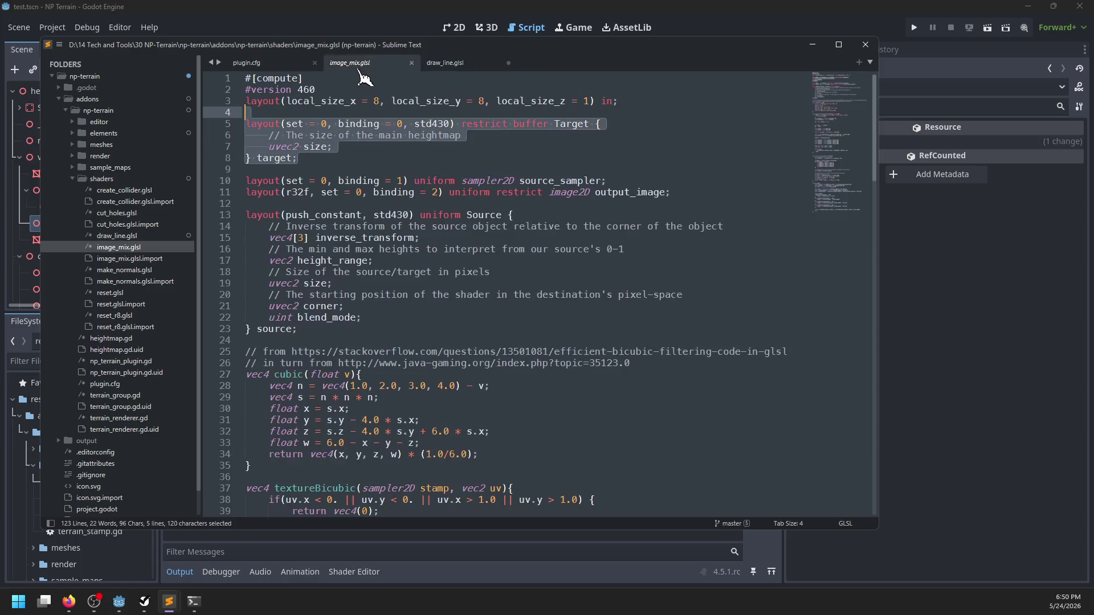
pyautogui.click(687, 192)
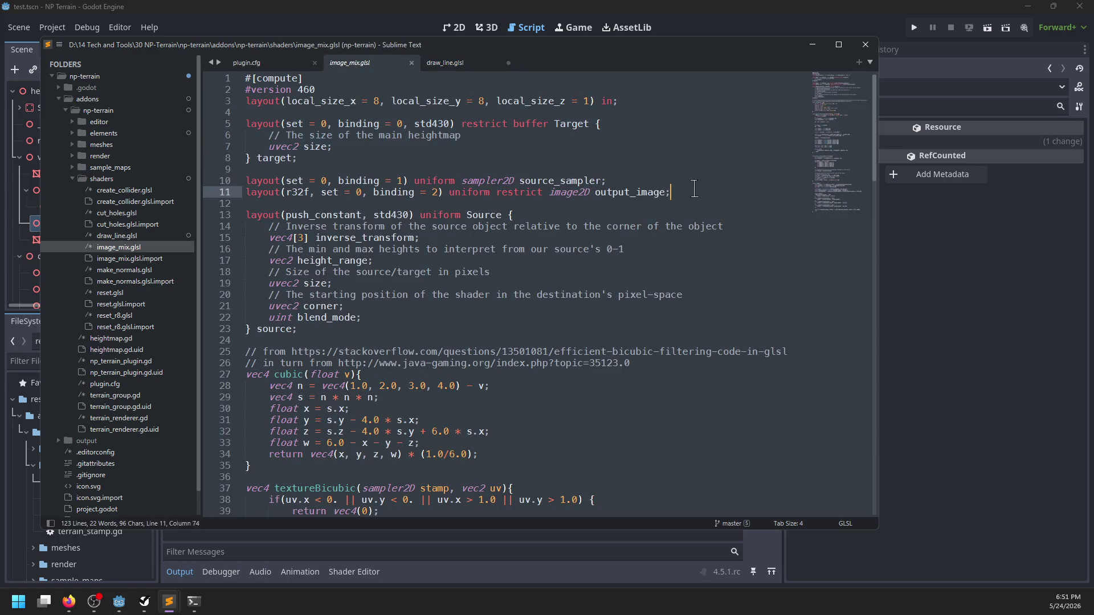
pyautogui.hotkey('shift', 'Up')
pyautogui.hotkey('ctrl', 'c')
pyautogui.click(495, 62)
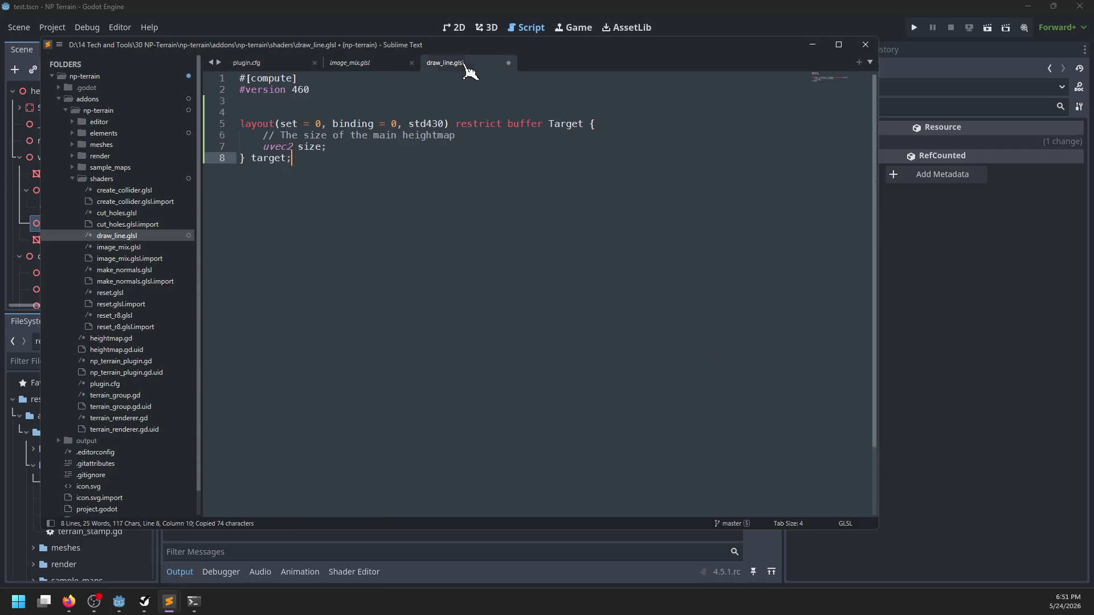
pyautogui.click(392, 101)
pyautogui.hotkey('ctrl', 'v')
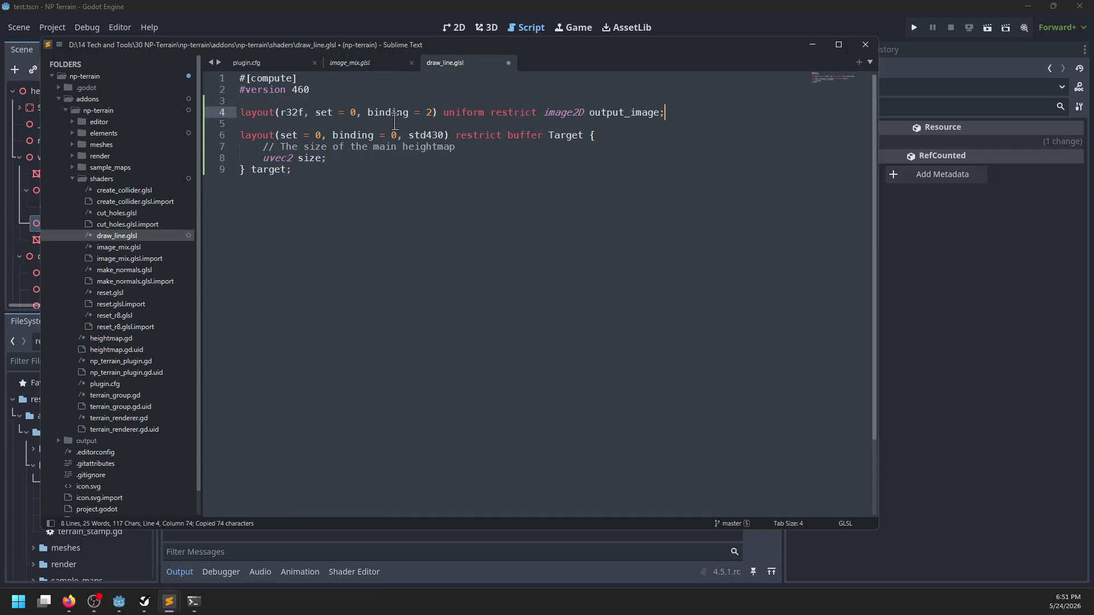
pyautogui.hotkey('ctrl', 'z')
pyautogui.click(334, 160)
pyautogui.hotkey('ctrl', 'v')
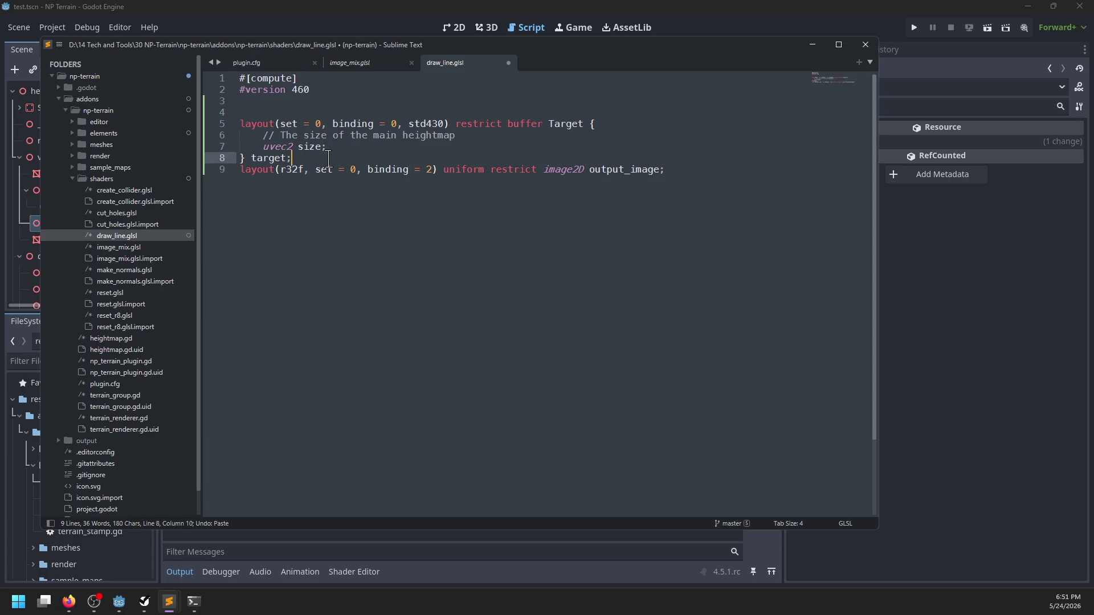
pyautogui.press('Return')
pyautogui.click(334, 112)
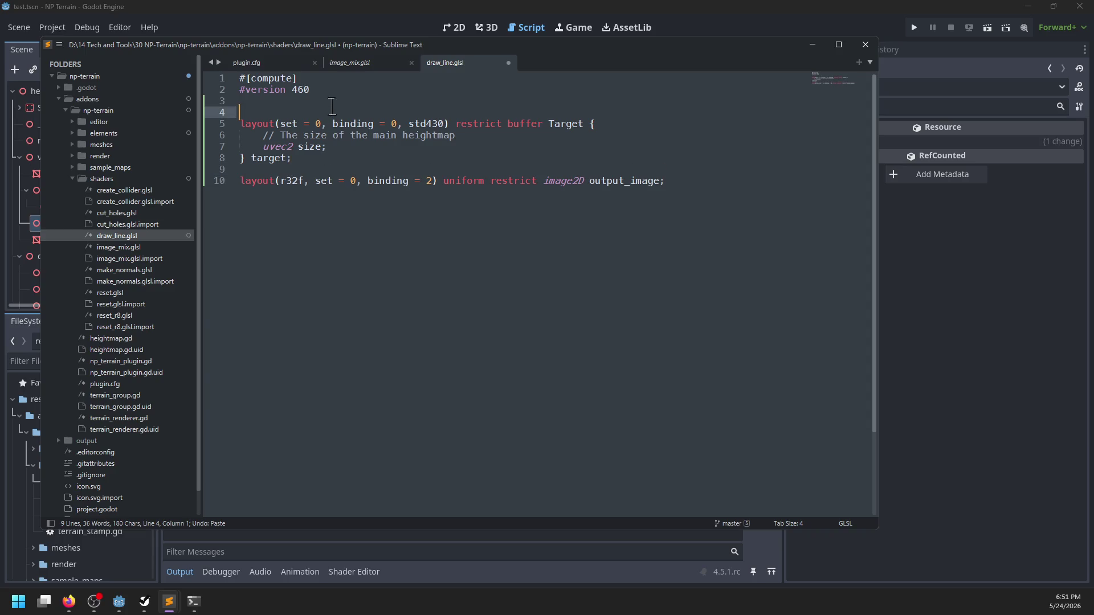
pyautogui.press('BackSpace')
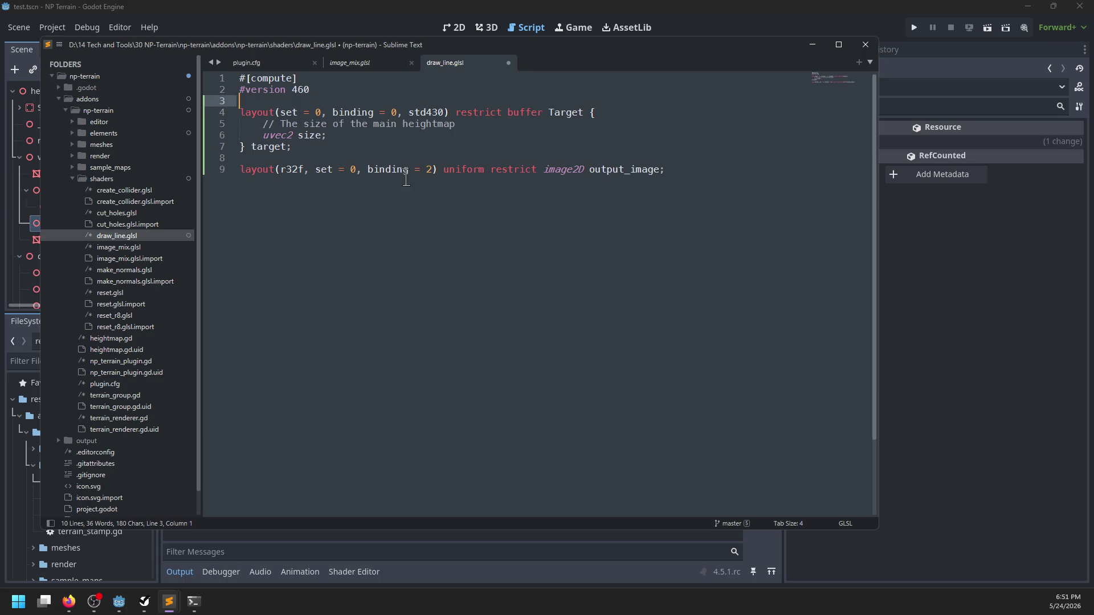
# Step: Make the binding-1 image rg32f instead of r32f and rename it from output_image to stamp
pyautogui.click(433, 169)
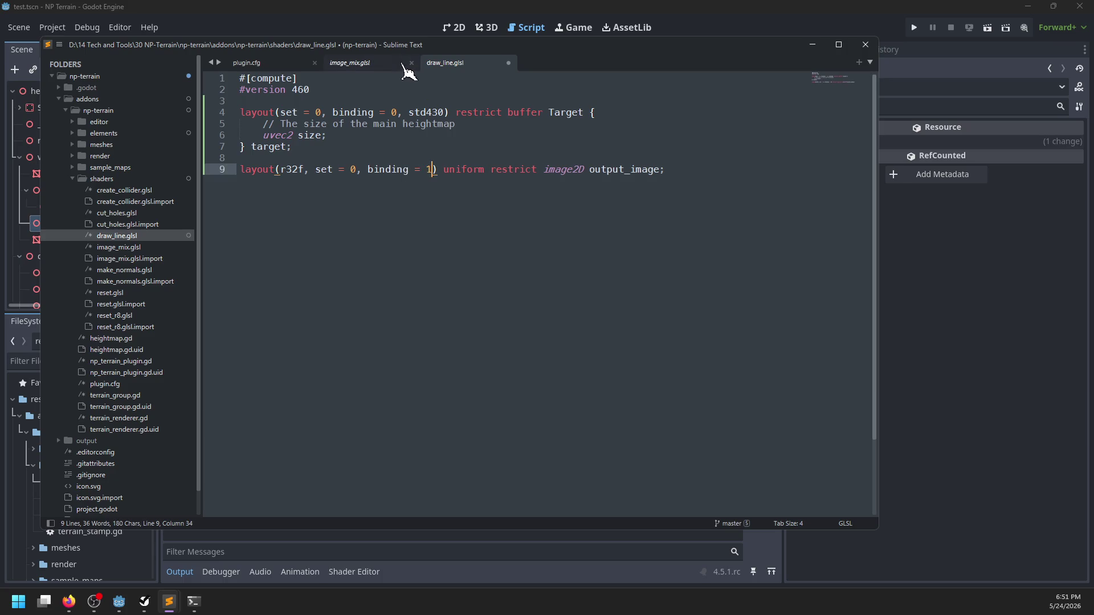
pyautogui.click(387, 63)
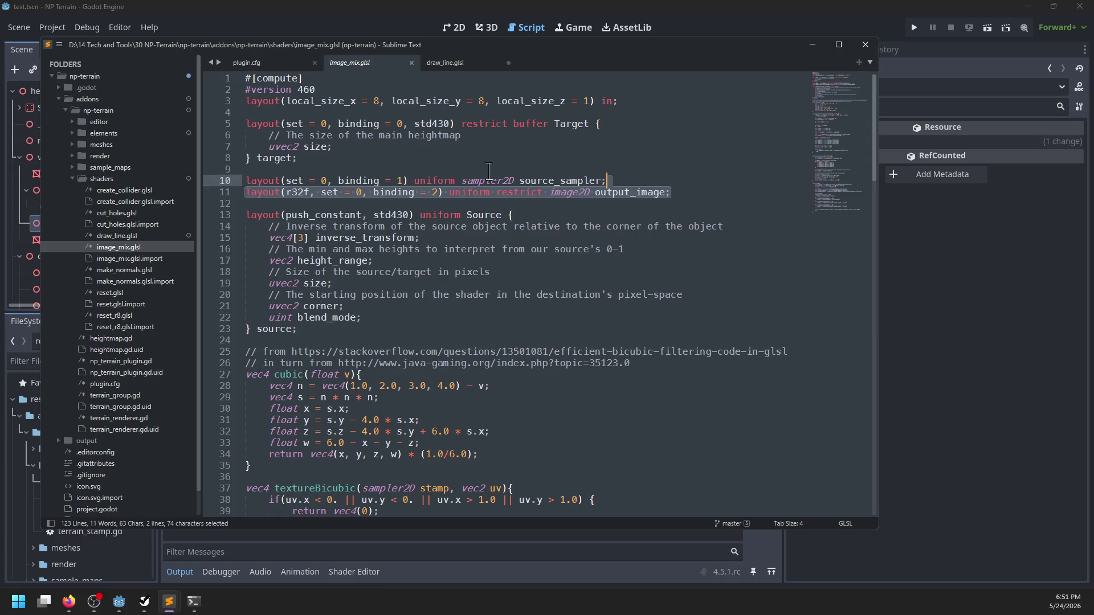
pyautogui.click(527, 160)
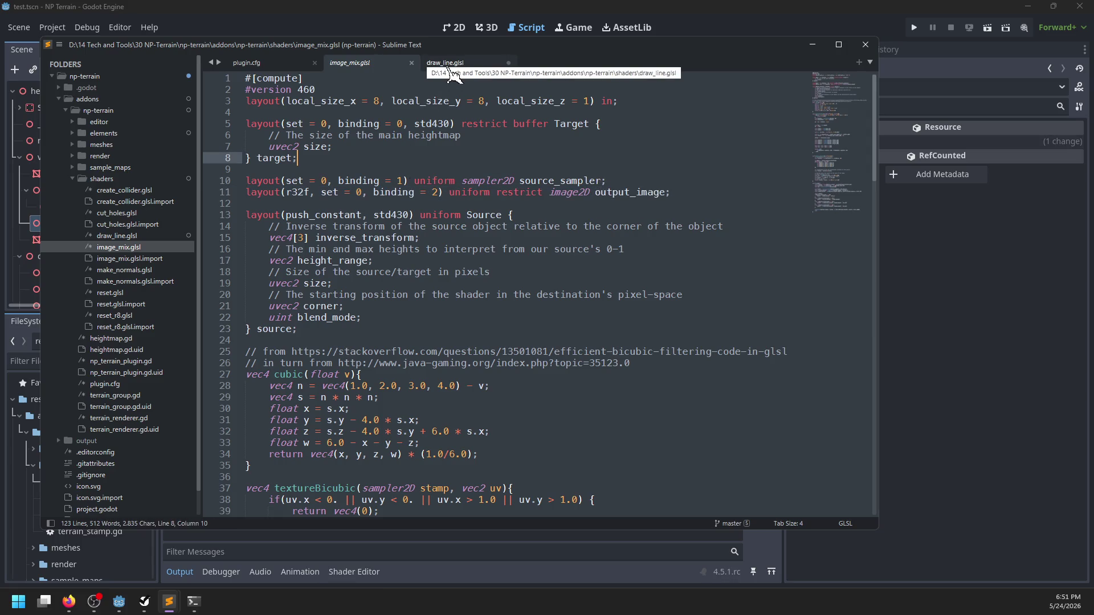
pyautogui.click(286, 169)
pyautogui.write('g')
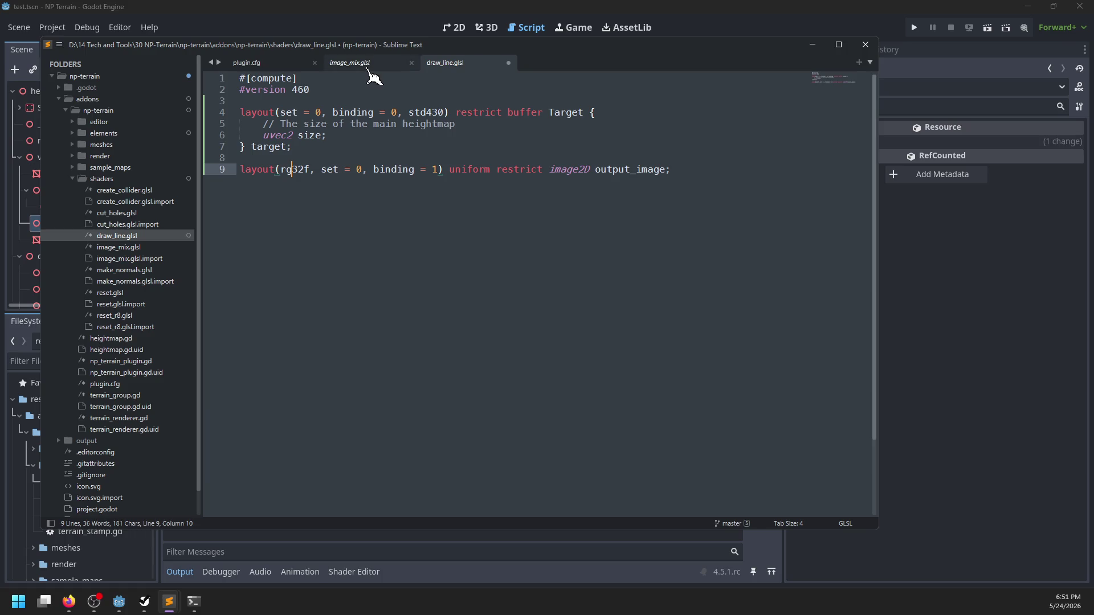
pyautogui.doubleClick(647, 170)
pyautogui.write('stan')
pyautogui.press('BackSpace')
pyautogui.write('mp')
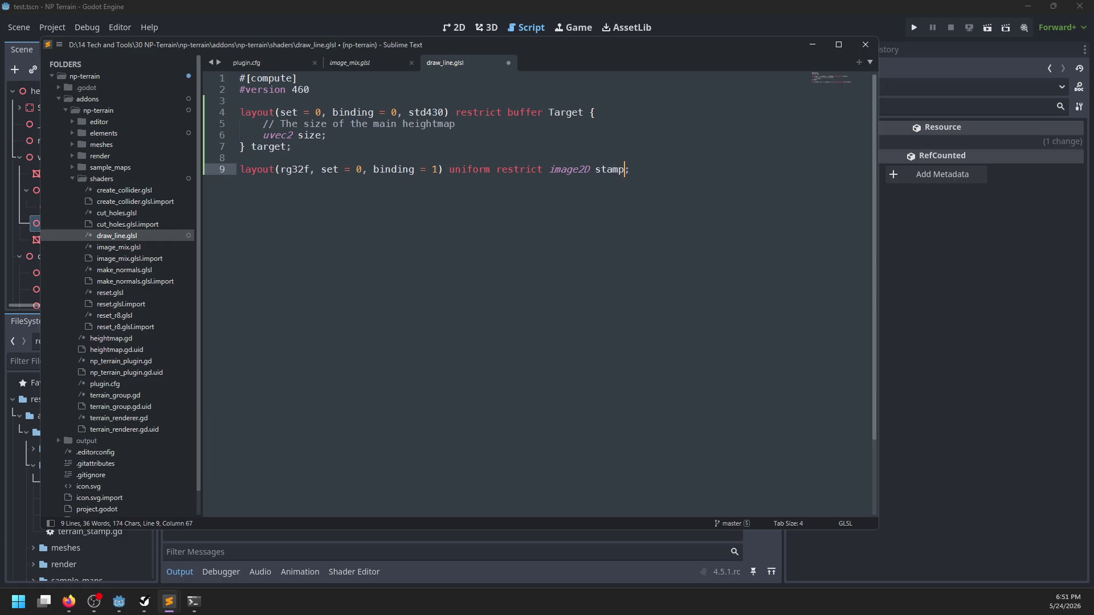
# Step: Rename the file draw_line.glsl to draw_line_height.glsl
pyautogui.rightClick(131, 240)
pyautogui.click(171, 246)
pyautogui.press('Right')
pyautogui.write('_)')
pyautogui.press('BackSpace')
pyautogui.write('height')
pyautogui.press('Return')
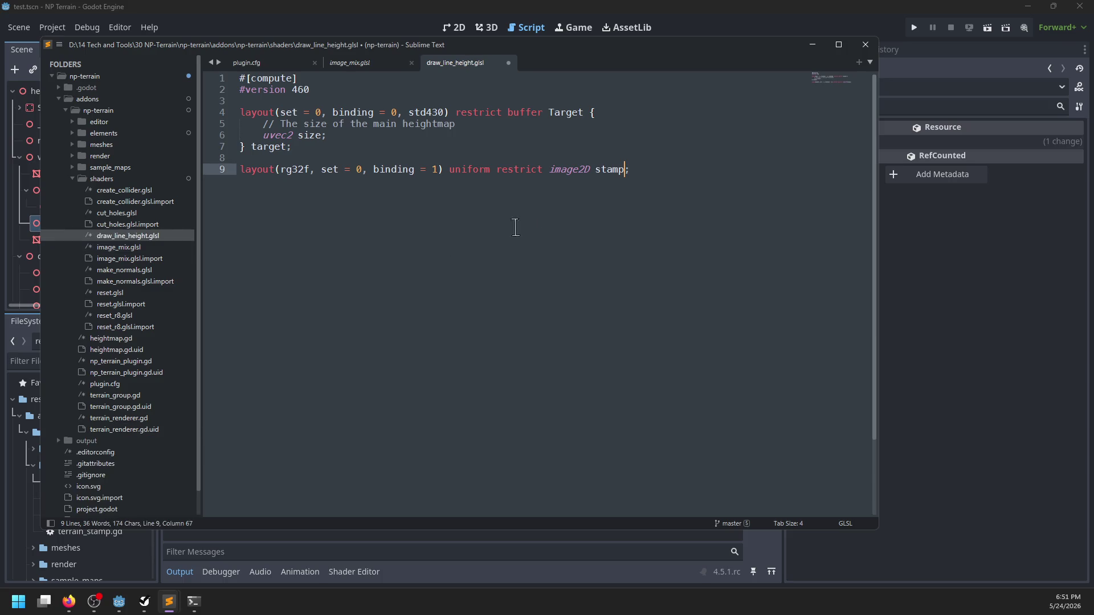
# Step: Rename the stamp image variable to heightmap and add a blank line after its declaration
pyautogui.doubleClick(611, 169)
pyautogui.write('heh')
pyautogui.press('BackSpace')
pyautogui.write('ightmap')
pyautogui.press('Return')
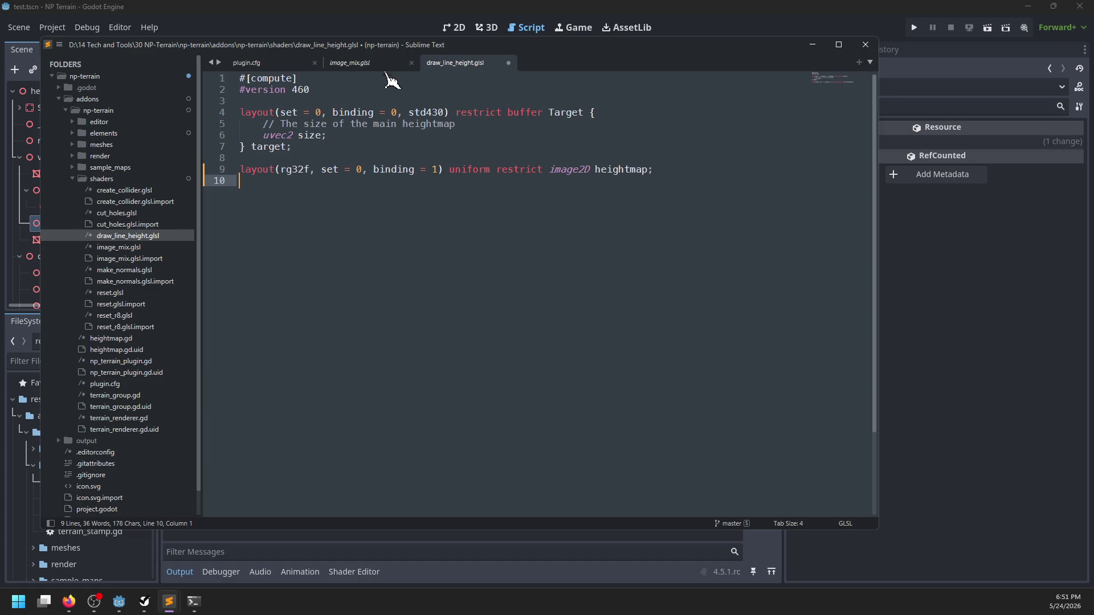
pyautogui.click(380, 64)
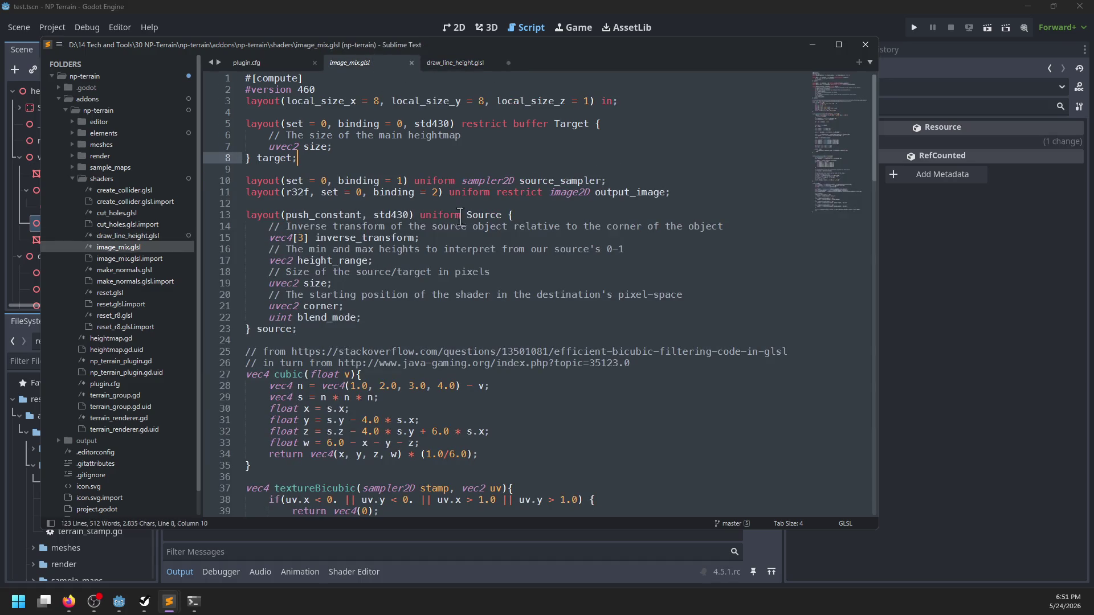
# Step: Add an empty push_constant uniform block Line, instanced as line, using image_mix.glsl's layout
pyautogui.moveTo(470, 215); pyautogui.dragTo(243, 214)
pyautogui.hotkey('ctrl', 'c')
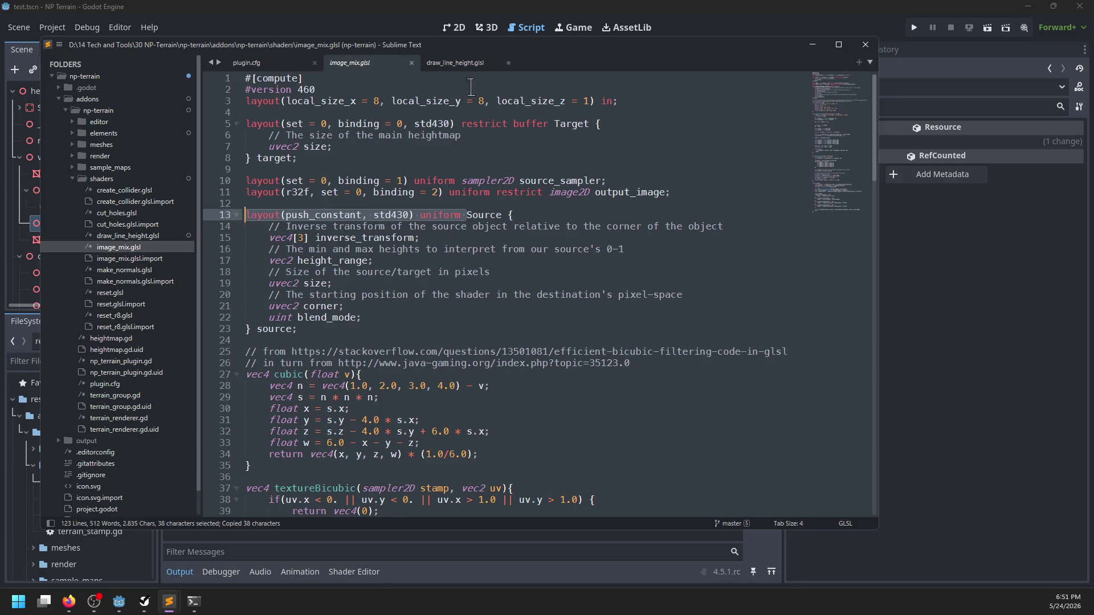
pyautogui.click(455, 63)
pyautogui.press('Return')
pyautogui.hotkey('ctrl', 'v')
pyautogui.write('Line [')
pyautogui.press('Return')
pyautogui.press('Return')
pyautogui.write('} line;')
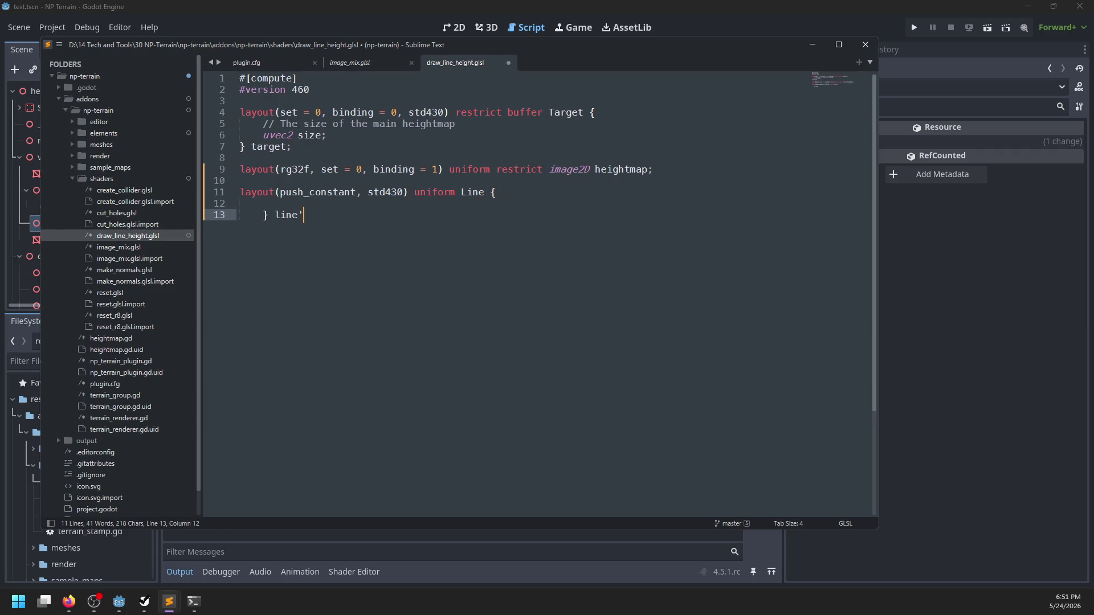
pyautogui.press('Home')
pyautogui.press('BackSpace')
# Step: Try moving the uvec2 size field from Target into the Line block, then undo it
pyautogui.click(377, 64)
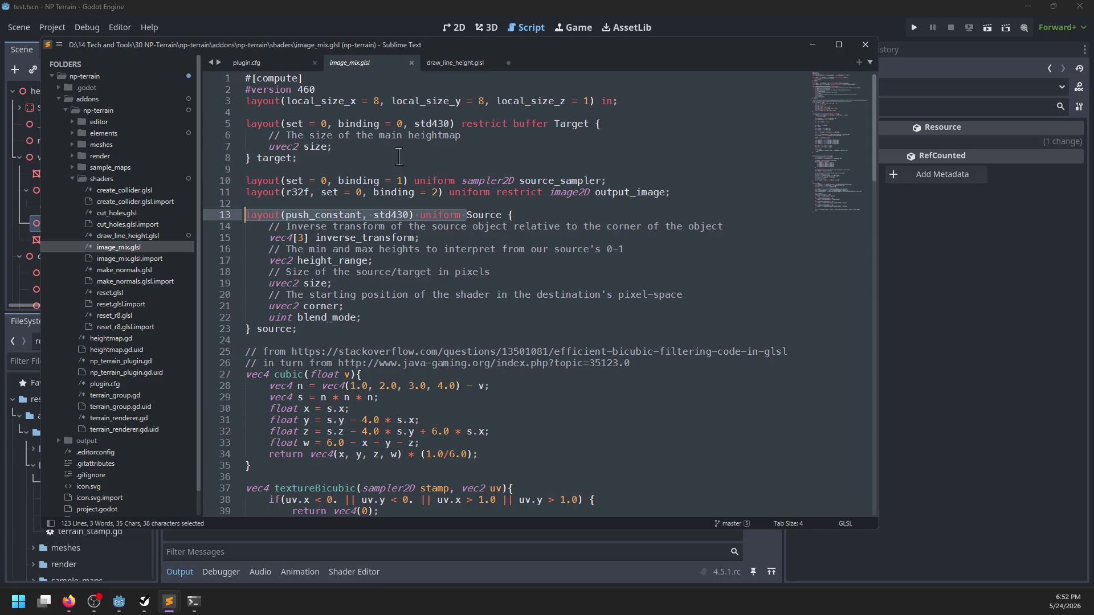
pyautogui.doubleClick(530, 124)
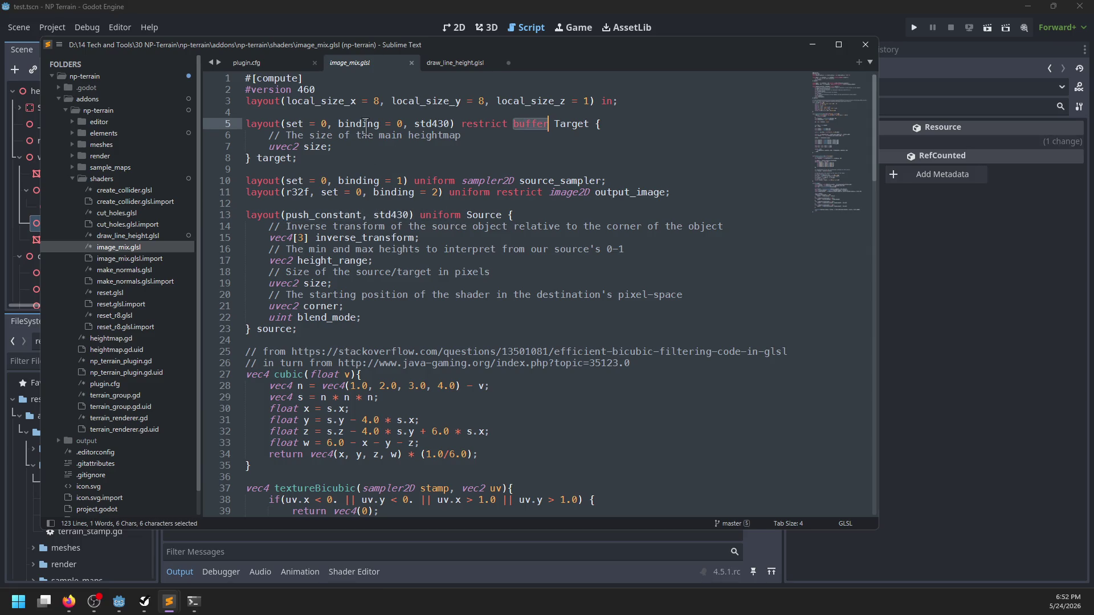
pyautogui.click(456, 64)
pyautogui.moveTo(339, 137); pyautogui.dragTo(459, 124)
pyautogui.hotkey('ctrl', 'x')
pyautogui.click(516, 192)
pyautogui.hotkey('ctrl', 'v')
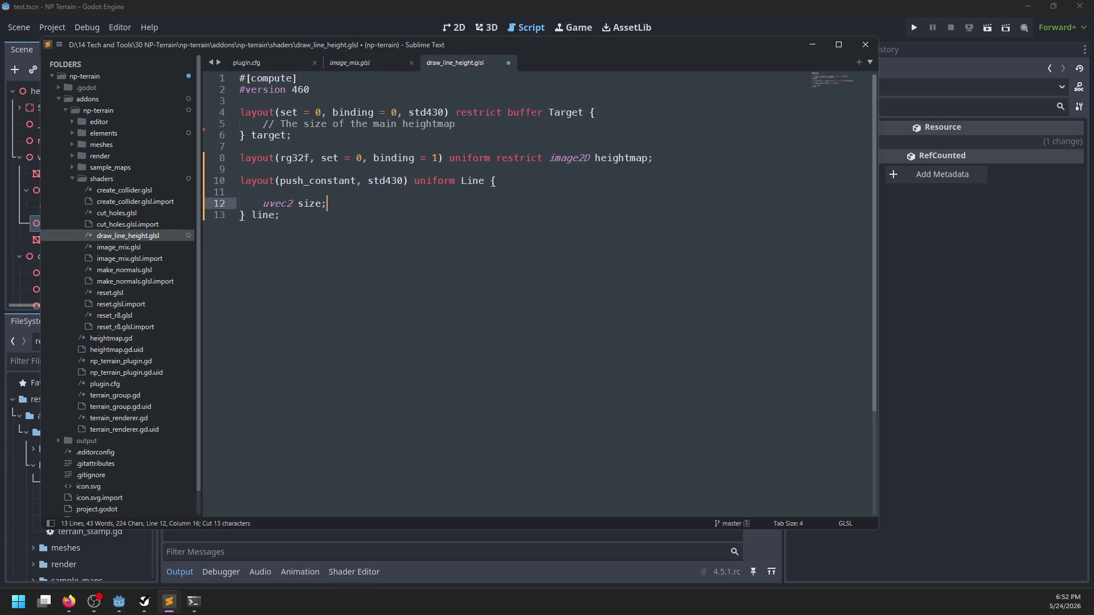
pyautogui.click(272, 193)
pyautogui.moveTo(312, 136); pyautogui.dragTo(321, 103)
pyautogui.hotkey('ctrl', 'z')
pyautogui.hotkey('ctrl', 'z')
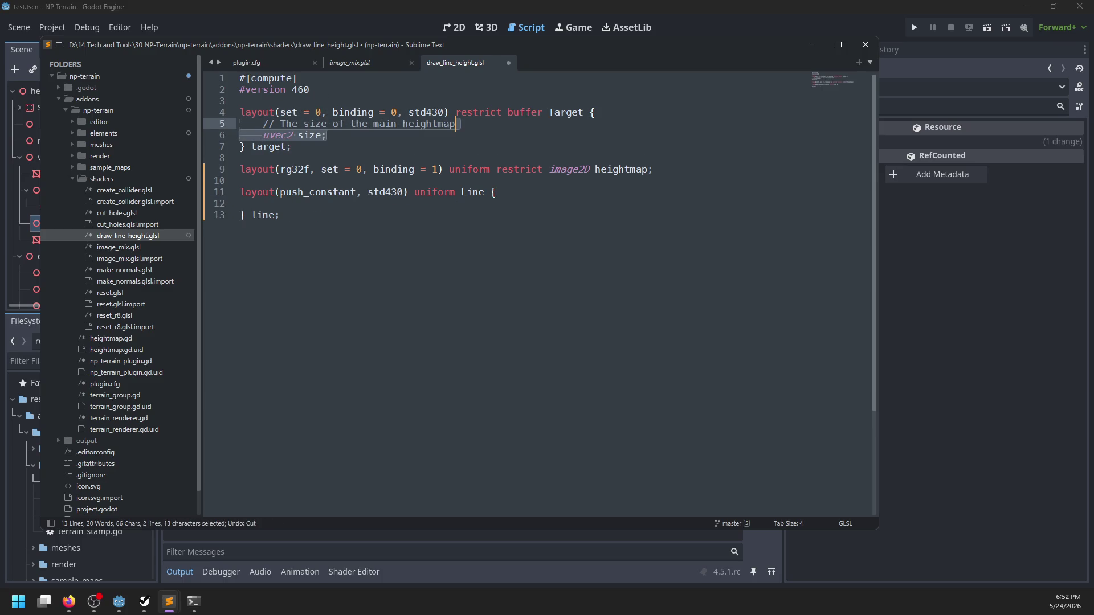
# Step: Change the end of the Target comment to "stamp's heightmap"
pyautogui.click(367, 136)
pyautogui.moveTo(456, 124); pyautogui.dragTo(372, 124)
pyautogui.write('stamp')
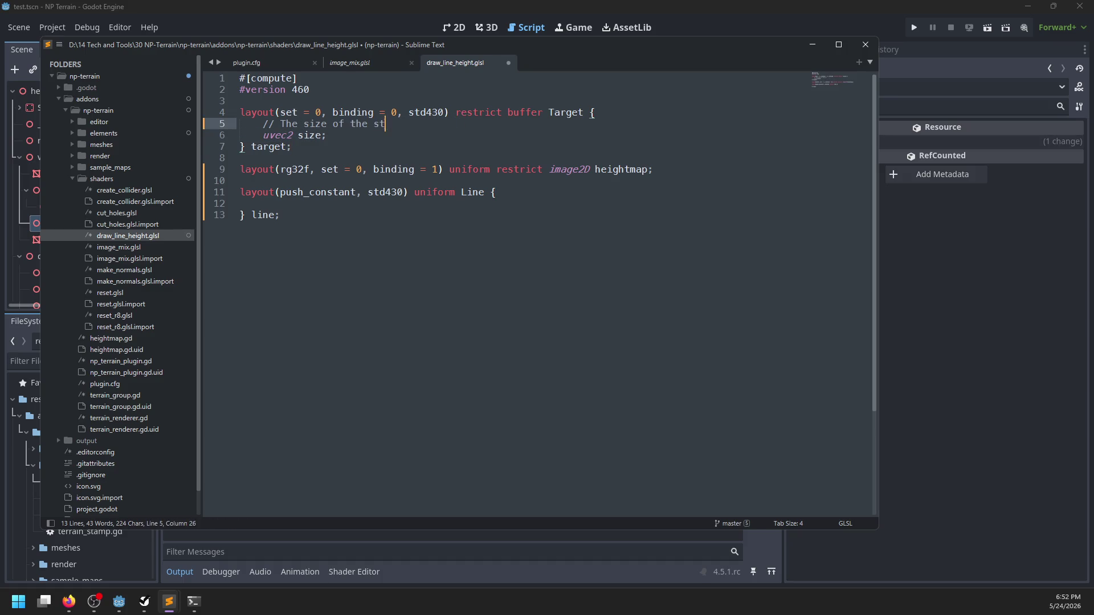
pyautogui.write("'s")
pyautogui.write(' heightmap')
pyautogui.click(354, 214)
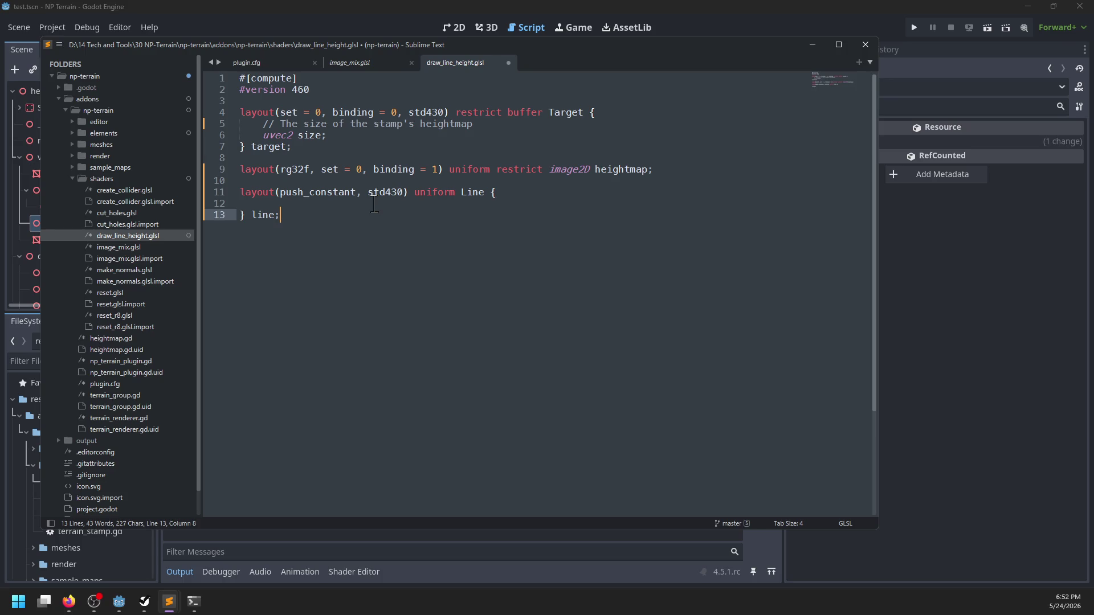
pyautogui.moveTo(318, 157)
pyautogui.mouseDown()
pyautogui.moveTo(324, 114)
pyautogui.moveTo(344, 105)
pyautogui.mouseUp()
# Step: Delete the Target buffer block and restore it with undo, twice
pyautogui.press('Delete')
pyautogui.press('Down')
pyautogui.press('Down')
pyautogui.press('Down')
pyautogui.click(240, 146)
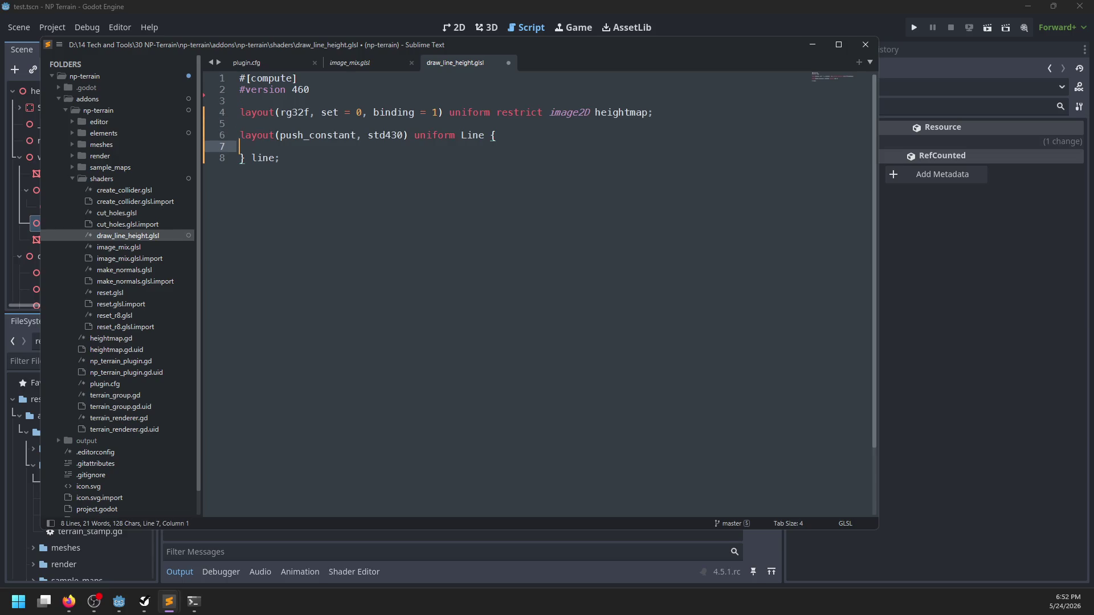
pyautogui.hotkey('ctrl', 'z')
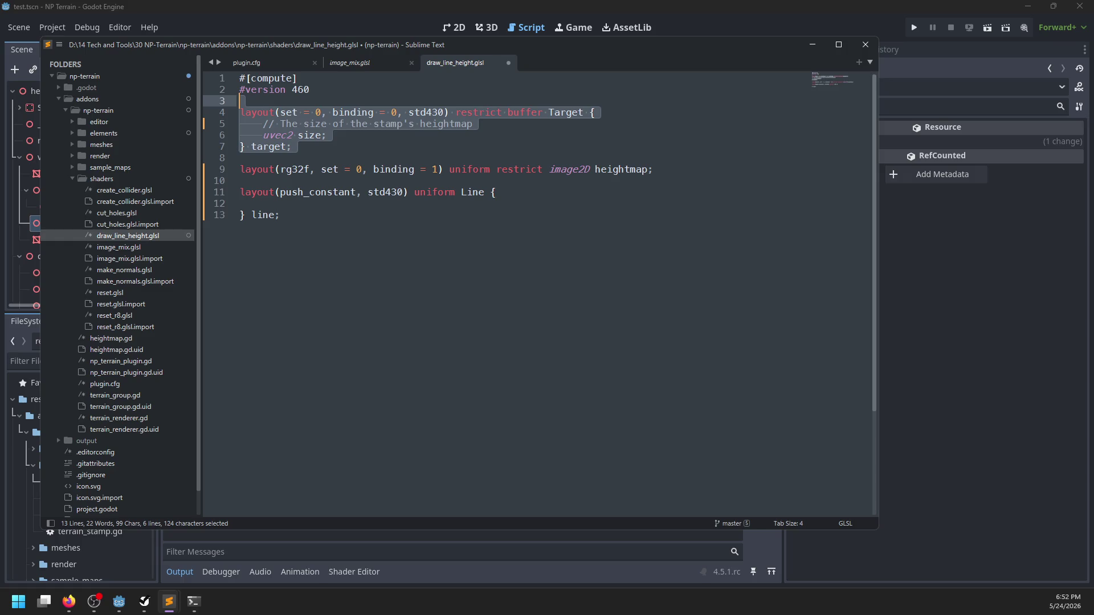
pyautogui.press('BackSpace')
pyautogui.hotkey('ctrl', 'z')
# Step: Try moving the size field into Line as target_size and deleting Target, then revert it
pyautogui.click(355, 138)
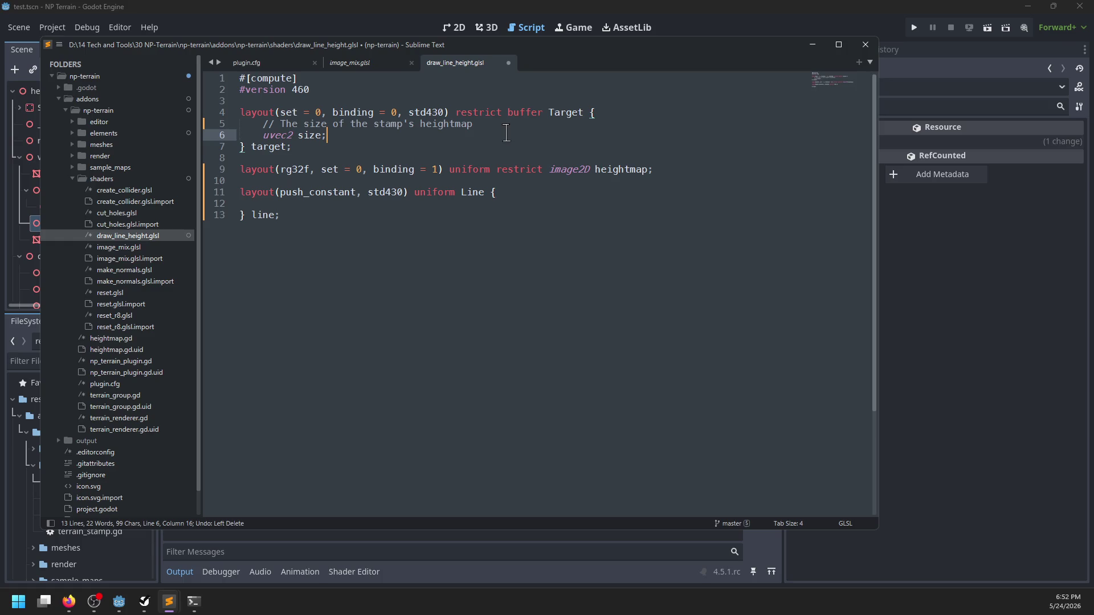
pyautogui.moveTo(504, 124); pyautogui.dragTo(507, 136)
pyautogui.hotkey('ctrl', 'x')
pyautogui.click(516, 192)
pyautogui.hotkey('ctrl', 'v')
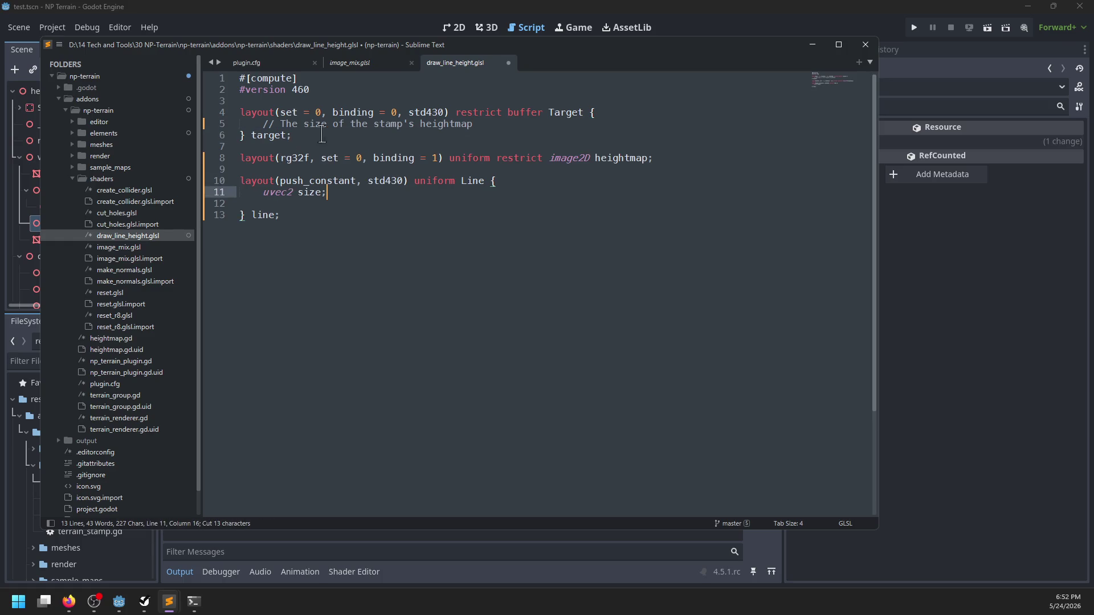
pyautogui.moveTo(321, 137); pyautogui.dragTo(240, 102)
pyautogui.press('BackSpace')
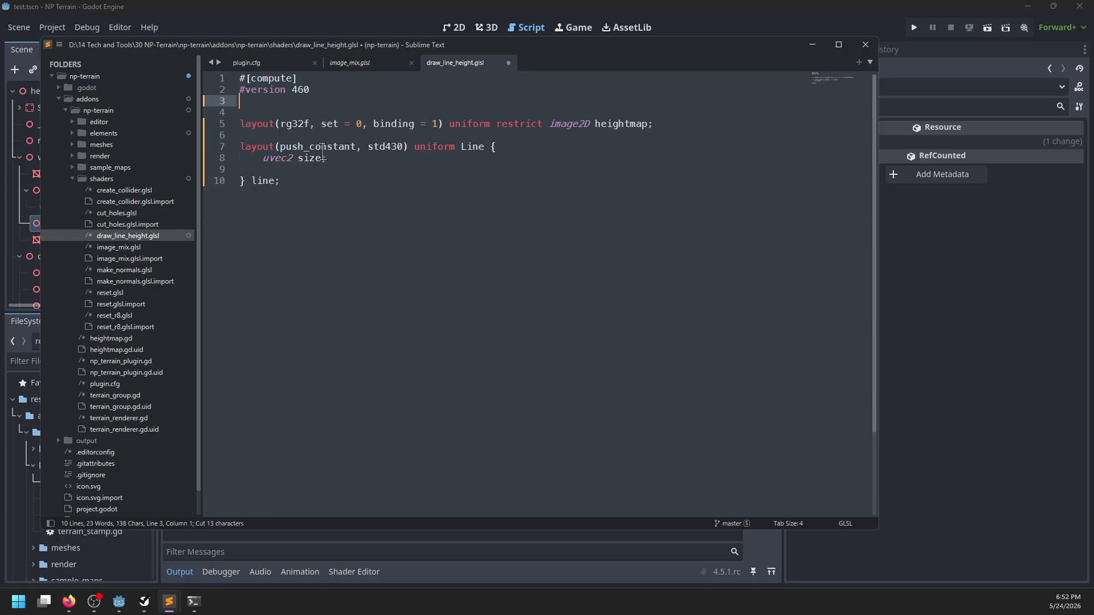
pyautogui.press('BackSpace')
pyautogui.click(297, 150)
pyautogui.write('target_')
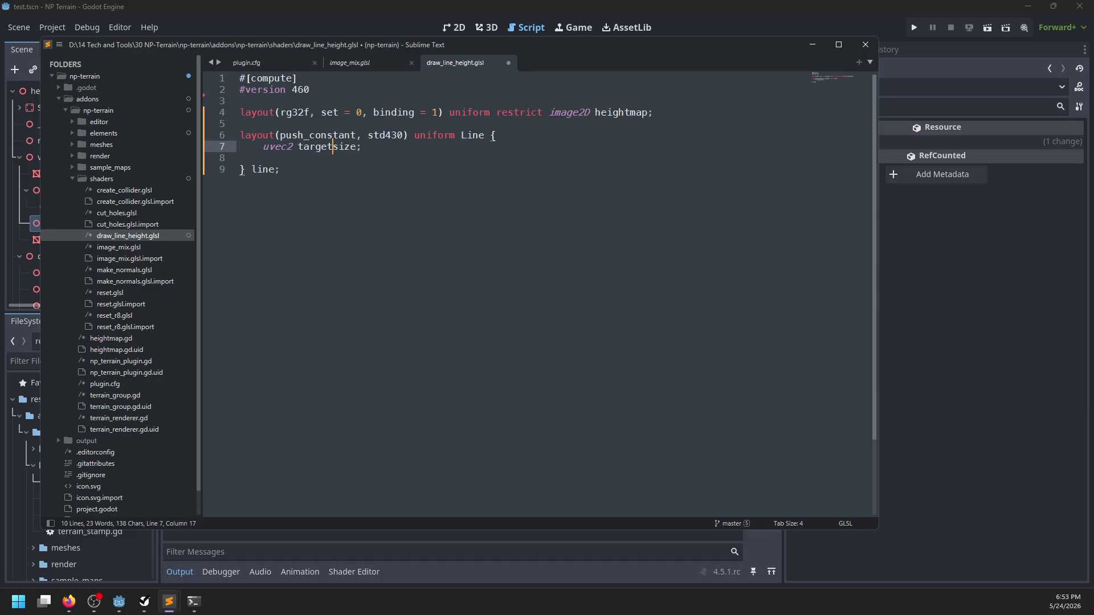
pyautogui.click(262, 158)
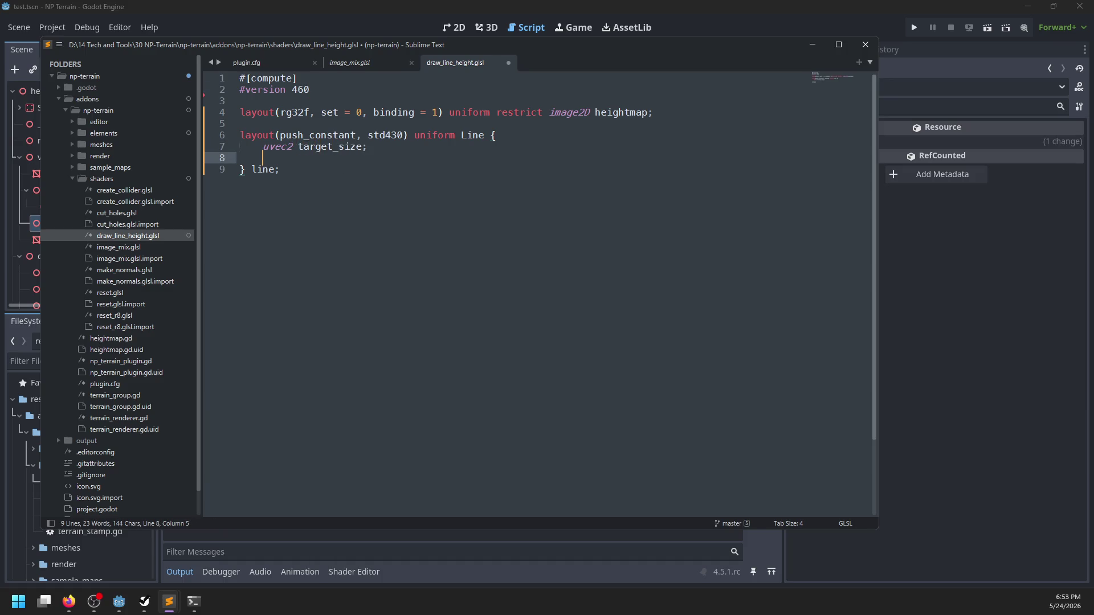
pyautogui.hotkey('ctrl', 'z')
pyautogui.hotkey('ctrl', 'z')
pyautogui.hotkey('ctrl', 'z')
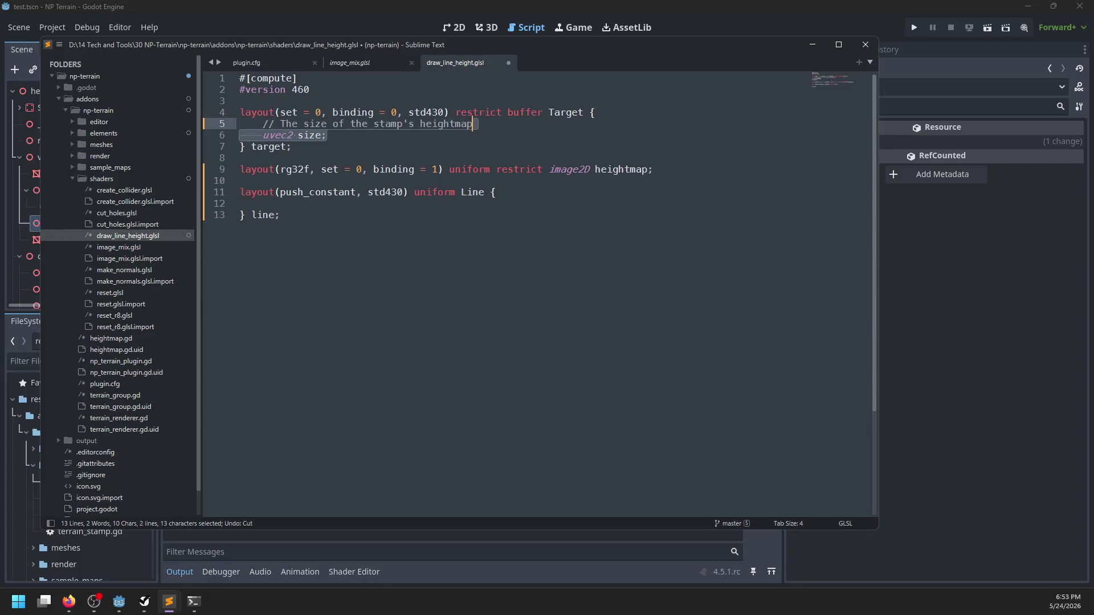
# Step: Start a vec3 field on the empty line inside the Line block
pyautogui.click(280, 211)
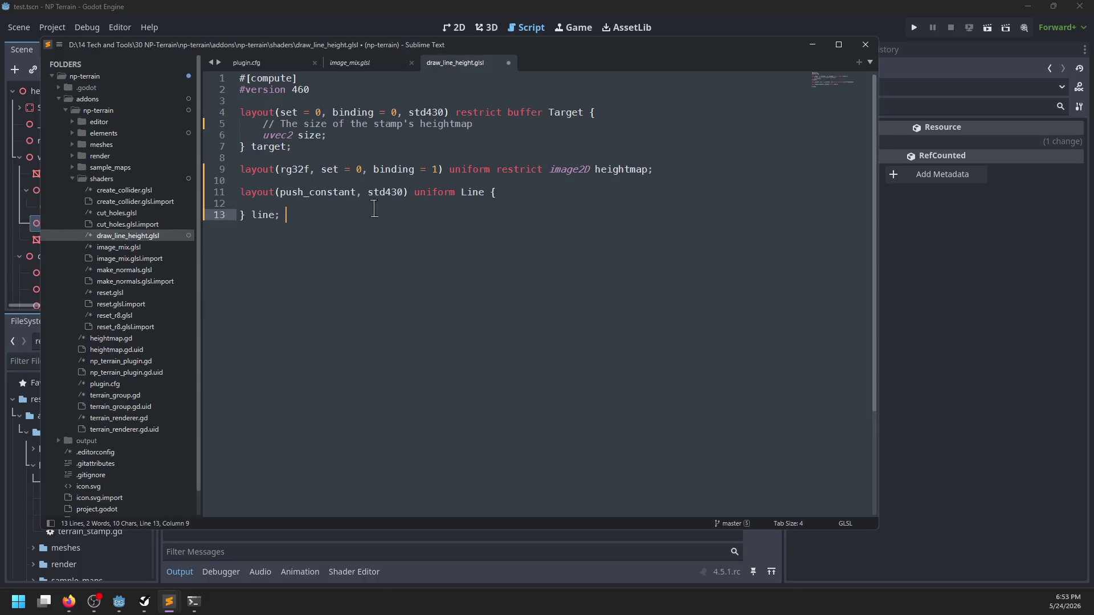
pyautogui.click(315, 207)
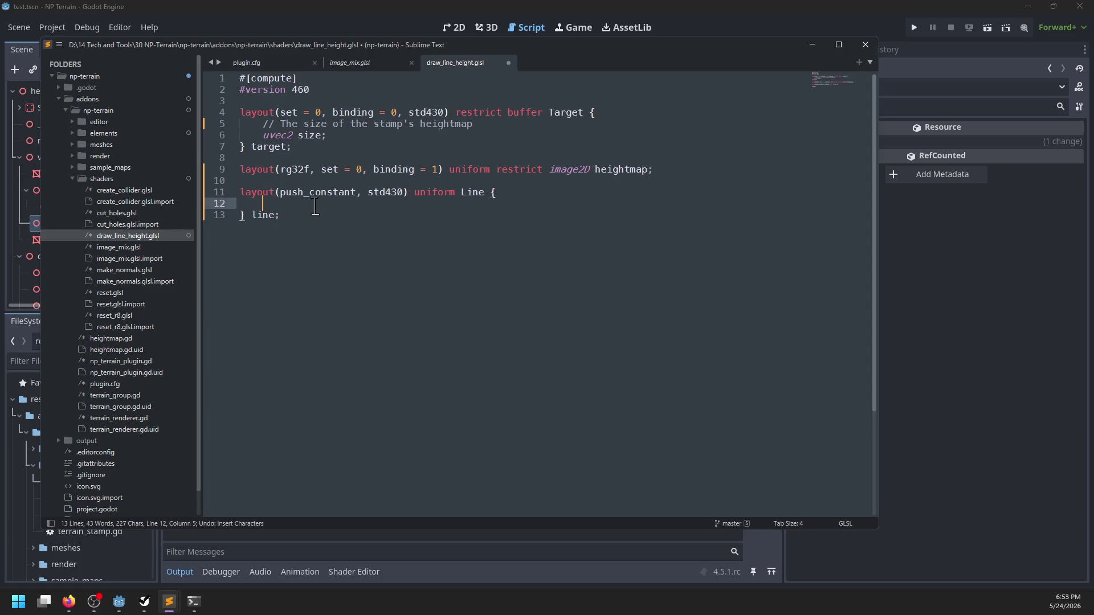
pyautogui.click(356, 63)
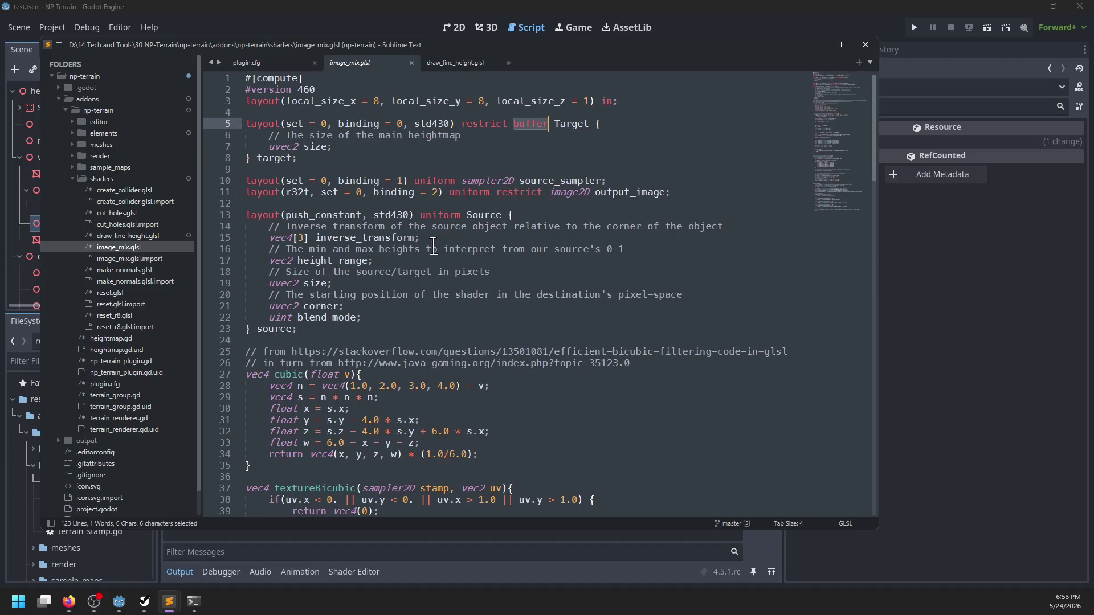
pyautogui.click(464, 63)
pyautogui.write('vec3')
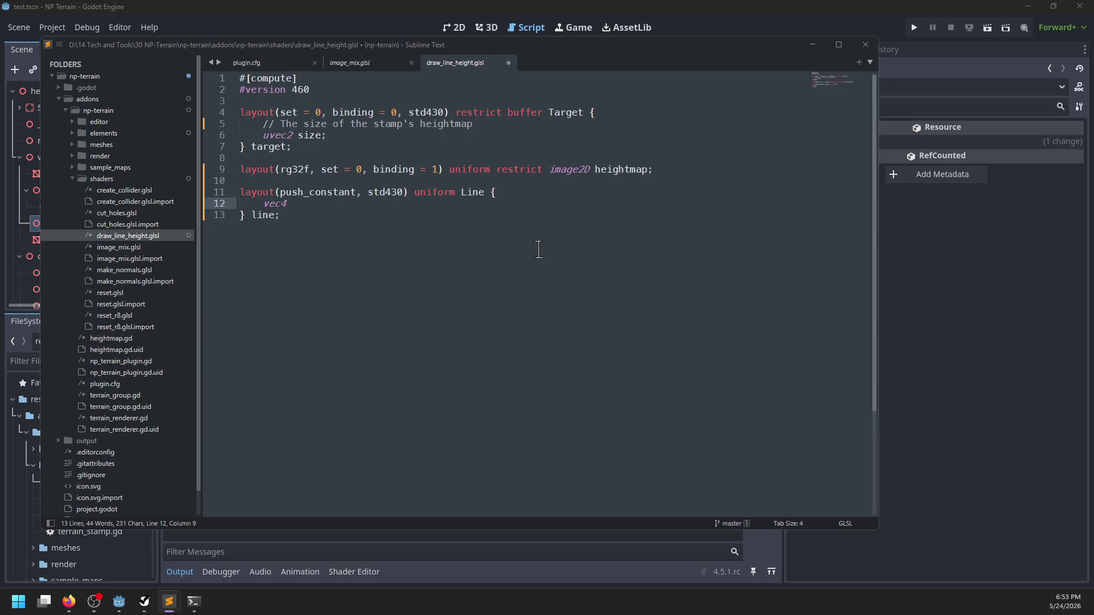
# Step: Dismiss Godot's import error, add a start_end; field to Line, and save
pyautogui.hotkey('ctrl', 's')
pyautogui.hotkey('alt', 'Tab')
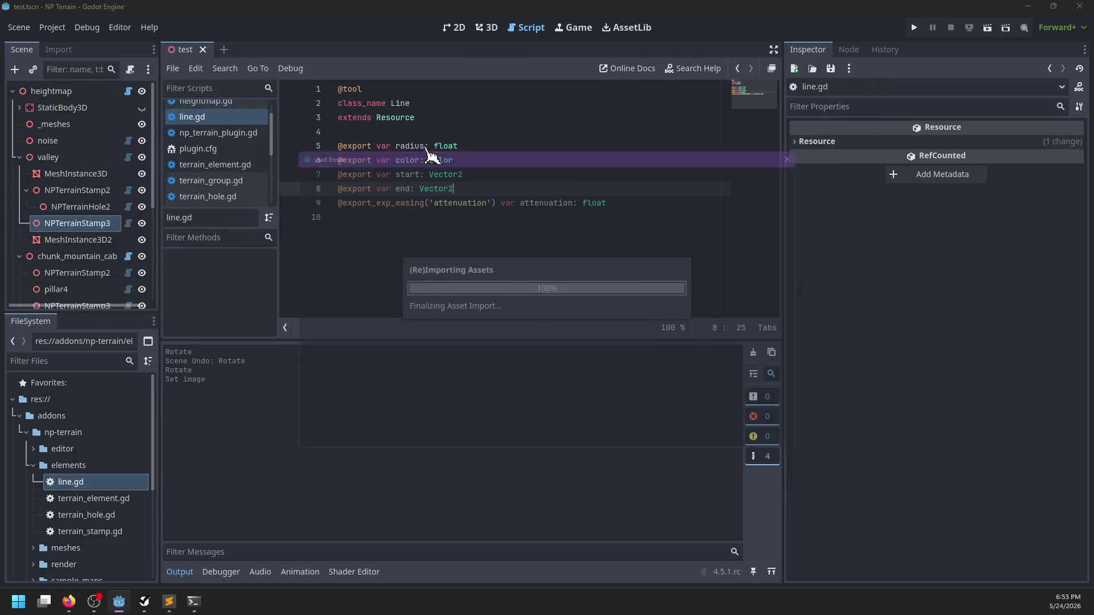
pyautogui.click(546, 446)
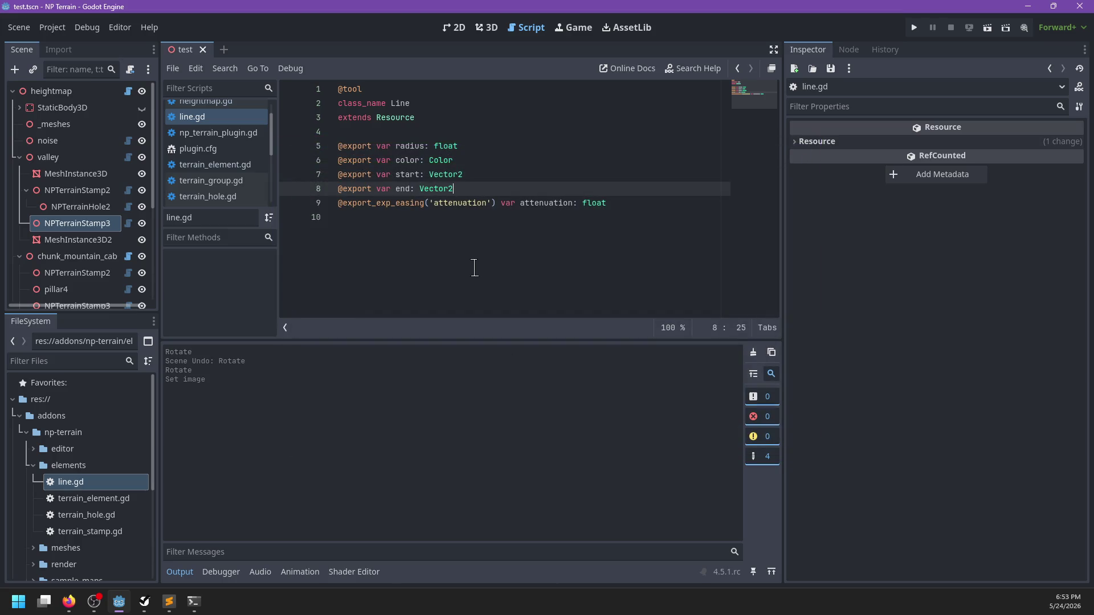
pyautogui.hotkey('alt', 'Tab')
pyautogui.write('star')
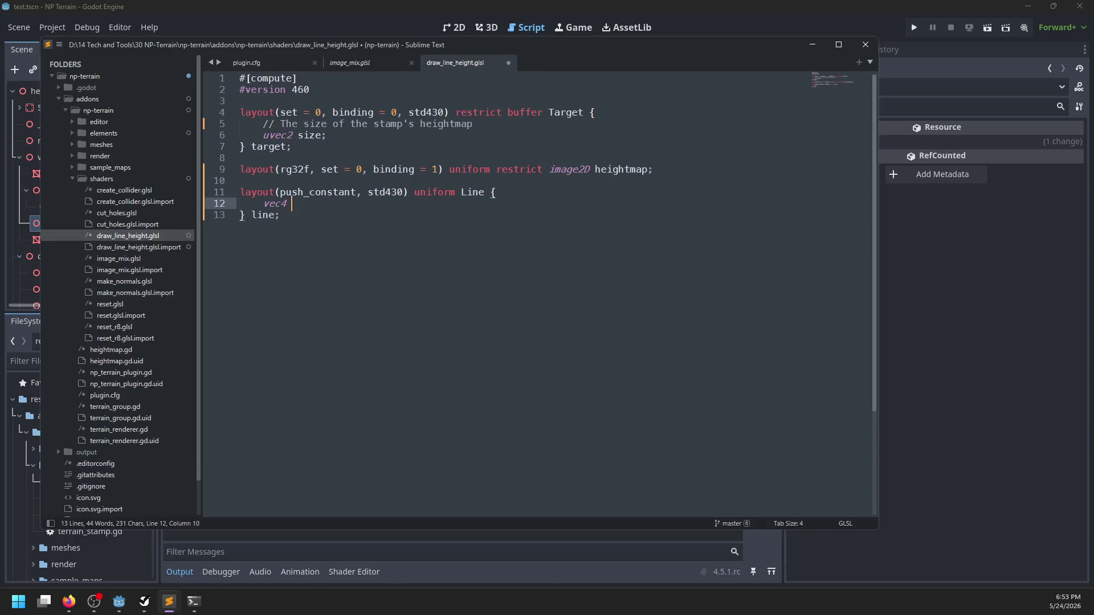
pyautogui.write('t_end;')
pyautogui.hotkey('ctrl', 's')
pyautogui.hotkey('alt', 'Tab')
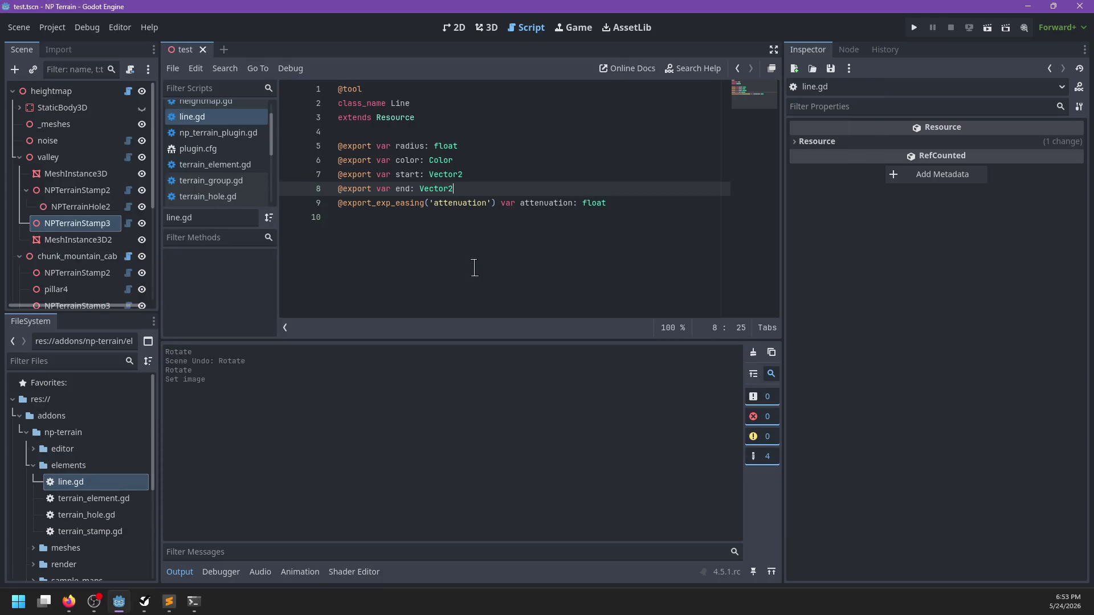
pyautogui.hotkey('alt', 'Tab')
# Step: Replace the start_end field with 'vec4 color;' and 'vec2 start, end;' in the Line block
pyautogui.press('Return')
pyautogui.write('vec4 color')
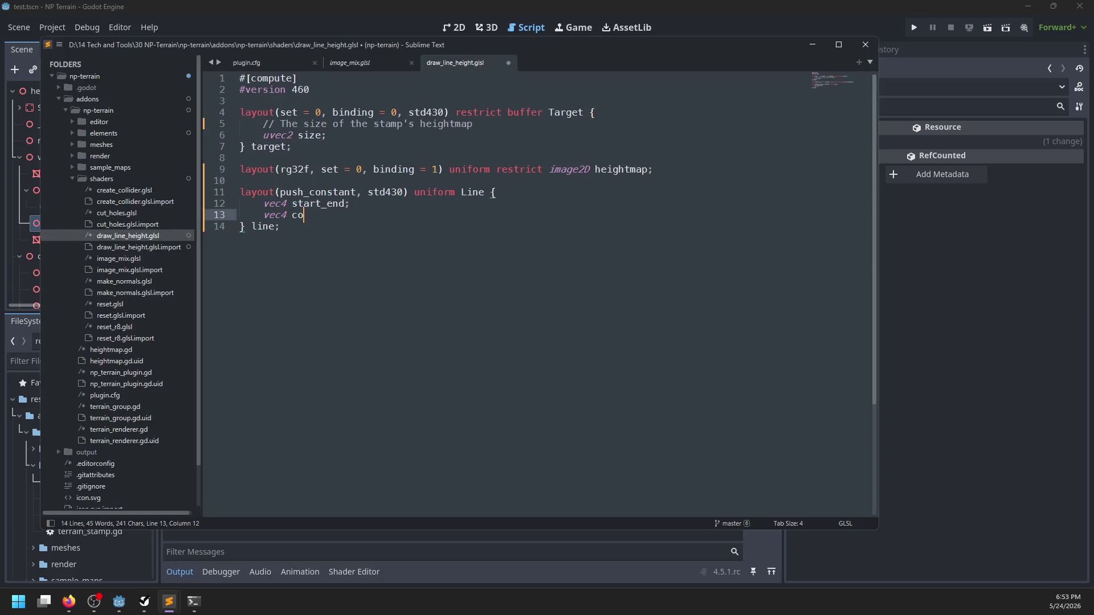
pyautogui.press('Up')
pyautogui.hotkey('ctrl', 'shift', 'Left')
pyautogui.hotkey('ctrl', 'shift', 'Left')
pyautogui.hotkey('ctrl', 'shift', 'k')
pyautogui.press('End')
pyautogui.write(';')
pyautogui.press('Return')
pyautogui.write('vec2 start, end')
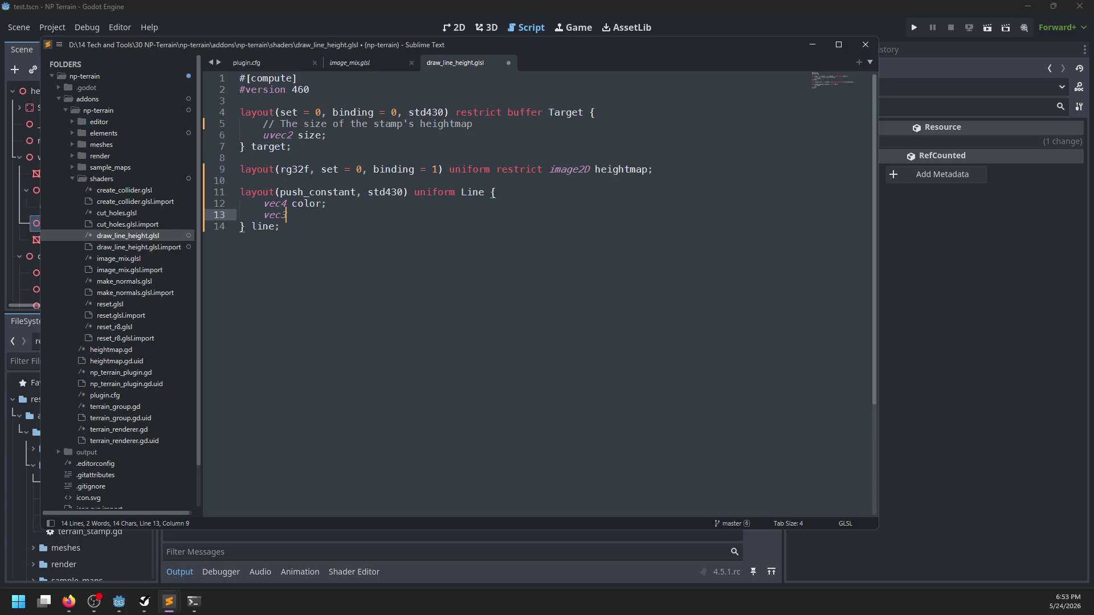
pyautogui.write(';')
pyautogui.press('Return')
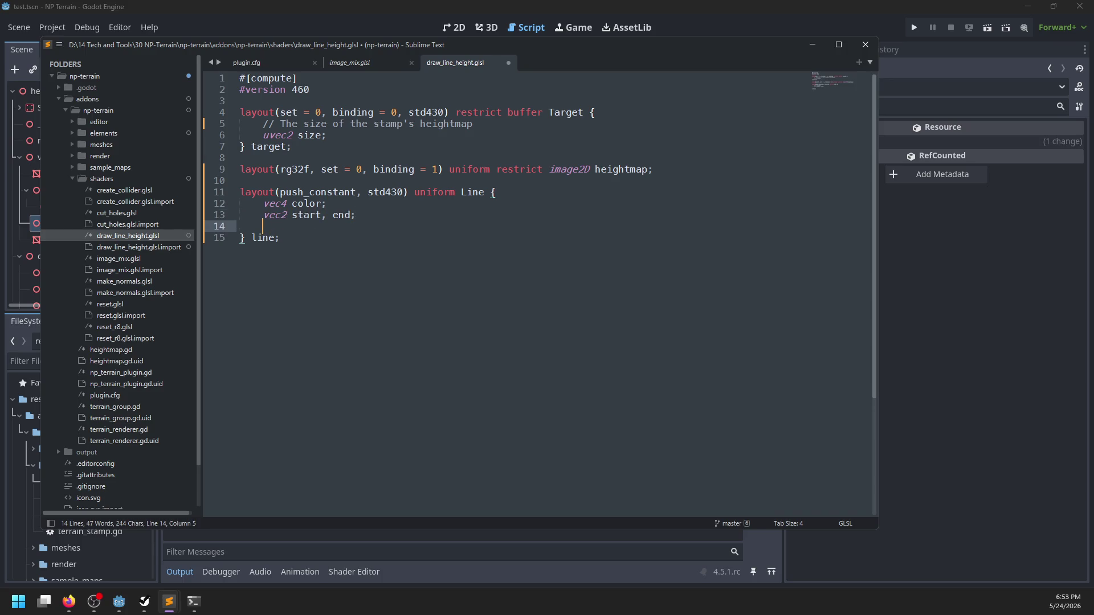
# Step: Add 'float radius, attenuation;' to the Line block with two blank lines below it
pyautogui.hotkey('alt', 'Tab')
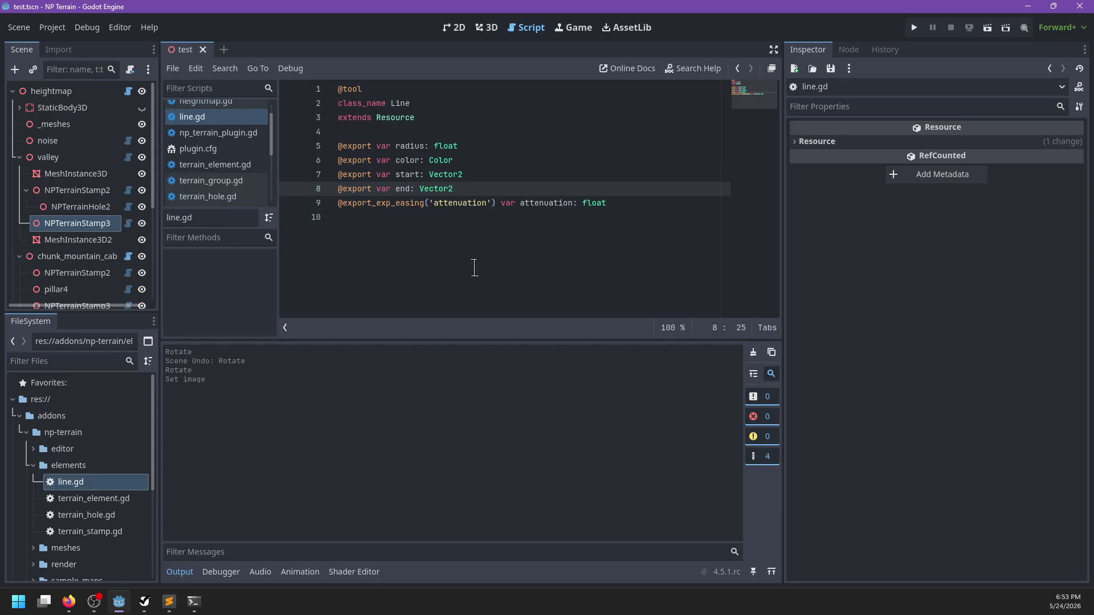
pyautogui.hotkey('alt', 'Tab')
pyautogui.write('float radius,')
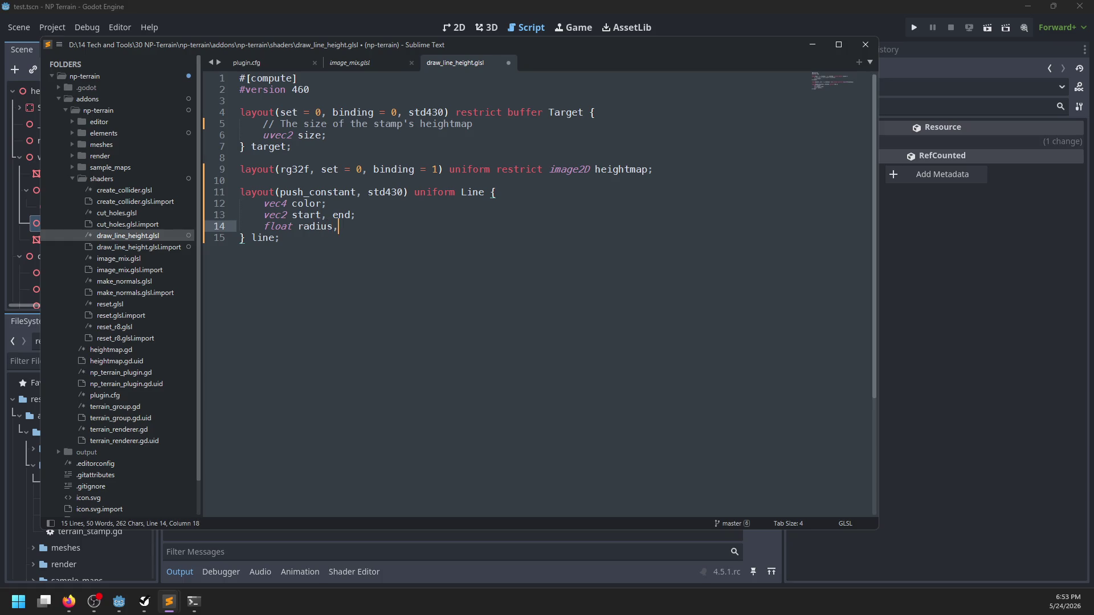
pyautogui.hotkey('alt', 'Tab')
pyautogui.hotkey('alt', 'Tab')
pyautogui.write('at')
pyautogui.write('tenuation;')
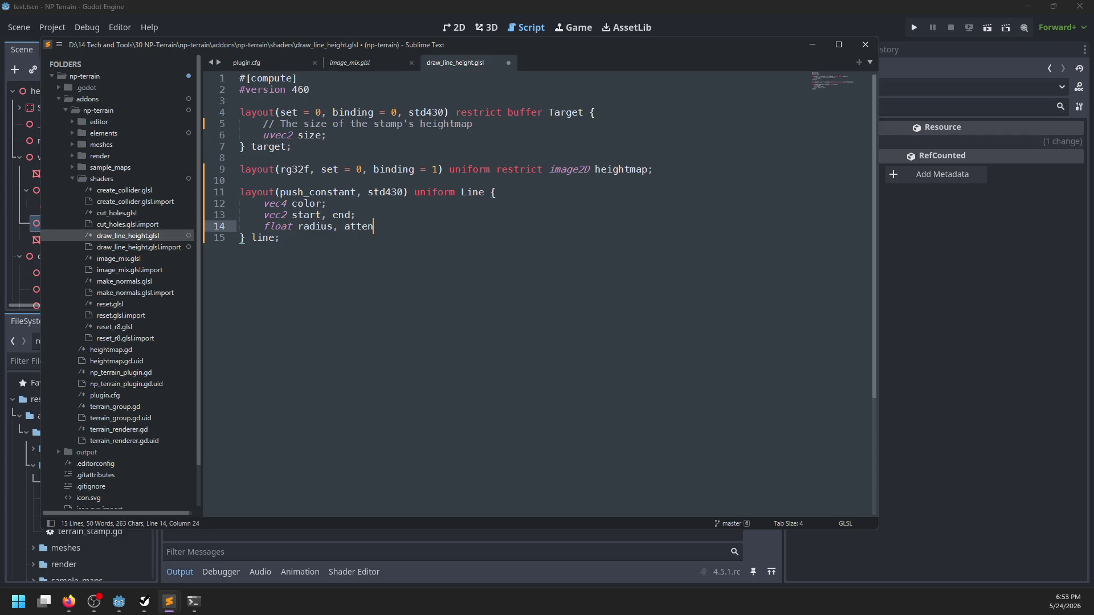
pyautogui.press('Down')
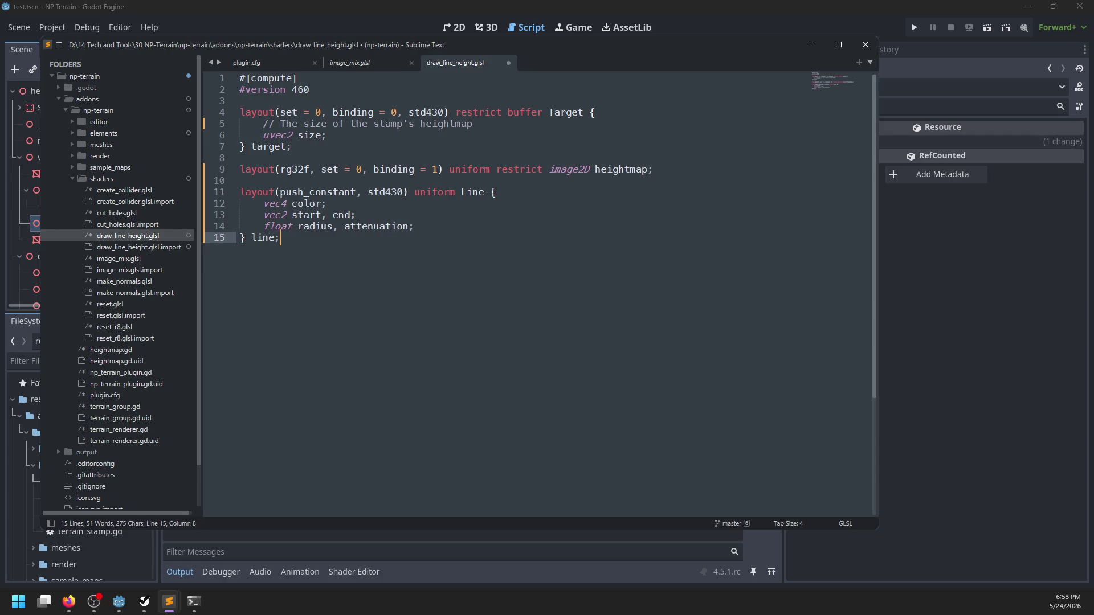
pyautogui.press('Return')
pyautogui.press('Return')
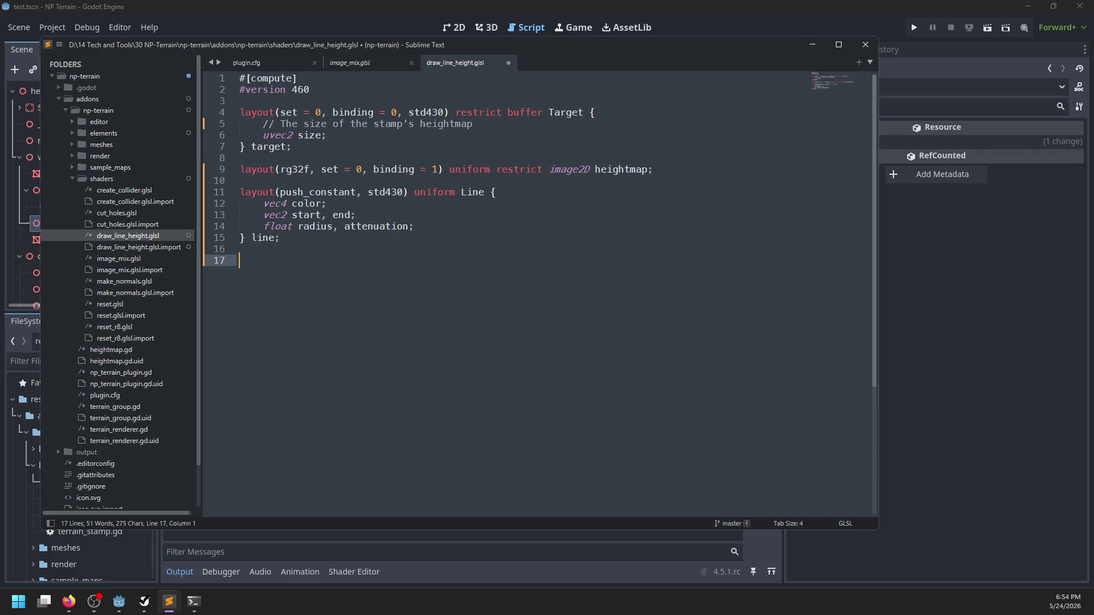
pyautogui.press('super')
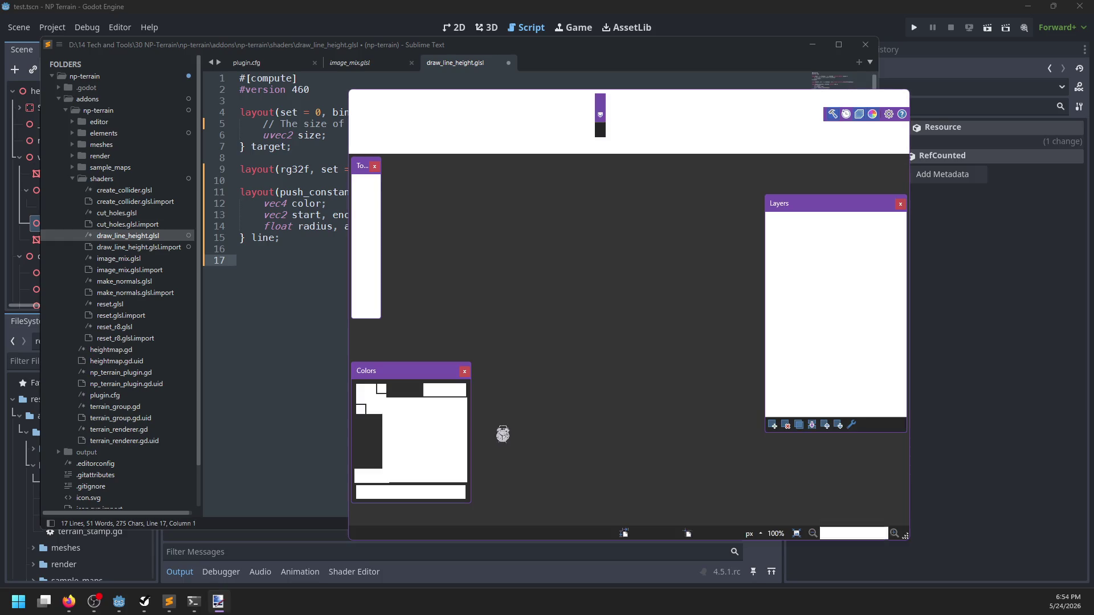
# Step: Draw a black diagonal line segment on the Paint.NET canvas
pyautogui.moveTo(638, 100); pyautogui.dragTo(432, 82)
pyautogui.moveTo(297, 304); pyautogui.dragTo(399, 217)
pyautogui.hotkey('ctrl', 'z')
pyautogui.moveTo(302, 363); pyautogui.dragTo(414, 263)
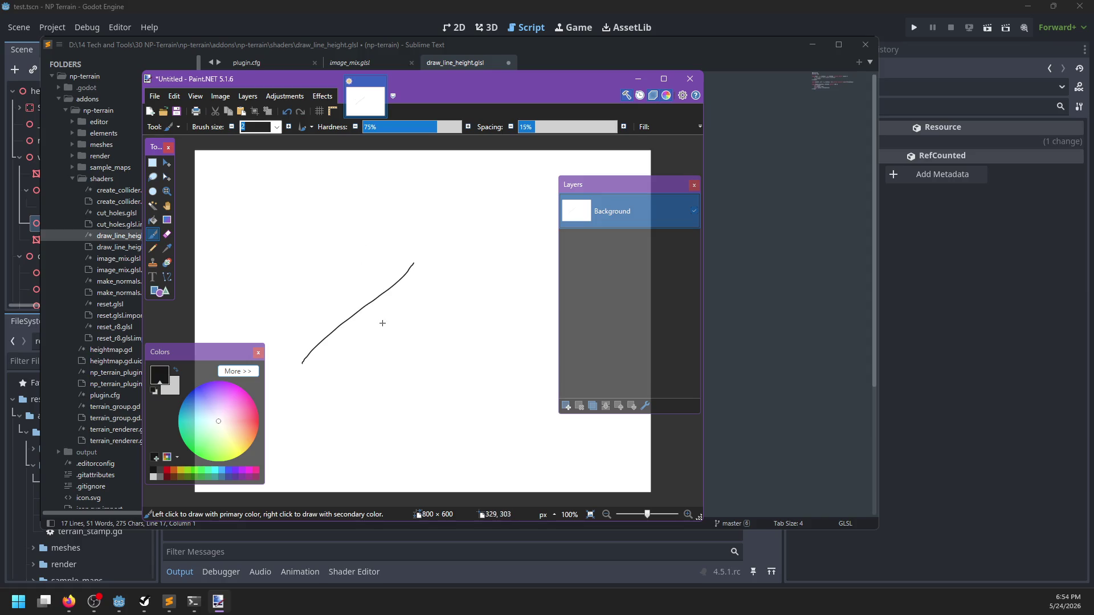
pyautogui.press('x')
pyautogui.press('x')
pyautogui.click(386, 270)
# Step: Sketch a rounded capsule outline around the diagonal line
pyautogui.moveTo(287, 349); pyautogui.dragTo(332, 278)
pyautogui.hotkey('ctrl', 'z')
pyautogui.moveTo(413, 241)
pyautogui.mouseDown()
pyautogui.moveTo(442, 265)
pyautogui.moveTo(315, 385)
pyautogui.moveTo(275, 352)
pyautogui.moveTo(333, 292)
pyautogui.moveTo(416, 240)
pyautogui.moveTo(416, 286)
pyautogui.moveTo(302, 368)
pyautogui.mouseUp()
pyautogui.hotkey('ctrl', 'z')
pyautogui.moveTo(420, 257)
pyautogui.mouseDown()
pyautogui.moveTo(391, 303)
pyautogui.moveTo(306, 367)
pyautogui.moveTo(293, 359)
pyautogui.moveTo(398, 266)
pyautogui.mouseUp()
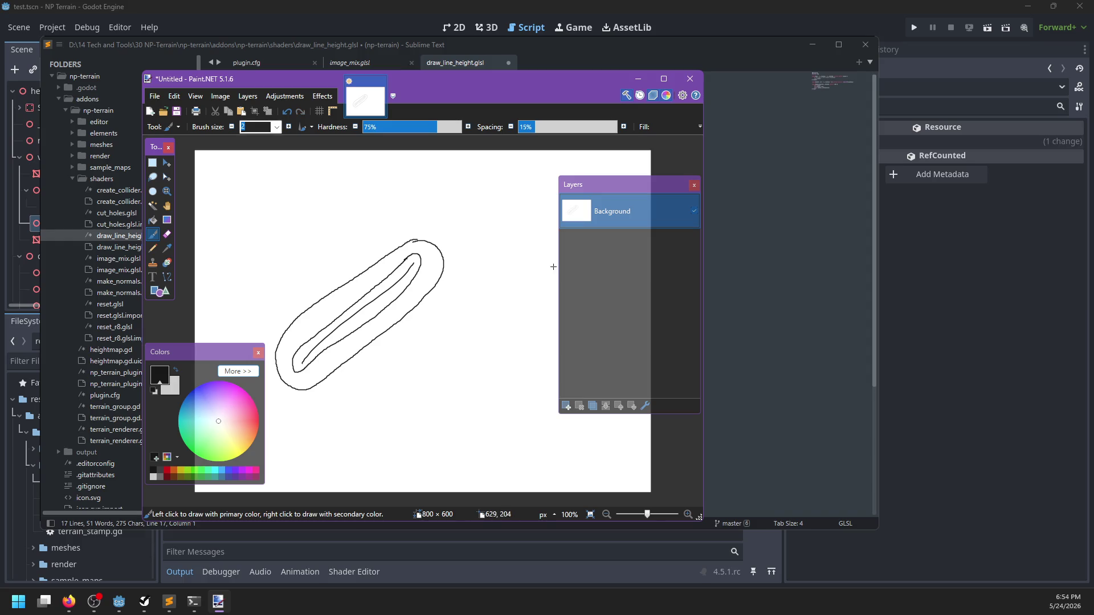
pyautogui.click(557, 67)
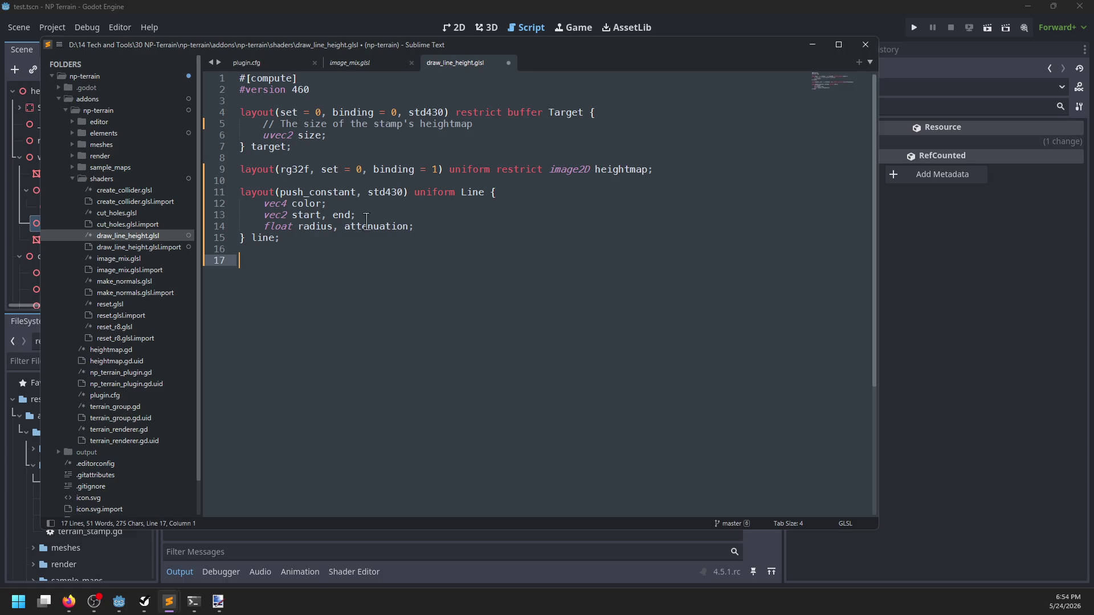
# Step: Highlight every use of size in the shader and review image_mix.glsl for reference
pyautogui.doubleClick(308, 135)
pyautogui.click(319, 305)
pyautogui.click(349, 63)
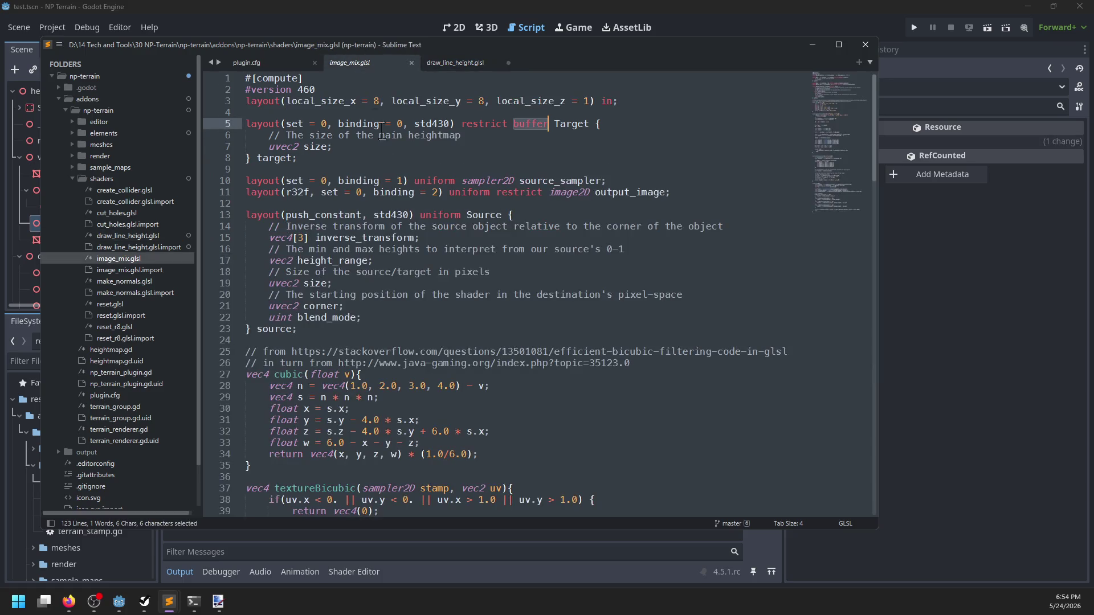
pyautogui.scroll(-5, 446, 305)
pyautogui.scroll(-15, 436, 304)
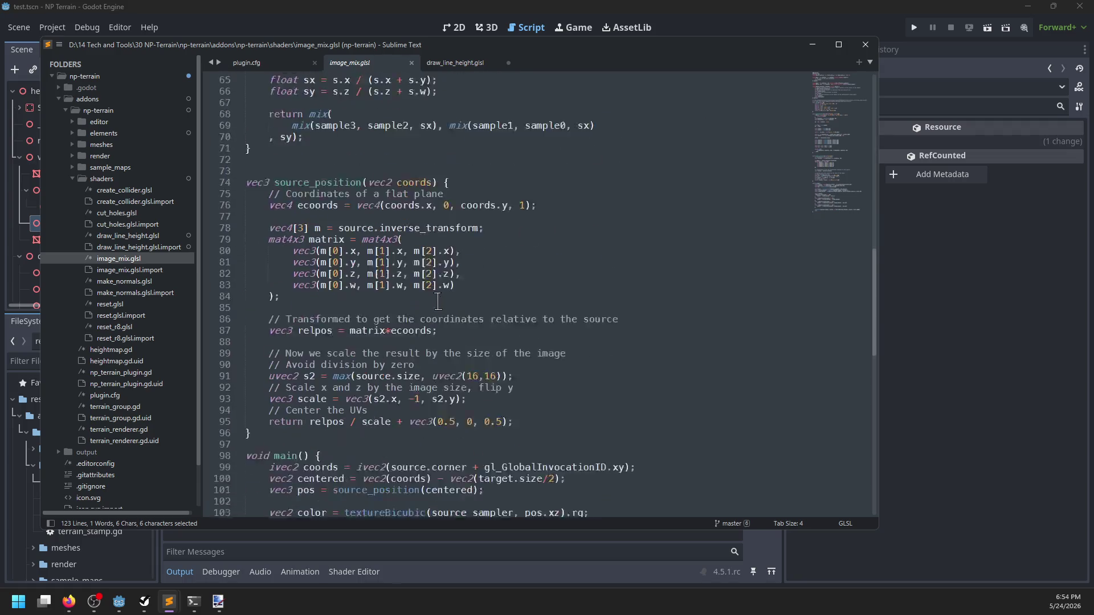
pyautogui.click(463, 67)
# Step: Add a void main() function beginning with an unfinished 'float distan' assignment
pyautogui.write('void main() {')
pyautogui.press('Return')
pyautogui.press('Return')
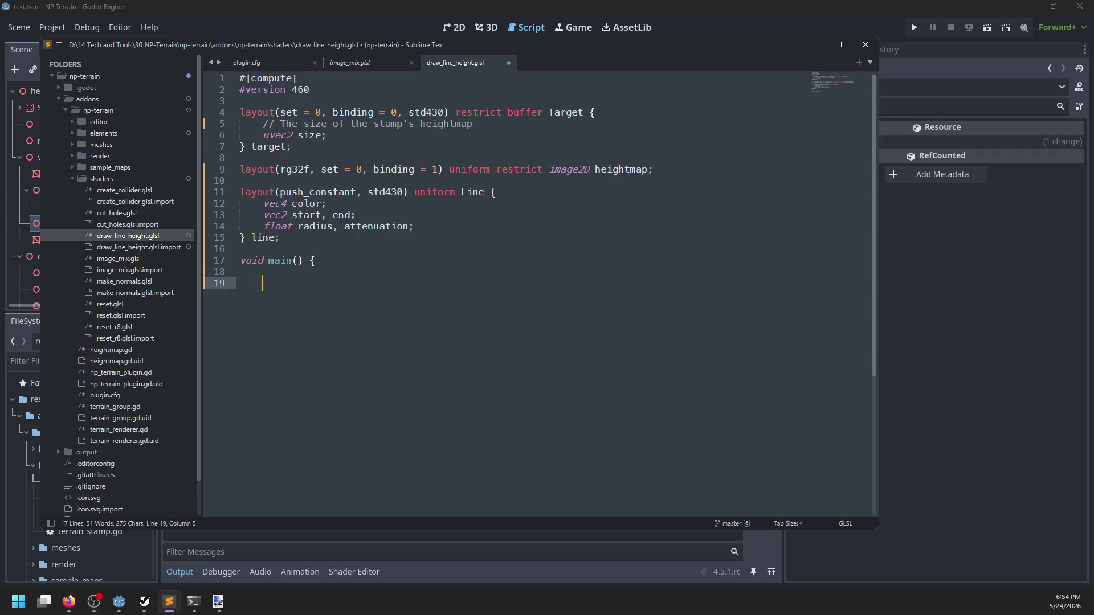
pyautogui.press('Up')
pyautogui.write('ata')
pyautogui.hotkey('ctrl', 'BackSpace')
pyautogui.write('float distance =')
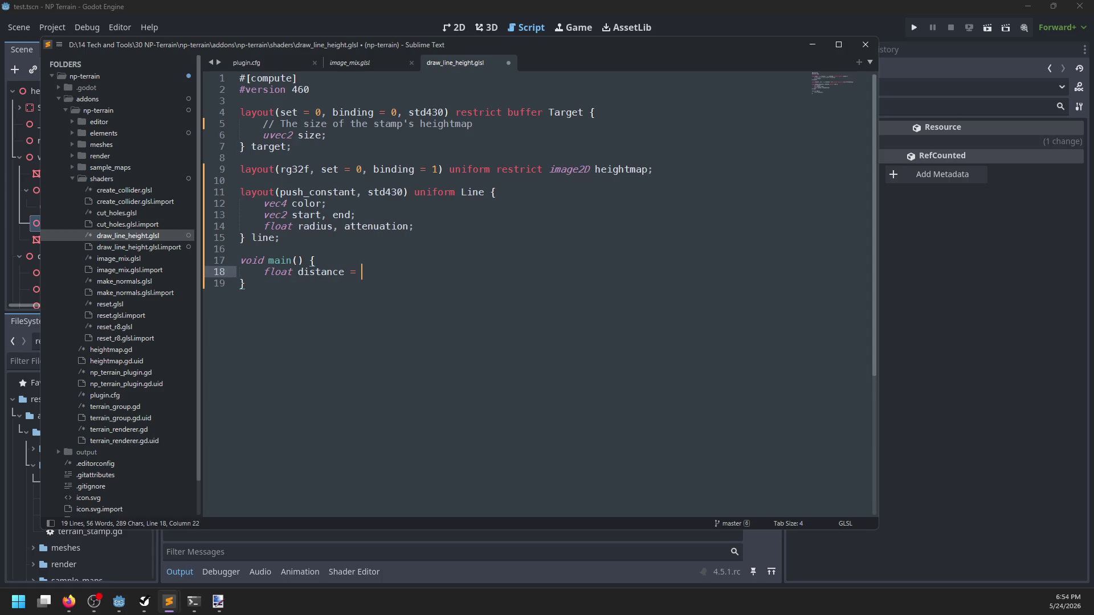
pyautogui.moveTo(68, 602)
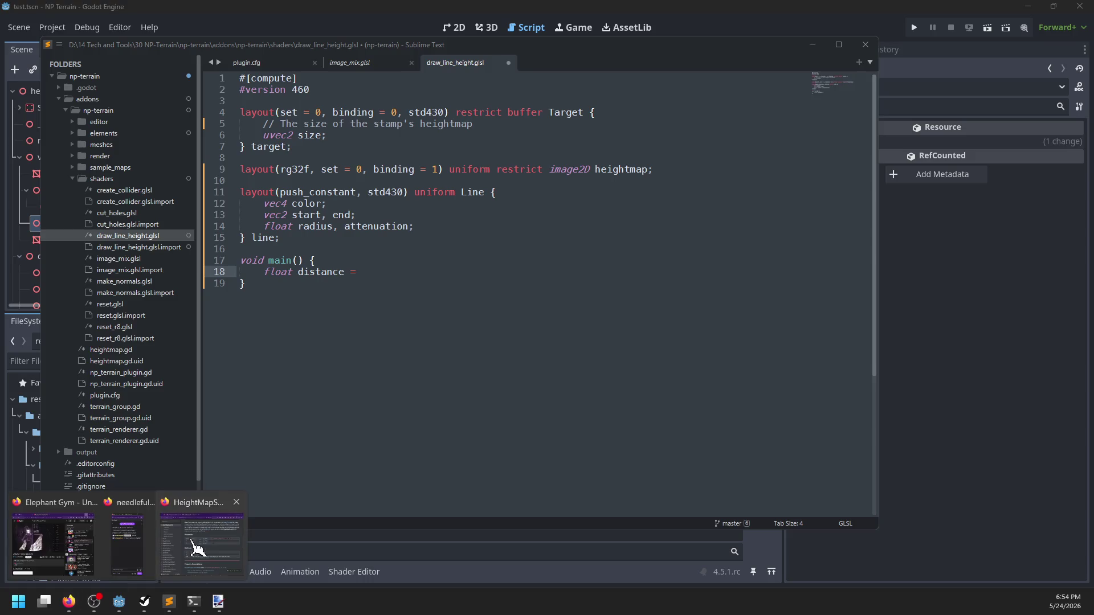
pyautogui.click(219, 536)
# Step: Search 'shortest distance from a line segment' and read the Wikipedia 'Distance from a point to a line' article
pyautogui.click(449, 55)
pyautogui.write('distance from a ')
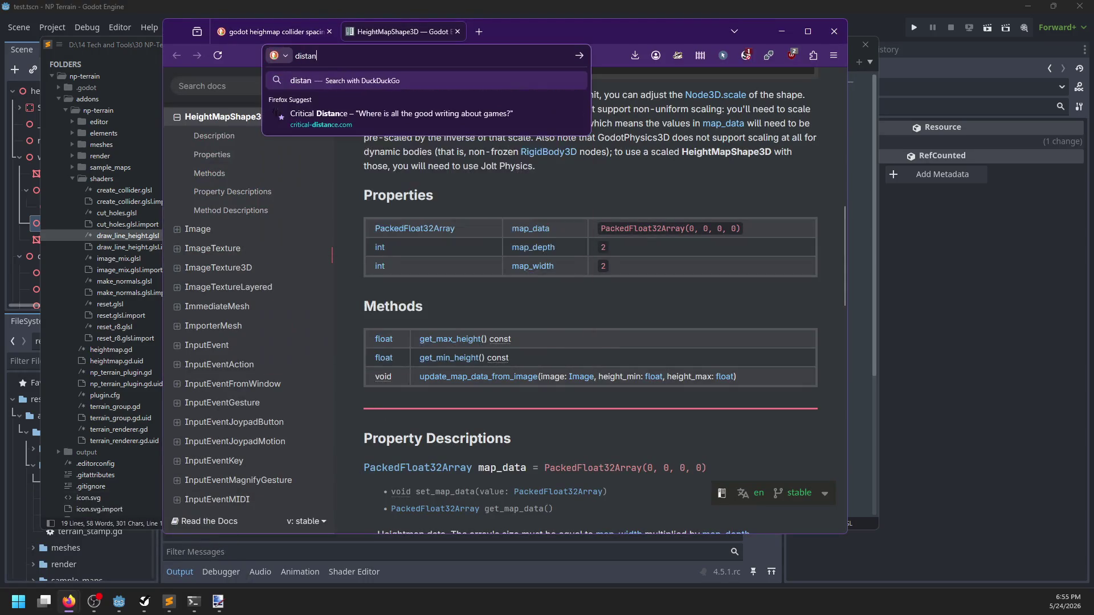
pyautogui.write('line segment')
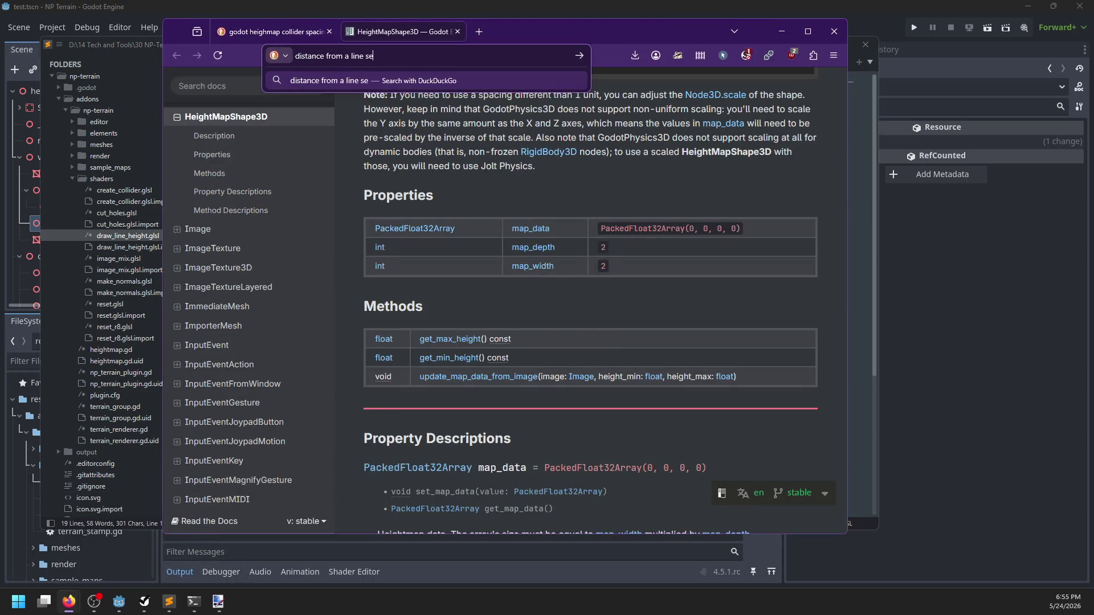
pyautogui.write('shotest ')
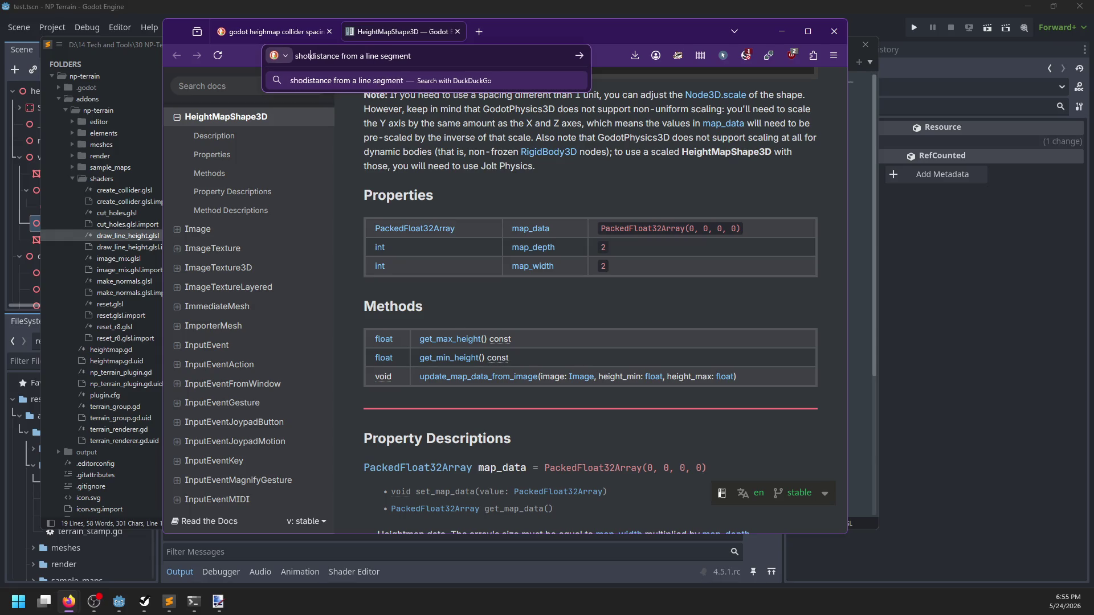
pyautogui.write('r')
pyautogui.press('Return')
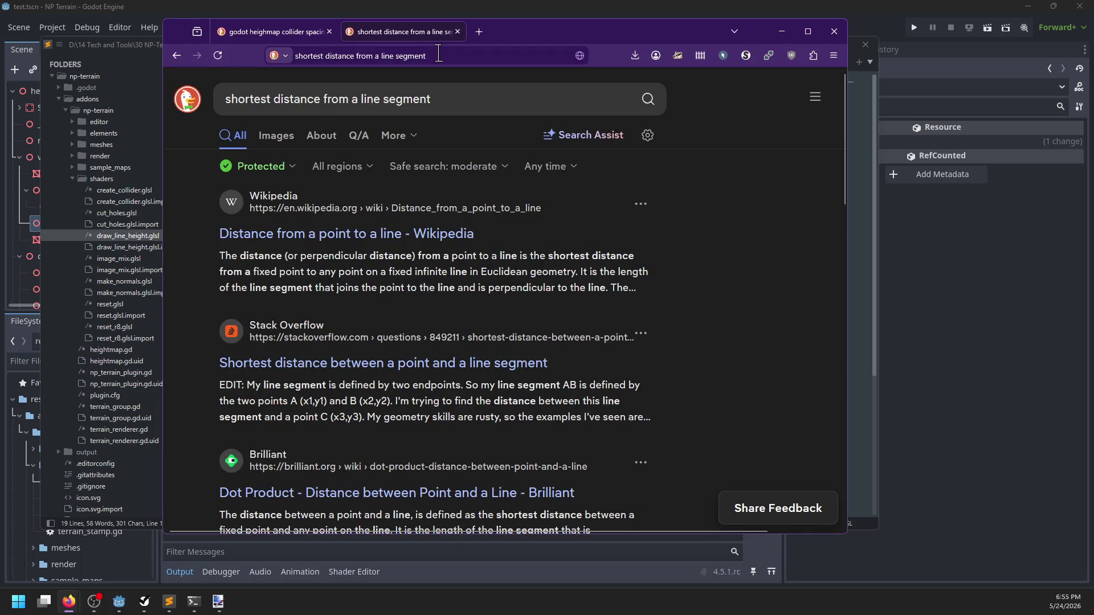
pyautogui.click(374, 234)
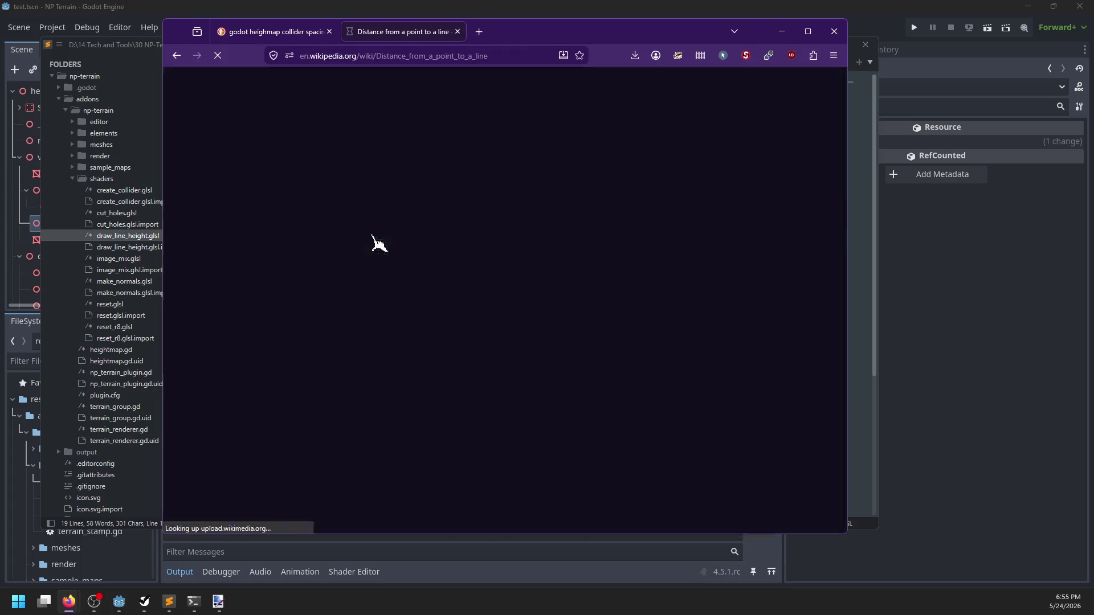
pyautogui.scroll(-3, 379, 242)
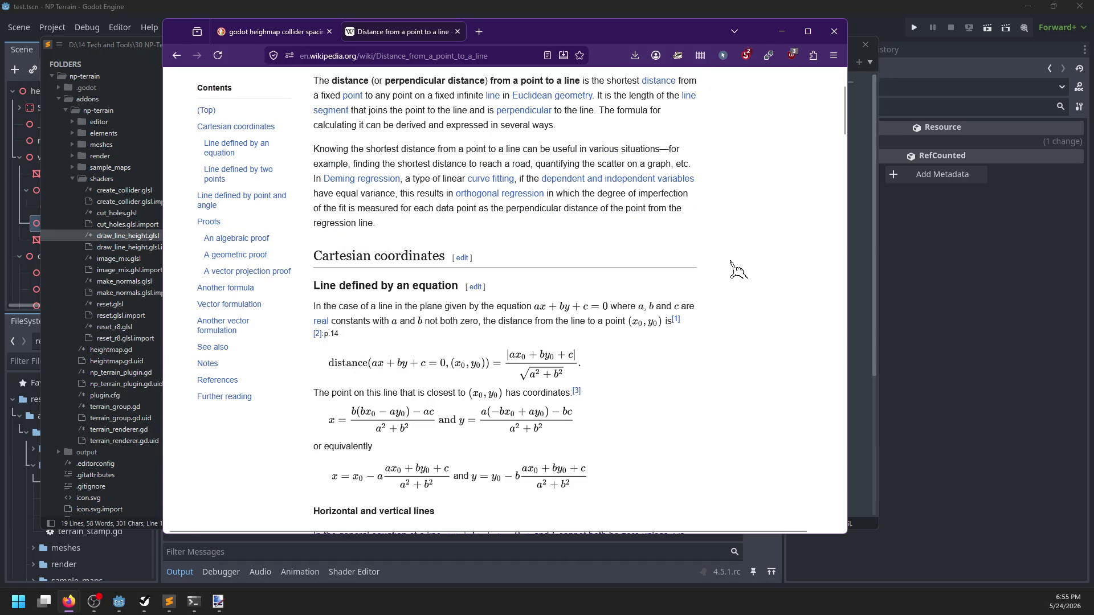
pyautogui.scroll(-3, 732, 267)
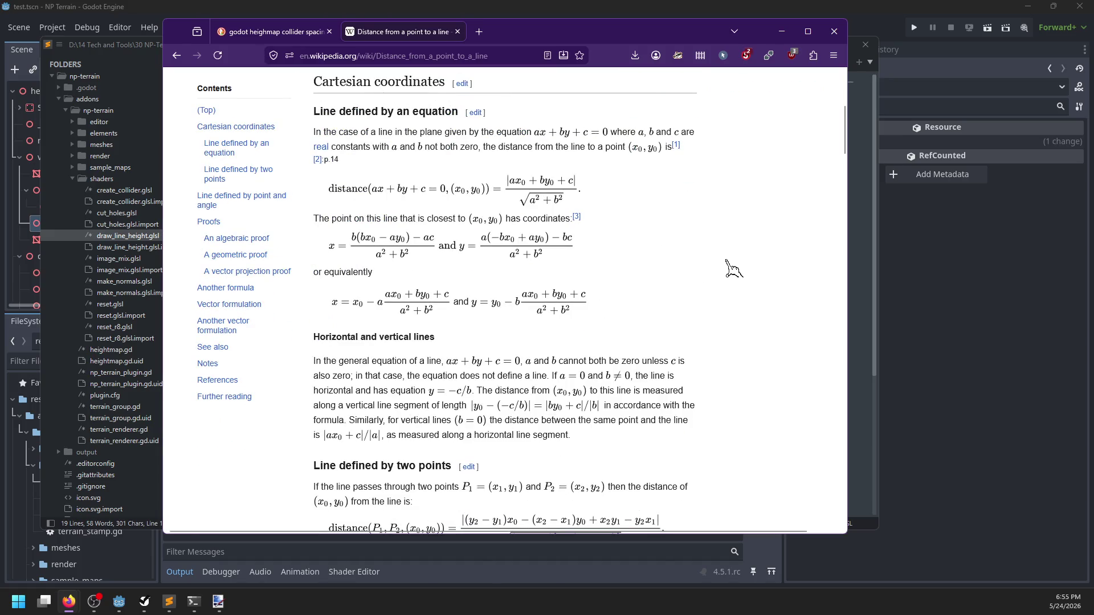
pyautogui.scroll(1, 733, 268)
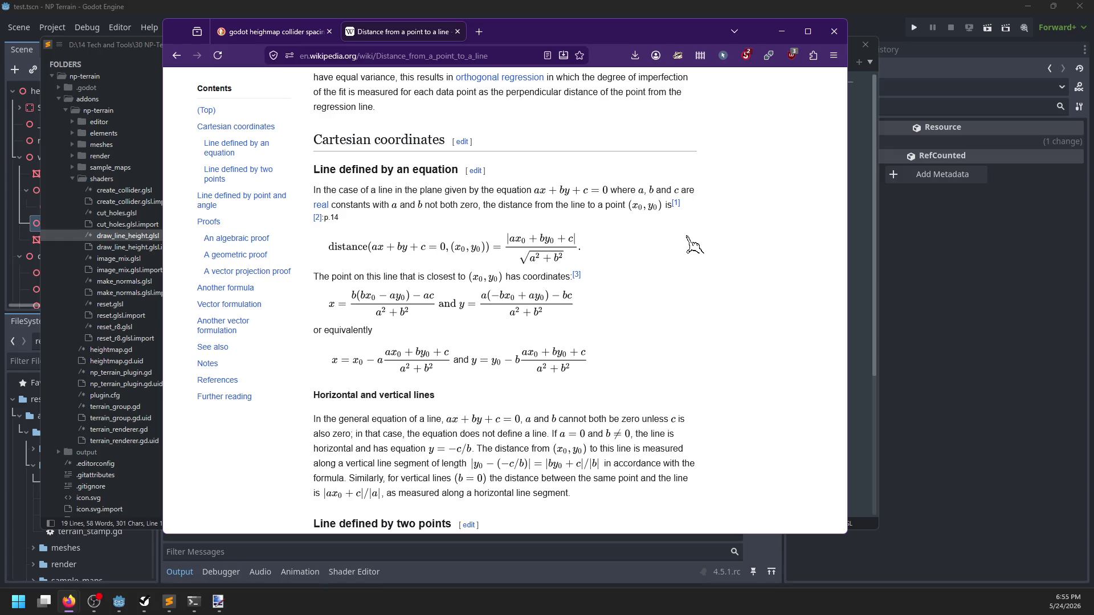
pyautogui.click(154, 46)
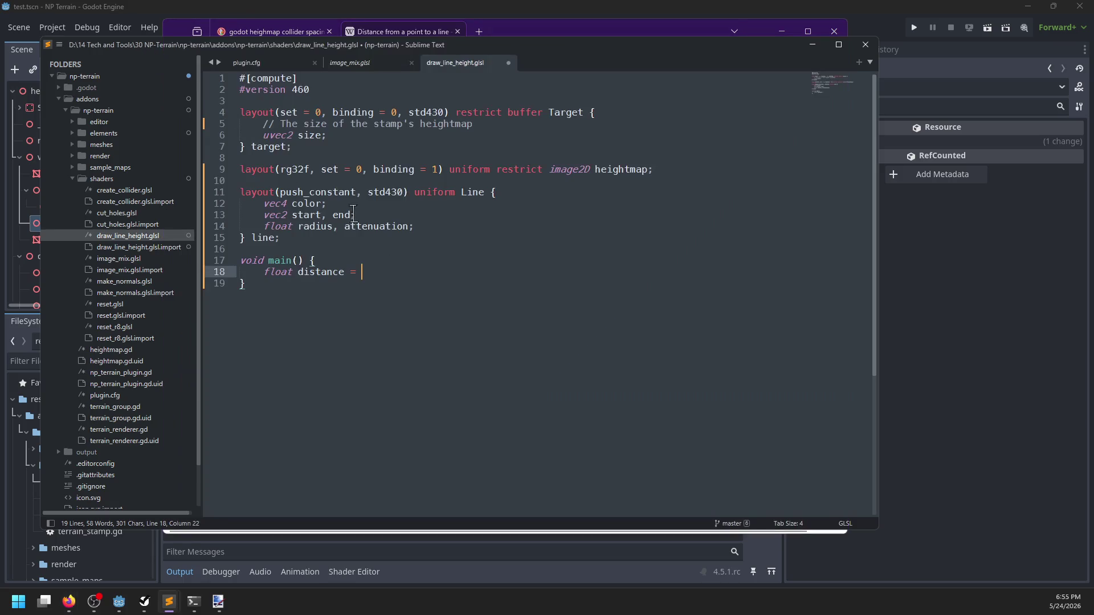
# Step: Create a new 800×600 image in Paint.NET and maximize the window
pyautogui.click(218, 601)
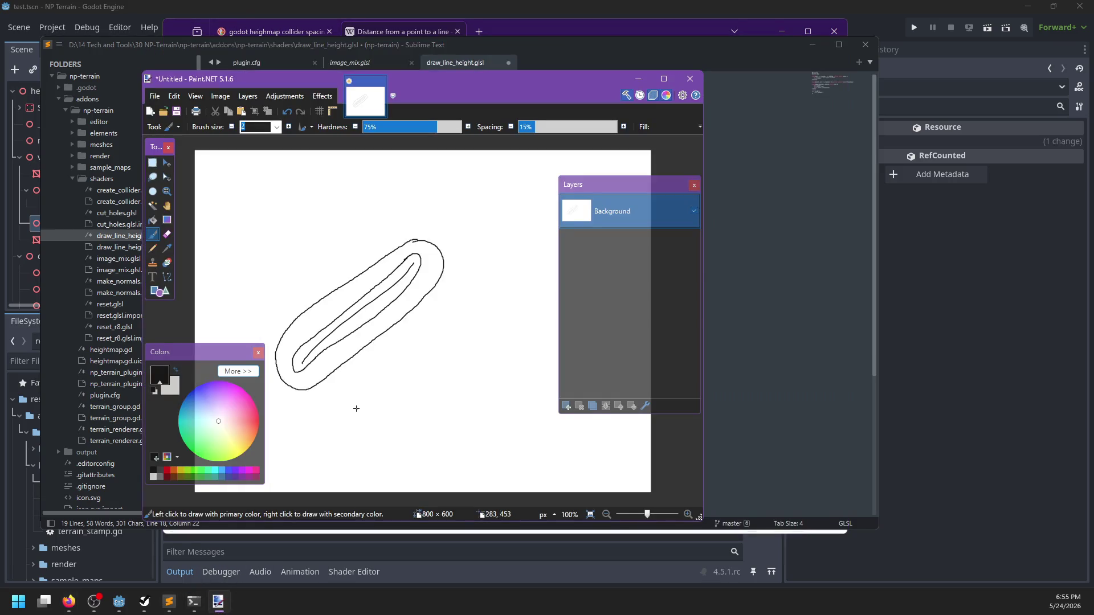
pyautogui.hotkey('ctrl', 'n')
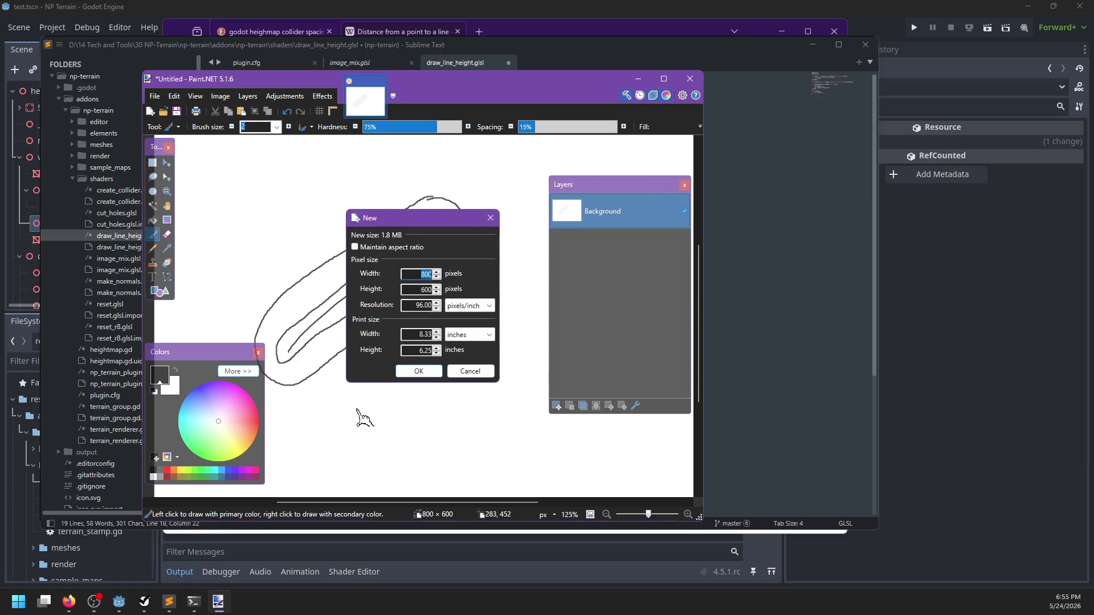
pyautogui.press('Return')
pyautogui.click(664, 79)
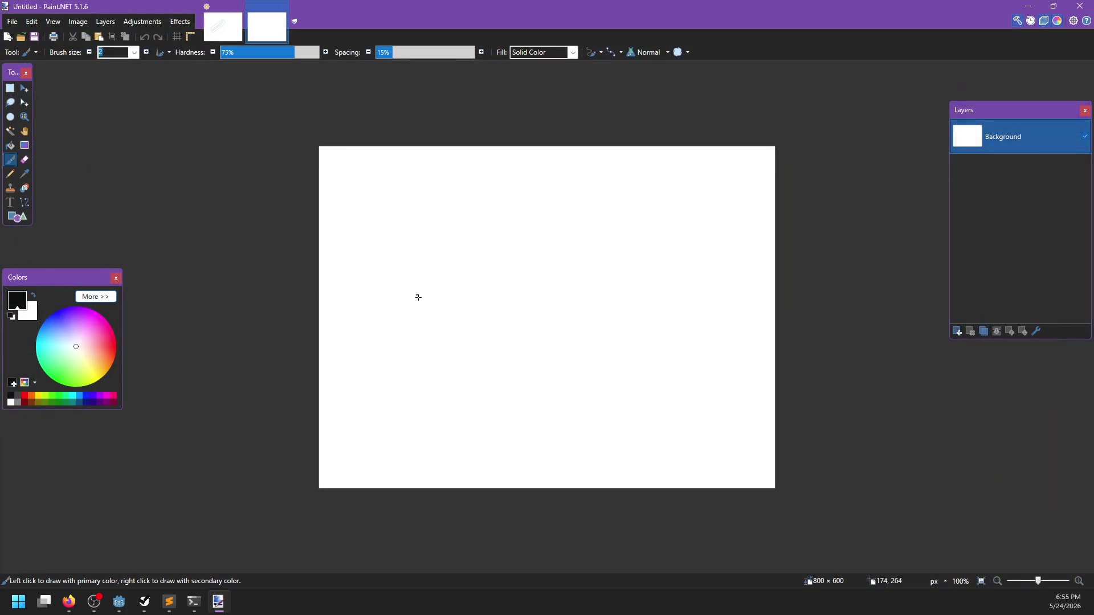
pyautogui.scroll(3, 417, 296)
# Step: Draw a red stroke marking the segment's start point
pyautogui.press('x')
pyautogui.click(114, 351)
pyautogui.moveTo(343, 336); pyautogui.dragTo(582, 337)
pyautogui.press('x')
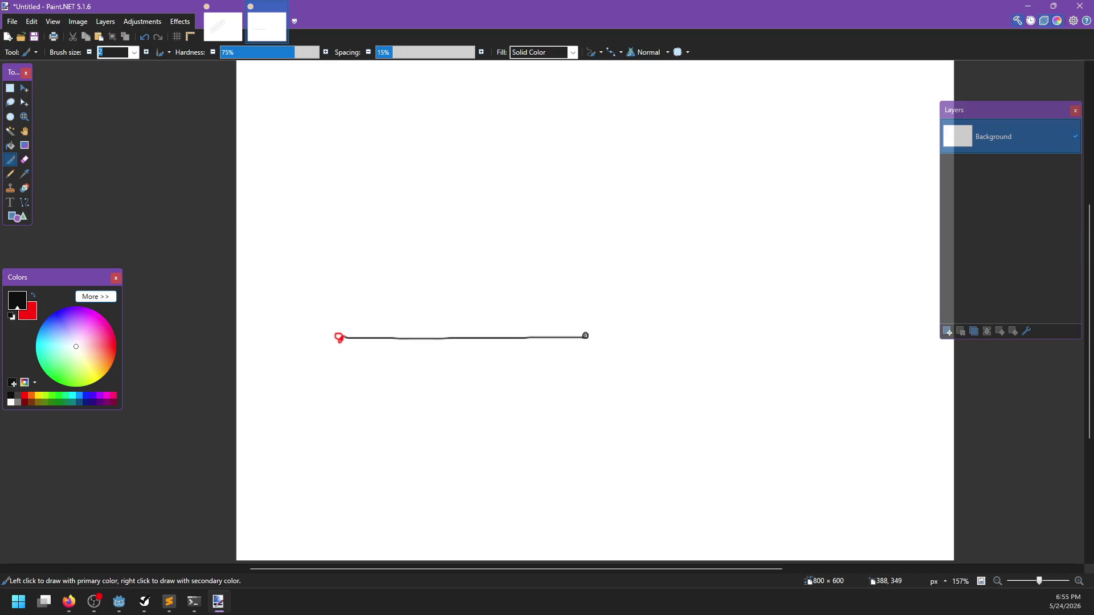
# Step: Draw a green bracket above the black line, extending it further left with an end tick
pyautogui.click(55, 313)
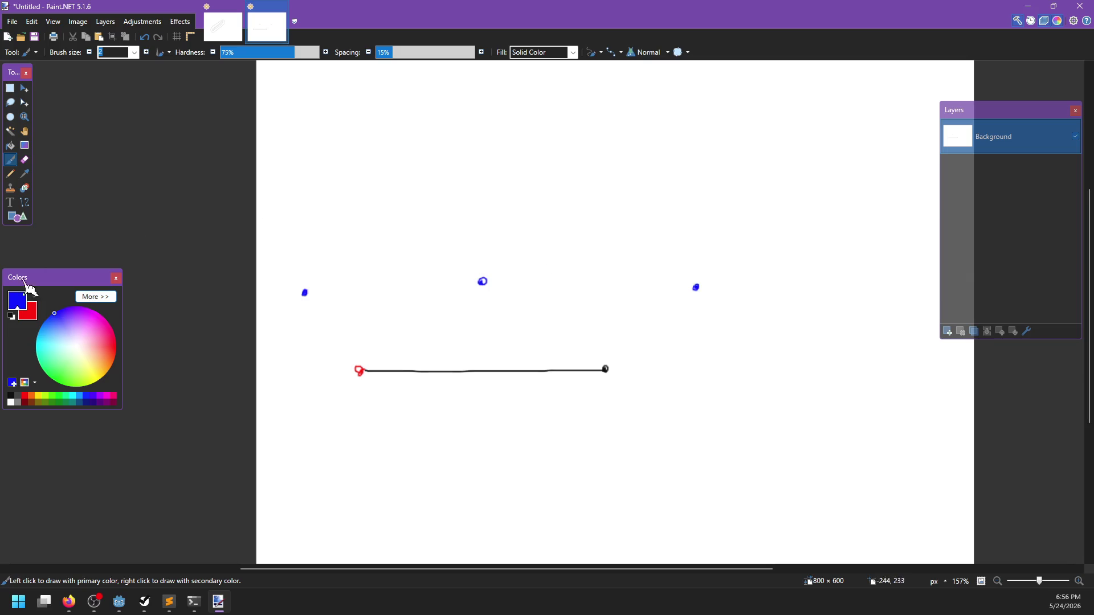
pyautogui.click(60, 382)
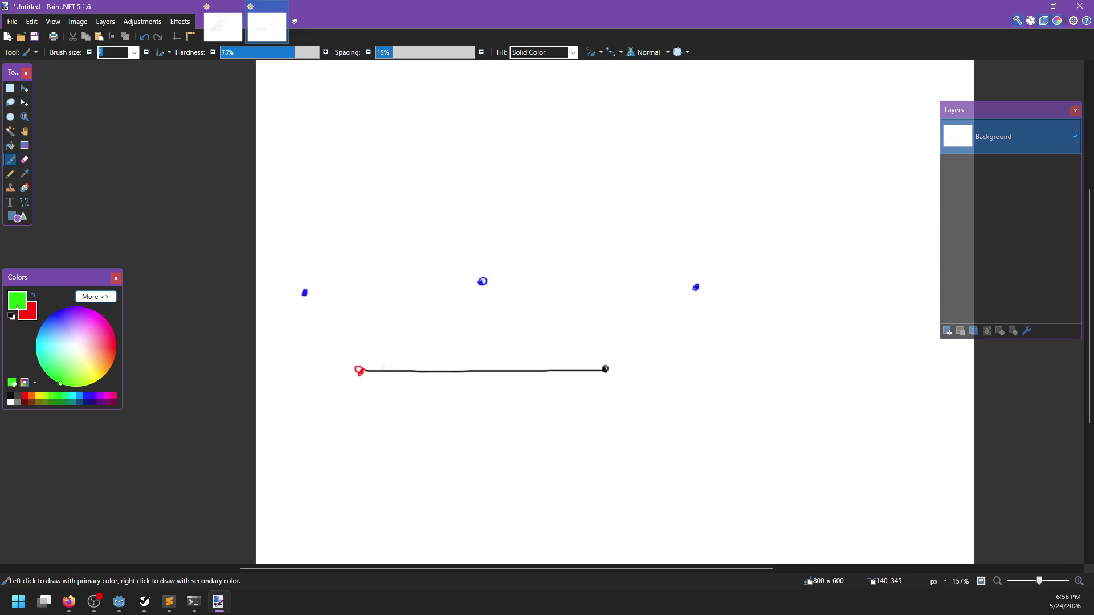
pyautogui.moveTo(362, 363); pyautogui.dragTo(447, 360)
pyautogui.moveTo(489, 359); pyautogui.dragTo(666, 359)
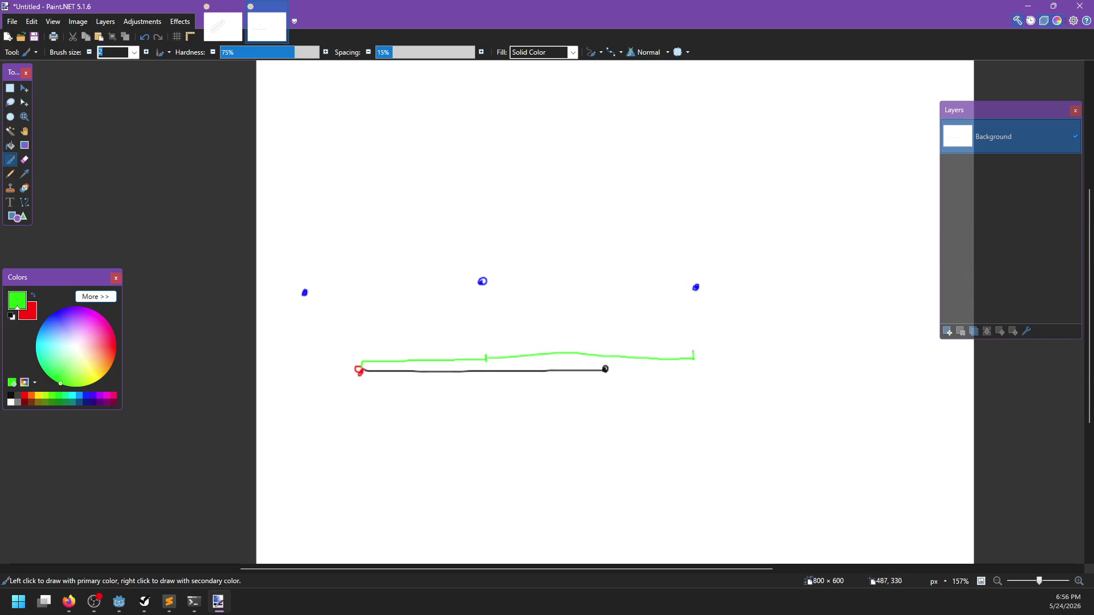
pyautogui.moveTo(361, 362); pyautogui.dragTo(305, 364)
pyautogui.press('t')
pyautogui.click(339, 340)
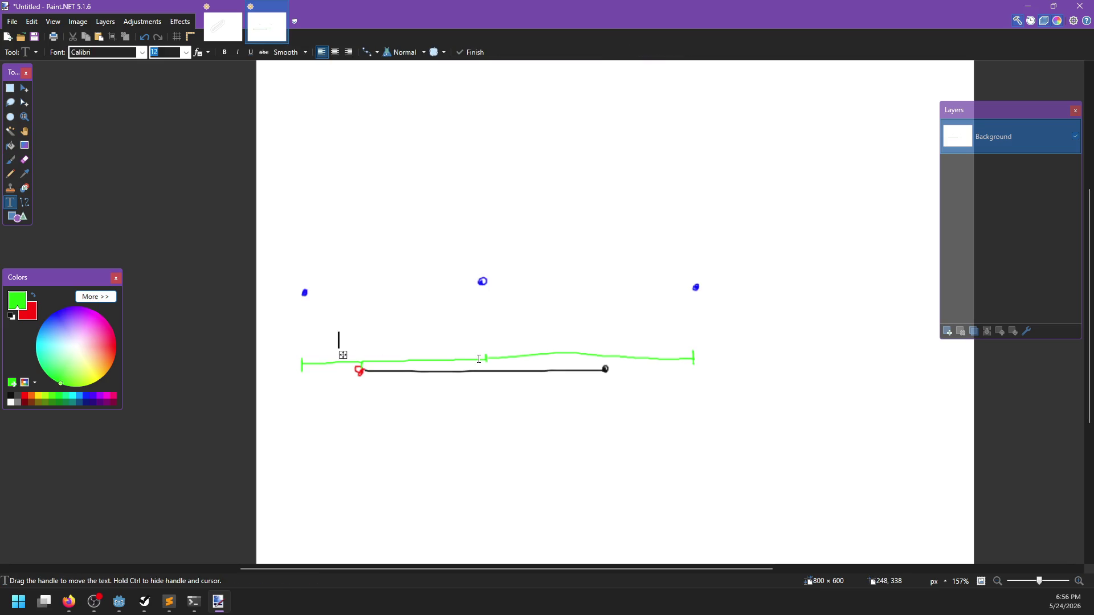
# Step: Type the green label 'p.project(line)' above the bracket, correcting typos
pyautogui.click(333, 348)
pyautogui.write('p')
pyautogui.write('*')
pyautogui.press('BackSpace')
pyautogui.press('BackSpace')
pyautogui.press('BackSpace')
pyautogui.write('p.proje ct(line)')
pyautogui.press('BackSpace')
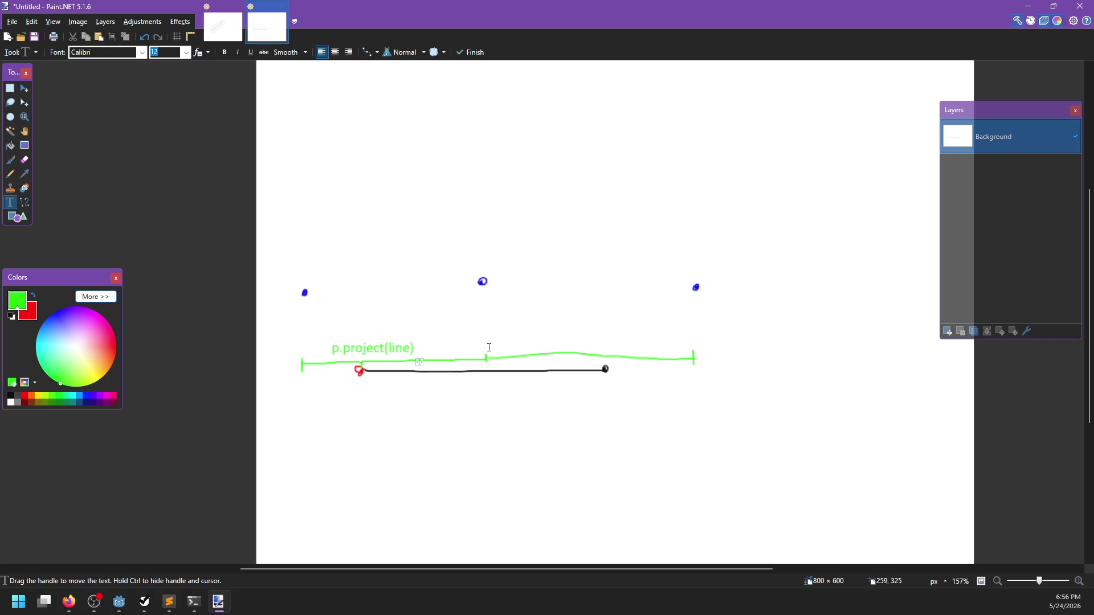
pyautogui.click(308, 120)
# Step: Reset colours to black and write 'line = end - start' at the top of the page
pyautogui.click(11, 316)
pyautogui.write('line = start - en')
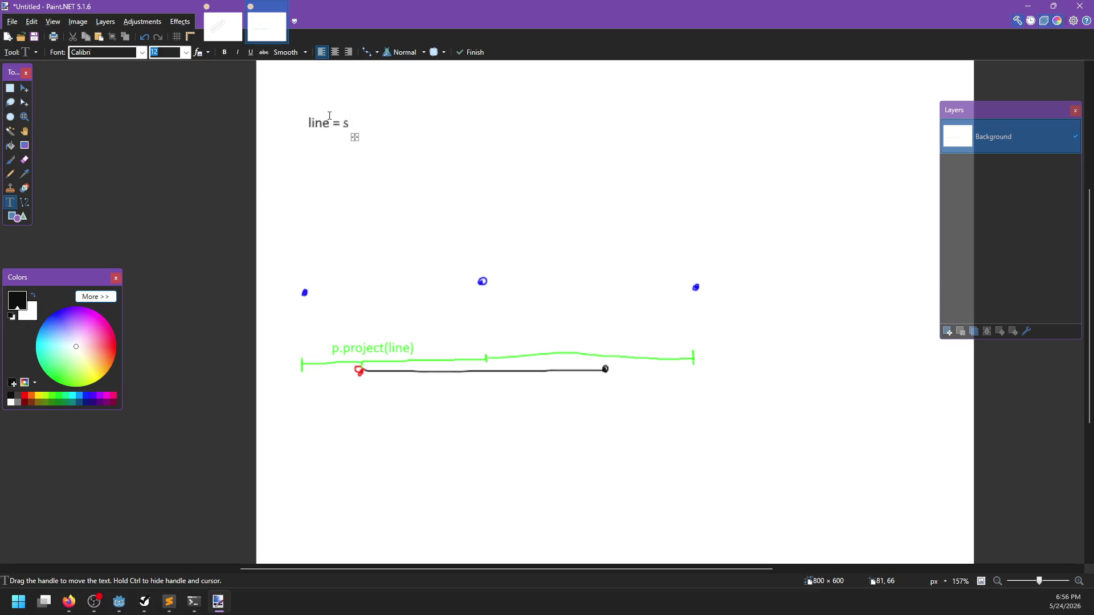
pyautogui.write('d')
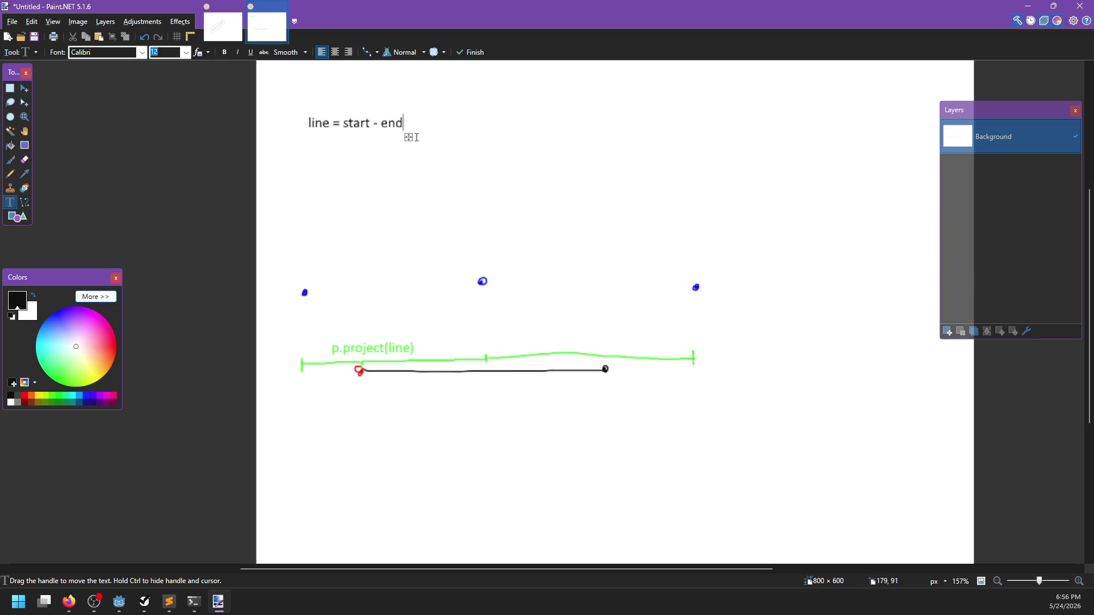
pyautogui.press('BackSpace')
pyautogui.press('BackSpace')
pyautogui.press('BackSpace')
pyautogui.write('end - start')
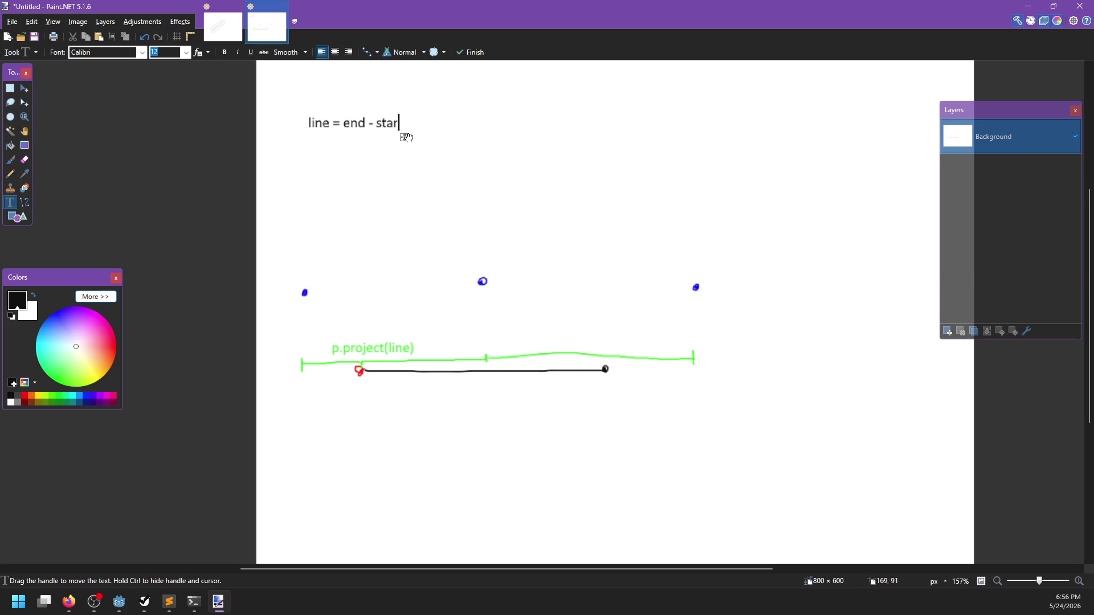
pyautogui.click(351, 219)
# Step: Write 'relative_point = point - start' below the diagram and shift it up and left
pyautogui.click(291, 313)
pyautogui.click(331, 337)
pyautogui.click(310, 445)
pyautogui.click(295, 292)
pyautogui.click(321, 432)
pyautogui.write('relative_point:')
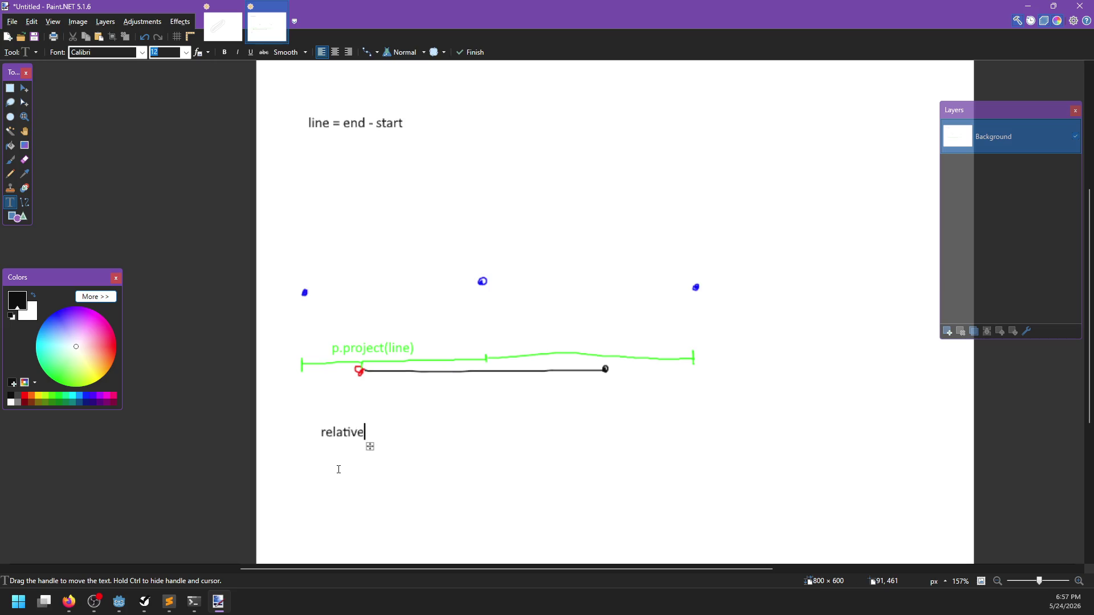
pyautogui.press('BackSpace')
pyautogui.press('BackSpace')
pyautogui.write('= point - start')
pyautogui.moveTo(490, 448); pyautogui.dragTo(458, 424)
# Step: Start a third pseudocode line 'D =' below relative_point
pyautogui.click(295, 454)
pyautogui.write('dot')
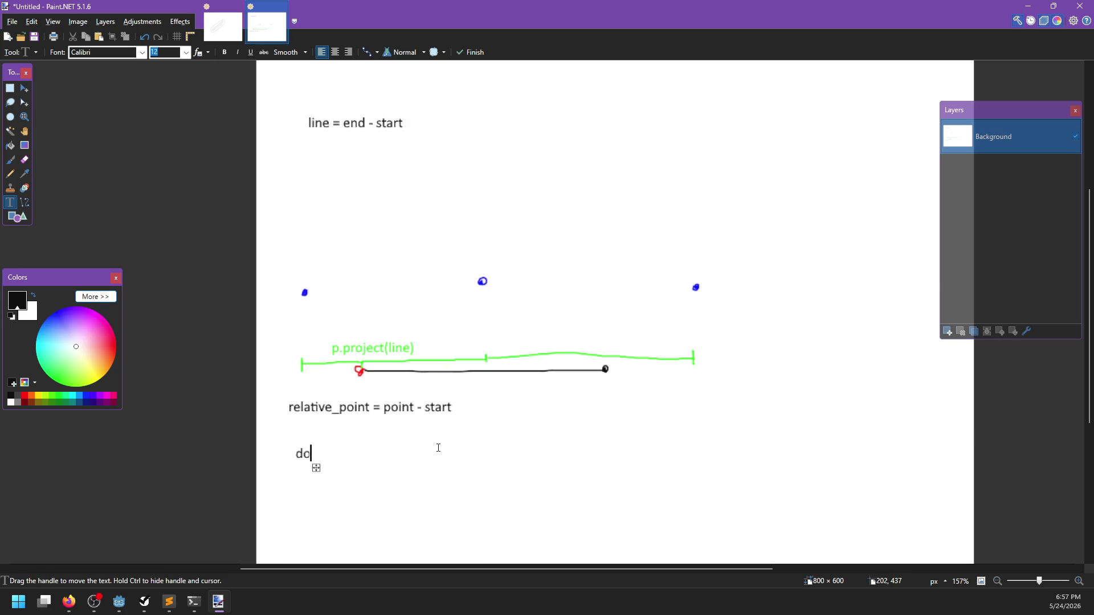
pyautogui.press('BackSpace')
pyautogui.press('BackSpace')
pyautogui.press('BackSpace')
pyautogui.write('D =')
pyautogui.hotkey('alt', 'Tab')
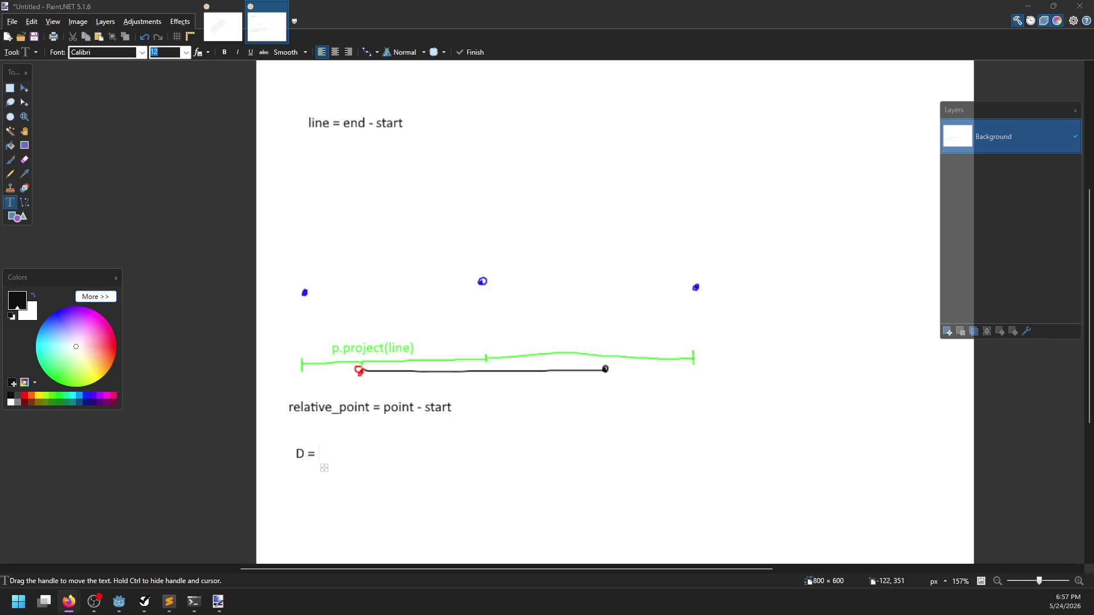
# Step: Complete the line 'D = relative_point * line' under the diagram
pyautogui.click(371, 449)
pyautogui.click(315, 455)
pyautogui.write('relative_point')
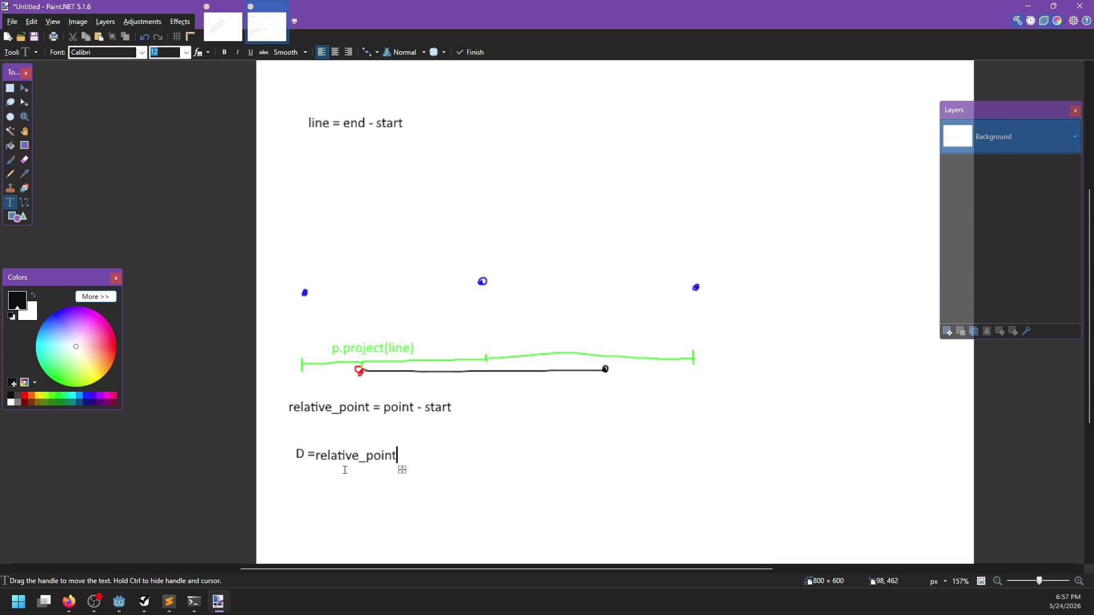
pyautogui.write(' * ine')
pyautogui.press('BackSpace')
pyautogui.press('BackSpace')
pyautogui.press('BackSpace')
pyautogui.write('line')
pyautogui.moveTo(437, 469); pyautogui.dragTo(444, 468)
pyautogui.press('Return')
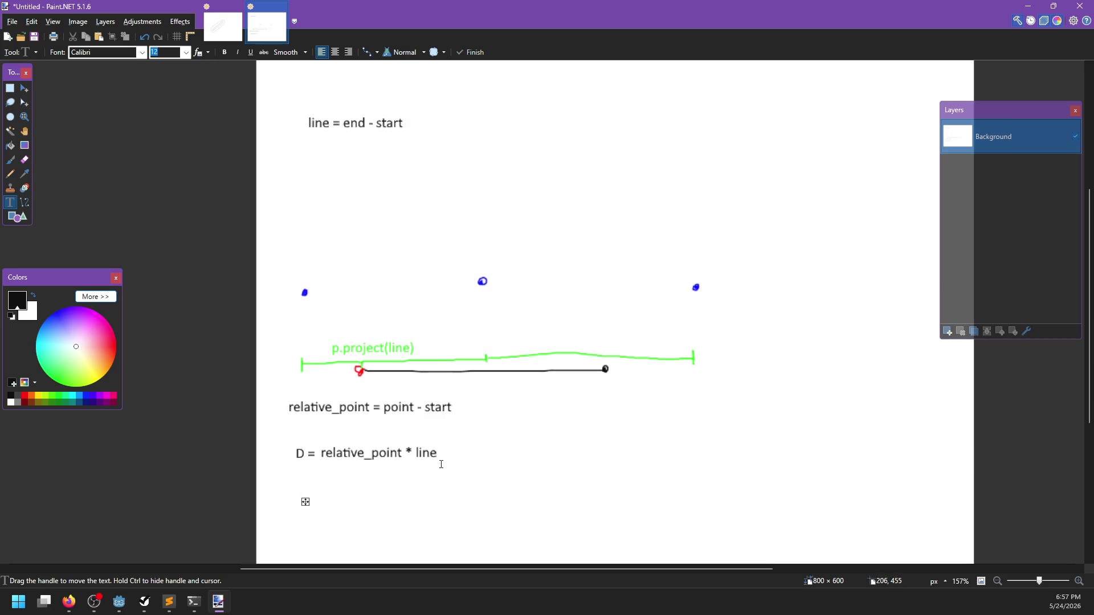
pyautogui.scroll(-2, 440, 464)
# Step: Add the case 'if d > 0: distance = length(relative_point - start)'
pyautogui.write('if d ')
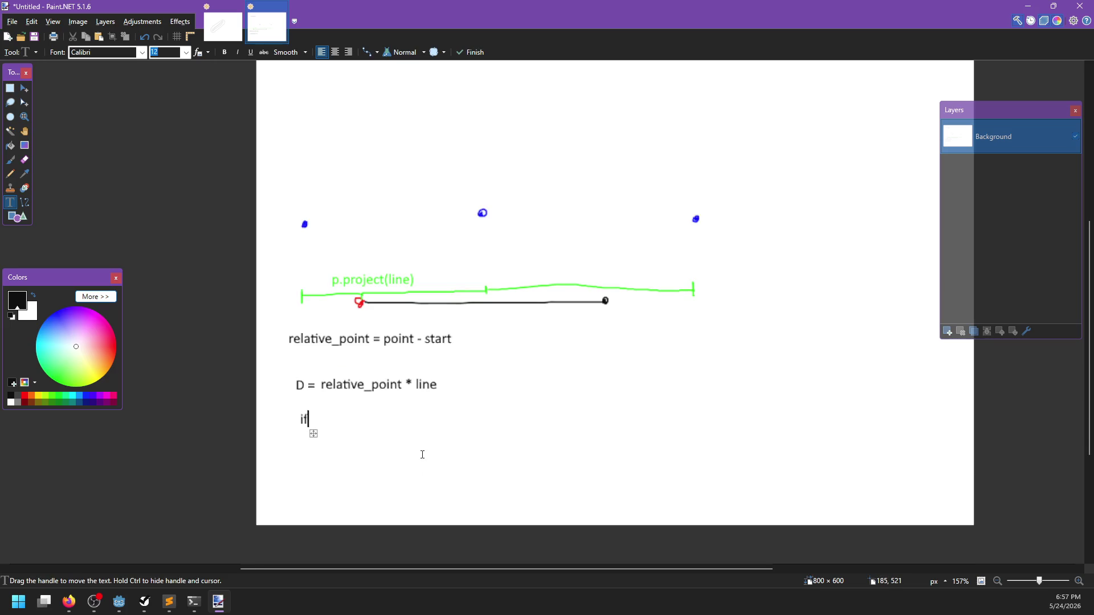
pyautogui.write('> 0:')
pyautogui.press('Return')
pyautogui.press('BackSpace')
pyautogui.write('distance = ')
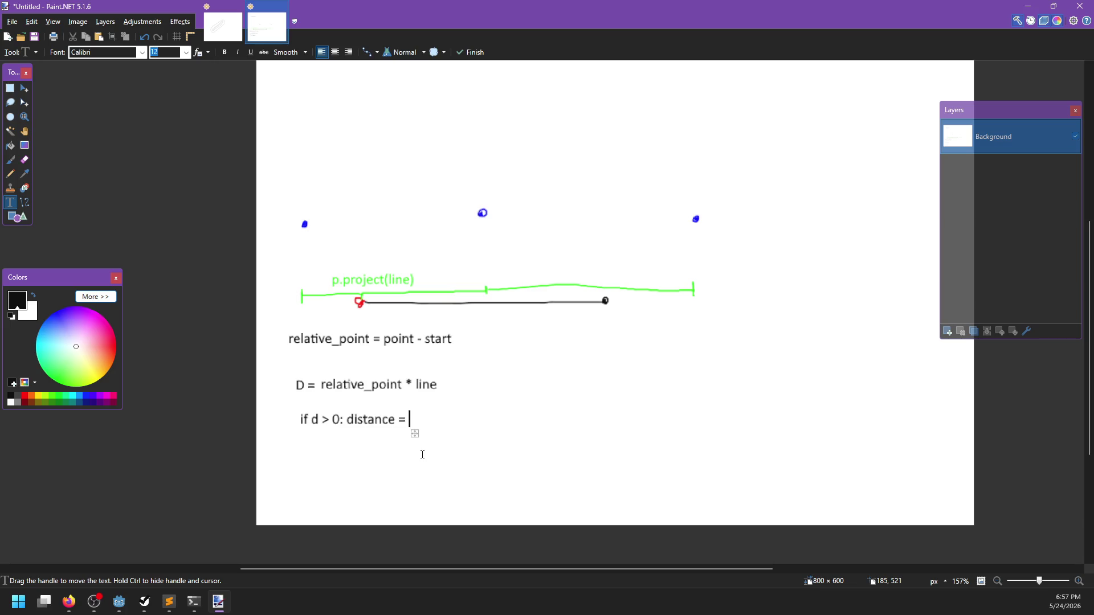
pyautogui.write('length()')
pyautogui.press('Left')
pyautogui.write('relativ')
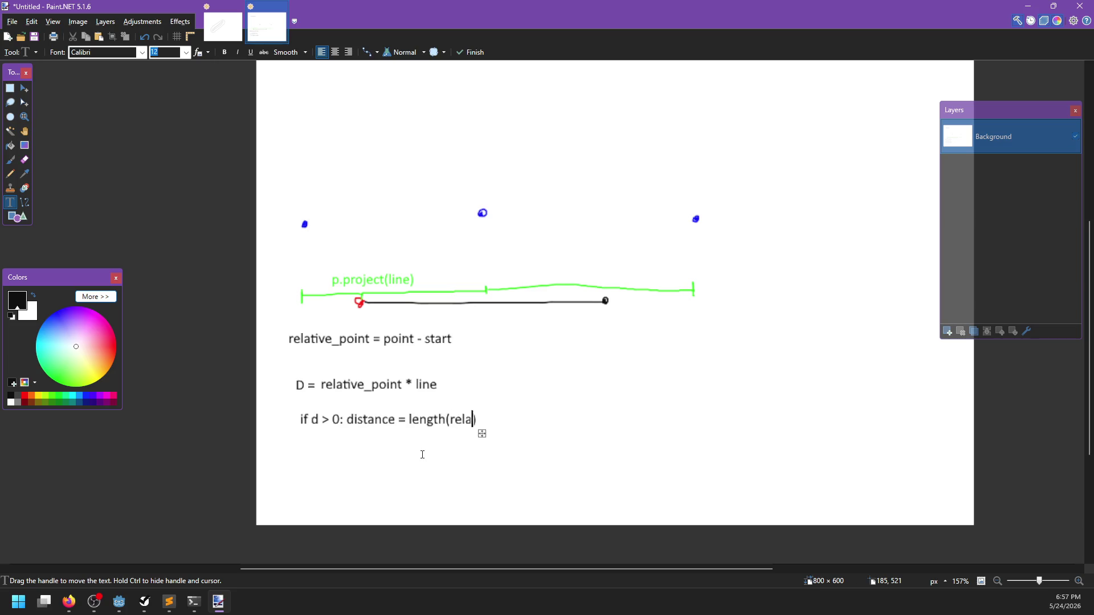
pyautogui.write('e_point -')
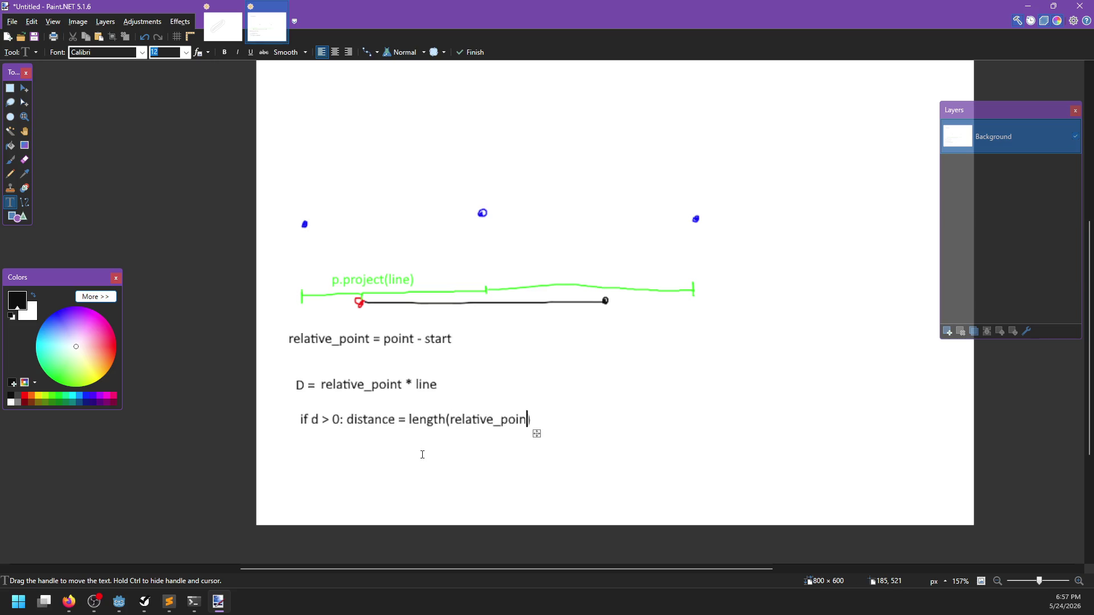
pyautogui.write(' start')
# Step: Add 'if d > length(line): distance = length(relative_point - end)' aligned below
pyautogui.click(315, 465)
pyautogui.write('if d > length(')
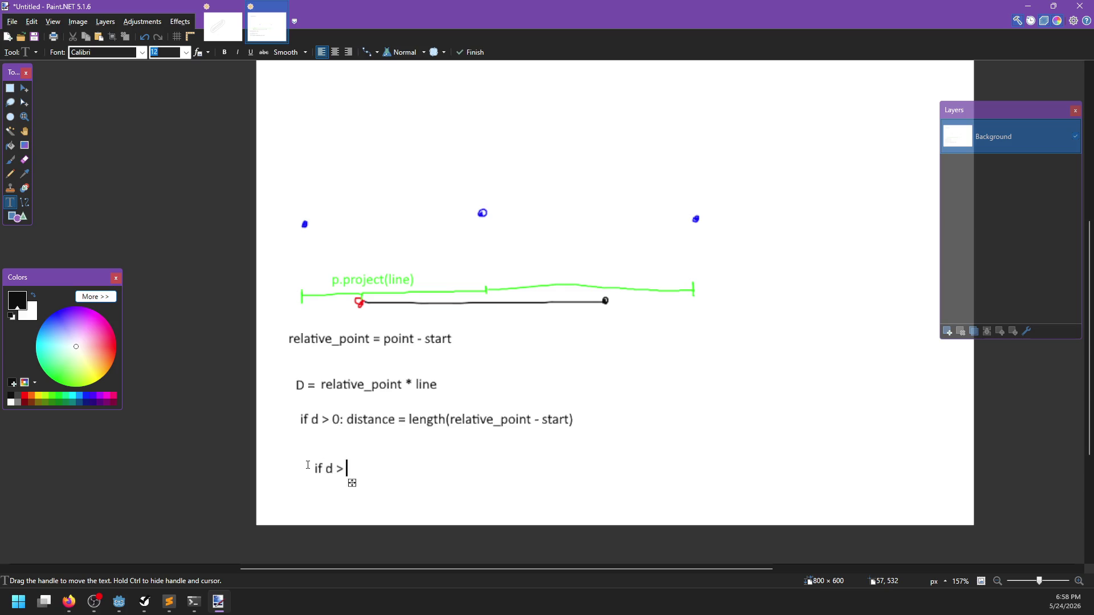
pyautogui.write('line)')
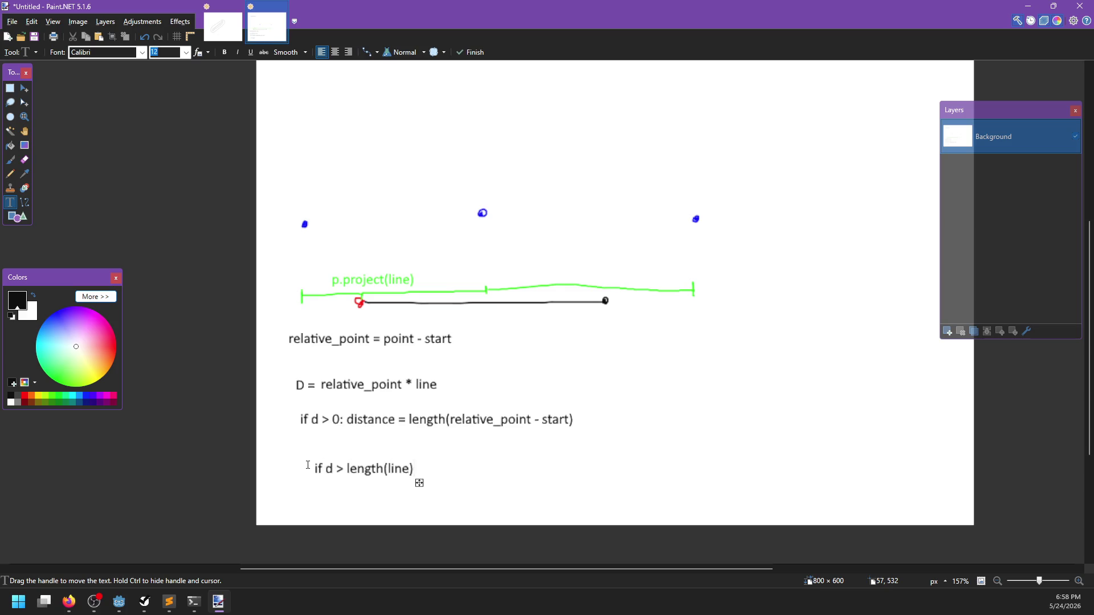
pyautogui.moveTo(404, 458); pyautogui.dragTo(406, 451)
pyautogui.write(': distan')
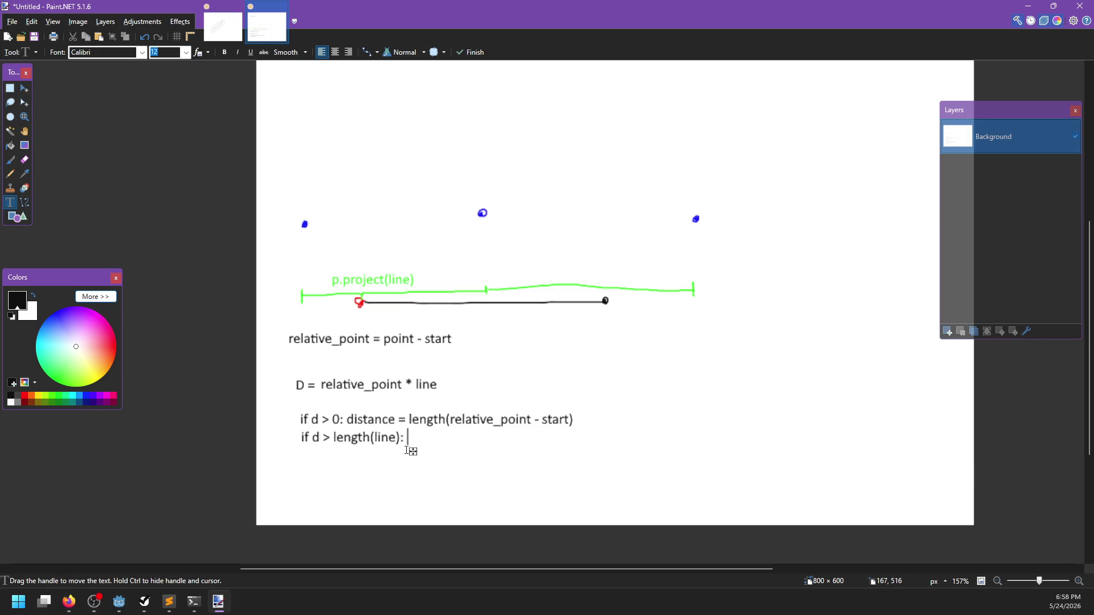
pyautogui.write('ce = length(rel')
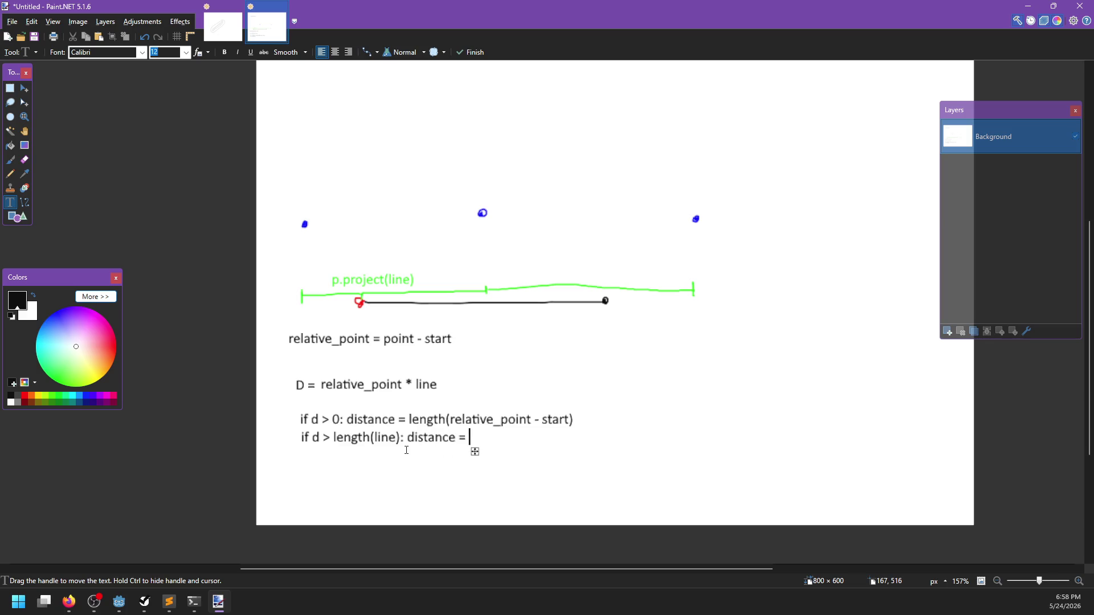
pyautogui.write('ative_point - e')
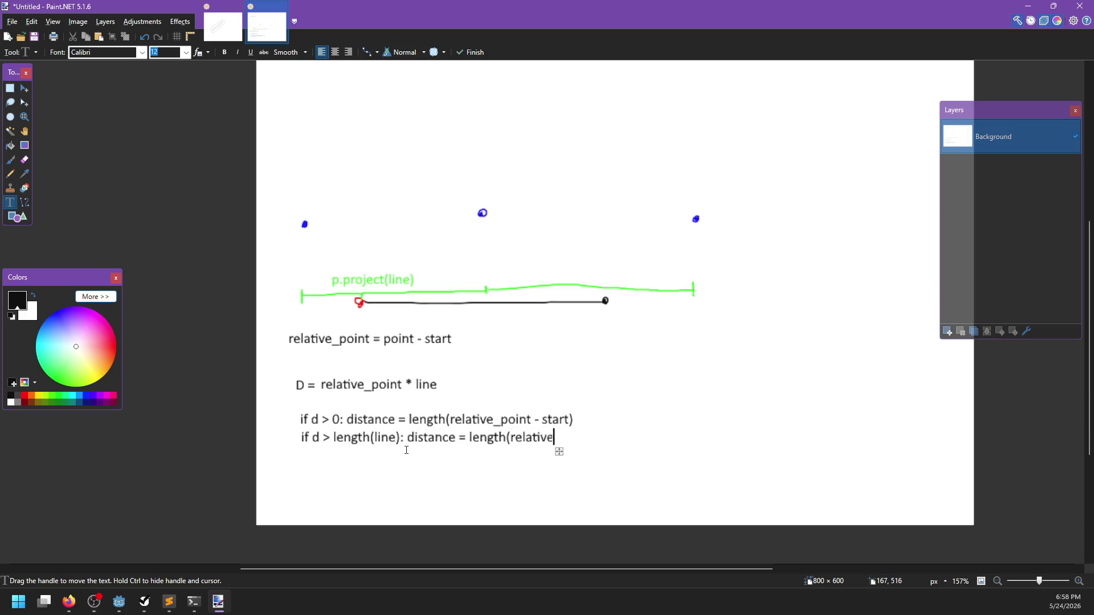
pyautogui.write('nd)')
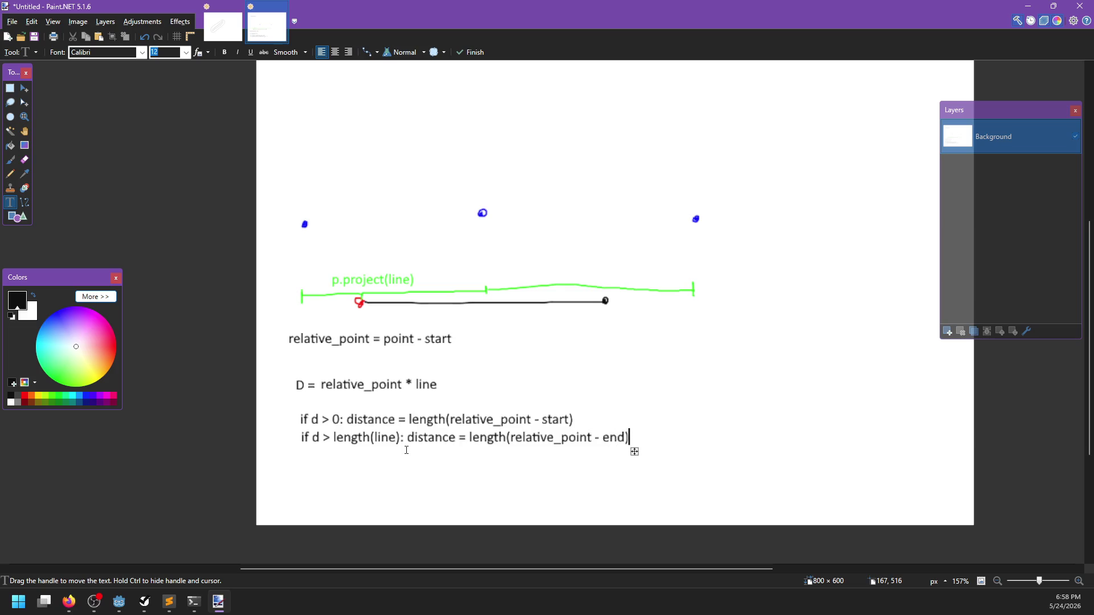
# Step: Add the else case 'distance = length(relative_point - relative_point.project(line))'
pyautogui.press('Return')
pyautogui.write('else:')
pyautogui.press('Return')
pyautogui.press('BackSpace')
pyautogui.write('distance = ')
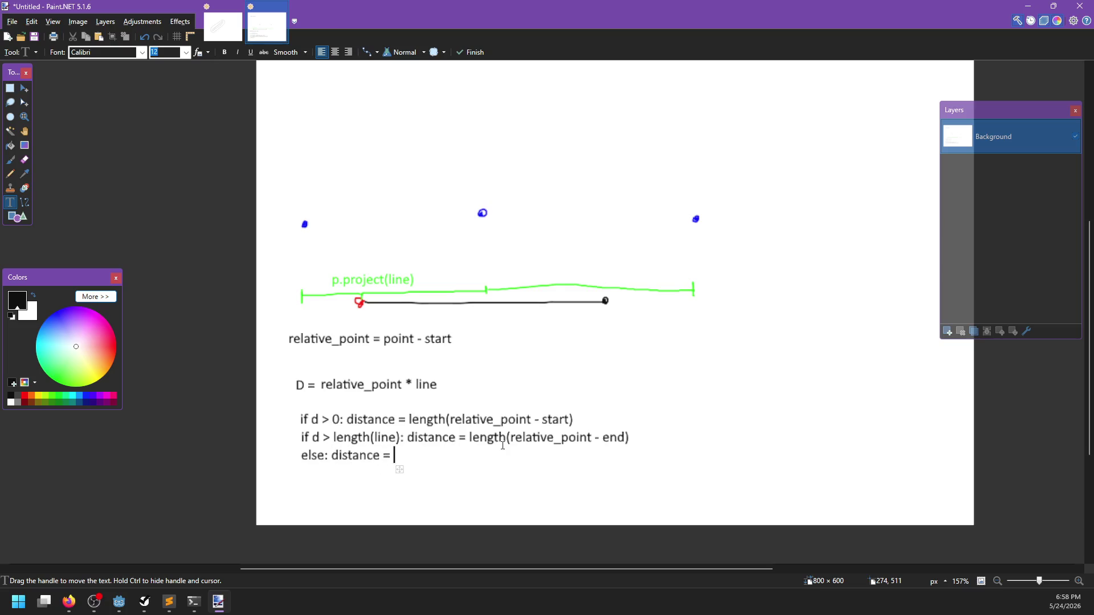
pyautogui.write('length(relative_point')
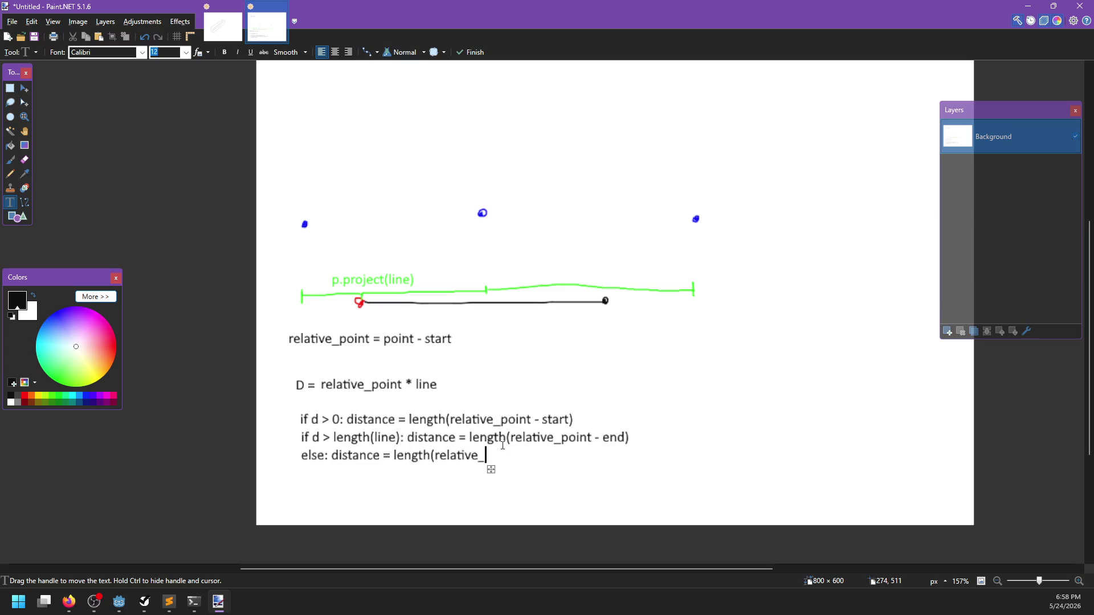
pyautogui.write(' - ')
pyautogui.write('re;at')
pyautogui.press('BackSpace')
pyautogui.press('BackSpace')
pyautogui.press('BackSpace')
pyautogui.write('lative_')
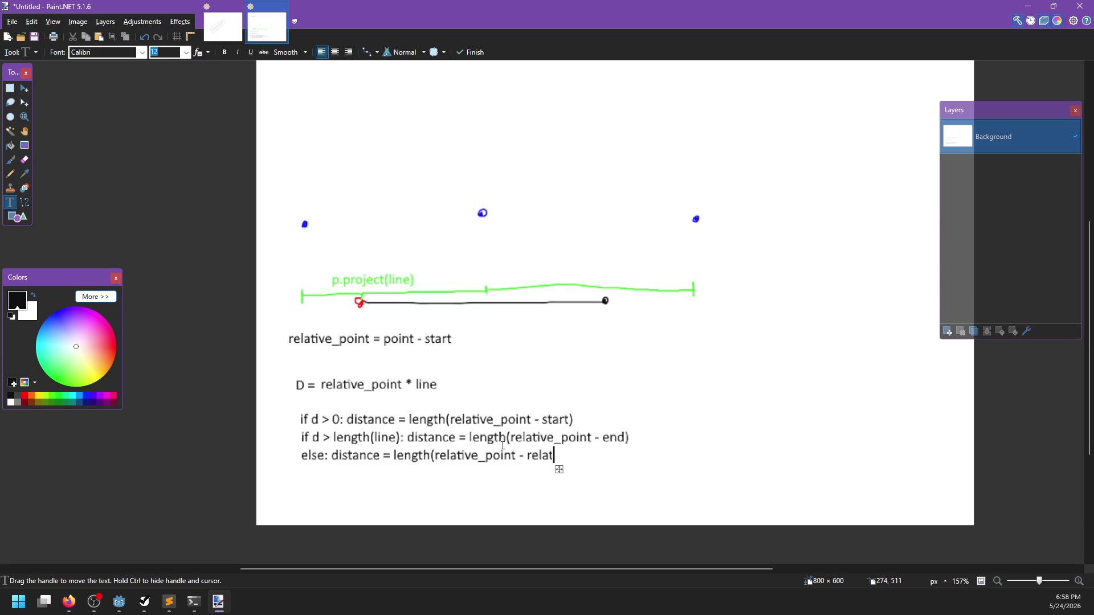
pyautogui.write('point.pro')
pyautogui.write('ject(line')
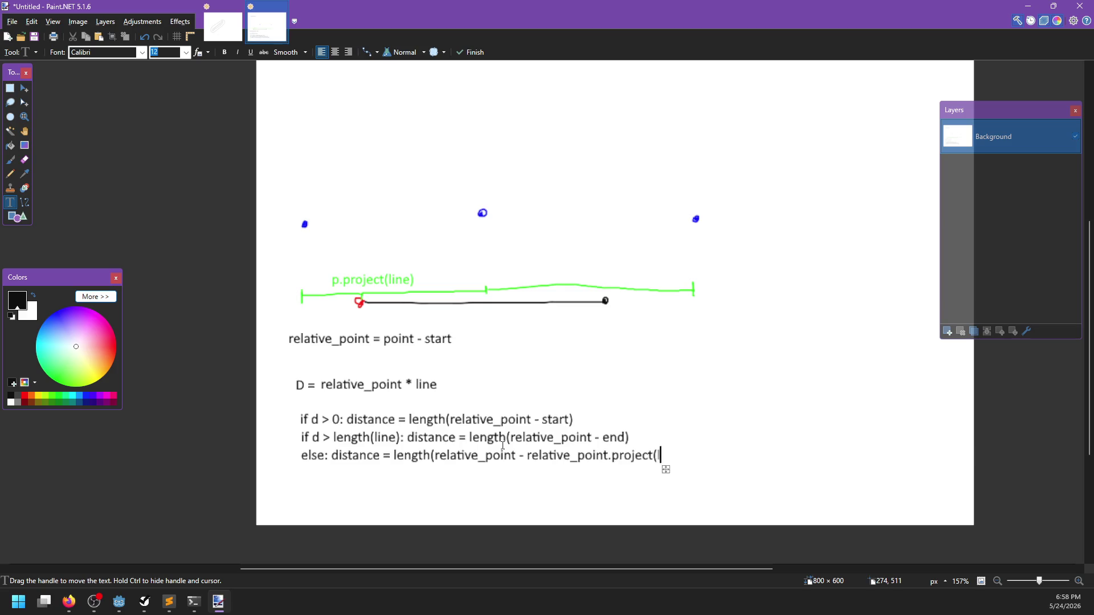
pyautogui.write('))')
# Step: Start red text 'b' to the right of the relative_point line
pyautogui.click(638, 343)
pyautogui.write('b')
pyautogui.click(116, 349)
# Step: Finish the red 'bb' label and return to the paintbrush
pyautogui.write('b')
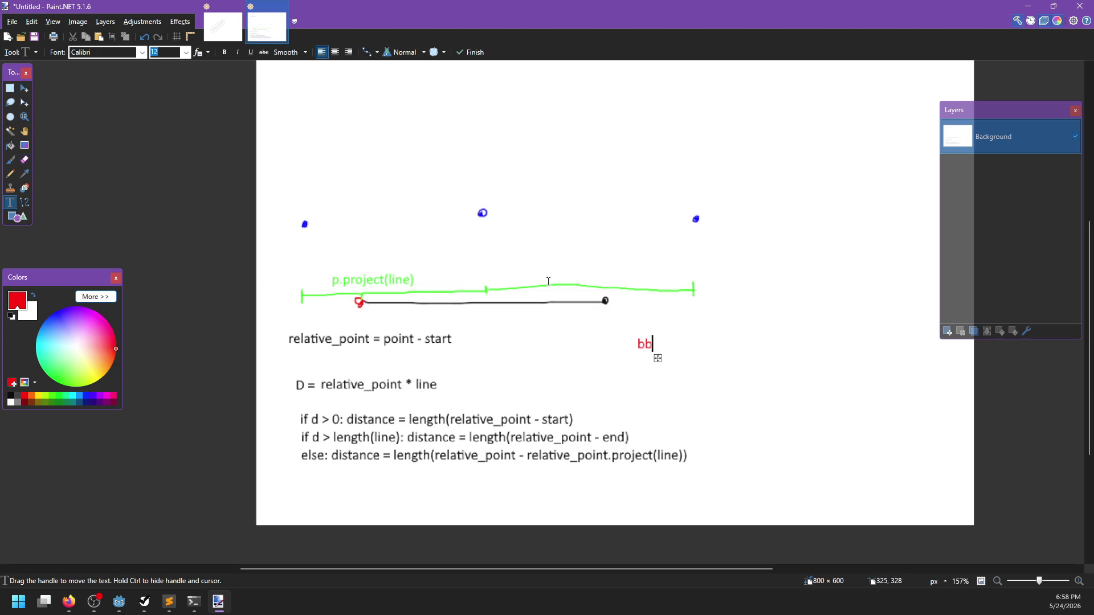
pyautogui.press('Escape')
pyautogui.press('b')
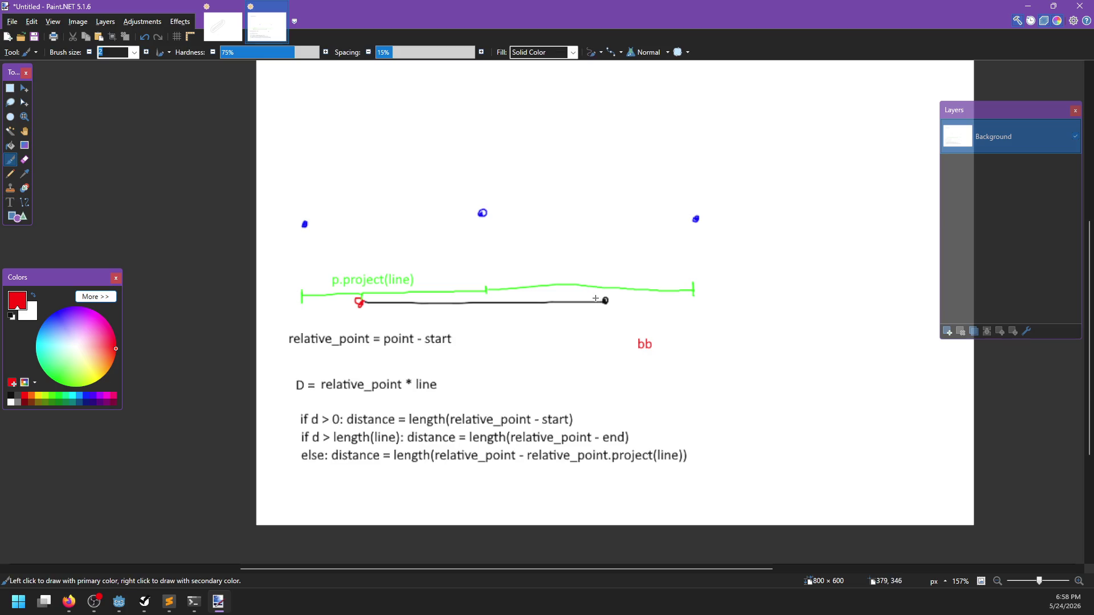
pyautogui.moveTo(594, 296)
pyautogui.mouseDown()
pyautogui.moveTo(613, 292)
pyautogui.moveTo(606, 310)
pyautogui.moveTo(687, 217)
pyautogui.moveTo(605, 300)
pyautogui.mouseUp()
pyautogui.hotkey('ctrl', 'z')
pyautogui.hotkey('ctrl', 'z')
pyautogui.hotkey('ctrl', 'z')
# Step: Draw red lines linking the blue dots to the segment ends and fill the hollow blue dot
pyautogui.scroll(3, 667, 290)
pyautogui.moveTo(304, 294); pyautogui.dragTo(361, 369)
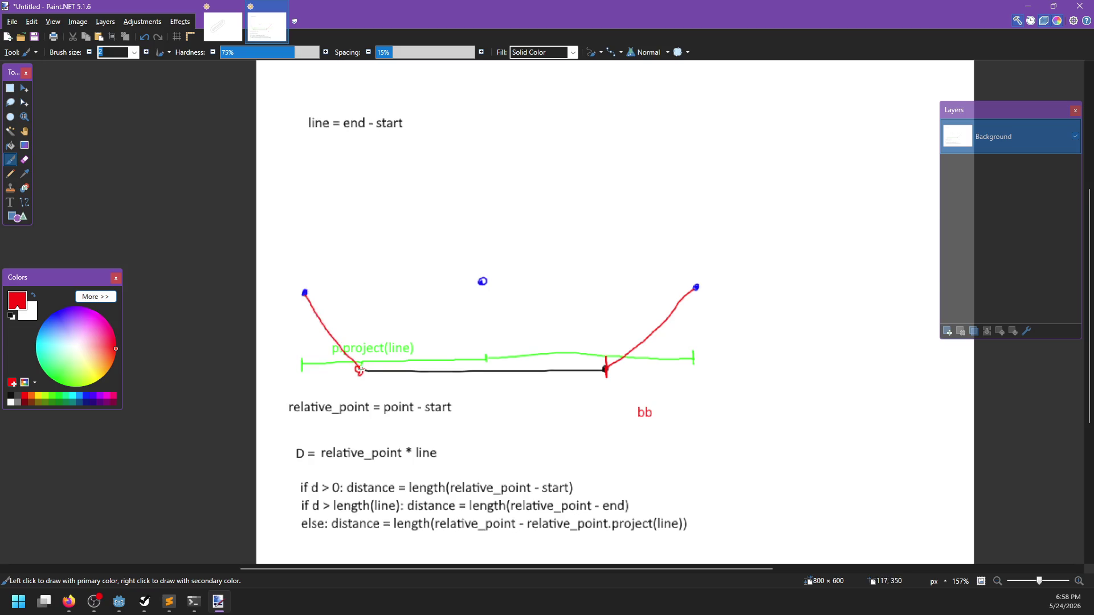
pyautogui.hscroll(2, 475, 349)
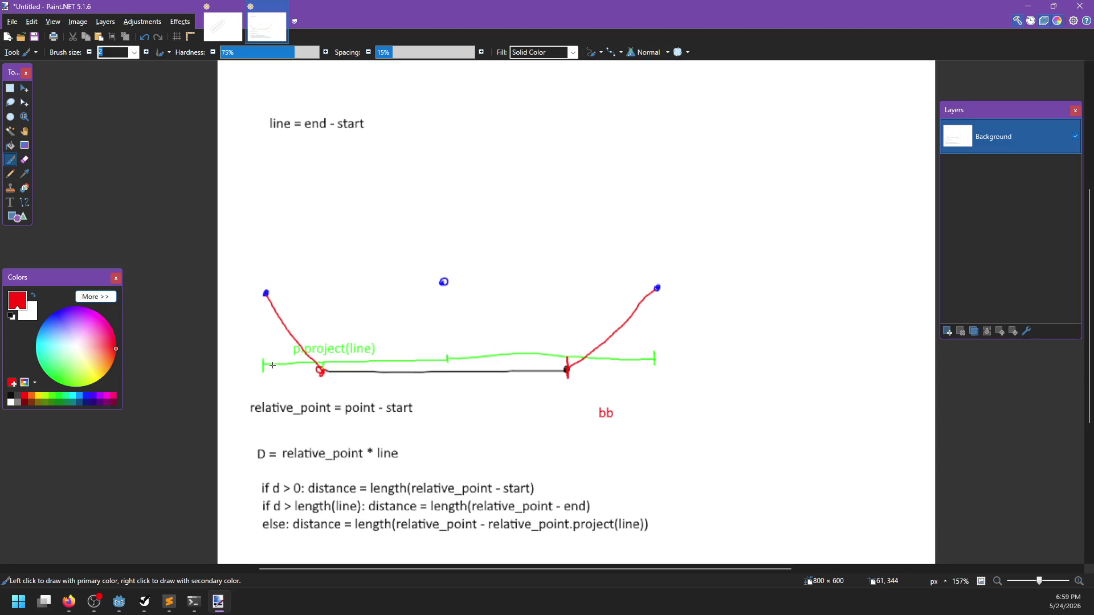
pyautogui.moveTo(442, 371)
pyautogui.mouseDown()
pyautogui.moveTo(448, 284)
pyautogui.moveTo(446, 372)
pyautogui.mouseUp()
pyautogui.hotkey('ctrl', 'z')
pyautogui.moveTo(441, 282); pyautogui.dragTo(443, 282)
pyautogui.click(170, 601)
# Step: Rewrite line 18 of draw_line_height.glsl as 'float line_dir = end - start;'
pyautogui.click(228, 539)
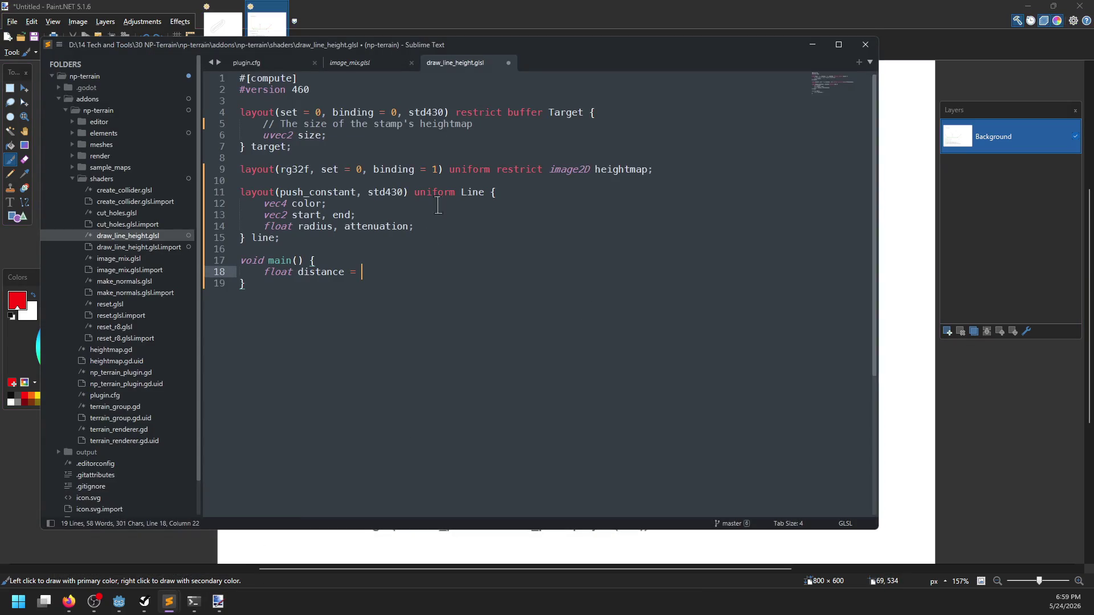
pyautogui.moveTo(435, 39)
pyautogui.mouseDown()
pyautogui.moveTo(740, 44)
pyautogui.moveTo(569, 14)
pyautogui.moveTo(534, 170)
pyautogui.moveTo(554, 87)
pyautogui.moveTo(570, 75)
pyautogui.moveTo(573, 171)
pyautogui.moveTo(498, 55)
pyautogui.mouseUp()
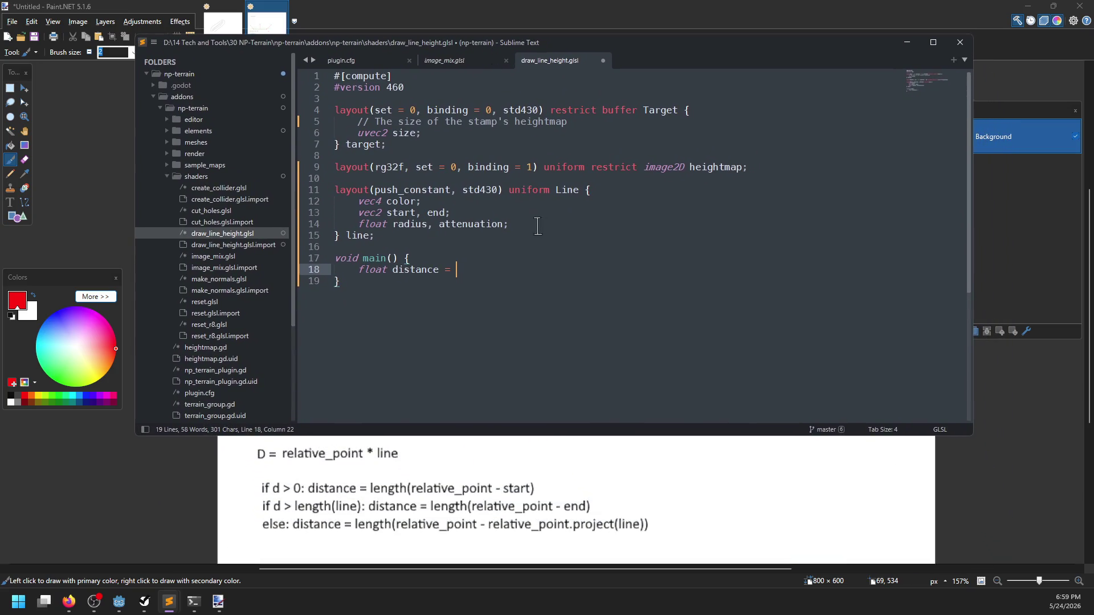
pyautogui.press('BackSpace')
pyautogui.press('BackSpace')
pyautogui.press('BackSpace')
pyautogui.hotkey('ctrl', 'BackSpace')
pyautogui.write('float line = ')
pyautogui.write('start - end')
pyautogui.click(416, 270)
pyautogui.write('_dir')
pyautogui.press('End')
pyautogui.hotkey('ctrl', 'shift', 'Left')
pyautogui.hotkey('ctrl', 'shift', 'Left')
pyautogui.hotkey('ctrl', 'shift', 'Left')
pyautogui.press('BackSpace')
pyautogui.write('end - start;')
# Step: Change line_dir's type to vec2 and begin 'vec2 relative_point' on line 19
pyautogui.press('Return')
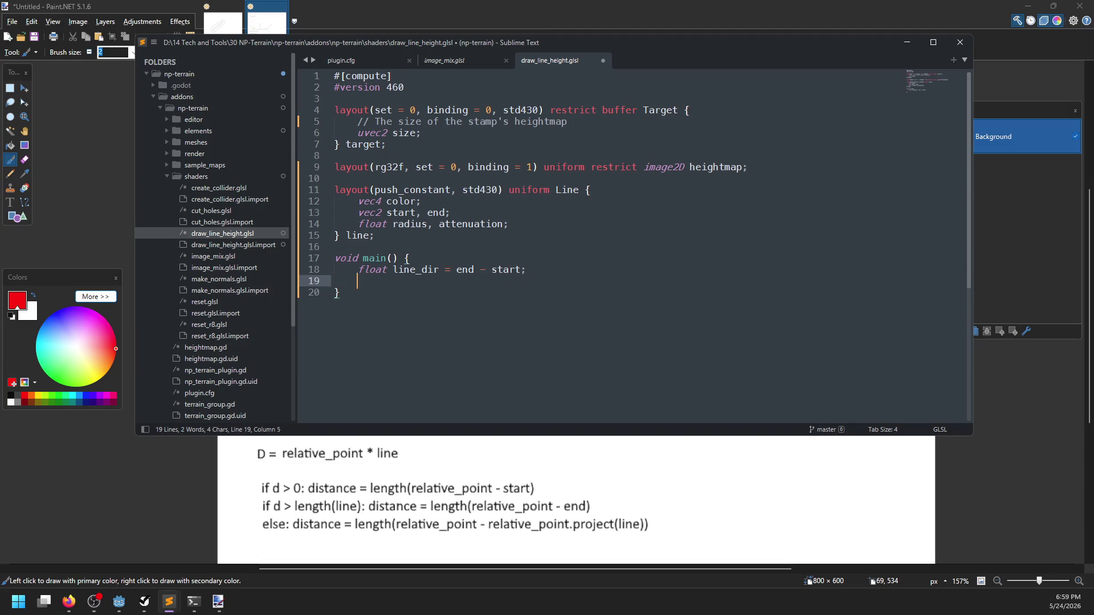
pyautogui.write('float')
pyautogui.press('Up')
pyautogui.hotkey('ctrl', 'BackSpace')
pyautogui.write('vec2')
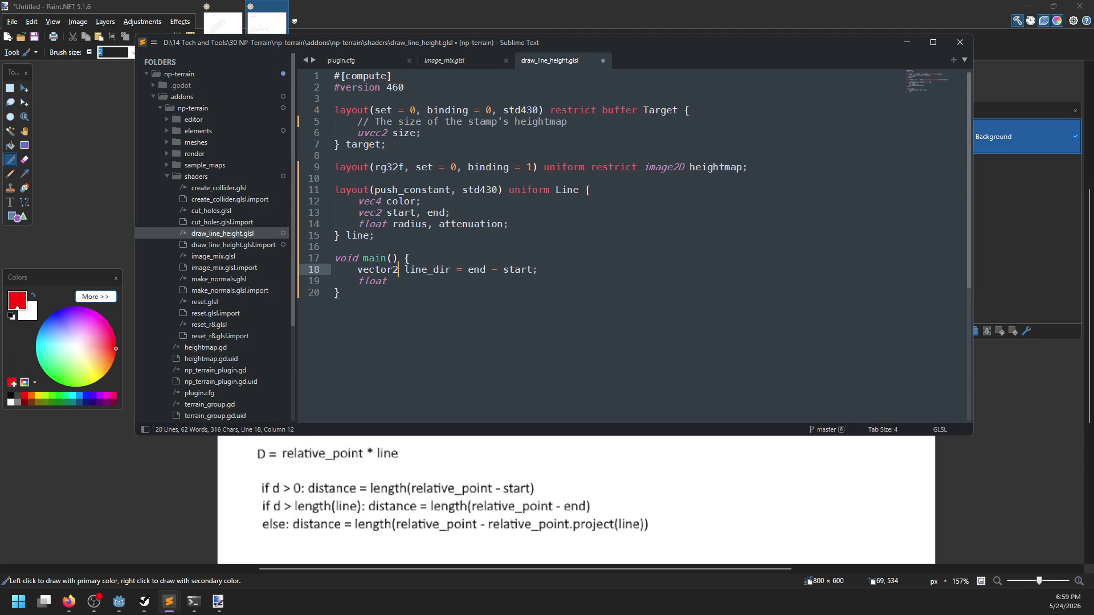
pyautogui.click(386, 280)
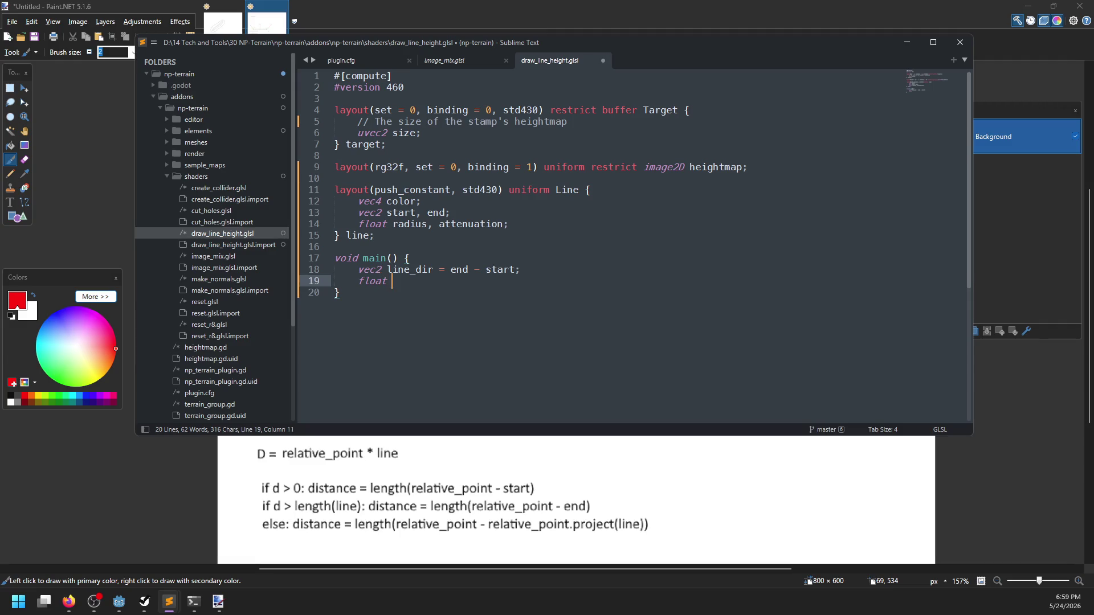
pyautogui.hotkey('ctrl', 'BackSpace')
pyautogui.write('vec2 relati')
pyautogui.write('ve_point =')
pyautogui.click(463, 61)
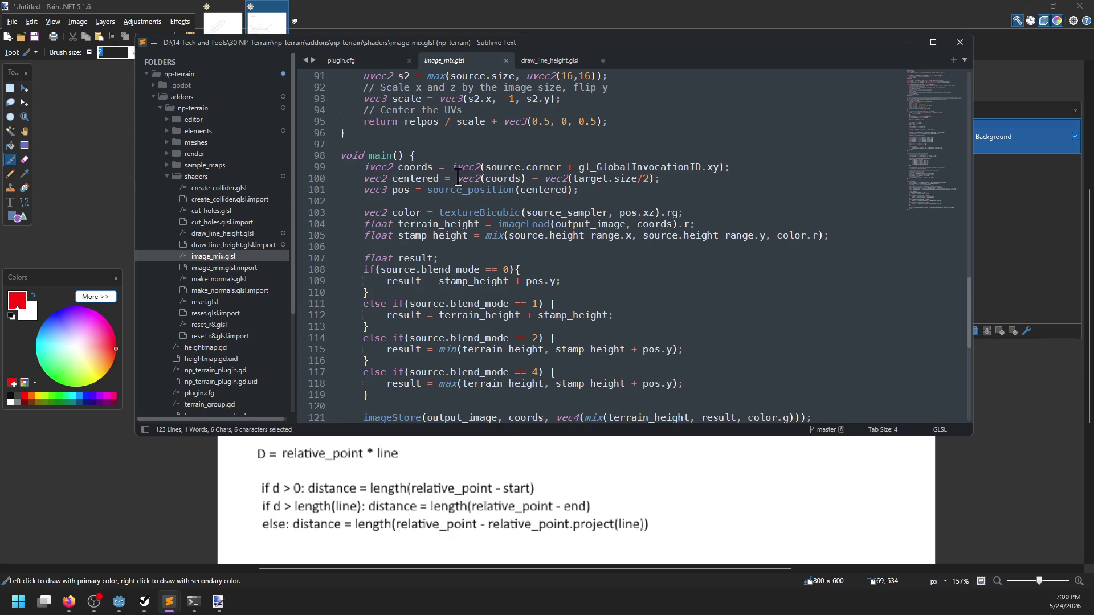
# Step: Set relative_point to vec2(gl_GlobalInvocationID.xy), copied from image_mix.glsl
pyautogui.scroll(1, 490, 188)
pyautogui.click(644, 200)
pyautogui.moveTo(579, 201); pyautogui.dragTo(719, 201)
pyautogui.hotkey('ctrl', 'c')
pyautogui.click(549, 61)
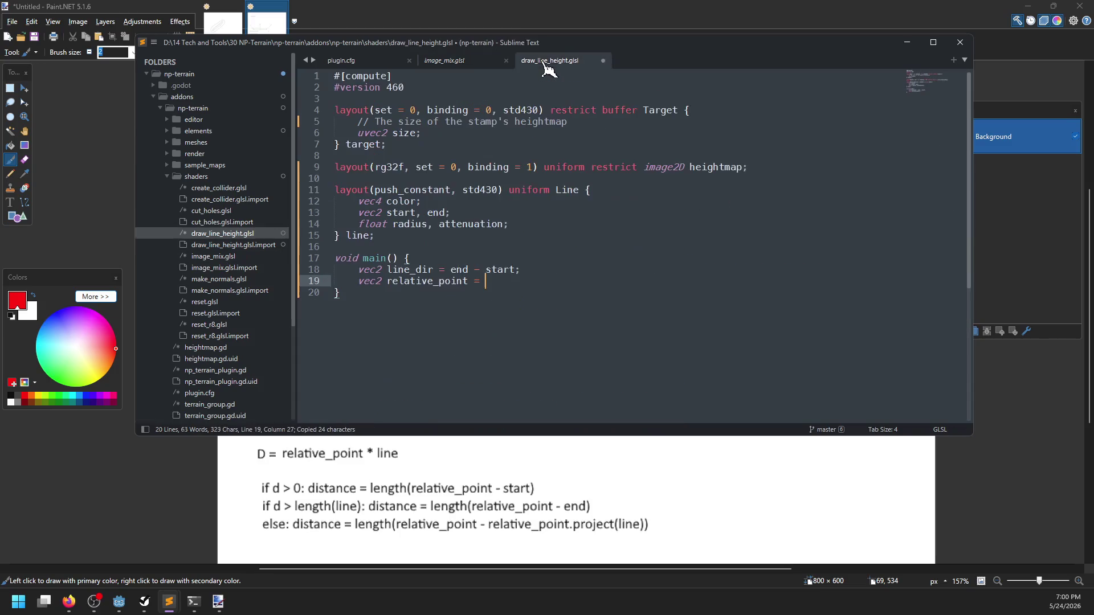
pyautogui.hotkey('ctrl', 'v')
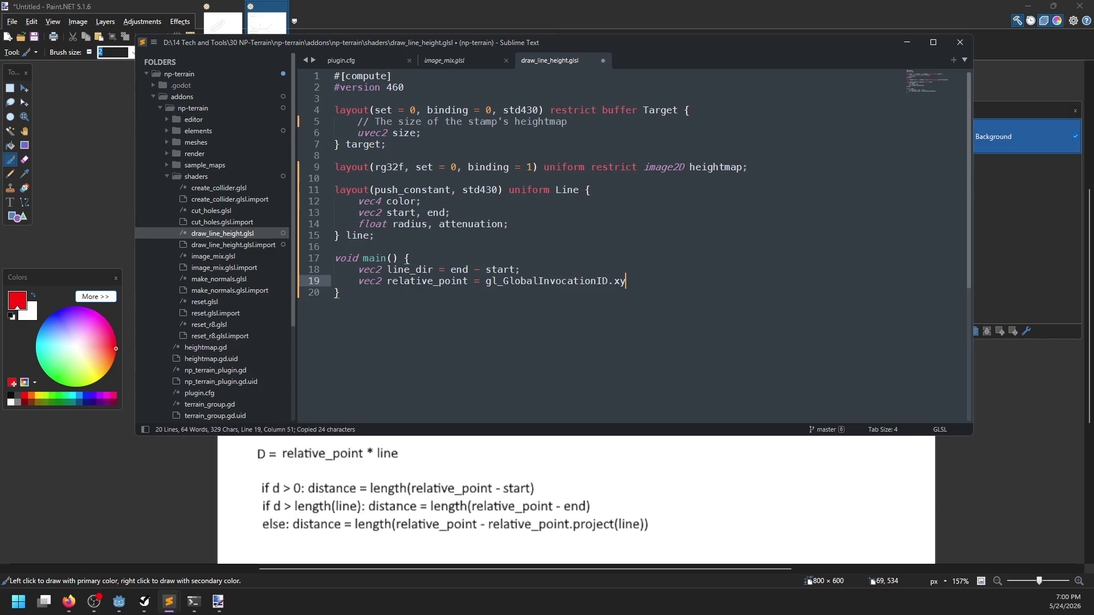
pyautogui.click(474, 281)
pyautogui.write('vec2(')
pyautogui.press('End')
pyautogui.write(');')
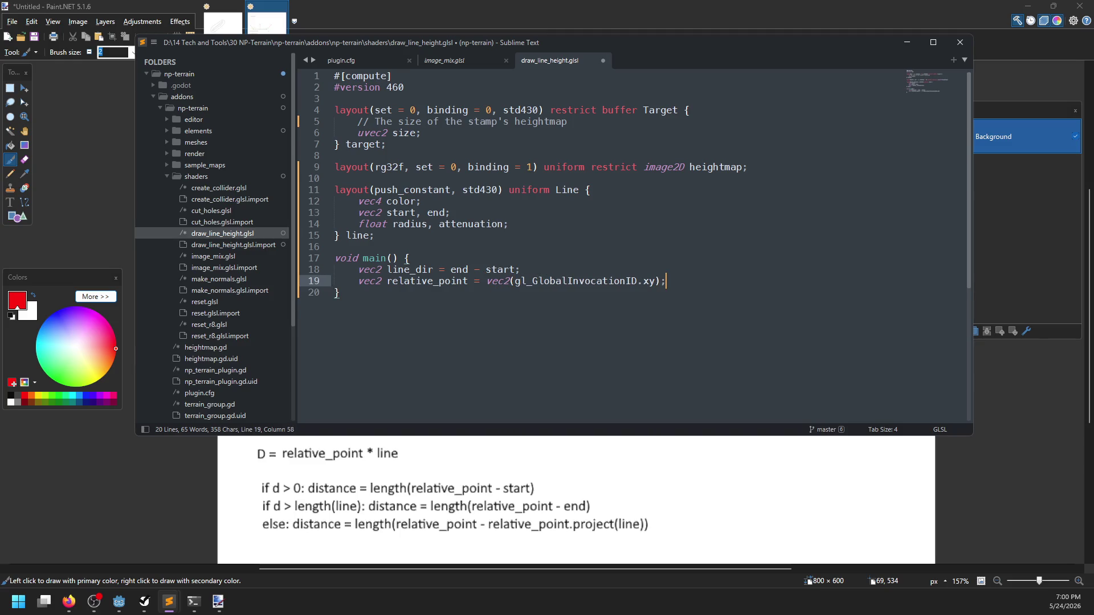
pyautogui.press('Return')
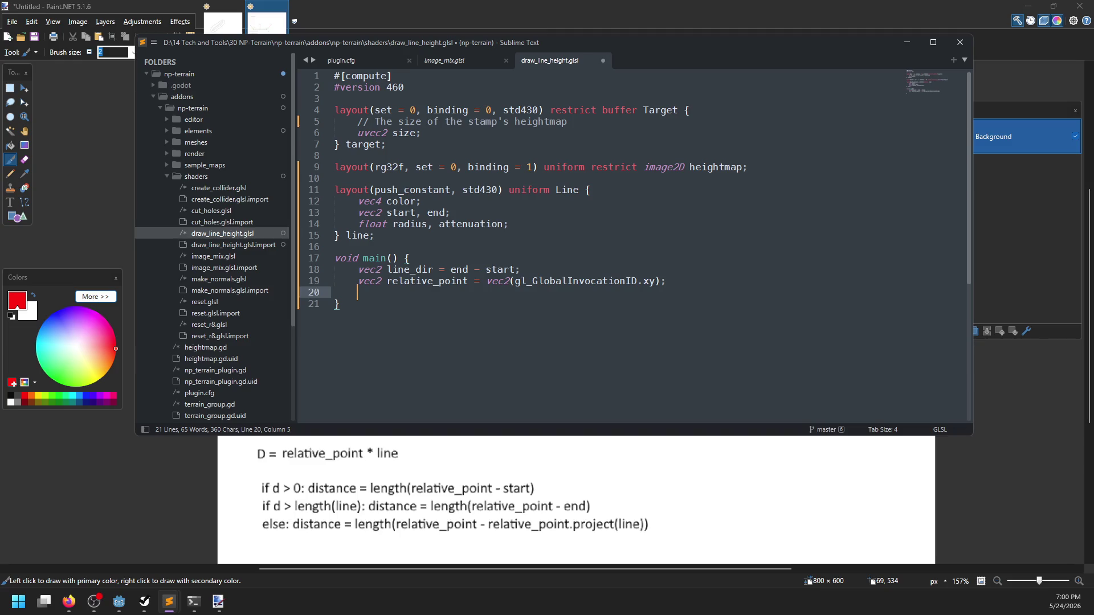
# Step: Copy the 8×8×1 local_size layout line from image_mix.glsl into line 3
pyautogui.click(471, 63)
pyautogui.scroll(20, 530, 188)
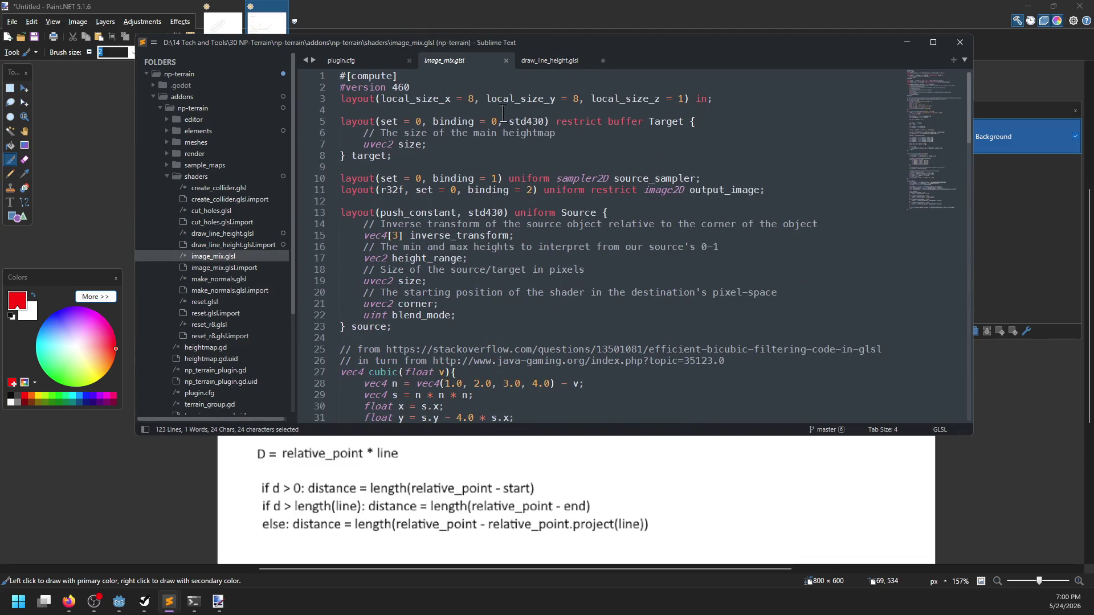
pyautogui.moveTo(732, 98); pyautogui.dragTo(502, 84)
pyautogui.hotkey('ctrl', 'c')
pyautogui.click(530, 62)
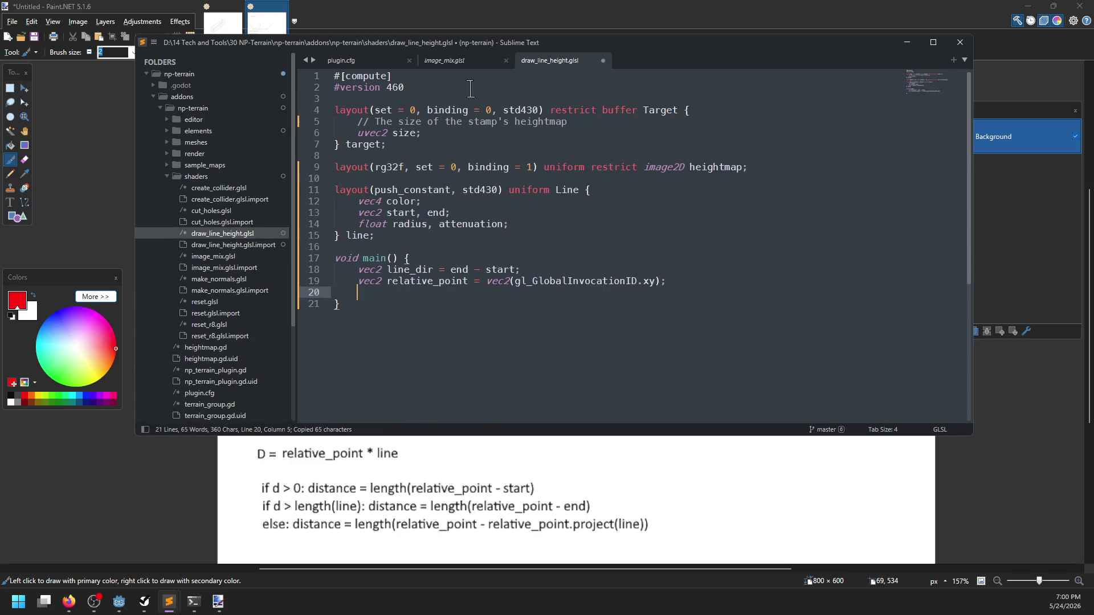
pyautogui.hotkey('ctrl', 'v')
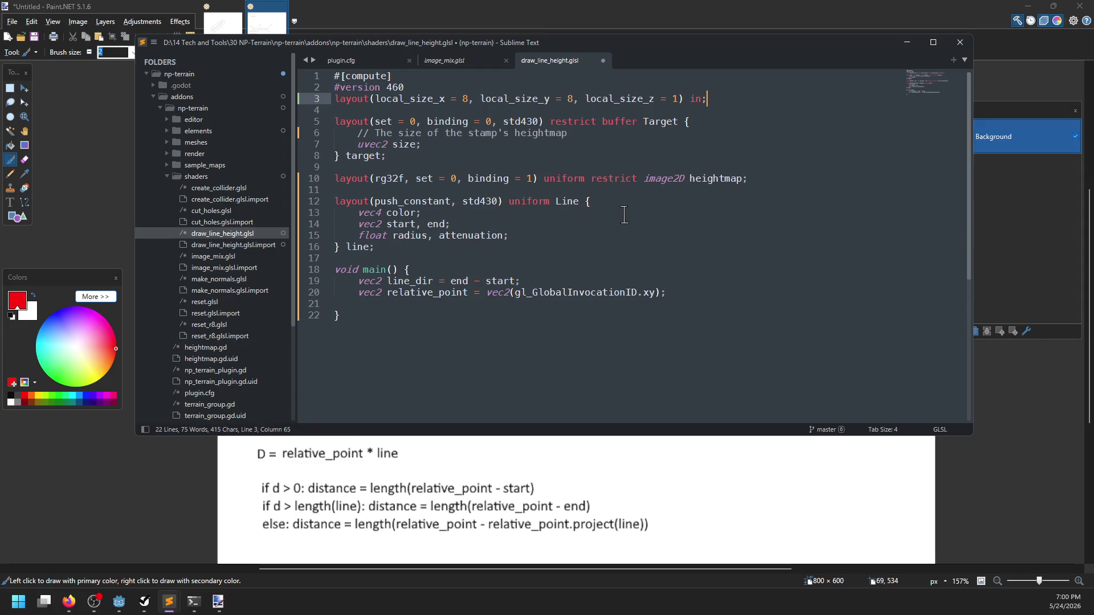
# Step: Declare 'float D = dot(relative_point, line_dir);' on the empty line inside main()
pyautogui.click(491, 304)
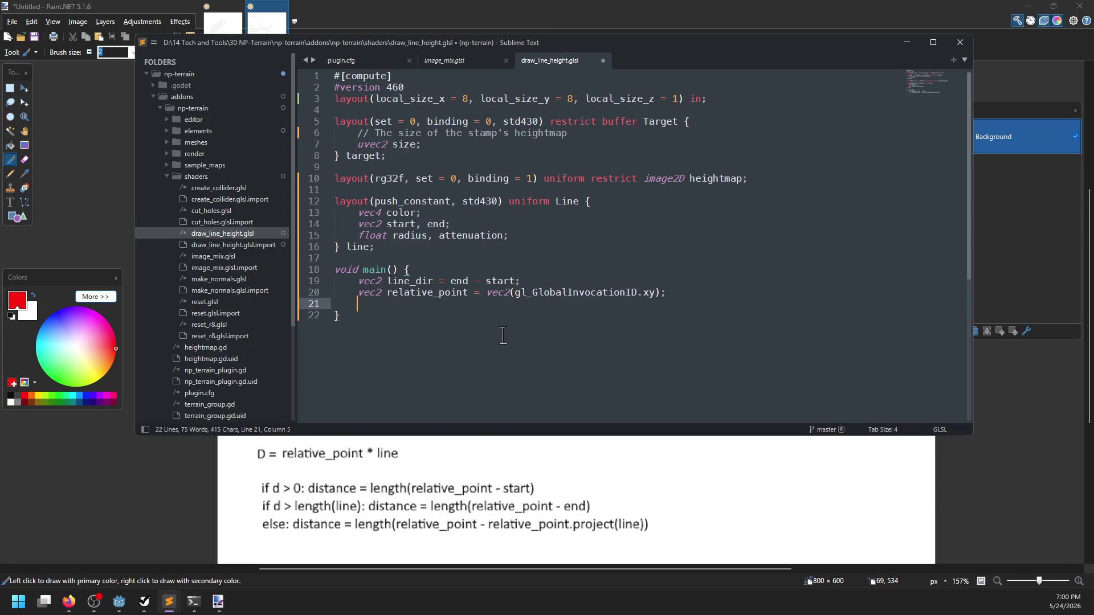
pyautogui.write('float D = ')
pyautogui.write('relative_point')
pyautogui.click(415, 303)
pyautogui.write('dot(')
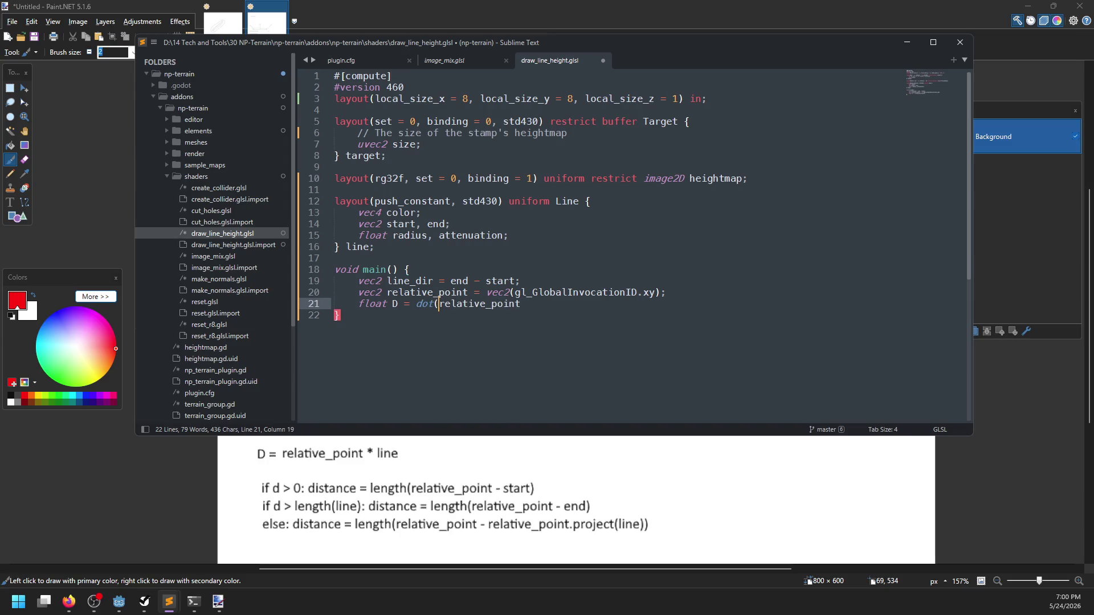
pyautogui.write('distan')
pyautogui.press('BackSpace')
pyautogui.press('BackSpace')
pyautogui.press('BackSpace')
pyautogui.write('line_dir)')
pyautogui.write(';')
# Step: Add an empty if(D < 0) { } block and change line_dir to normalize(end - start)
pyautogui.press('Return')
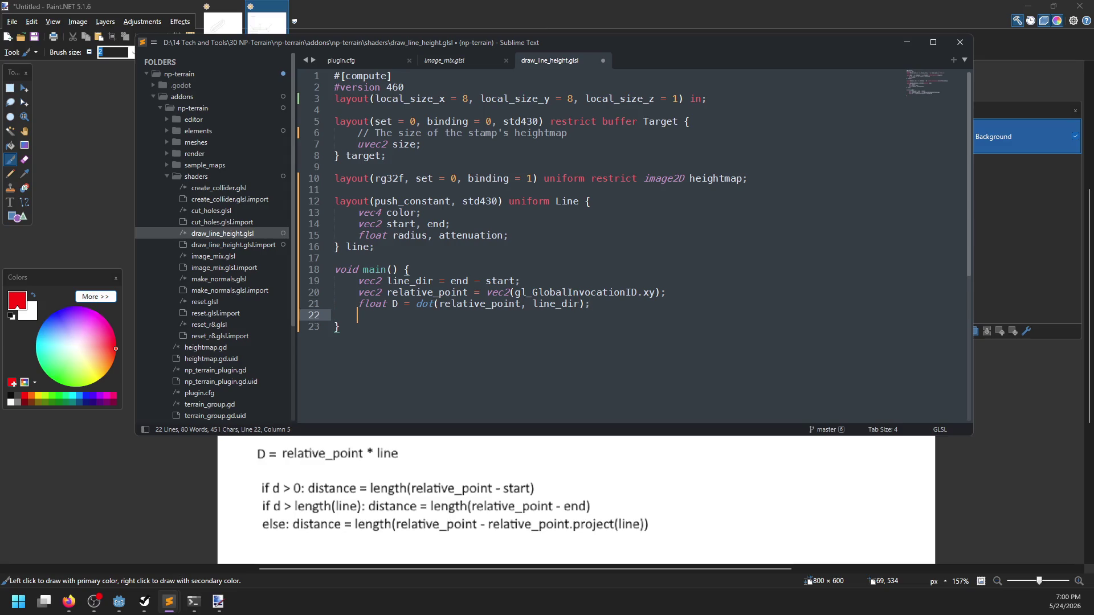
pyautogui.write('if')
pyautogui.write('(D < 0')
pyautogui.write(') {')
pyautogui.press('Return')
pyautogui.press('Return')
pyautogui.write('}')
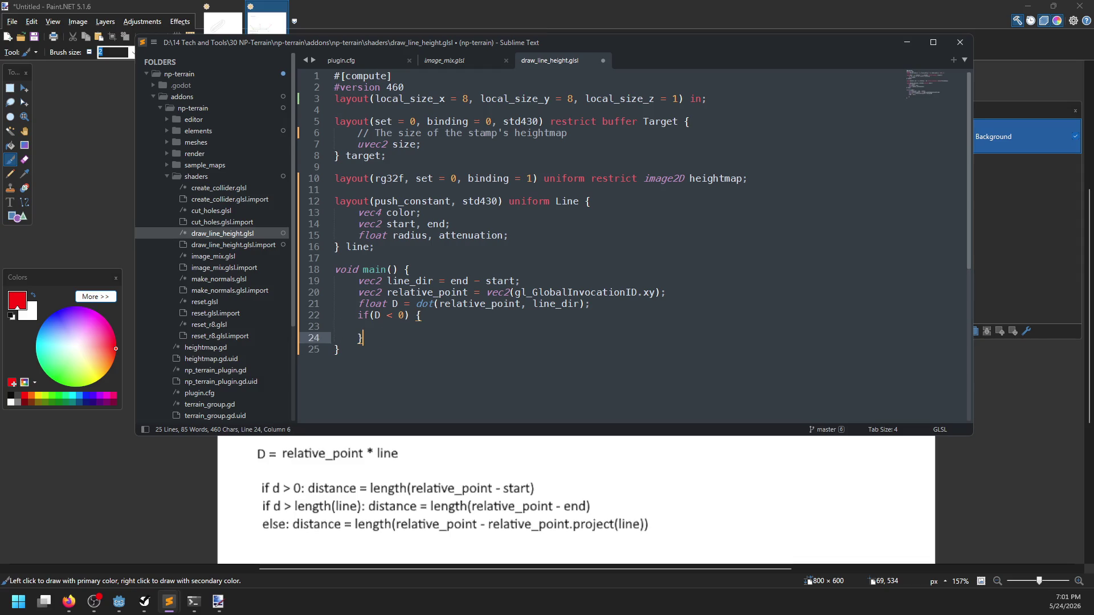
pyautogui.click(450, 281)
pyautogui.write('normalize')
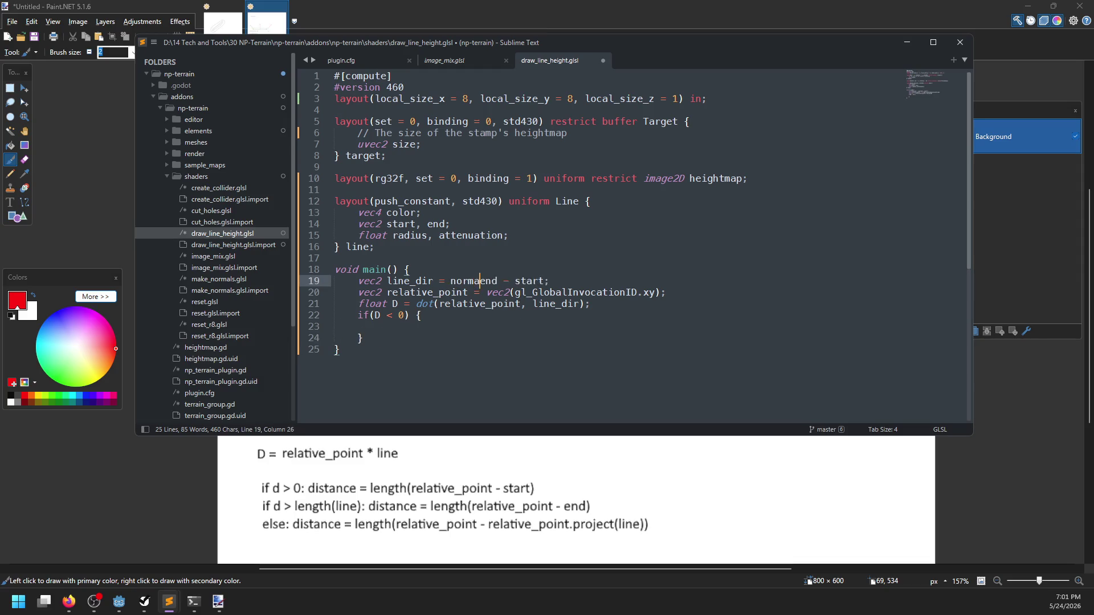
pyautogui.write('(end - start)')
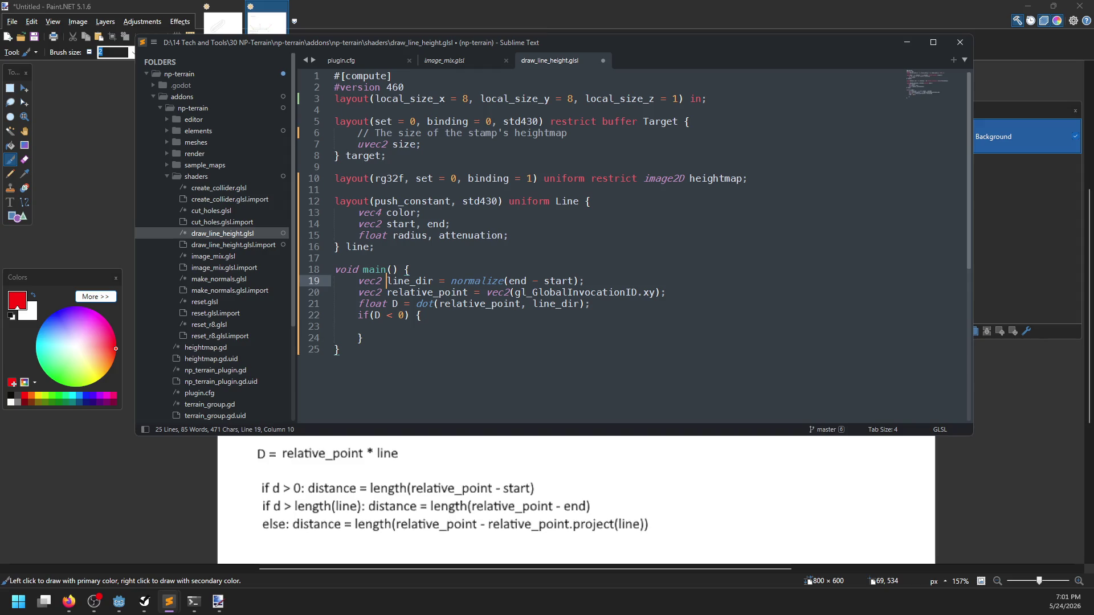
# Step: Begin an if(length(end - start)) check at the top of main(), then delete it
pyautogui.click(409, 269)
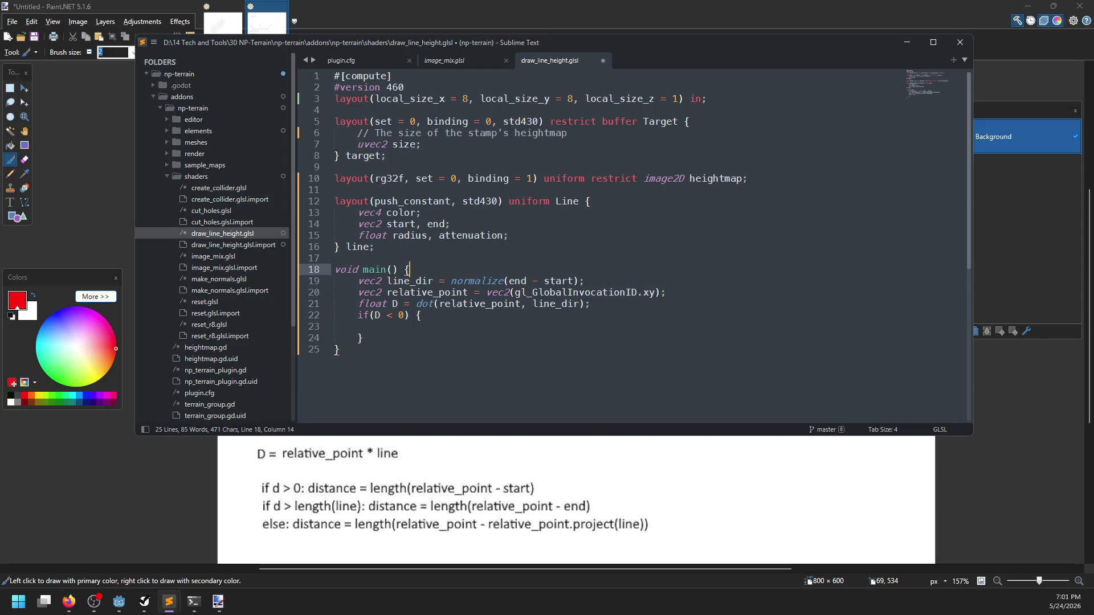
pyautogui.press('Return')
pyautogui.write('if(end - sta')
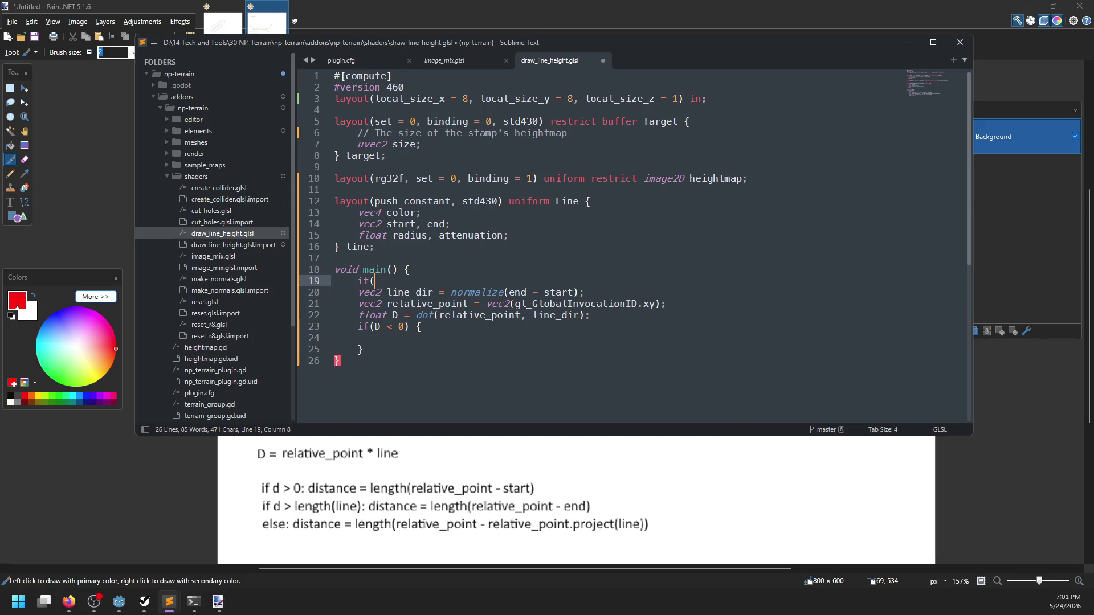
pyautogui.write('rt)')
pyautogui.press('Left')
pyautogui.press('Left')
pyautogui.press('Left')
pyautogui.write('length(')
pyautogui.press('Right')
pyautogui.press('Right')
pyautogui.press('Right')
pyautogui.hotkey('shift', 'Up')
pyautogui.press('BackSpace')
pyautogui.press('Down')
pyautogui.press('Down')
pyautogui.press('Down')
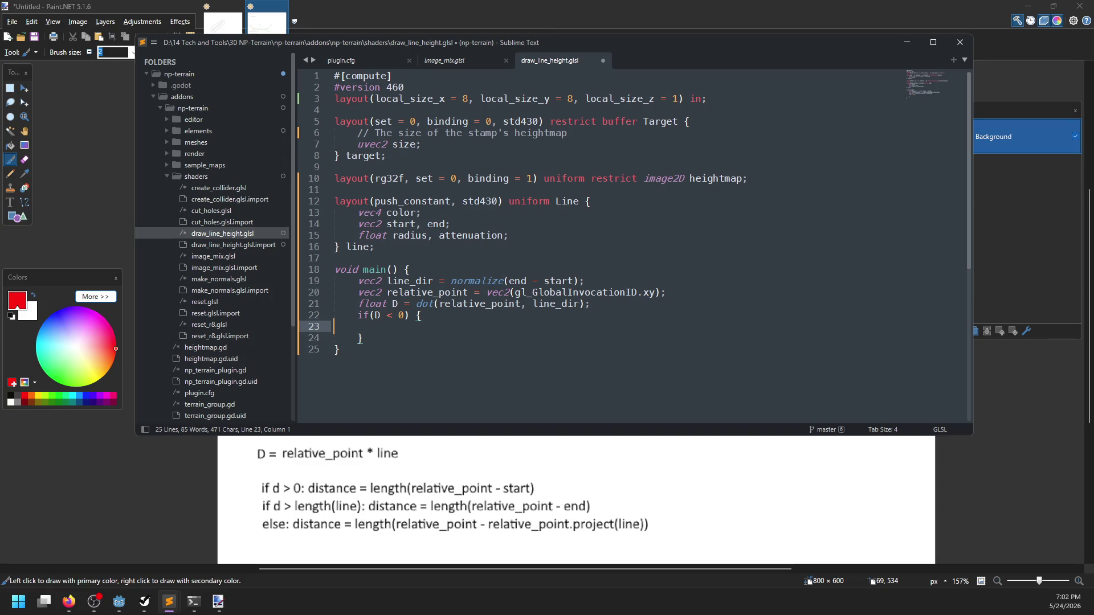
# Step: In Paint.NET, sketch black lines on the distance diagram from the segment's end
pyautogui.click(218, 601)
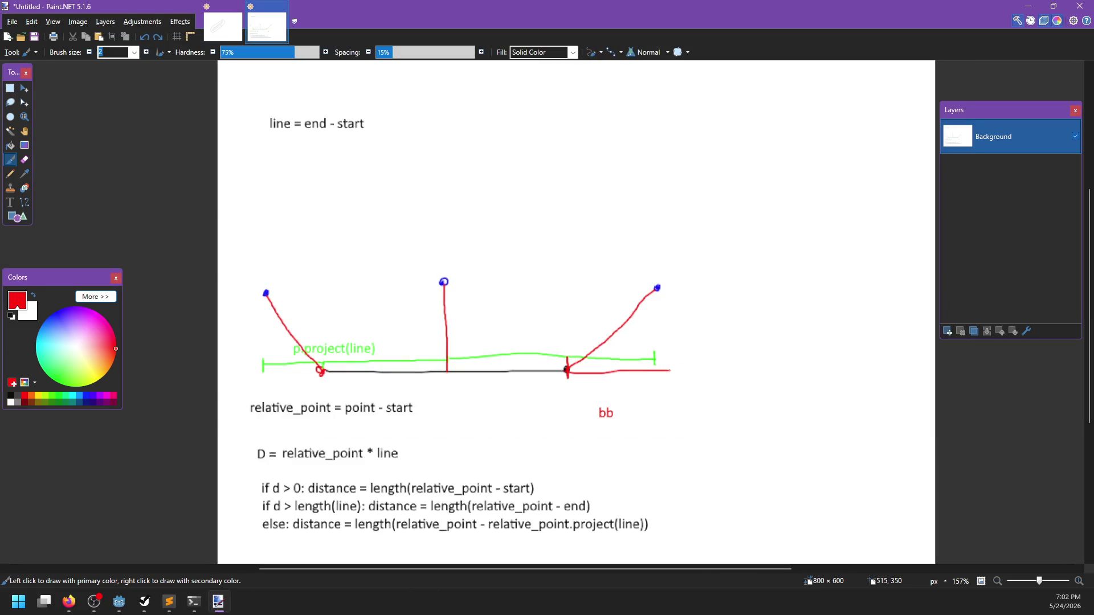
pyautogui.press('x')
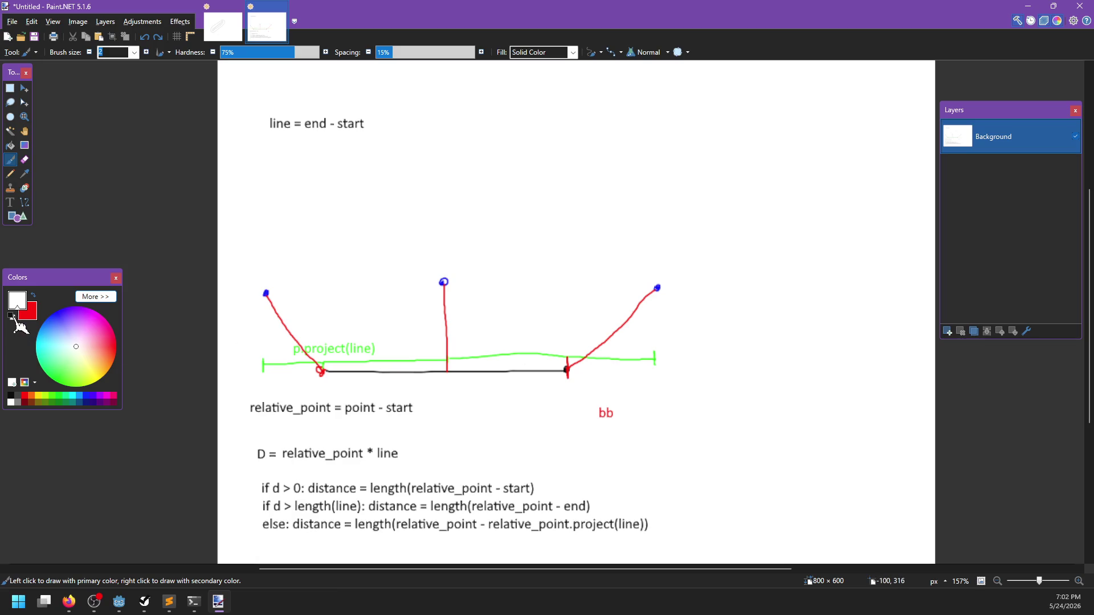
pyautogui.click(11, 316)
pyautogui.moveTo(571, 371); pyautogui.dragTo(799, 420)
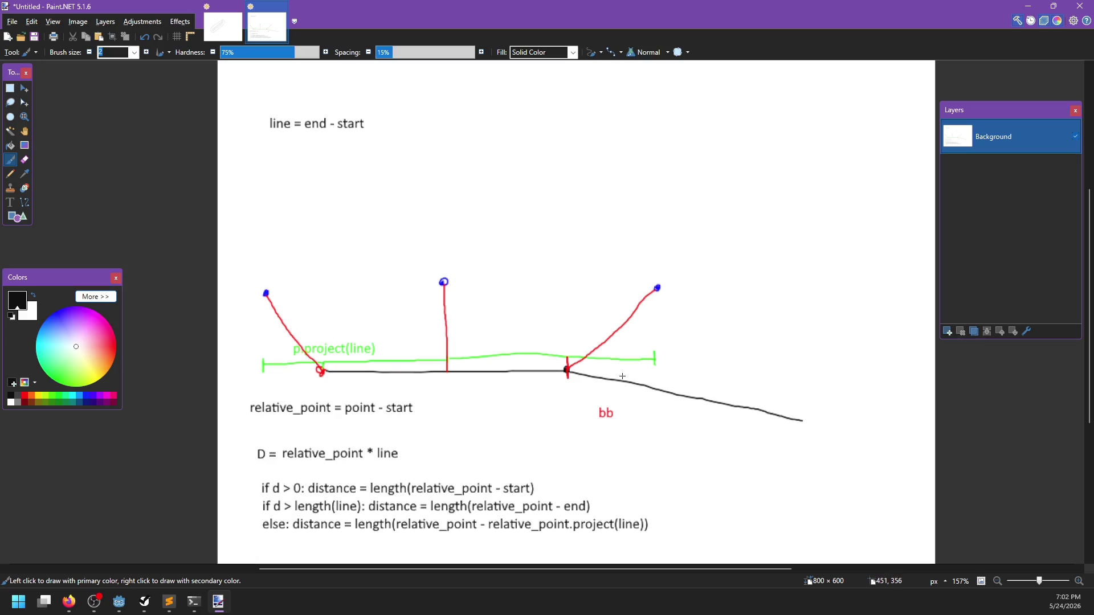
pyautogui.moveTo(661, 289); pyautogui.dragTo(652, 379)
pyautogui.hotkey('ctrl', 'z')
pyautogui.moveTo(659, 289); pyautogui.dragTo(637, 381)
pyautogui.hotkey('ctrl', 'z')
pyautogui.moveTo(633, 382); pyautogui.dragTo(660, 261)
pyautogui.hotkey('ctrl', 'z')
pyautogui.moveTo(632, 382); pyautogui.dragTo(657, 286)
pyautogui.hotkey('ctrl', 'z')
pyautogui.hotkey('ctrl', 'z')
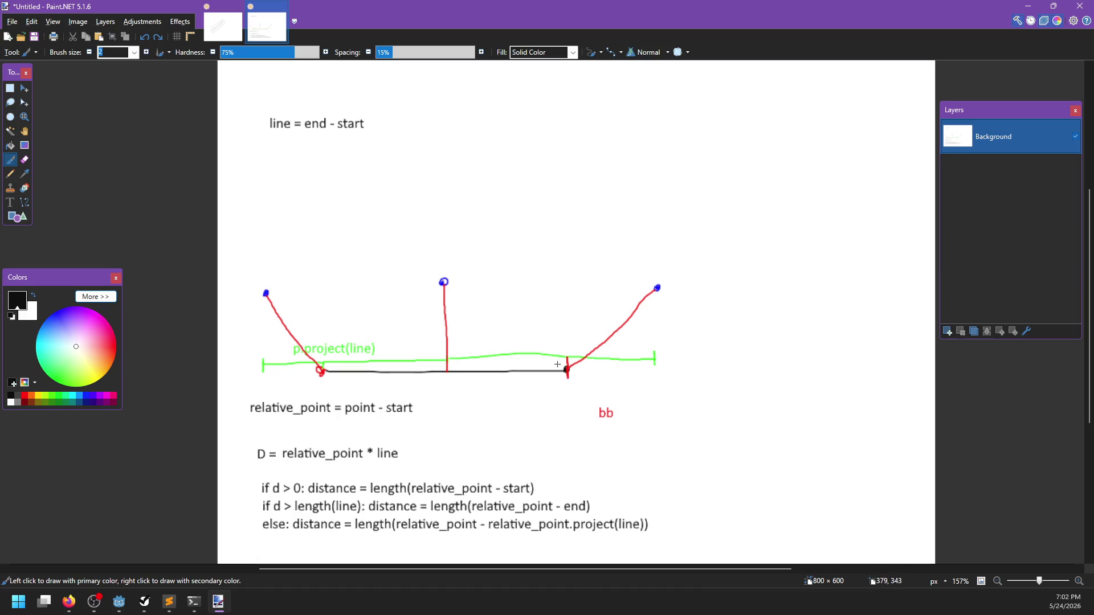
pyautogui.moveTo(566, 371); pyautogui.dragTo(722, 434)
# Step: Declare 'float distance;' above the if check in main()
pyautogui.hotkey('alt', 'Tab')
pyautogui.press('Tab')
pyautogui.press('Tab')
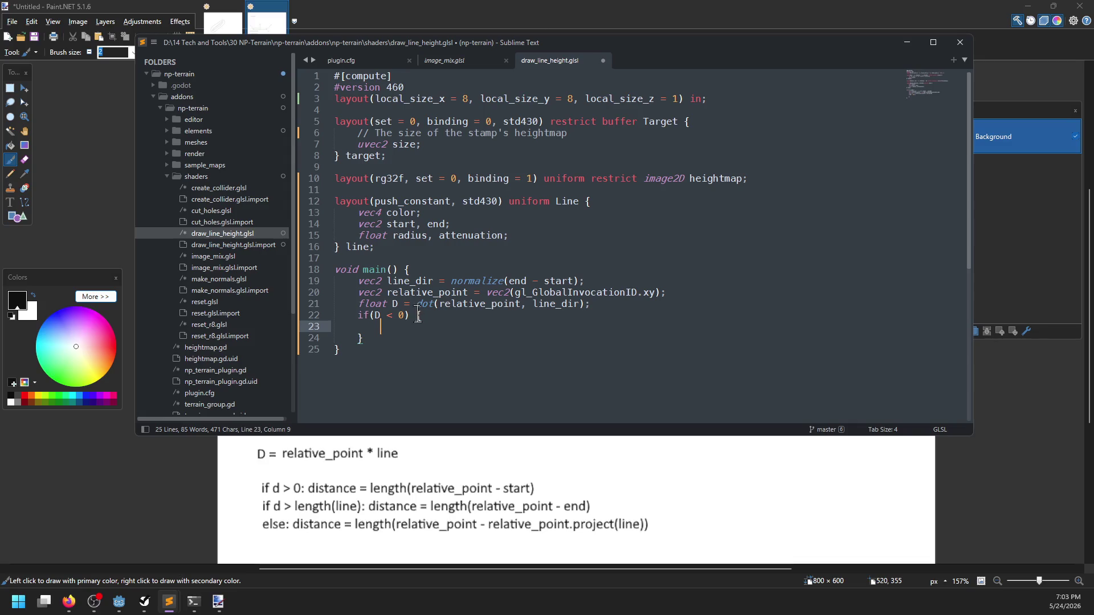
pyautogui.moveTo(407, 46); pyautogui.dragTo(450, 46)
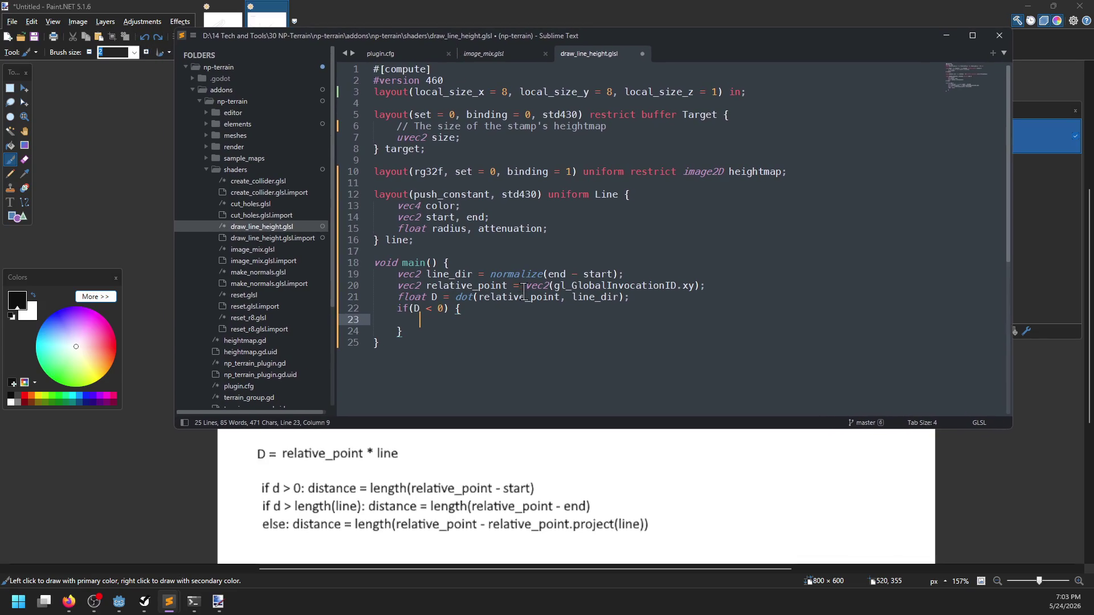
pyautogui.press('Up')
pyautogui.hotkey('ctrl', 'shift', 'Return')
pyautogui.write('float distance;')
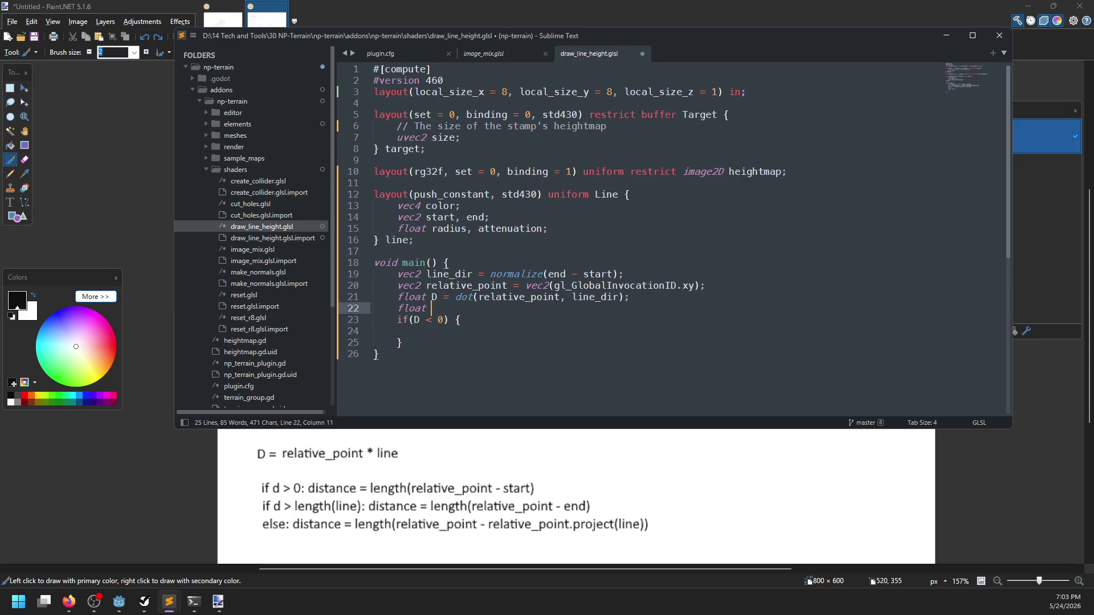
# Step: Set distance = length(relative_point); inside the if(D < 0) block
pyautogui.click(373, 331)
pyautogui.write('distance = length(relative_point);')
pyautogui.press('Down')
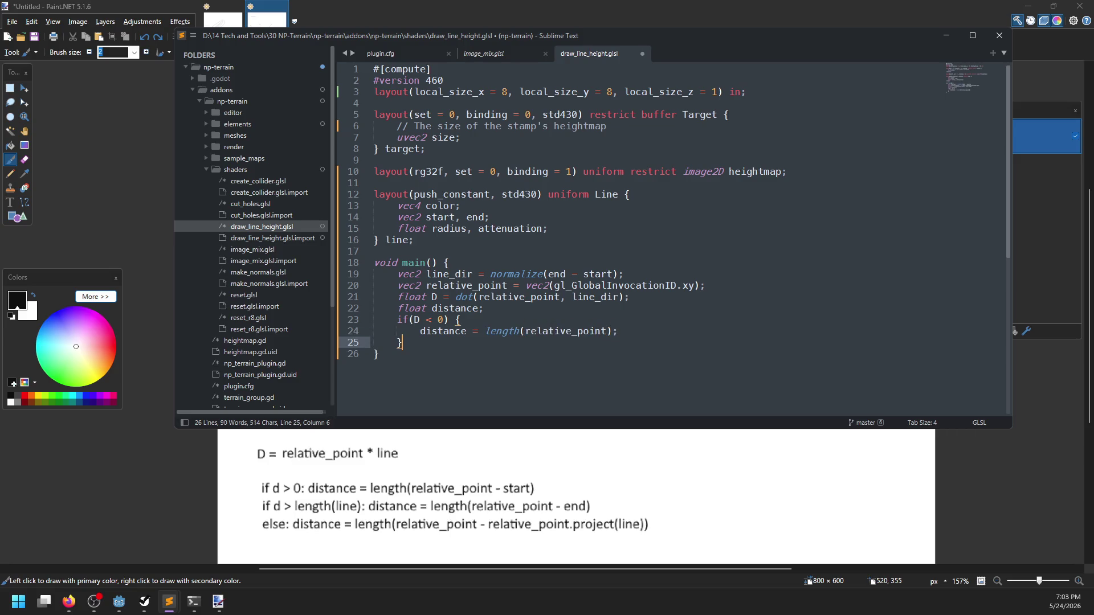
pyautogui.press('Return')
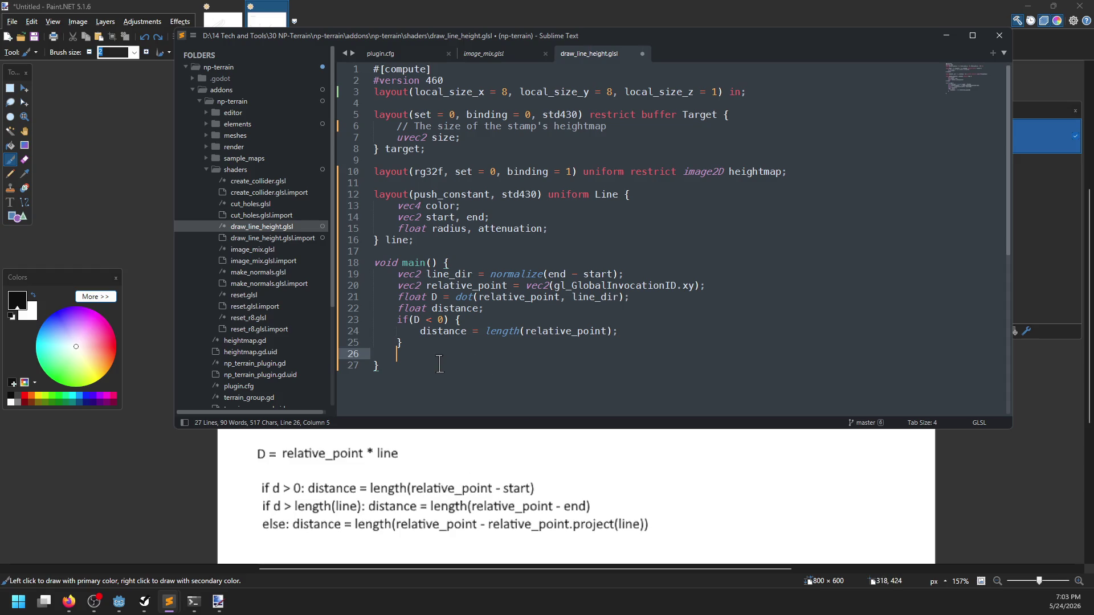
# Step: Add an else if(D > 1) branch after the if block
pyautogui.write('else if(d')
pyautogui.press('BackSpace')
pyautogui.press('BackSpace')
pyautogui.write('D > 1)')
pyautogui.press('Up')
pyautogui.press('Up')
pyautogui.press('Up')
pyautogui.click(426, 320)
pyautogui.press('Down')
pyautogui.press('Down')
pyautogui.press('Down')
pyautogui.press('Right')
pyautogui.press('Right')
pyautogui.press('Right')
pyautogui.press('Right')
pyautogui.write('{')
pyautogui.press('Return')
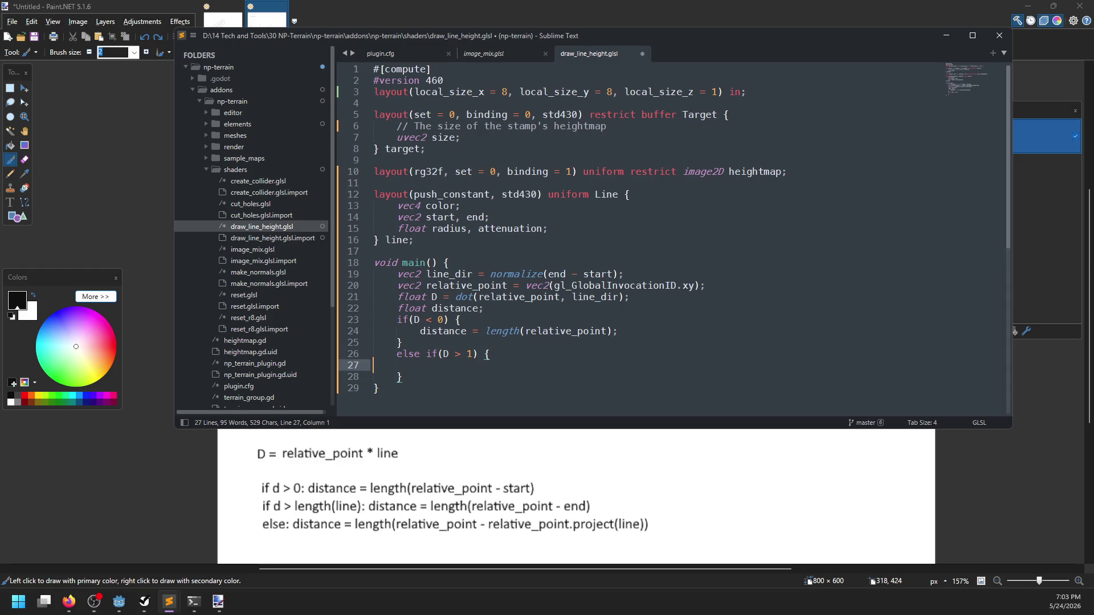
# Step: Set distance = length(relative_point - end - start); in the else-if block
pyautogui.doubleClick(449, 274)
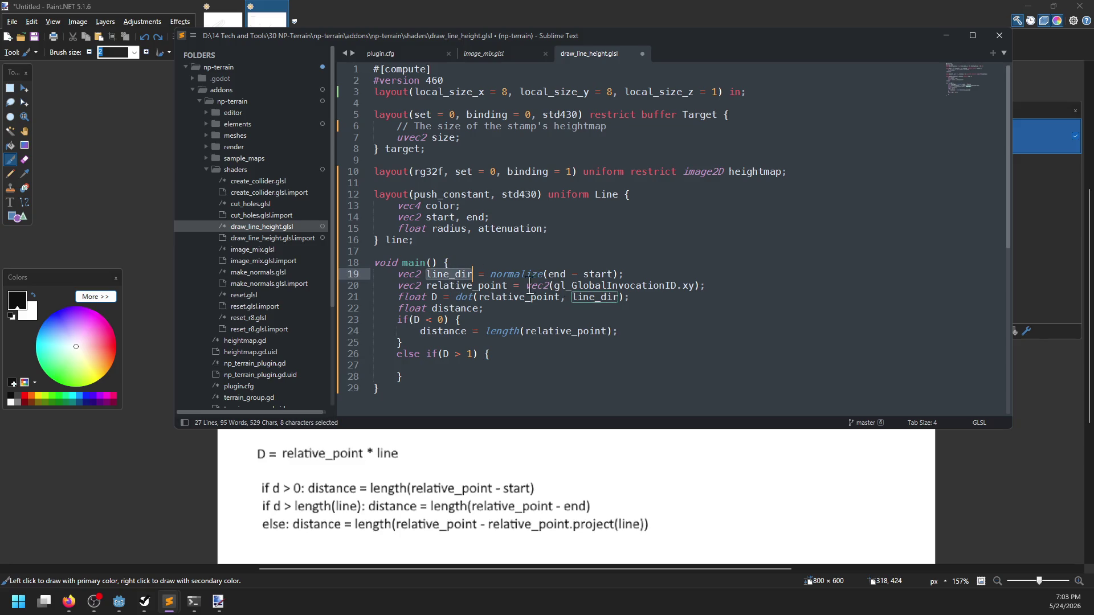
pyautogui.click(488, 367)
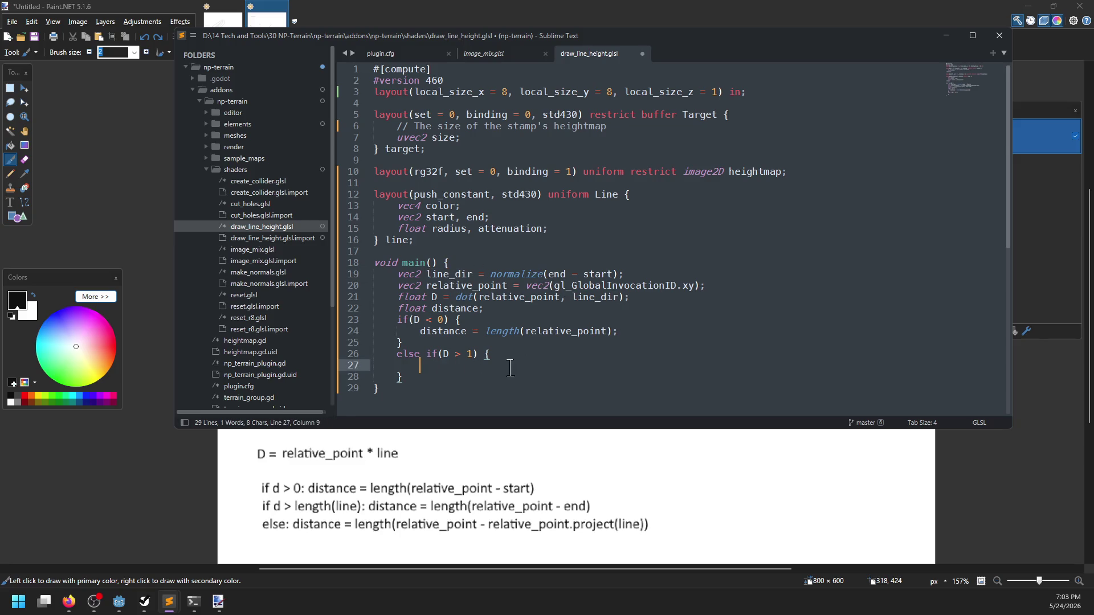
pyautogui.write('distance = le')
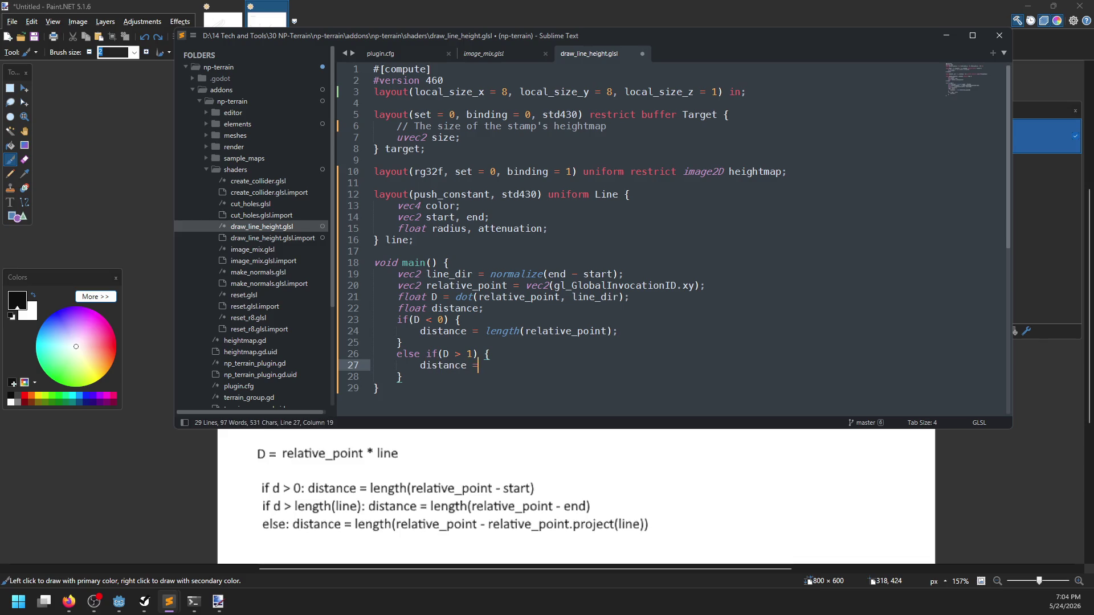
pyautogui.write('ngth(relative_p')
pyautogui.write('oint - ')
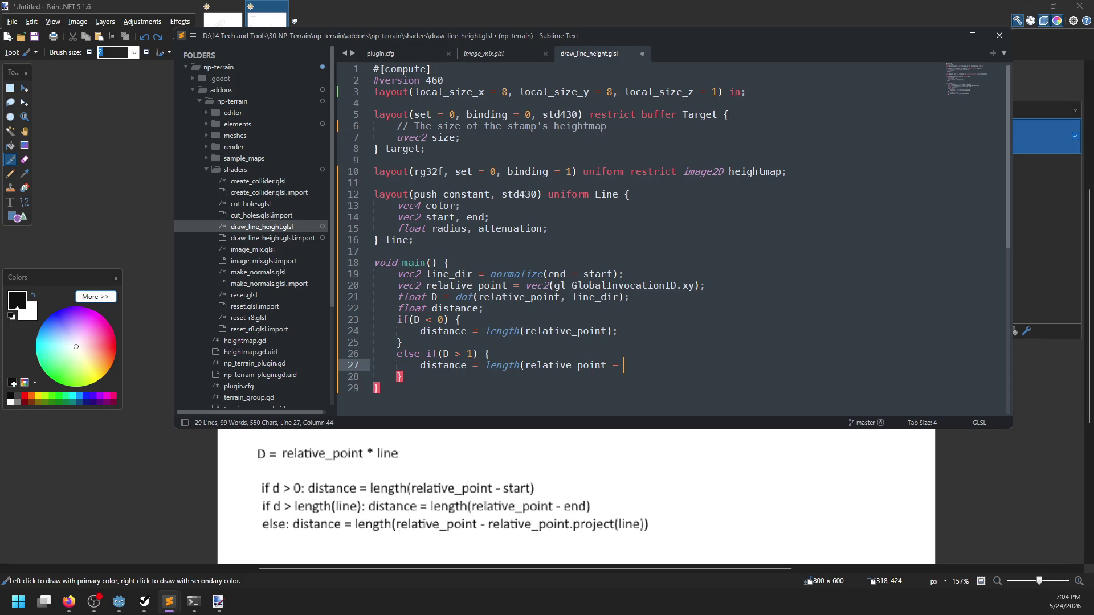
pyautogui.write('end - start)')
pyautogui.write(';')
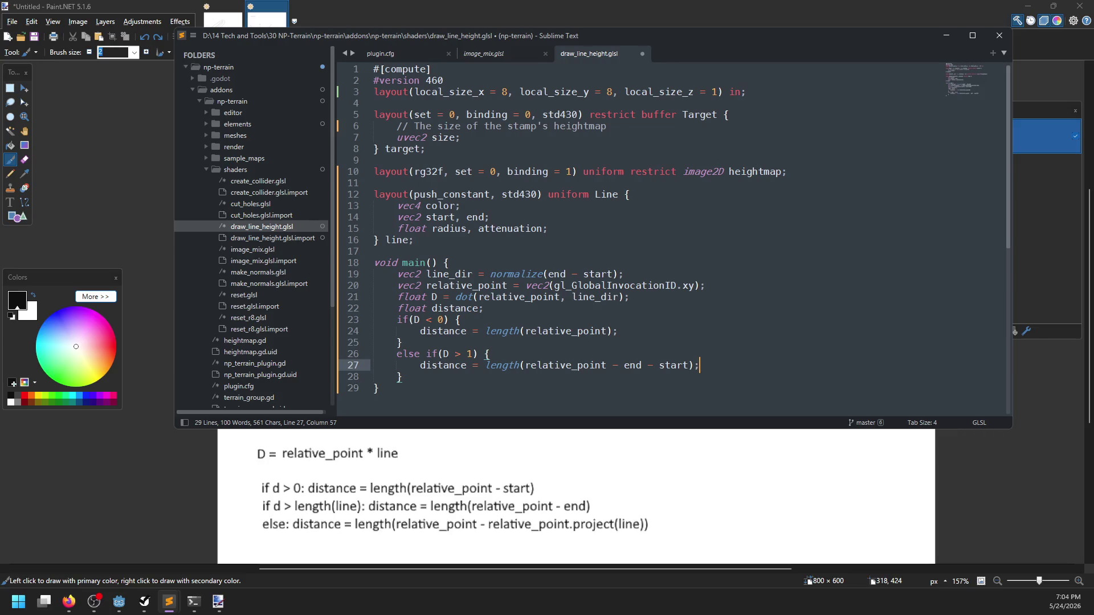
pyautogui.doubleClick(475, 217)
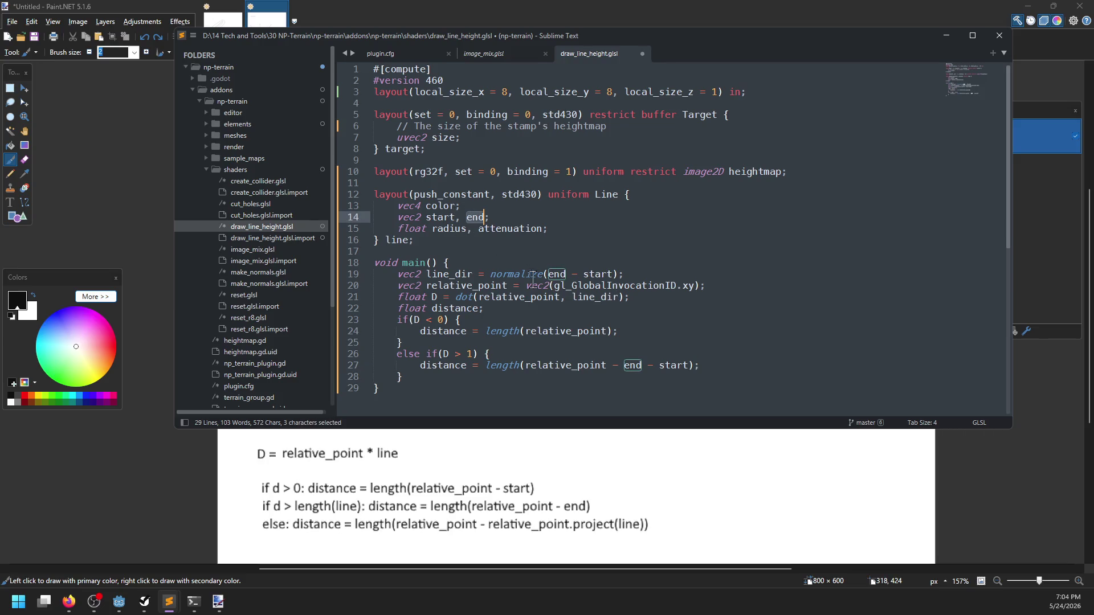
pyautogui.click(559, 385)
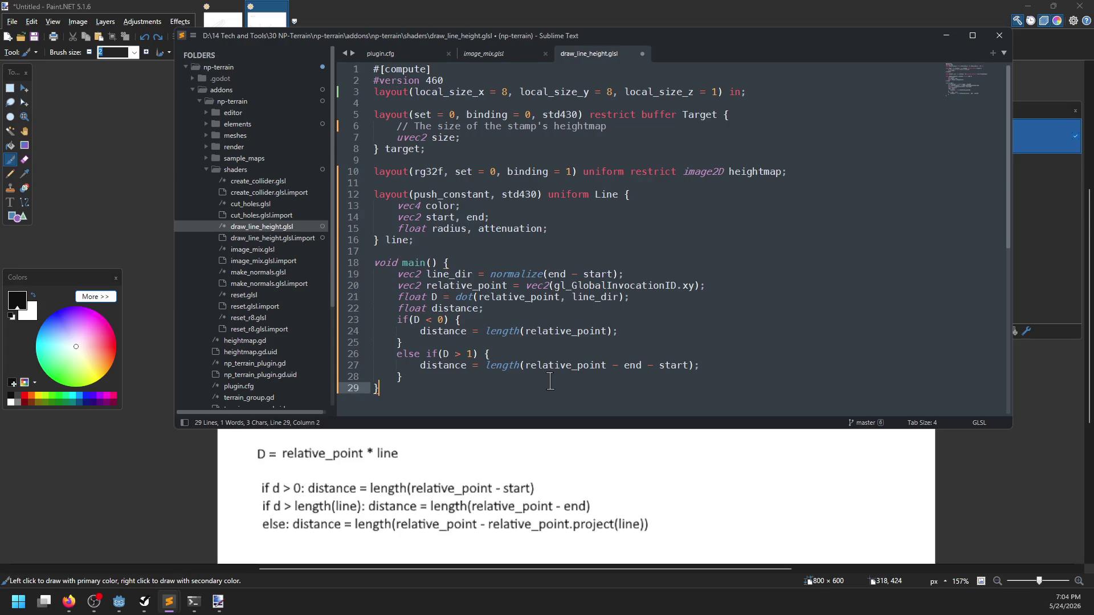
pyautogui.click(552, 377)
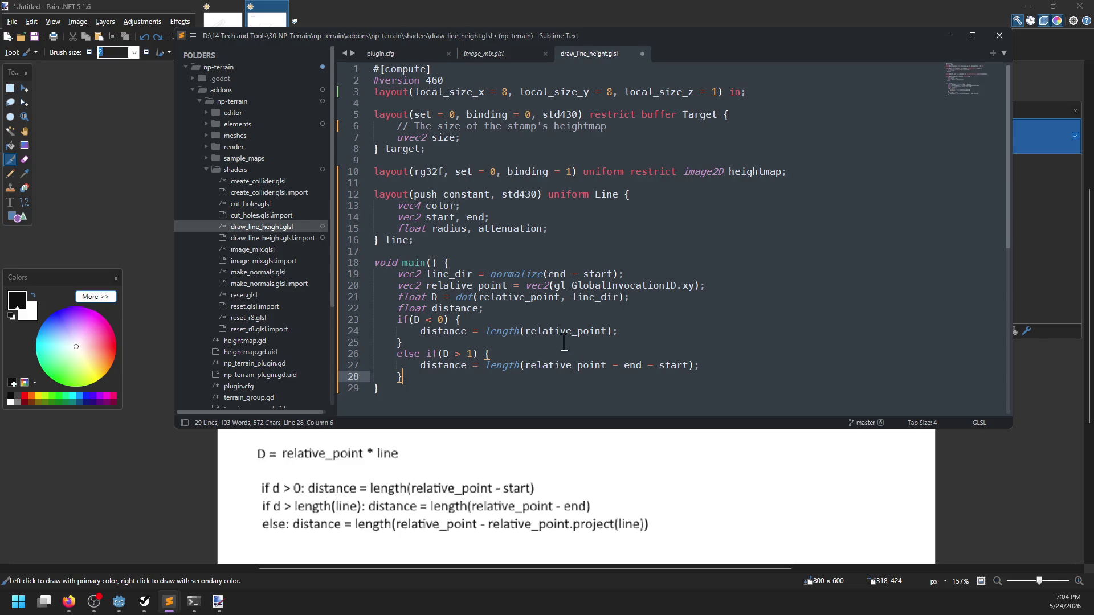
pyautogui.click(525, 272)
# Step: Add vec2 relative_end = end - start; and replace both end - start uses with relative_end
pyautogui.hotkey('ctrl', 'shift', 'Return')
pyautogui.write('vec2 ')
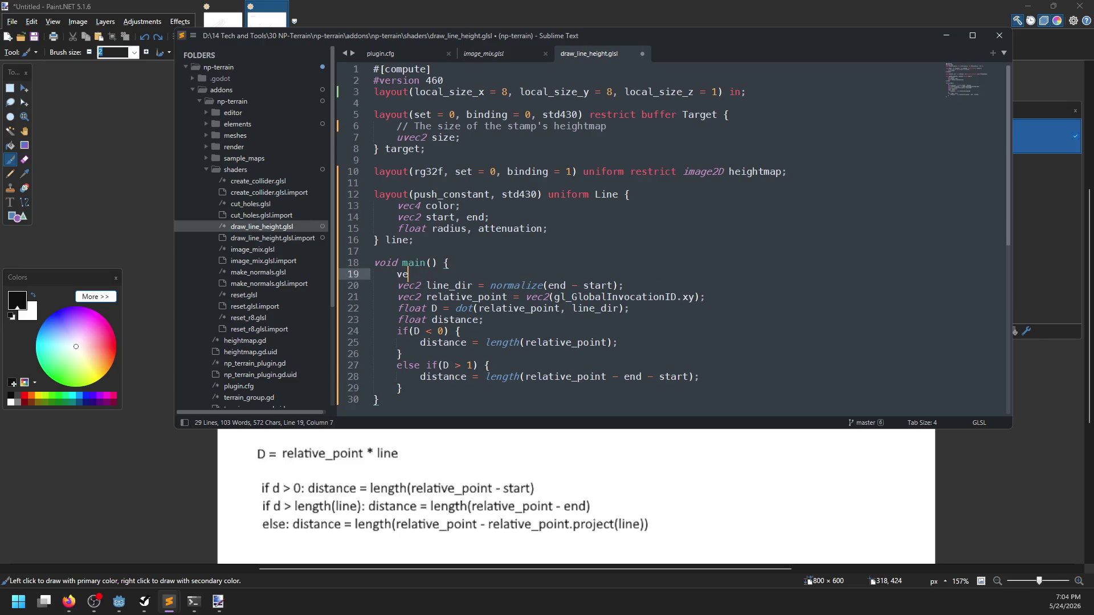
pyautogui.write('relative_end = ')
pyautogui.write('end ')
pyautogui.write('- start;')
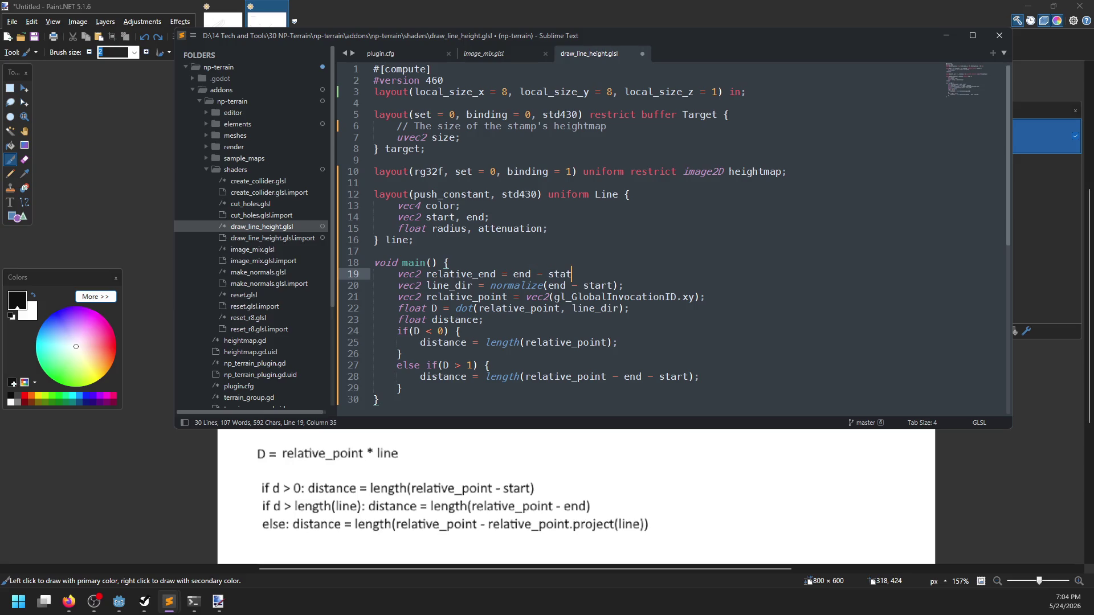
pyautogui.press('Down')
pyautogui.hotkey('ctrl', 'Right')
pyautogui.hotkey('ctrl', 'shift', 'Left')
pyautogui.hotkey('ctrl', 'shift', 'Left')
pyautogui.hotkey('ctrl', 'shift', 'Left')
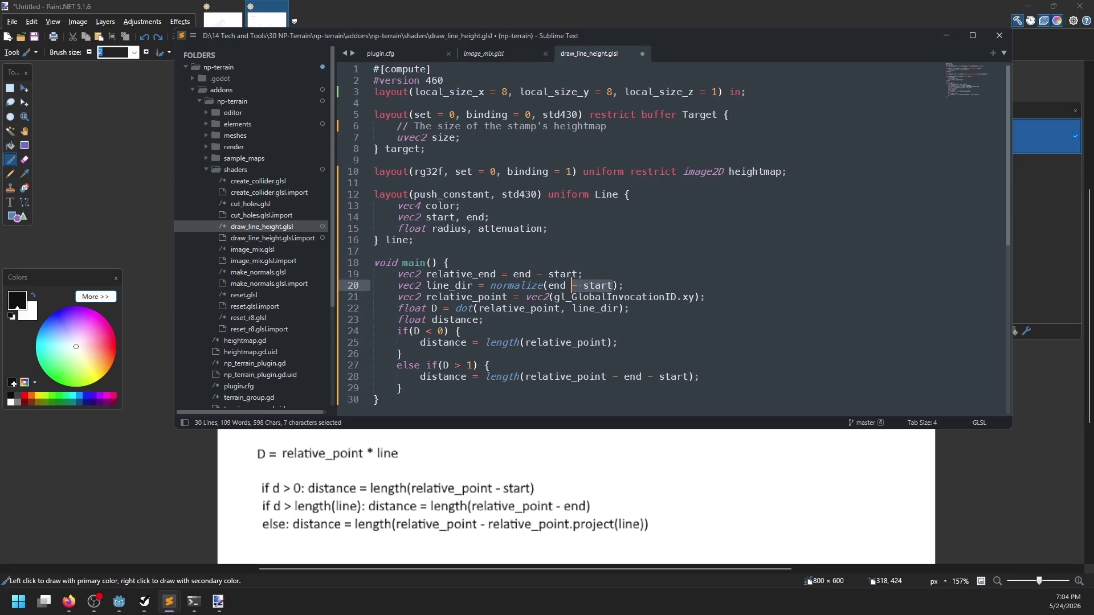
pyautogui.hotkey('ctrl', 'd')
pyautogui.write('relative')
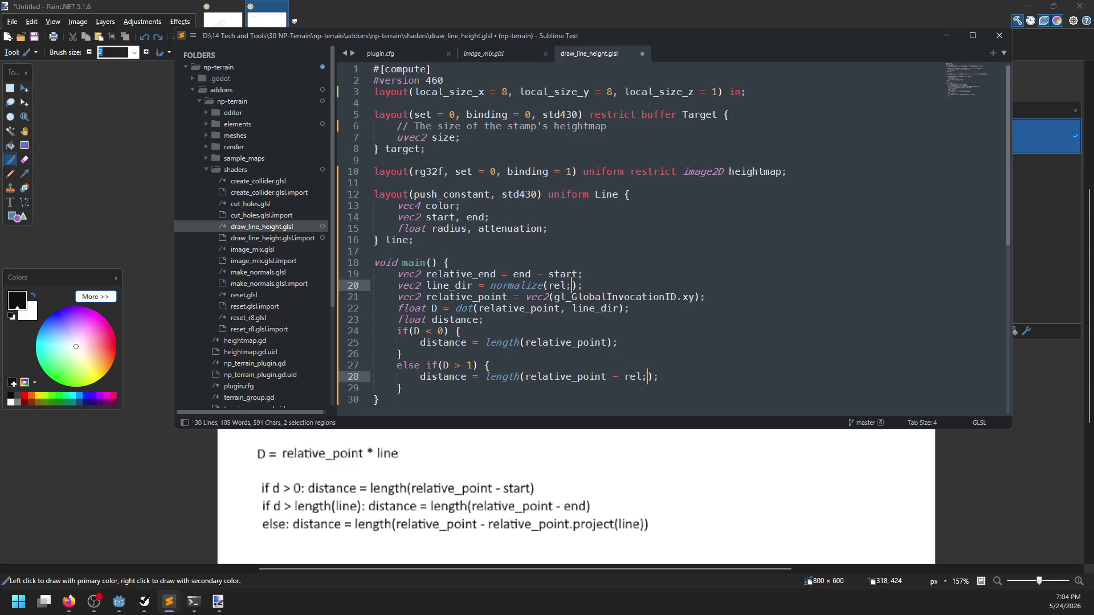
pyautogui.write('_end')
pyautogui.press('Escape')
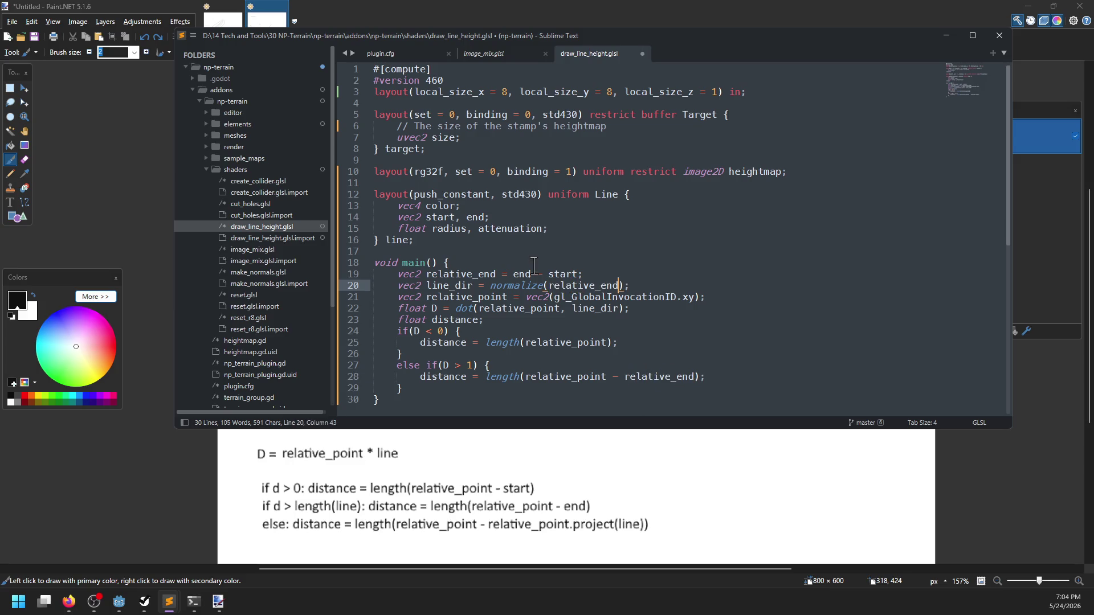
# Step: Add an else branch declaring vec2 proj = D*line_dir;
pyautogui.scroll(-1, 456, 346)
pyautogui.click(456, 346)
pyautogui.press('Down')
pyautogui.press('Return')
pyautogui.write('else {')
pyautogui.press('Return')
pyautogui.press('Return')
pyautogui.write('}')
pyautogui.press('Up')
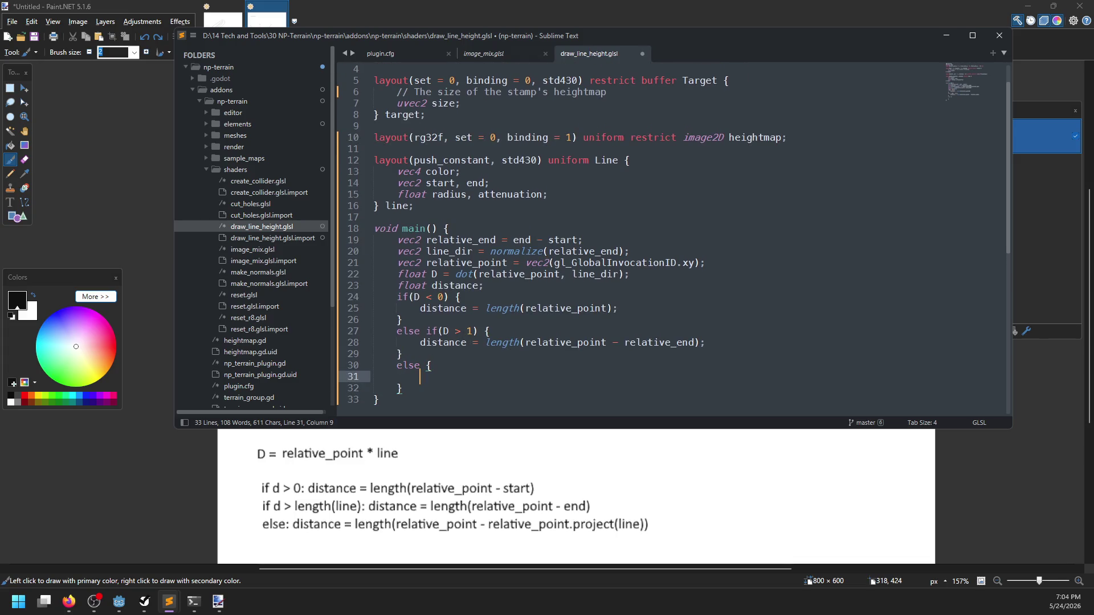
pyautogui.write('pro')
pyautogui.press('BackSpace')
pyautogui.press('BackSpace')
pyautogui.press('BackSpace')
pyautogui.write('vec2 proj =')
pyautogui.write('D*')
pyautogui.write('line_dir;')
# Step: Set distance = length(relative_point - proj); in the else block and start a new line after it
pyautogui.scroll(-4, 538, 322)
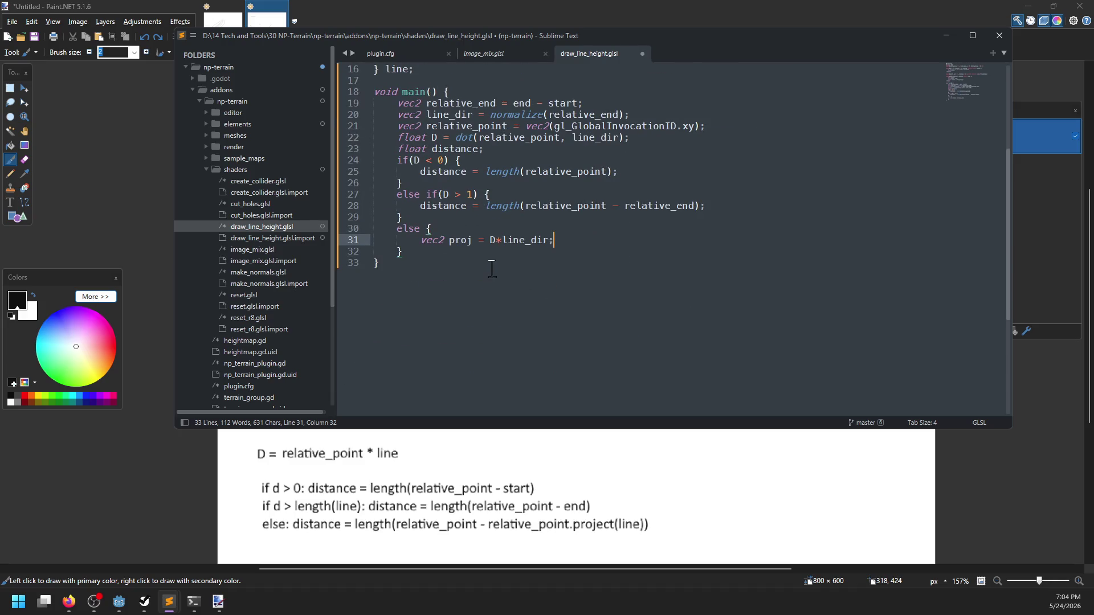
pyautogui.press('Return')
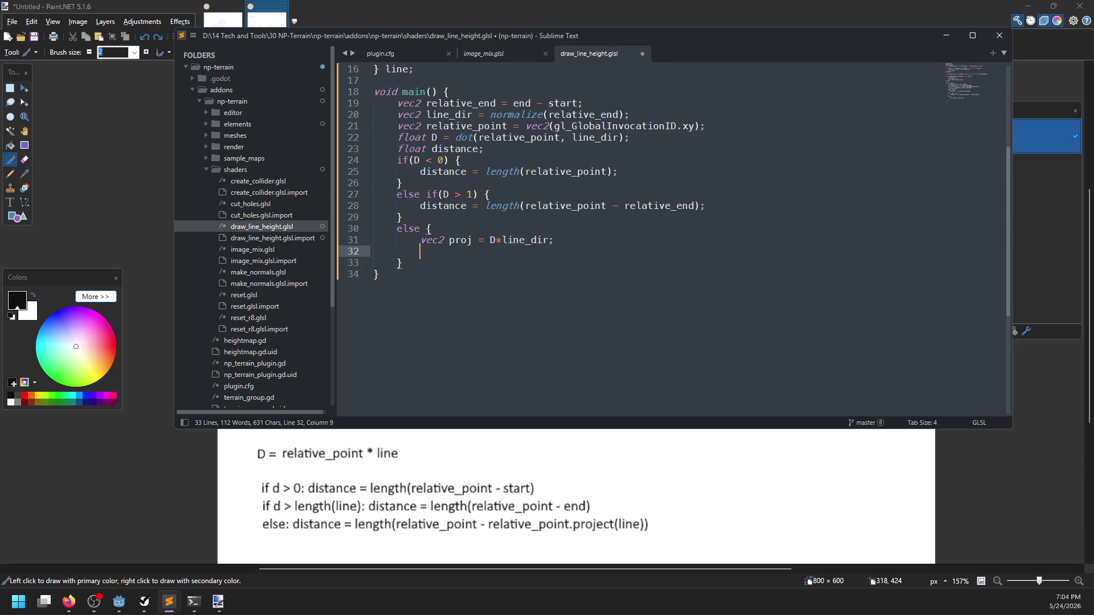
pyautogui.write('distance')
pyautogui.hotkey('ctrl', 'BackSpace')
pyautogui.write('distance = length(')
pyautogui.write('relative_point - ')
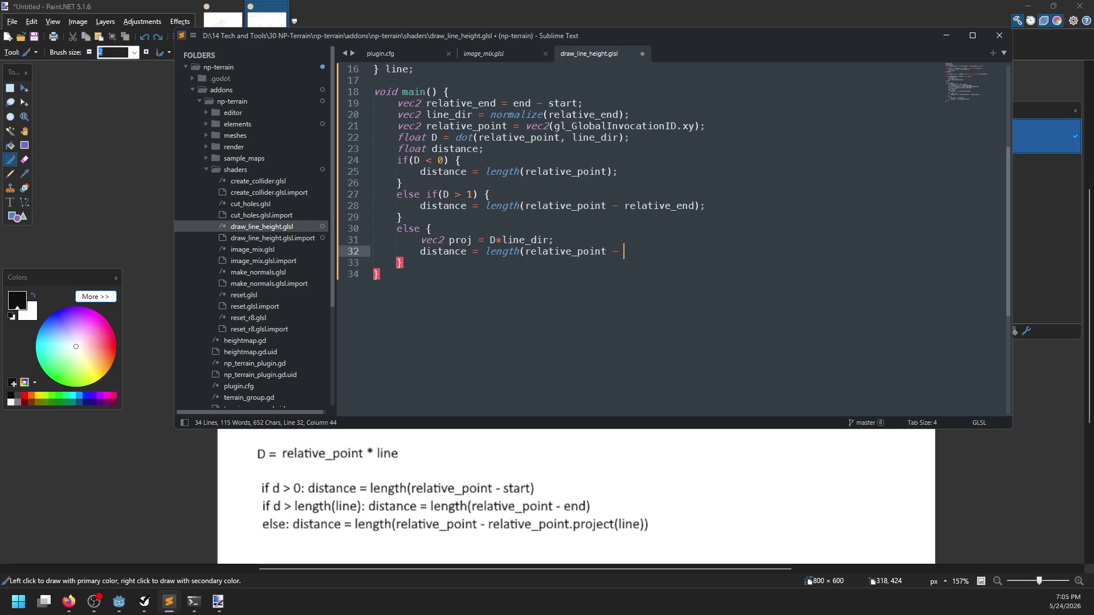
pyautogui.write('proj);')
pyautogui.press('Down')
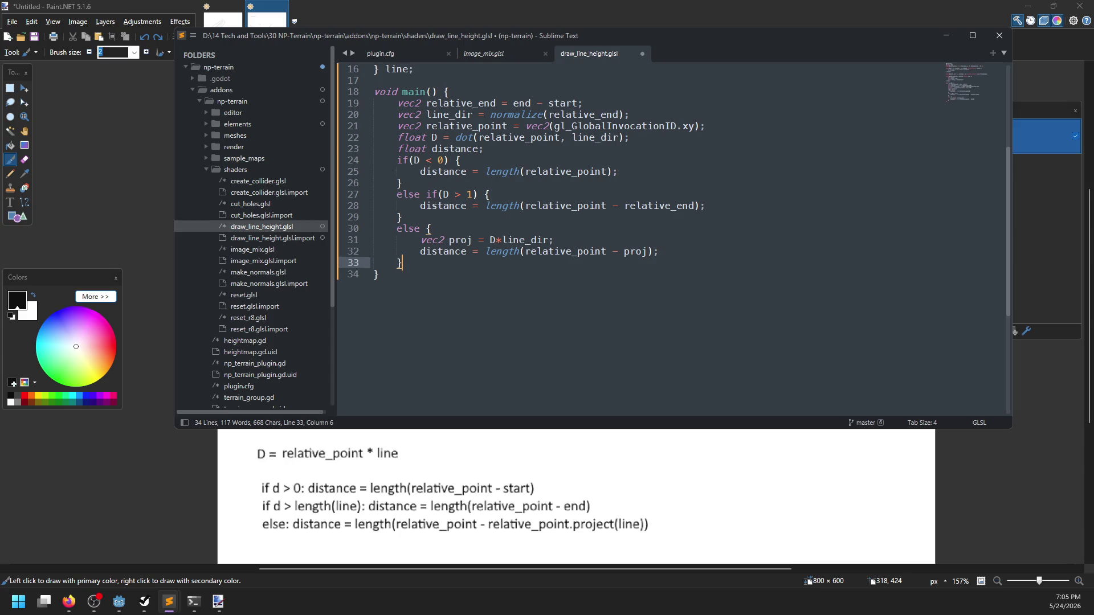
pyautogui.scroll(2, 435, 255)
pyautogui.scroll(2, 435, 255)
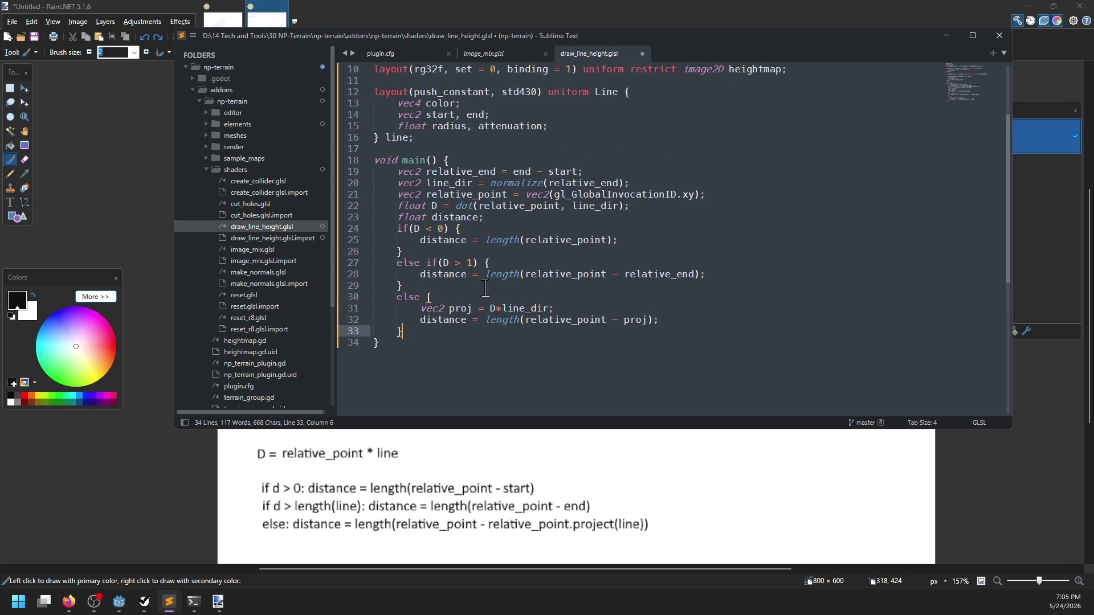
pyautogui.scroll(-3, 434, 255)
pyautogui.click(431, 302)
pyautogui.click(431, 297)
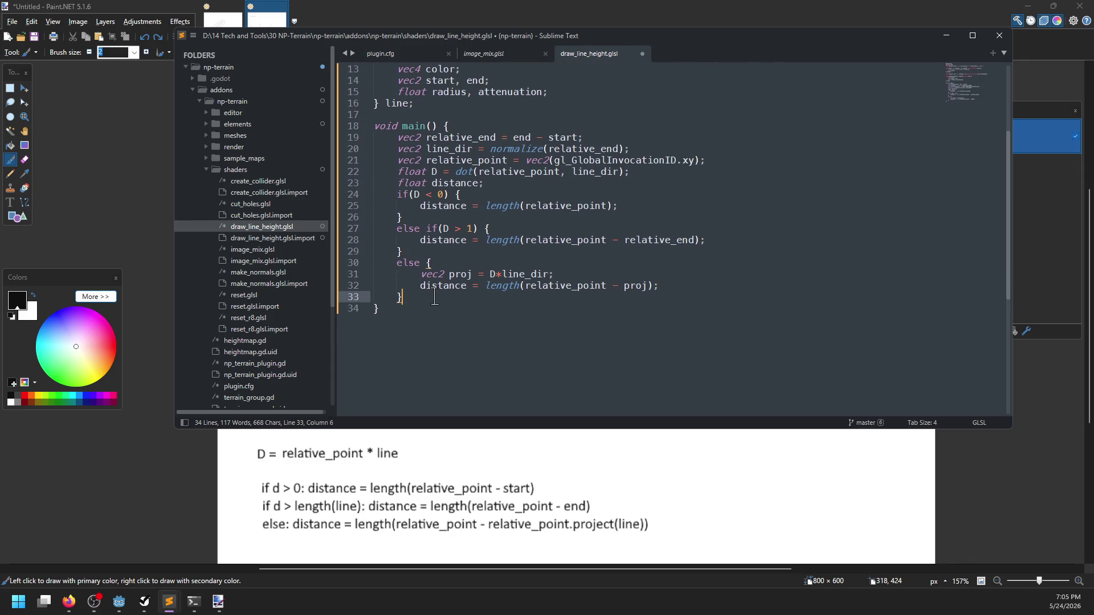
pyautogui.scroll(2, 541, 296)
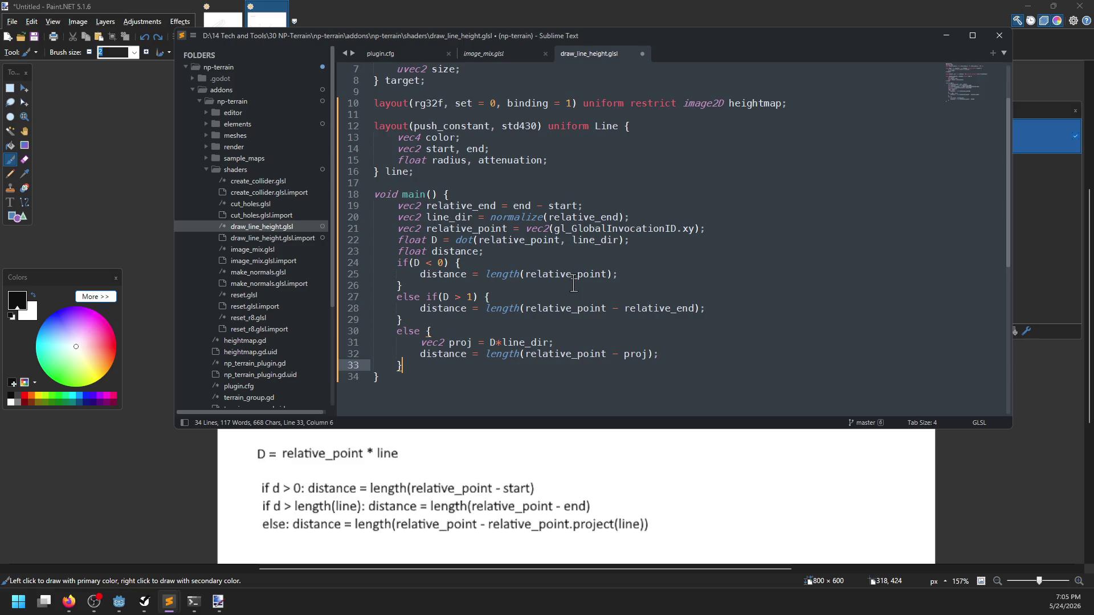
pyautogui.press('Return')
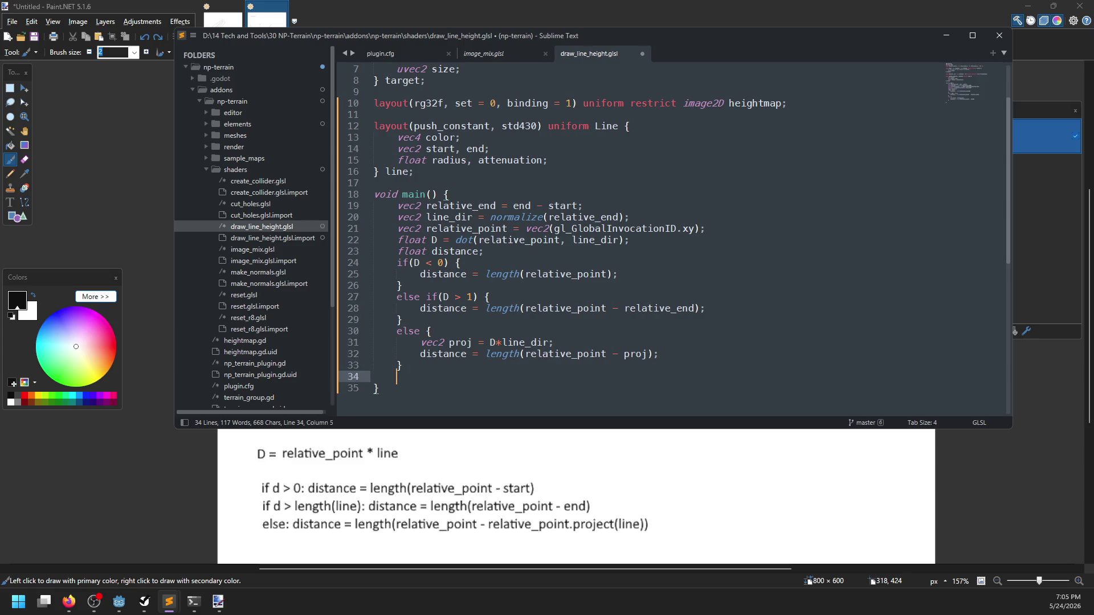
# Step: Write float factor = clamp(1.0 - distance/radius, 0.0, 1.0); on line 34
pyautogui.scroll(-1, 519, 302)
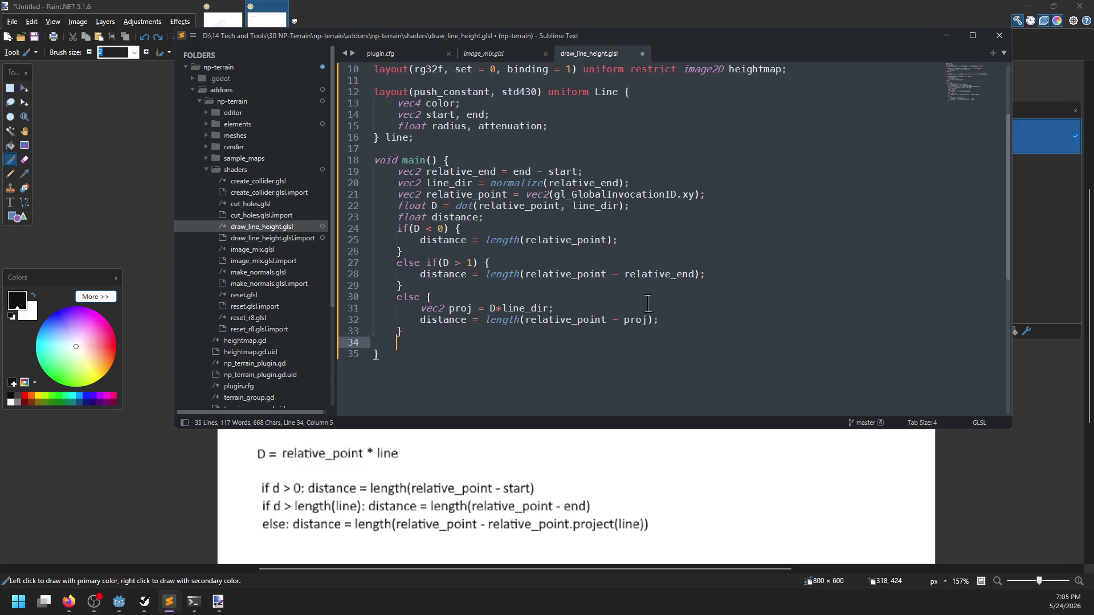
pyautogui.write('float factor = ')
pyautogui.write('clamp()')
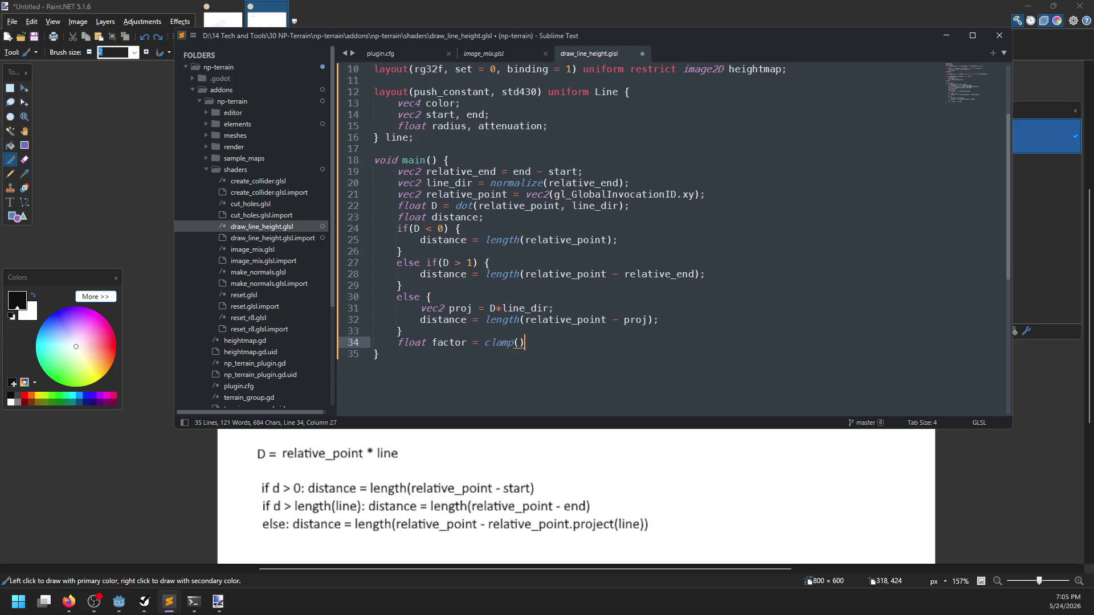
pyautogui.click(484, 342)
pyautogui.click(525, 342)
pyautogui.write('1.0 - distance/radius, 0, 1')
pyautogui.write(';')
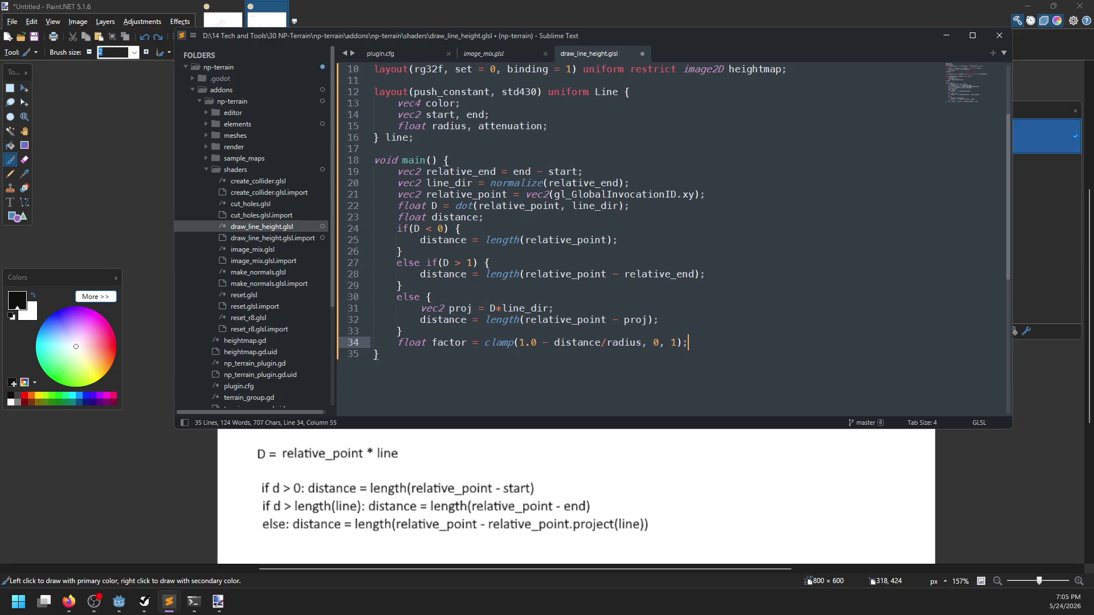
pyautogui.write('.0')
pyautogui.write('.0')
pyautogui.doubleClick(557, 342)
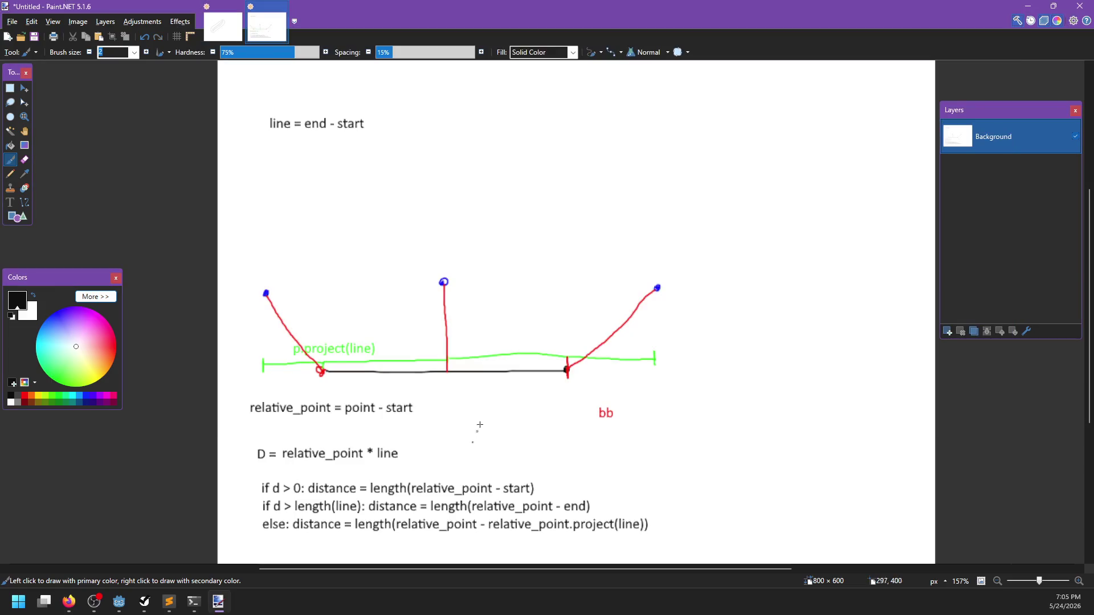
pyautogui.click(472, 442)
# Step: Sketch a stroke from the inner curve's tip to the outline, then add an empty line after line 34
pyautogui.click(222, 26)
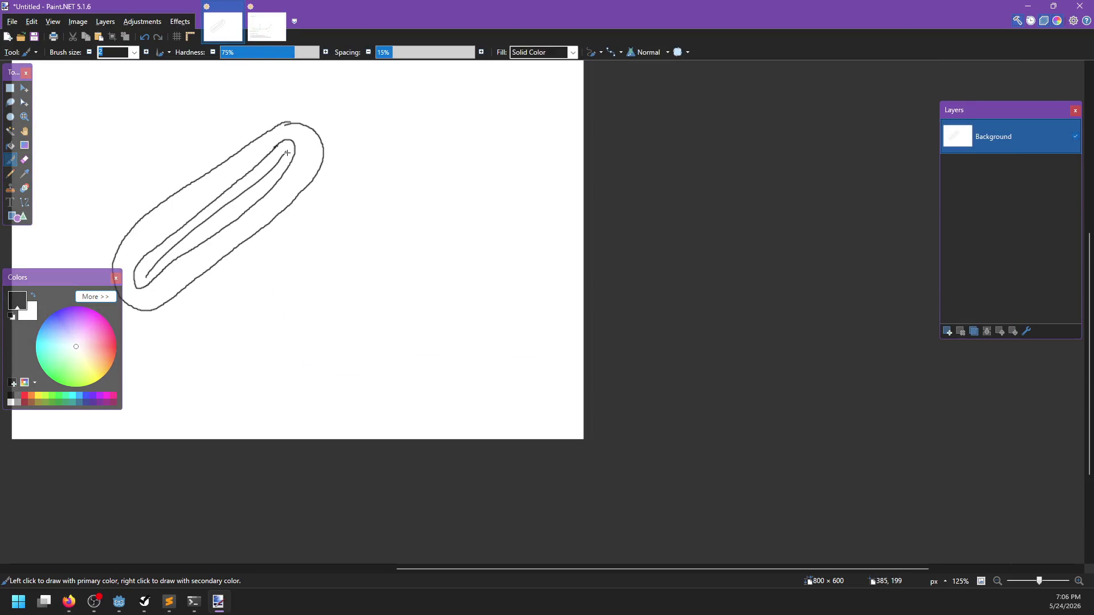
pyautogui.moveTo(286, 151); pyautogui.dragTo(323, 153)
pyautogui.hotkey('alt', 'Tab')
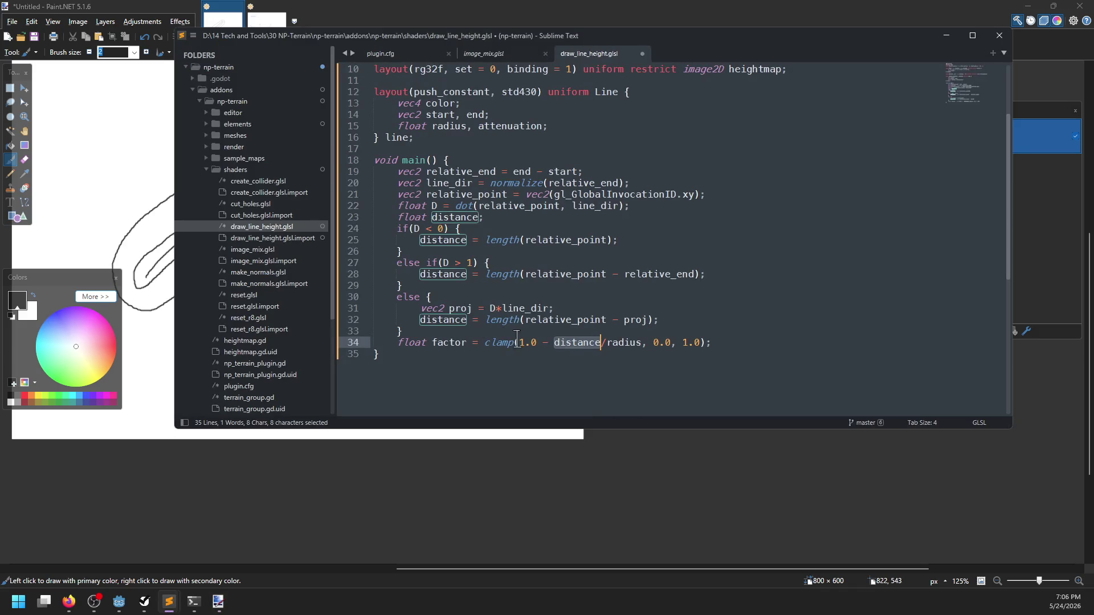
pyautogui.hotkey('alt', 'Tab')
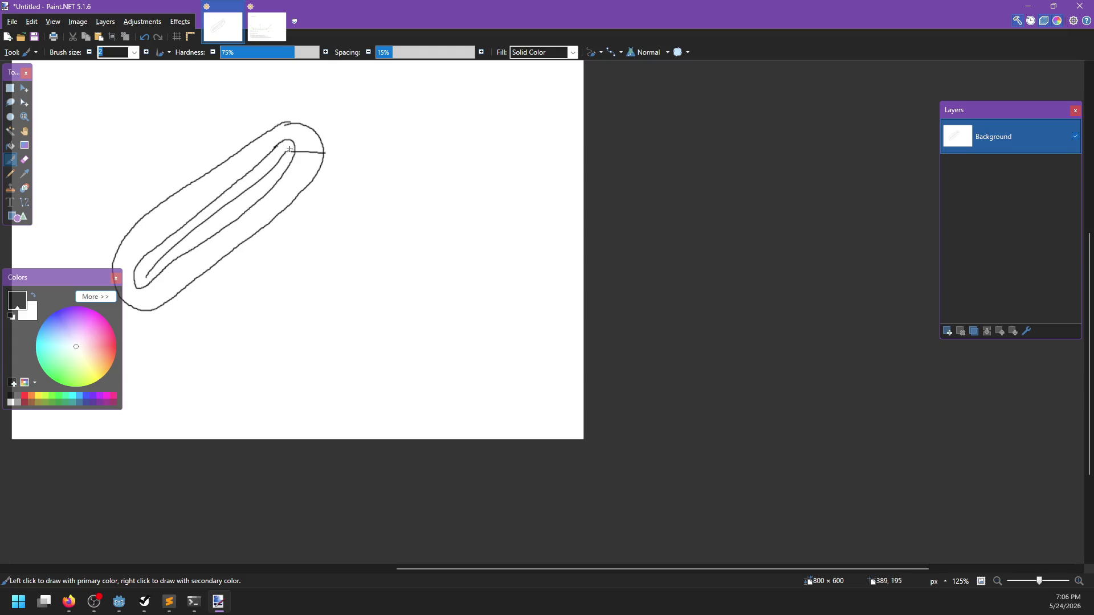
pyautogui.hotkey('alt', 'Tab')
pyautogui.hotkey('alt', 'Tab')
pyautogui.hotkey('alt', 'Tab')
pyautogui.click(738, 343)
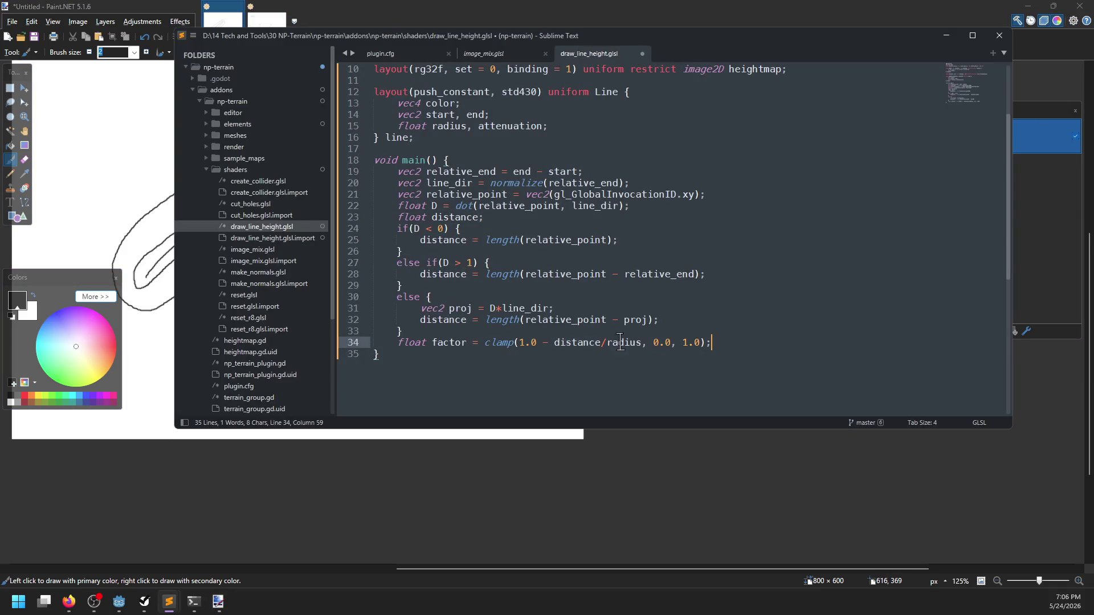
pyautogui.press('Return')
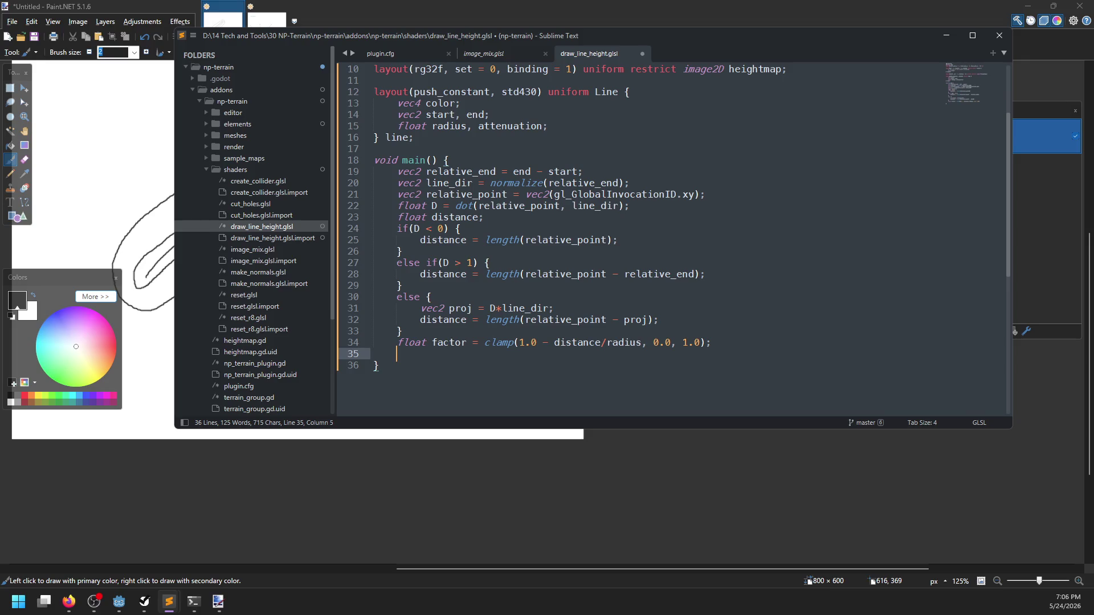
# Step: Add an empty multi-line imageStore( ); call after the factor line
pyautogui.scroll(1, 594, 255)
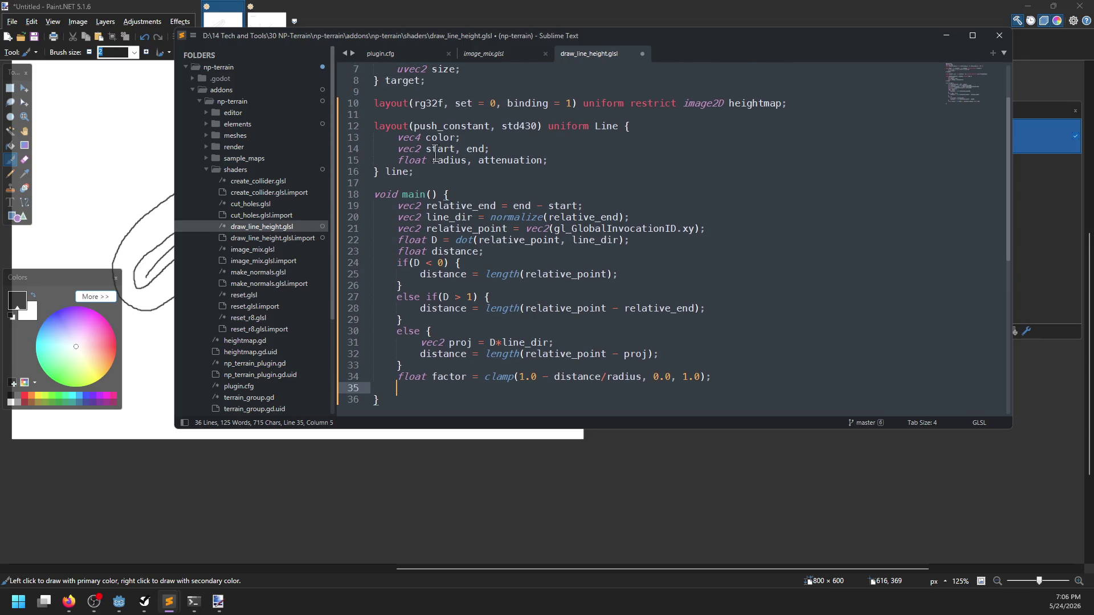
pyautogui.scroll(-3, 435, 155)
pyautogui.scroll(2, 484, 320)
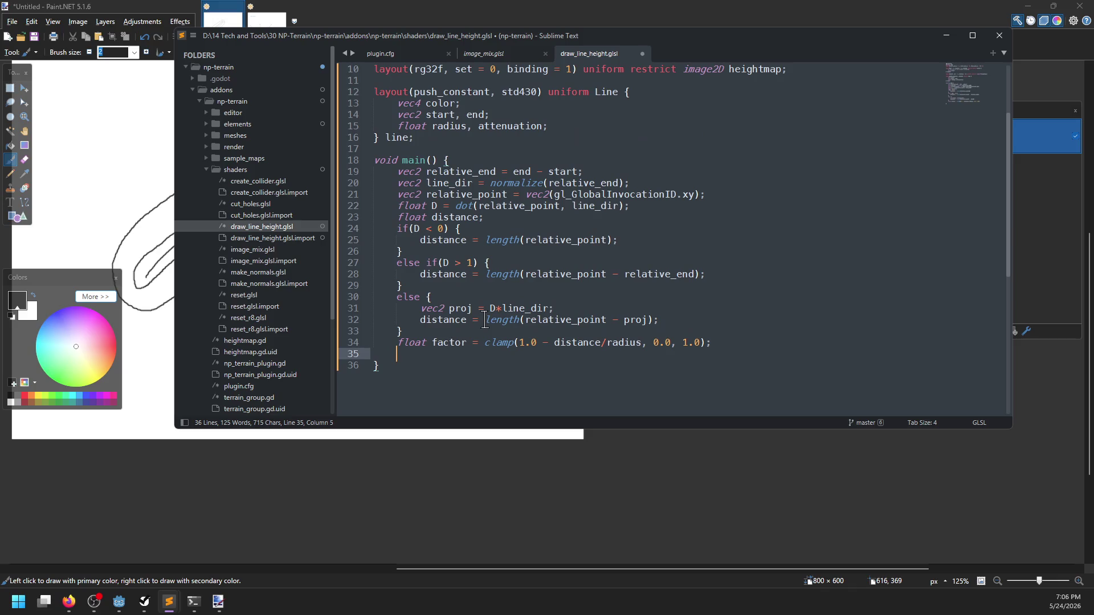
pyautogui.moveTo(484, 320)
pyautogui.write('ima')
pyautogui.press('BackSpace')
pyautogui.press('BackSpace')
pyautogui.press('BackSpace')
pyautogui.write('image')
pyautogui.write('Store( )')
pyautogui.write(';')
pyautogui.press('Left')
pyautogui.press('Left')
pyautogui.press('Return')
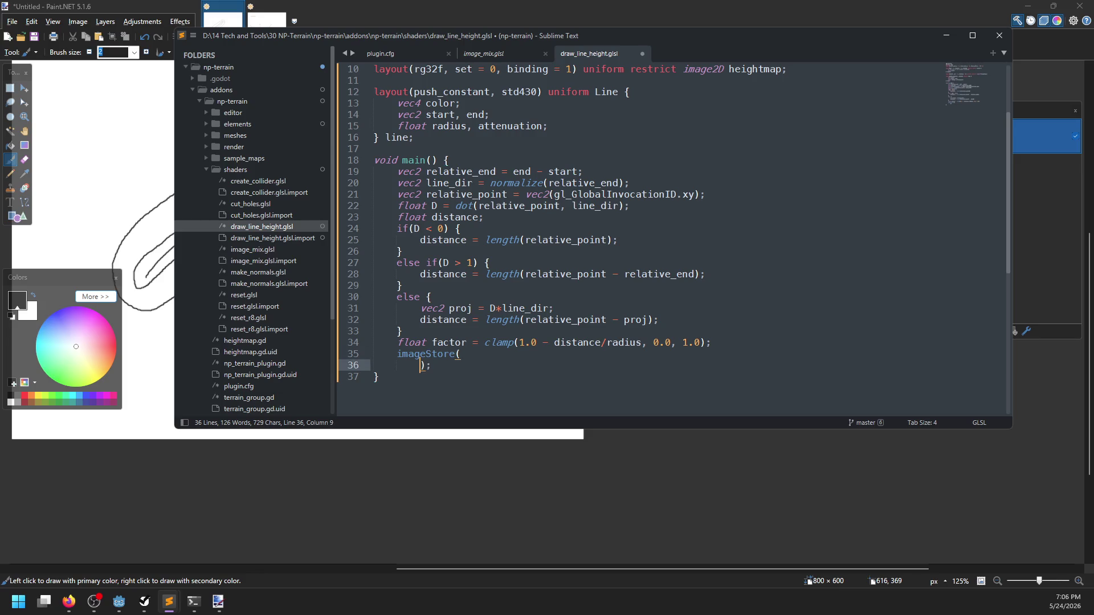
pyautogui.press('Return')
pyautogui.press('BackSpace')
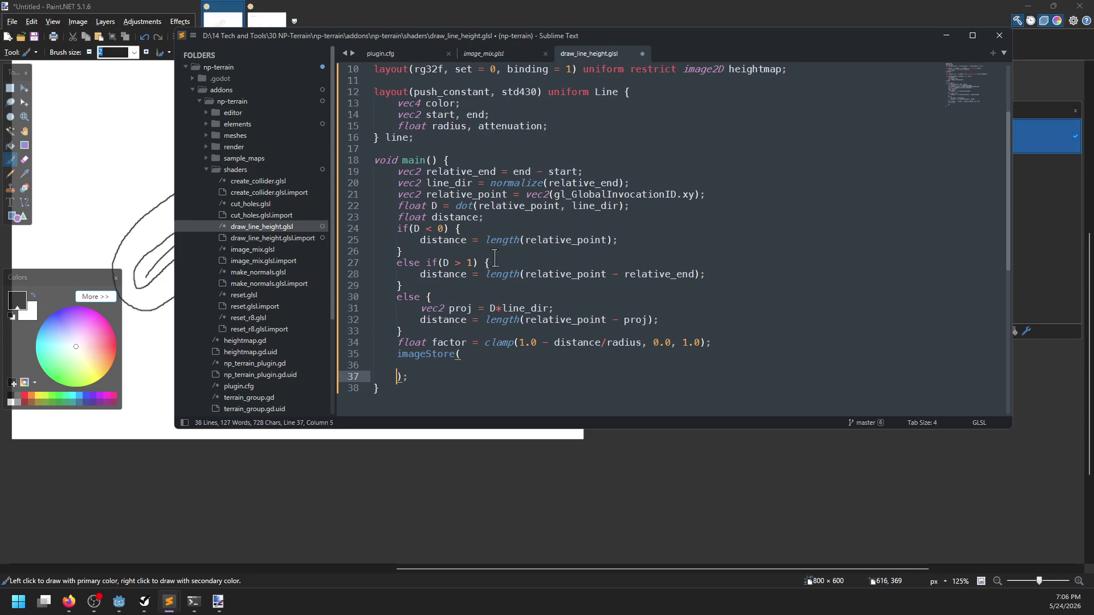
pyautogui.click(434, 367)
# Step: Wrap the clamp on line 34 in pow(..., attenuation)
pyautogui.scroll(-2, 535, 362)
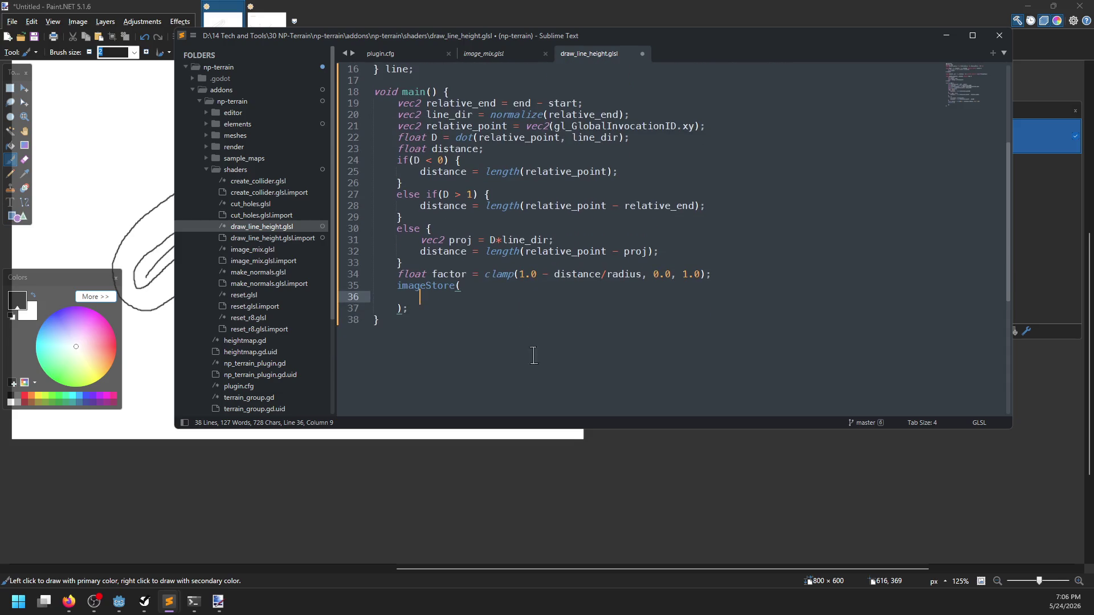
pyautogui.click(484, 274)
pyautogui.write('pow(')
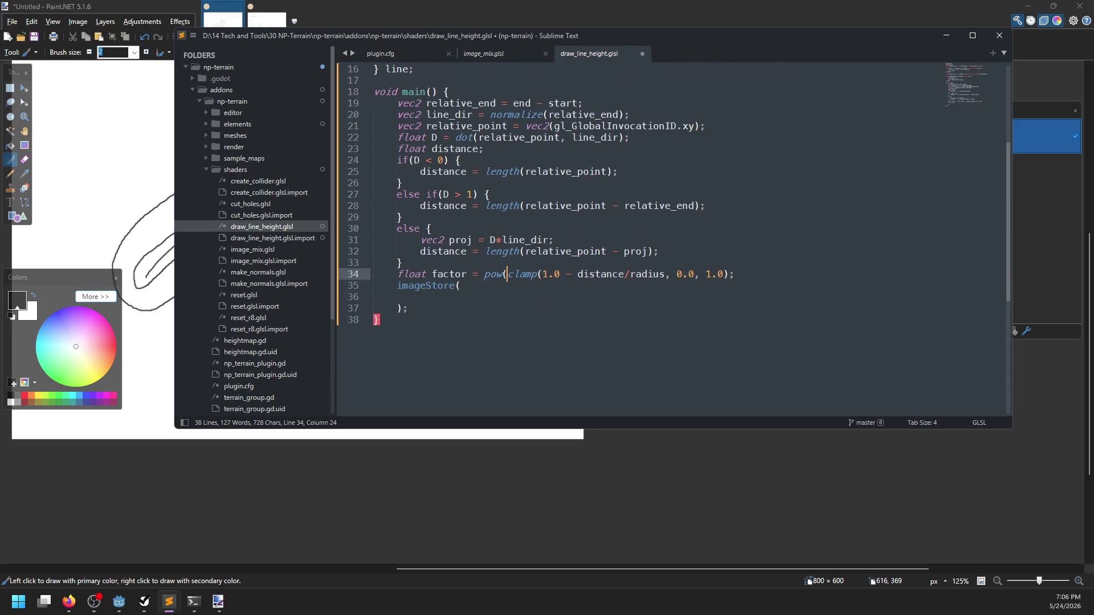
pyautogui.write(', attenuation)')
pyautogui.click(503, 292)
pyautogui.scroll(2, 652, 342)
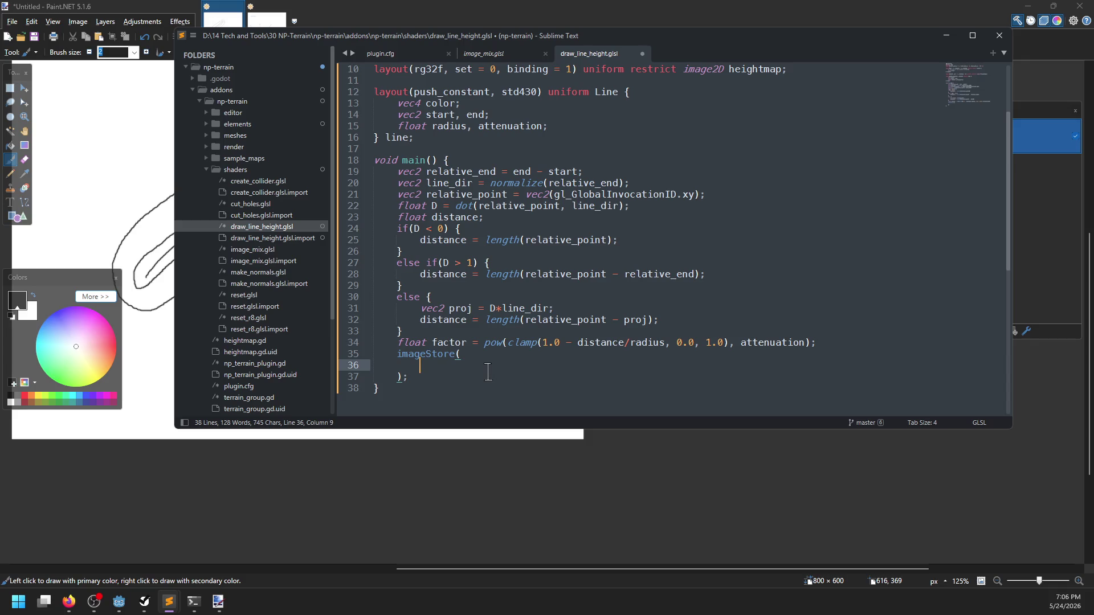
# Step: Pass heightmap and gl_GlobalInvocationID.xy as imageStore's first two arguments
pyautogui.click(491, 57)
pyautogui.scroll(-20, 548, 327)
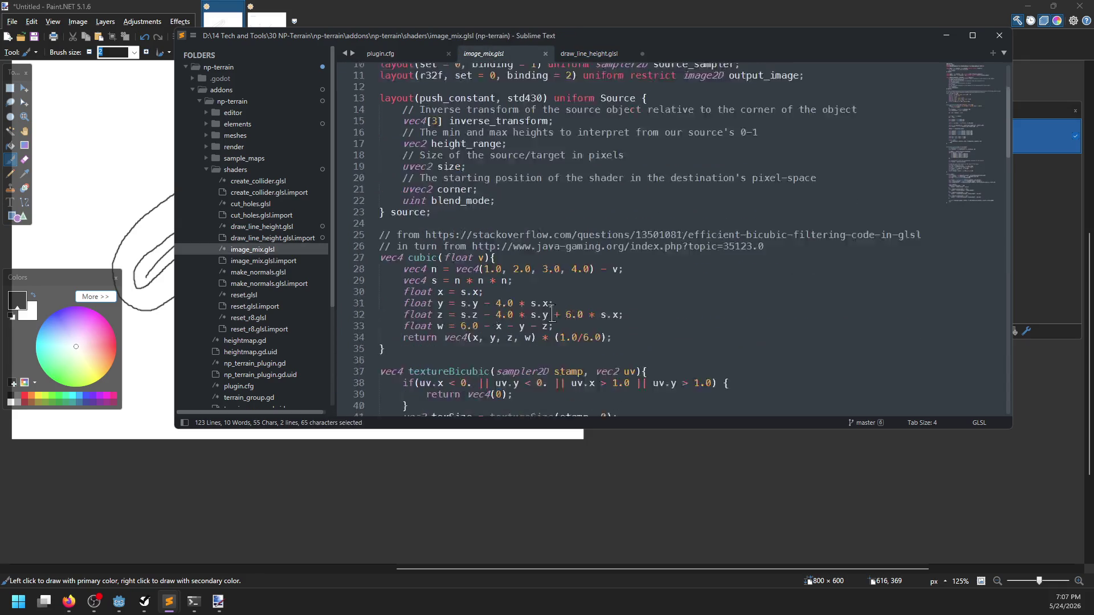
pyautogui.scroll(-17, 548, 326)
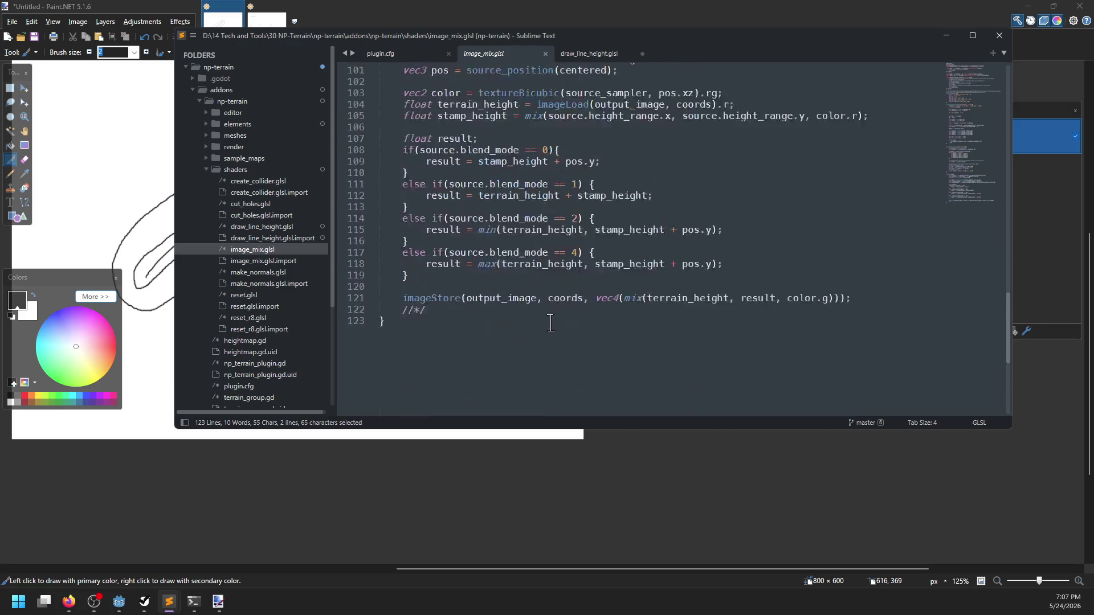
pyautogui.scroll(5, 490, 239)
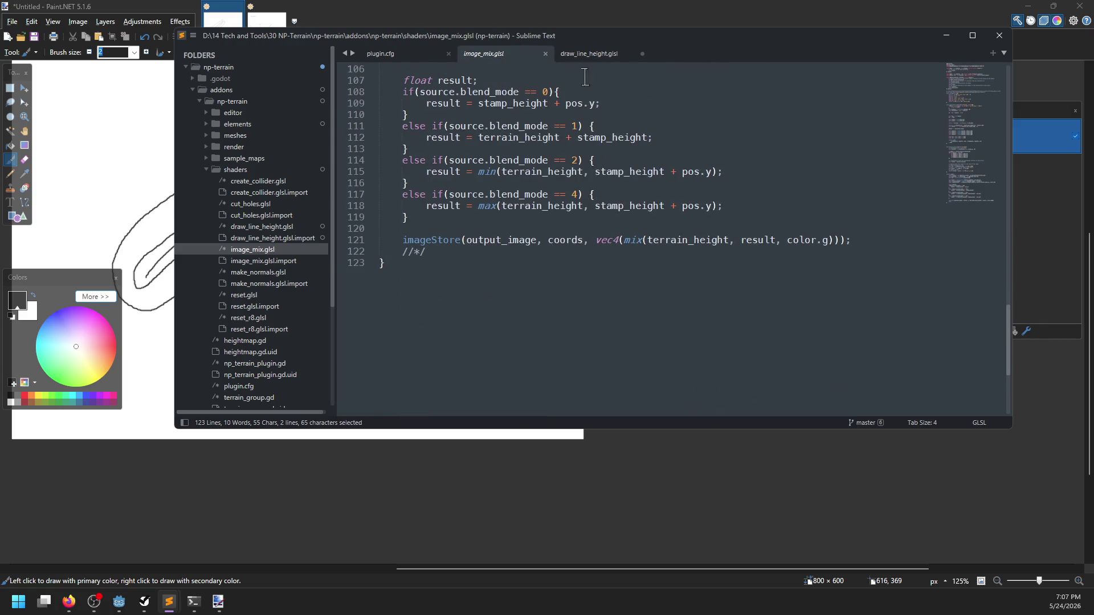
pyautogui.click(587, 55)
pyautogui.scroll(3, 588, 278)
pyautogui.scroll(-4, 587, 277)
pyautogui.write('heightmap,')
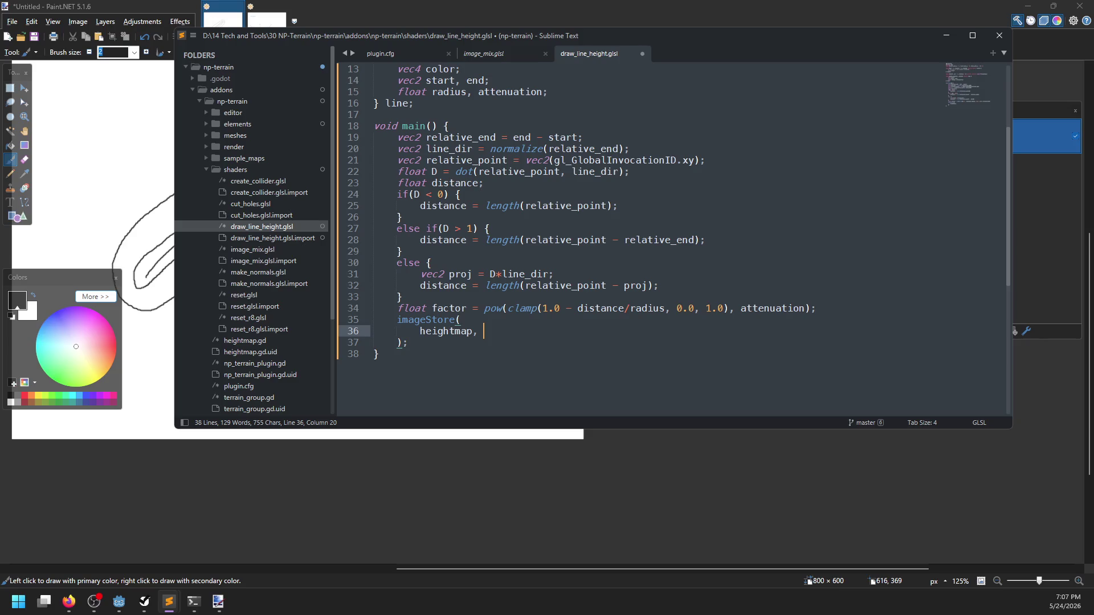
pyautogui.write('relative_point')
pyautogui.hotkey('ctrl', 'BackSpace')
pyautogui.moveTo(554, 161); pyautogui.dragTo(693, 169)
pyautogui.hotkey('ctrl', 'c')
pyautogui.click(487, 331)
pyautogui.hotkey('ctrl', 'v')
# Step: Copy the ivec2 coords declaration from image_mix.glsl into the start of main()
pyautogui.click(417, 56)
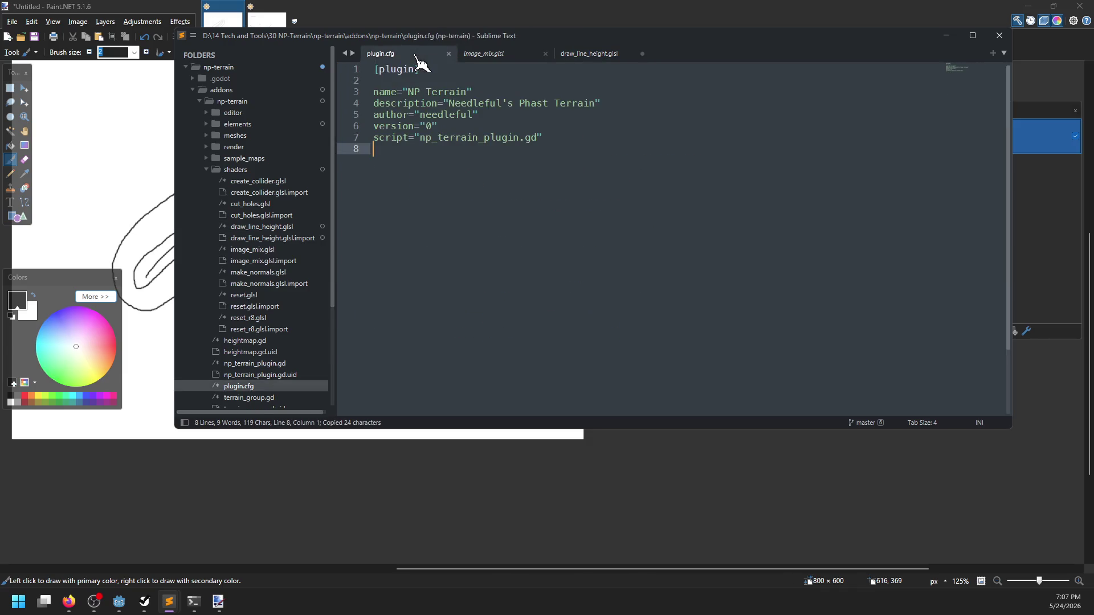
pyautogui.click(511, 59)
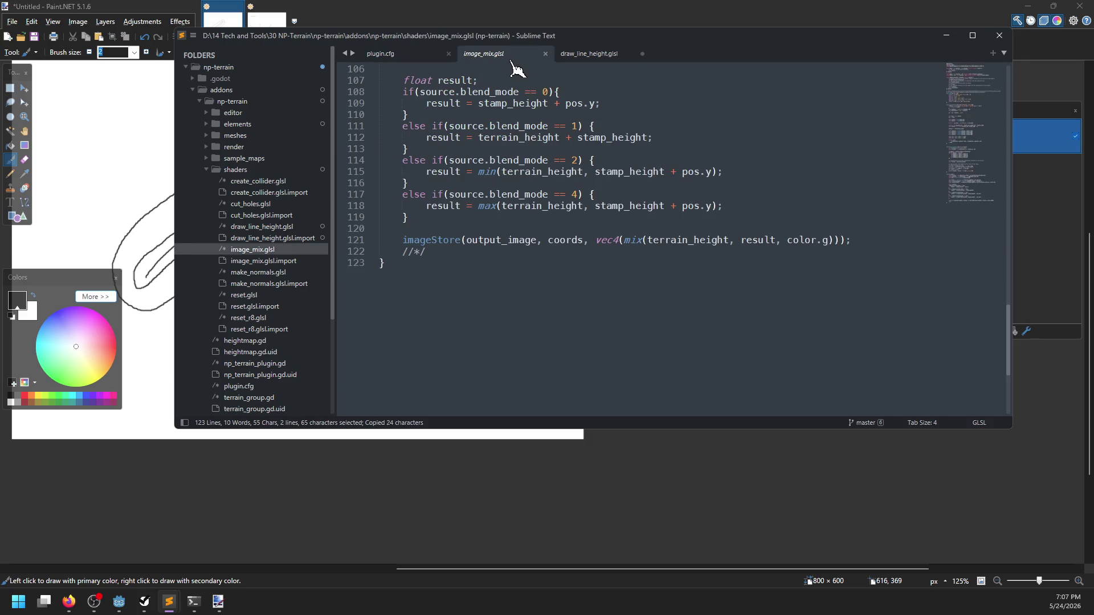
pyautogui.scroll(5, 571, 212)
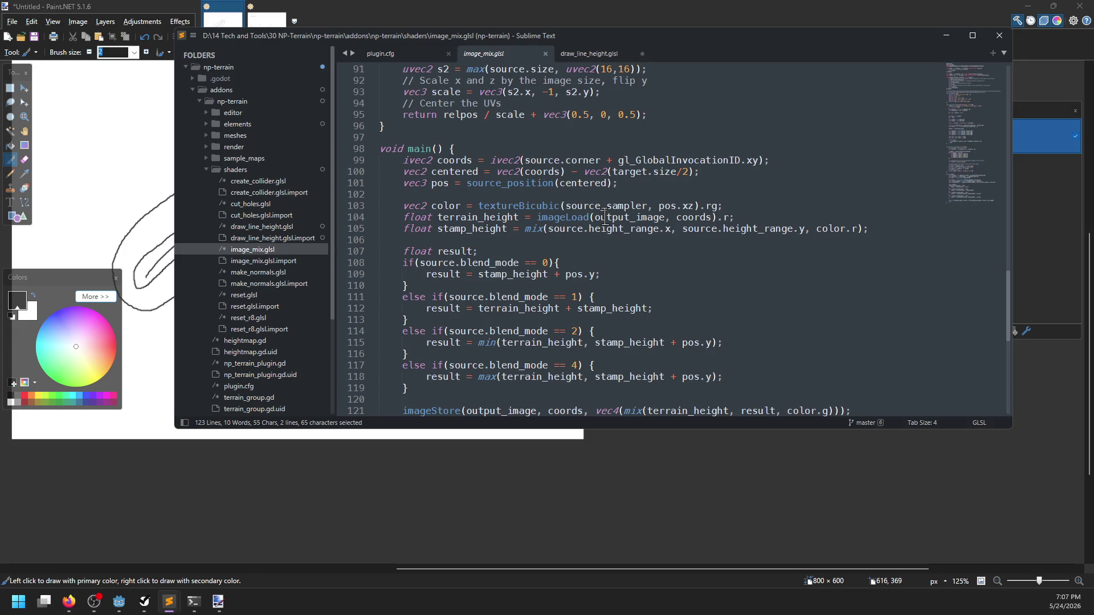
pyautogui.moveTo(784, 125); pyautogui.dragTo(776, 162)
pyautogui.hotkey('ctrl', 'c')
pyautogui.click(581, 54)
pyautogui.click(498, 126)
pyautogui.hotkey('ctrl', 'v')
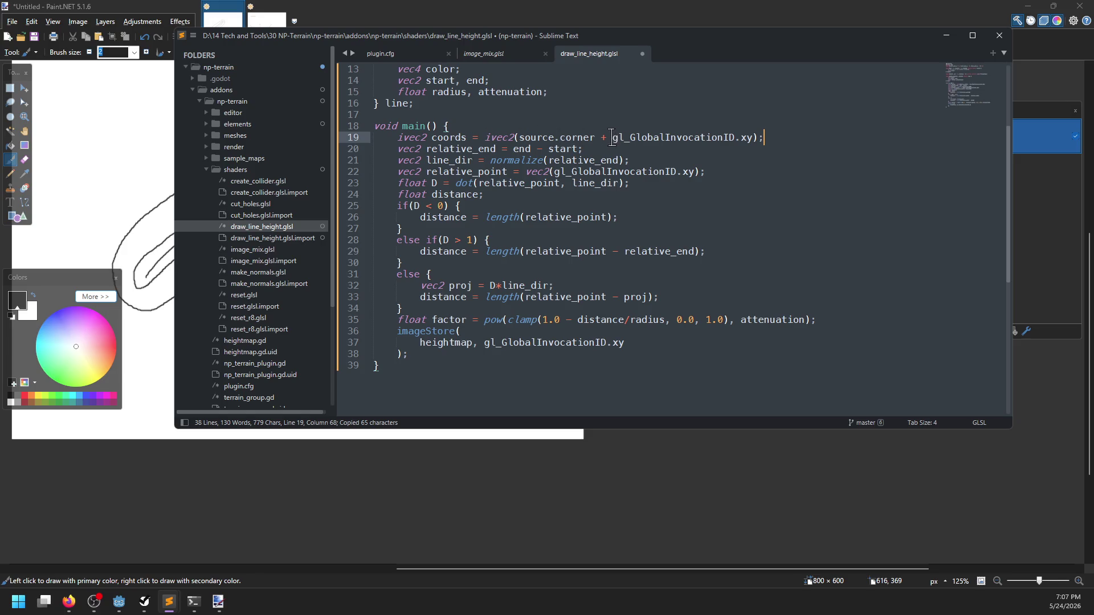
# Step: Trim source.corner from the coords declaration and use coords in the imageStore call
pyautogui.hotkey('ctrl', 'BackSpace')
pyautogui.hotkey('ctrl', 'BackSpace')
pyautogui.hotkey('ctrl', 'BackSpace')
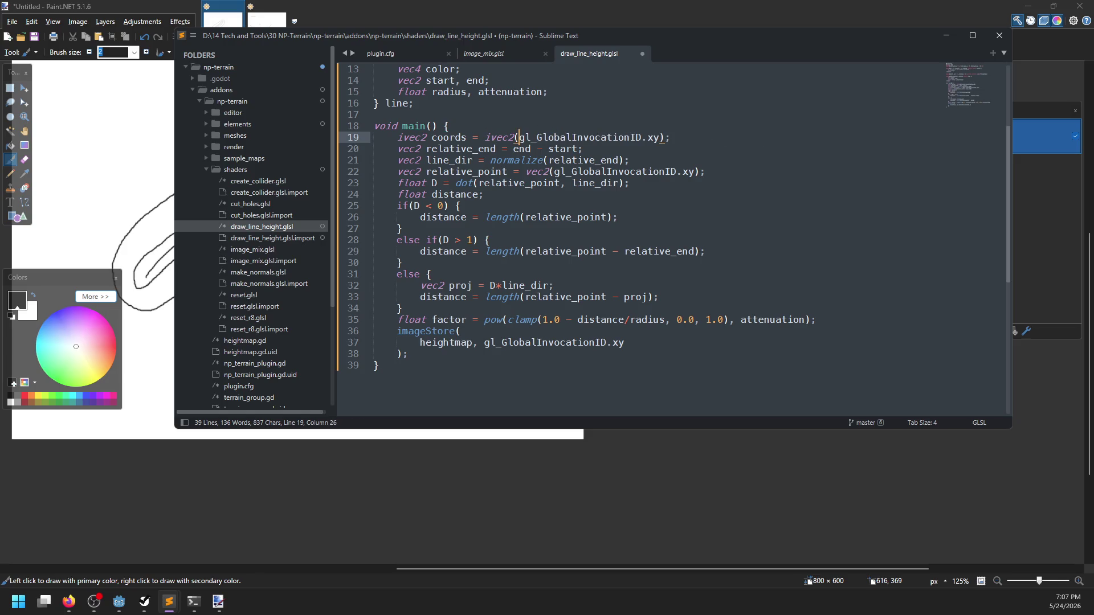
pyautogui.doubleClick(445, 137)
pyautogui.hotkey('ctrl', 'c')
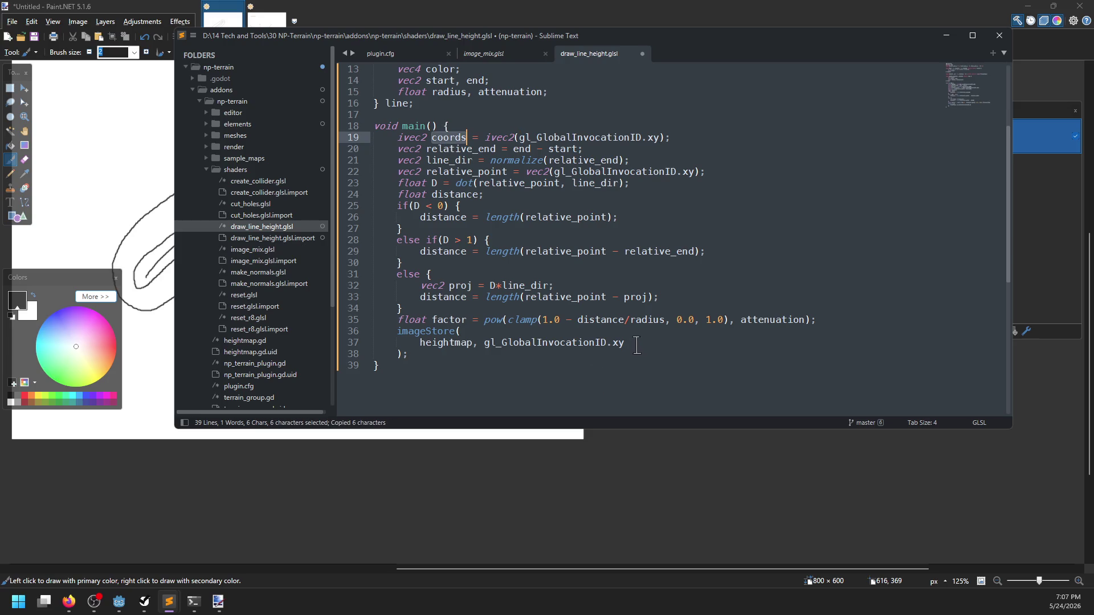
pyautogui.moveTo(625, 343); pyautogui.dragTo(485, 343)
pyautogui.hotkey('ctrl', 'v')
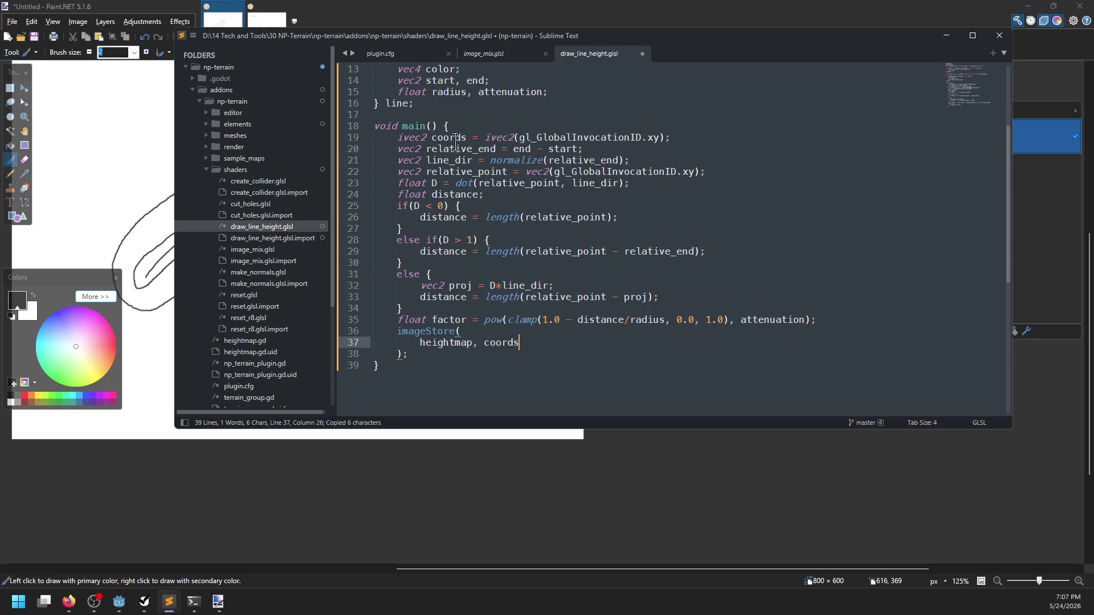
# Step: Replace gl_GlobalInvocationID.xy on line 22 with coords
pyautogui.doubleClick(450, 139)
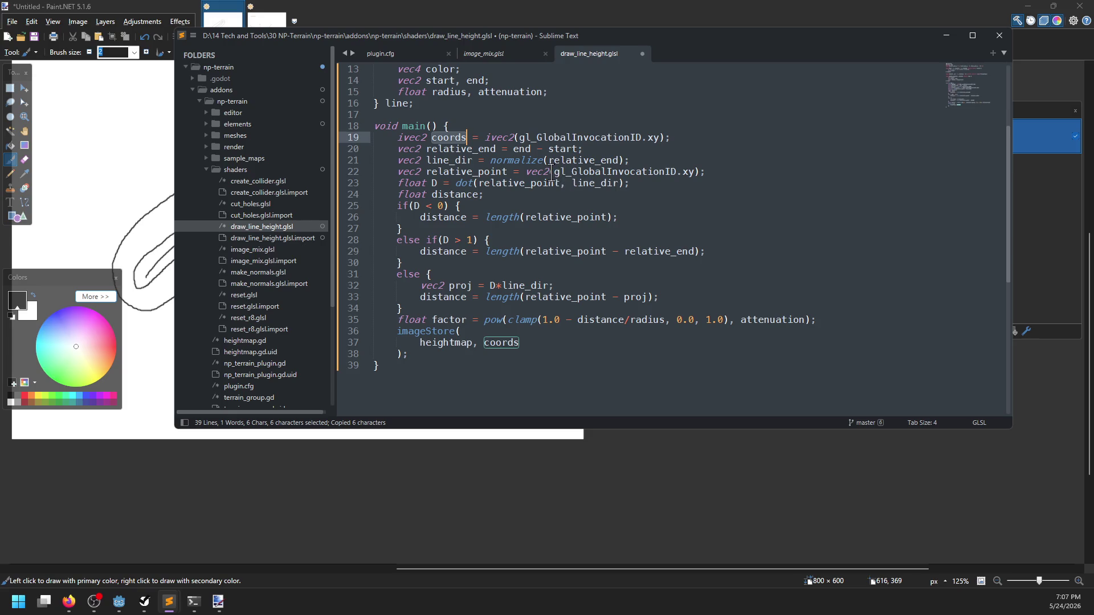
pyautogui.moveTo(556, 172); pyautogui.dragTo(698, 171)
pyautogui.hotkey('ctrl', 'v')
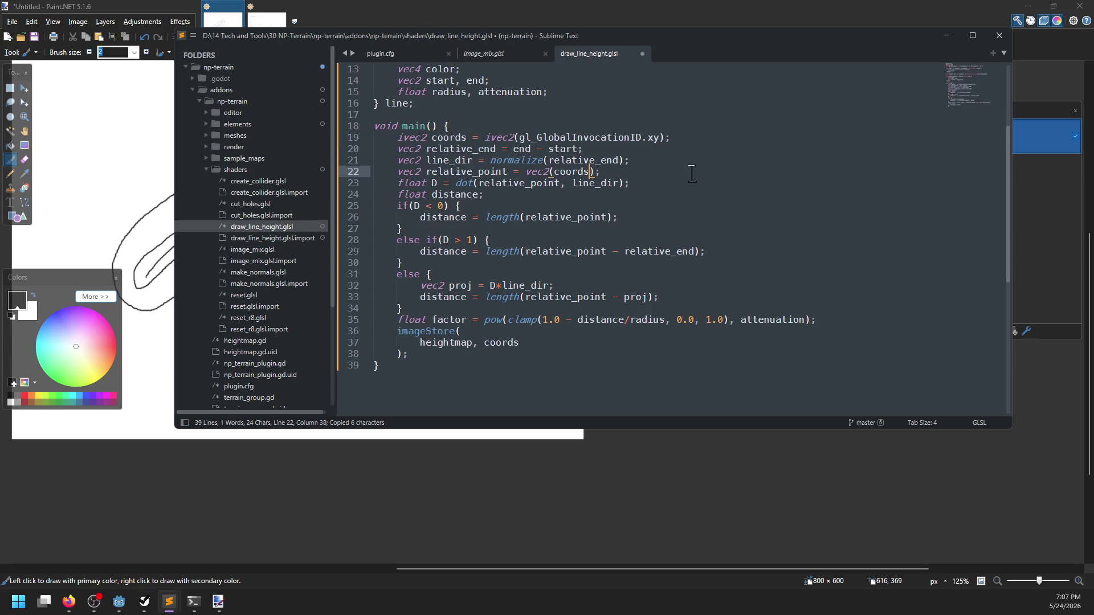
pyautogui.click(664, 160)
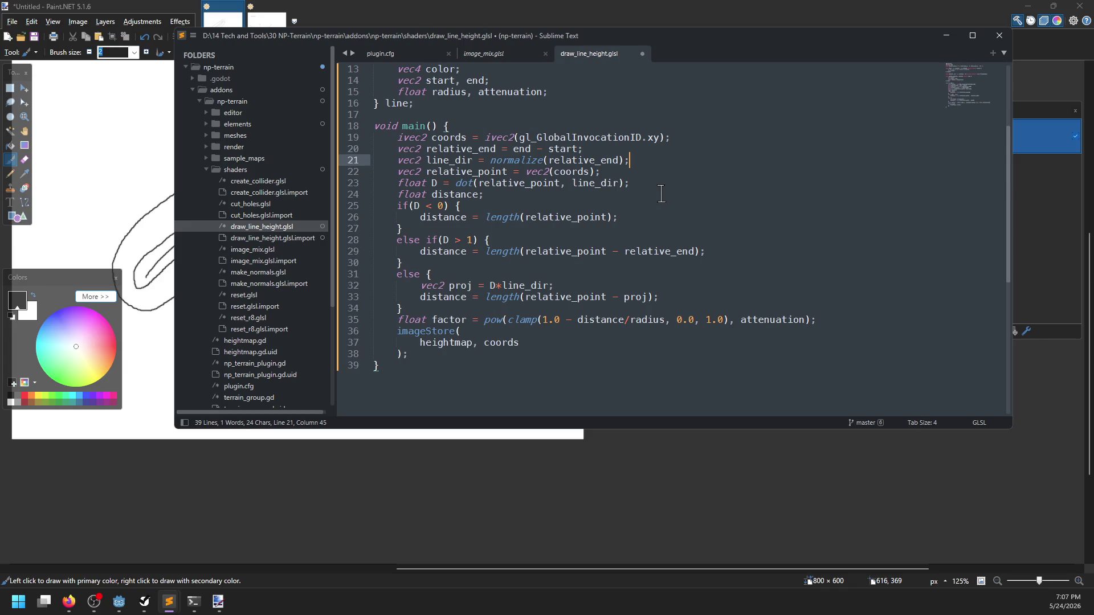
pyautogui.press('Up')
pyautogui.press('Up')
pyautogui.press('Down')
pyautogui.press('Down')
pyautogui.press('Down')
pyautogui.press('Up')
pyautogui.press('Up')
pyautogui.press('Up')
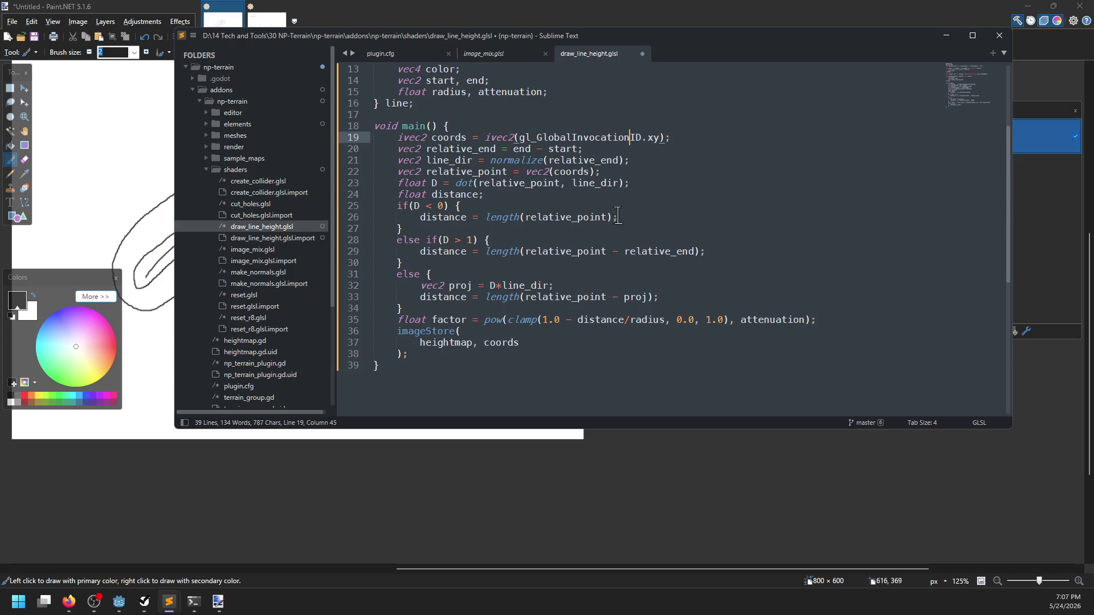
# Step: Compare with image_mix.glsl's main function, then come back to draw_line_height.glsl
pyautogui.click(541, 341)
pyautogui.click(504, 57)
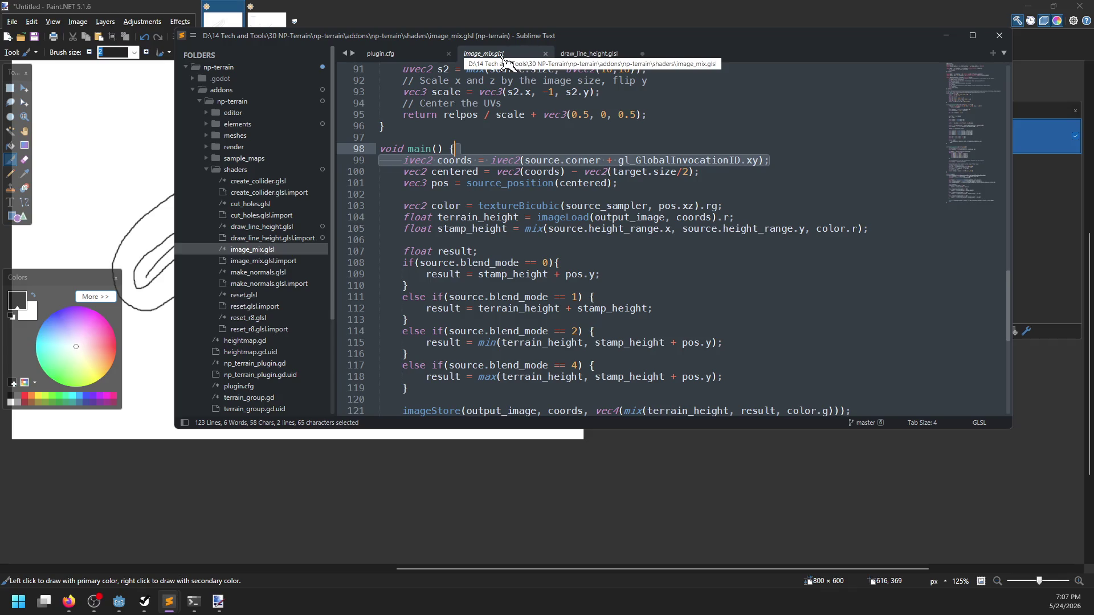
pyautogui.click(591, 55)
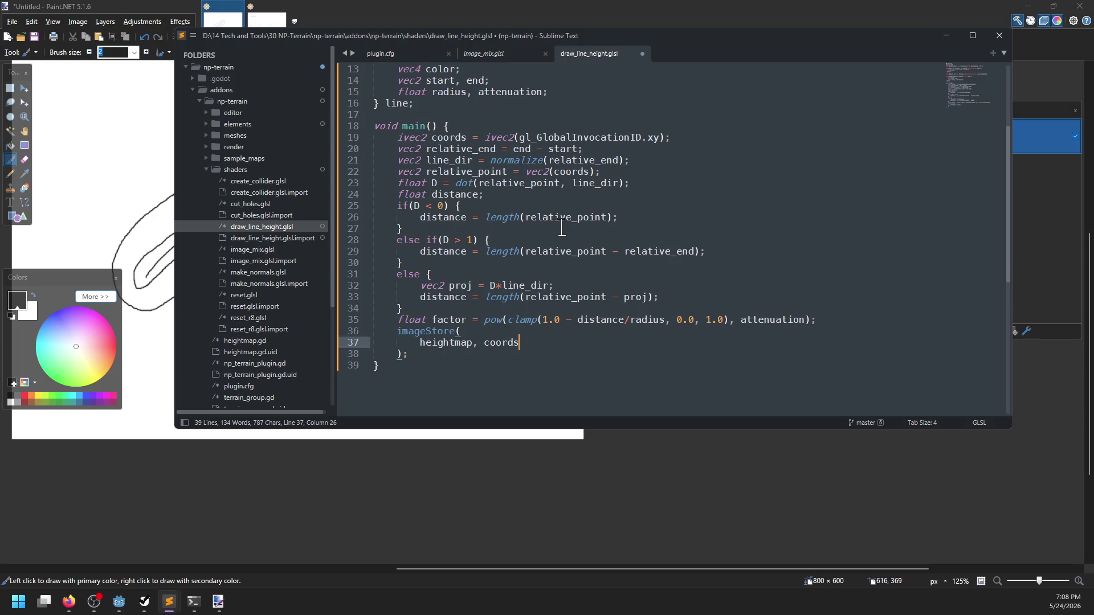
pyautogui.scroll(4, 561, 227)
pyautogui.click(160, 286)
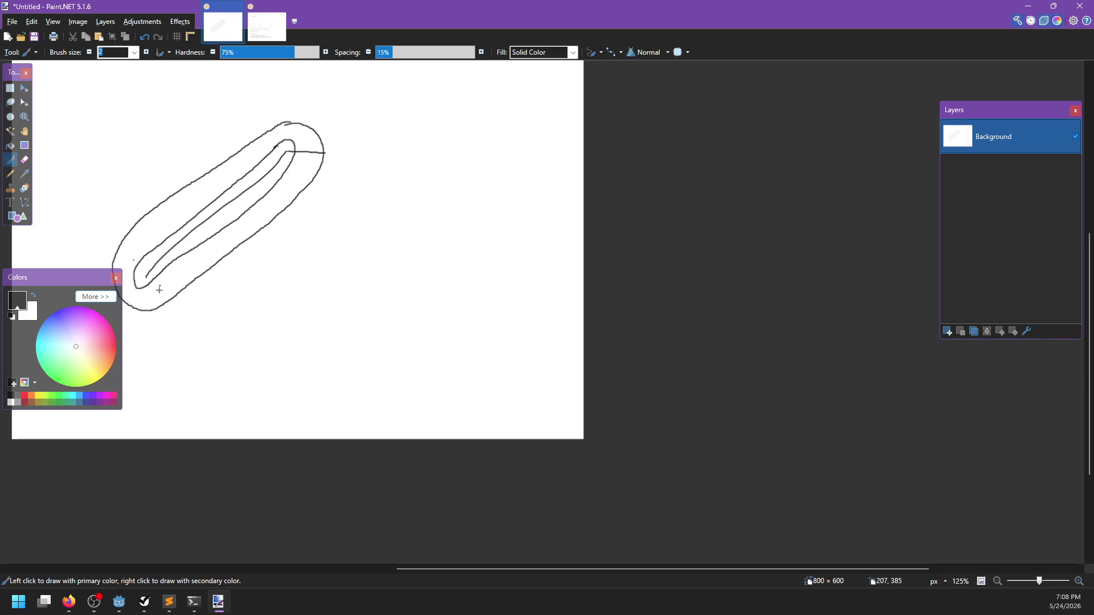
pyautogui.moveTo(278, 288)
pyautogui.mouseDown()
pyautogui.moveTo(299, 353)
pyautogui.moveTo(475, 350)
pyautogui.moveTo(495, 171)
pyautogui.moveTo(387, 147)
pyautogui.moveTo(282, 151)
pyautogui.mouseUp()
pyautogui.scroll(-3, 327, 262)
pyautogui.scroll(4, 224, 117)
pyautogui.hotkey('ctrl', 'z')
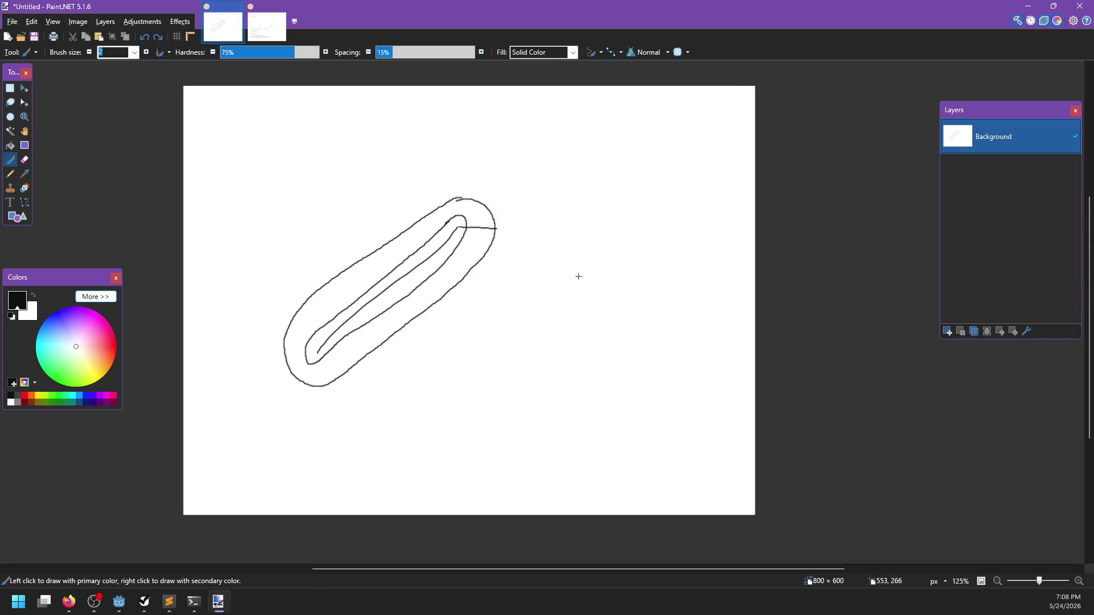
pyautogui.hotkey('alt', 'Tab')
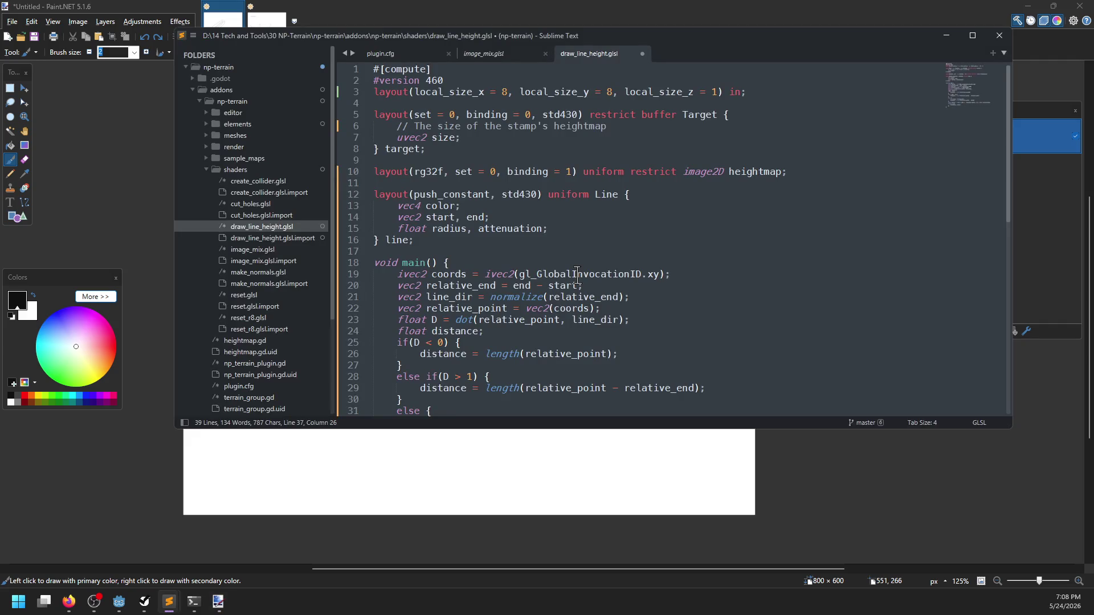
# Step: Add a comma after coords inside the imageStore( call on line 37
pyautogui.scroll(-5, 576, 274)
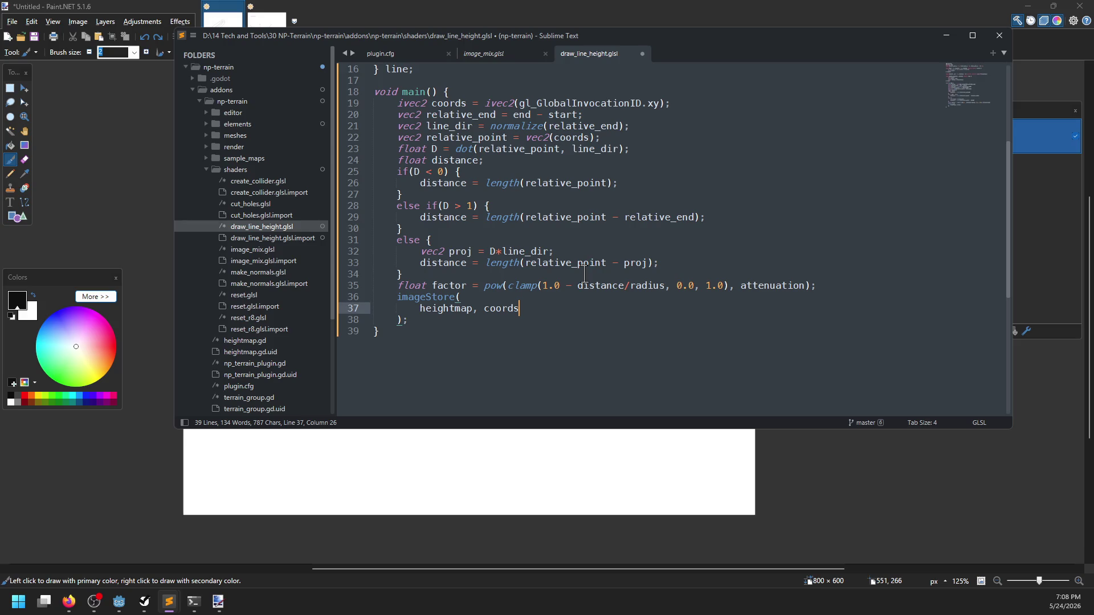
pyautogui.scroll(3, 583, 275)
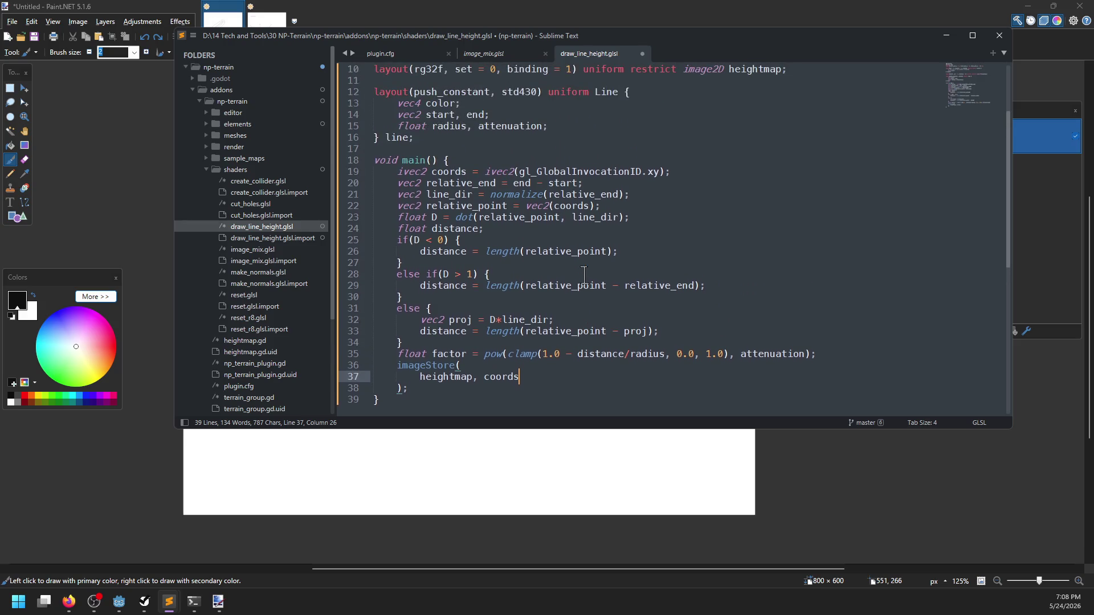
pyautogui.scroll(-2, 583, 276)
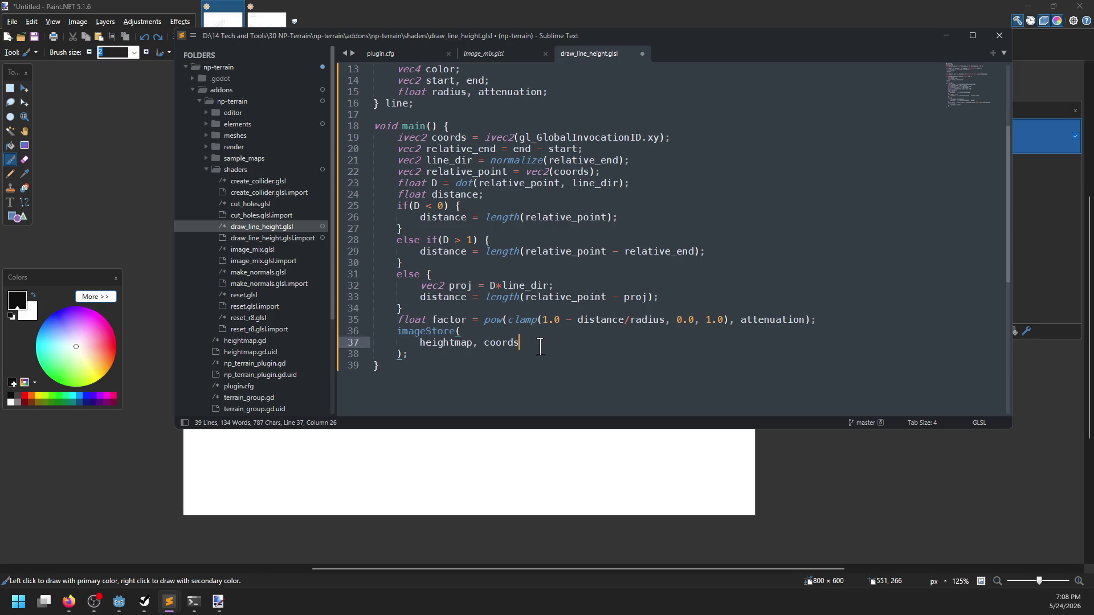
pyautogui.write(',')
pyautogui.scroll(4, 645, 238)
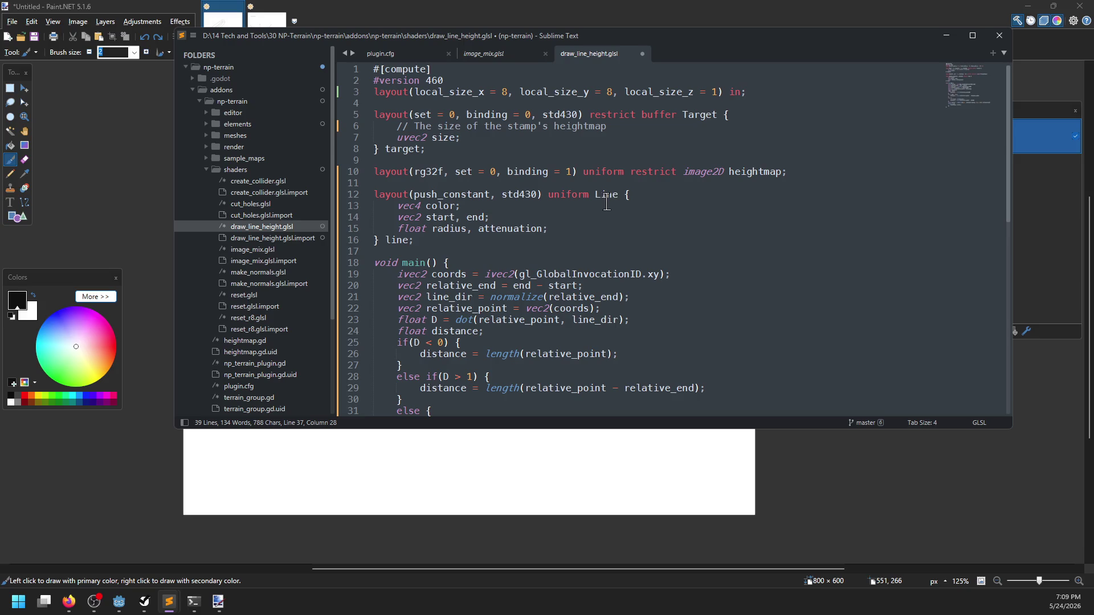
# Step: Start a mix( call after coords on line 37, using image_mix.glsl's imageStore as reference
pyautogui.scroll(-5, 607, 203)
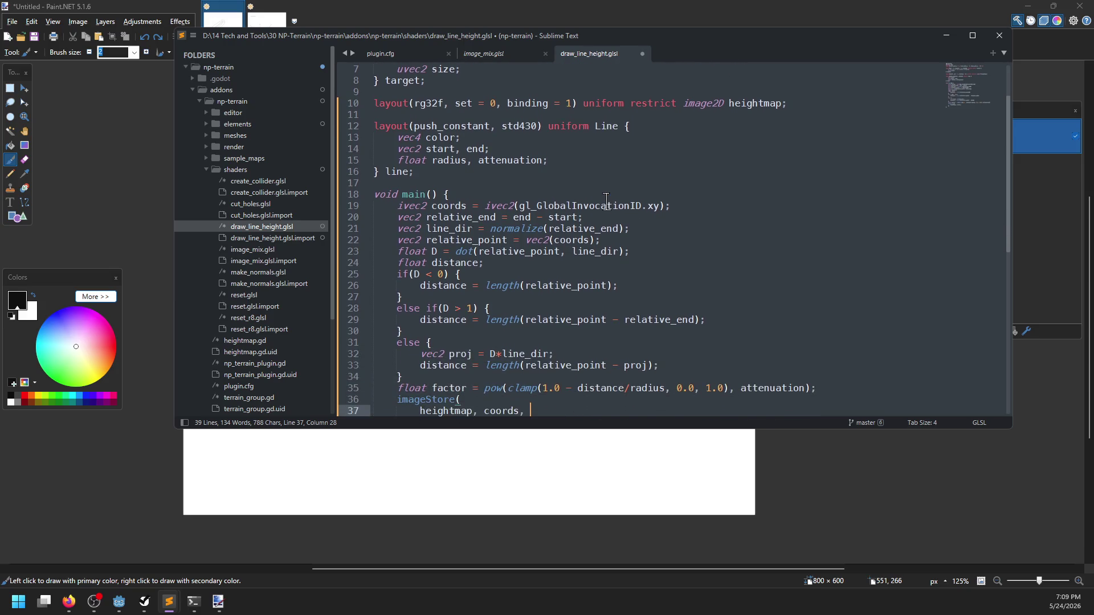
pyautogui.doubleClick(438, 309)
pyautogui.click(562, 308)
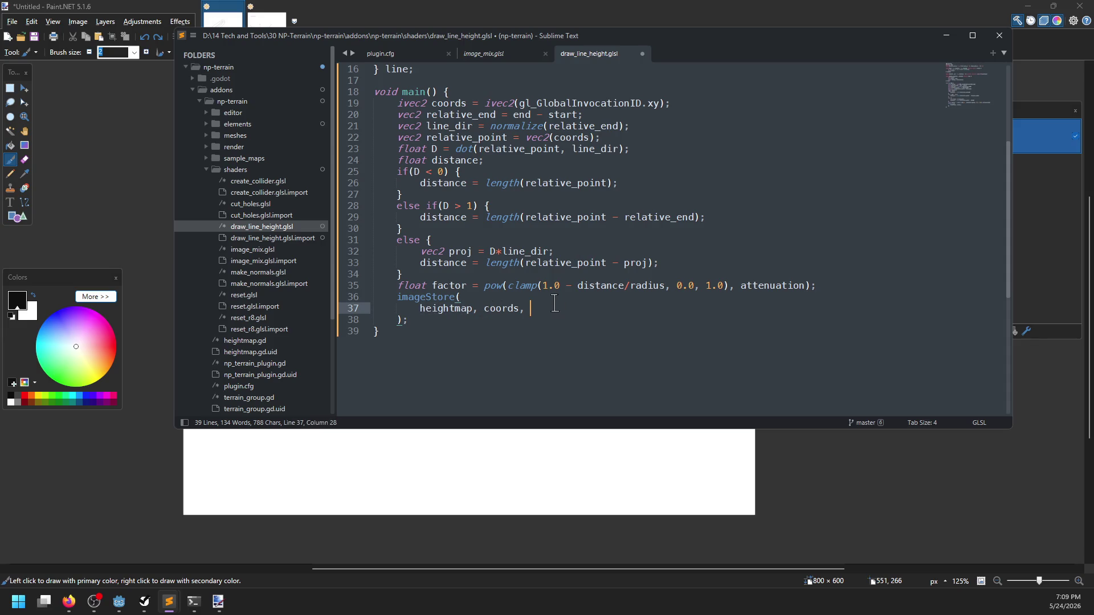
pyautogui.press('BackSpace')
pyautogui.write('mix(')
pyautogui.click(483, 53)
pyautogui.scroll(-5, 570, 228)
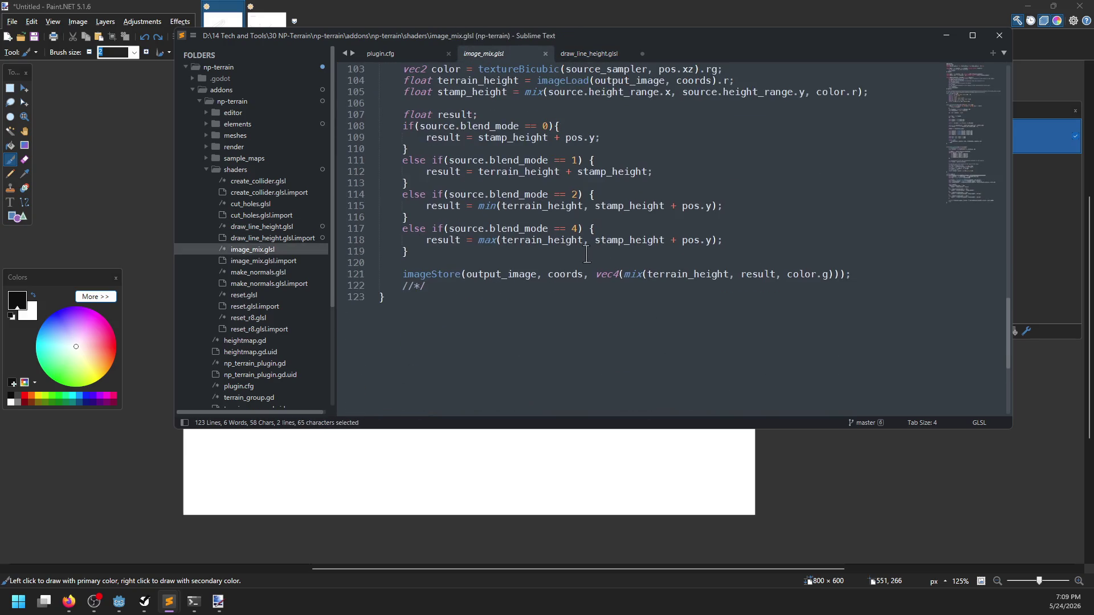
pyautogui.click(592, 53)
pyautogui.press('BackSpace')
pyautogui.press('BackSpace')
pyautogui.press('BackSpace')
pyautogui.press('BackSpace')
# Step: Enter imageLoad(heightmap, coords inside mix, replacing a mistyped vec4 opening
pyautogui.write('vec4(ima')
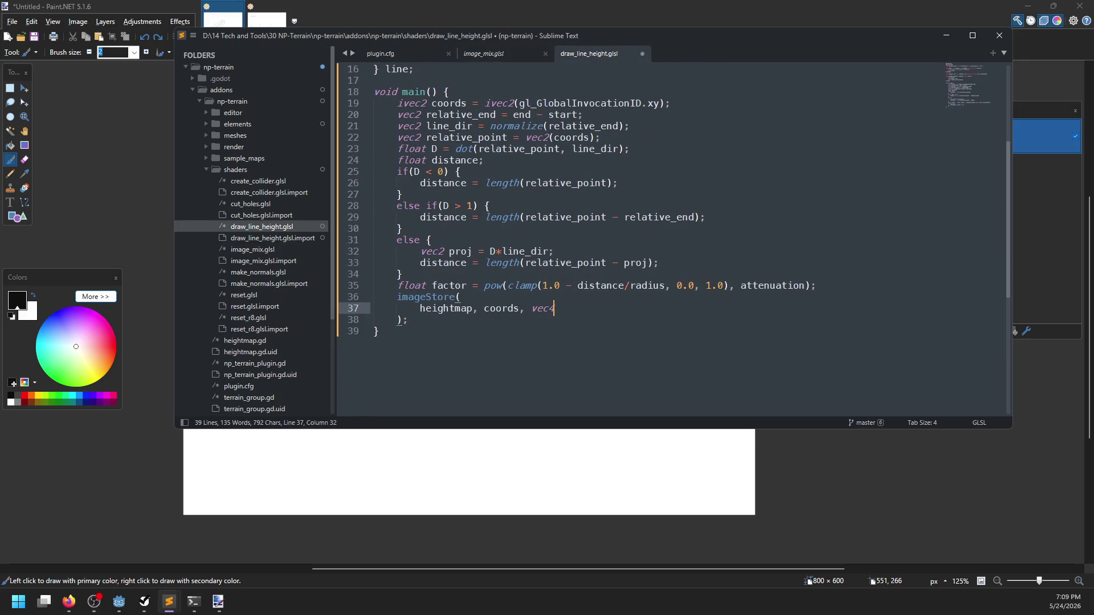
pyautogui.write('geLoad()')
pyautogui.click(618, 309)
pyautogui.moveTo(561, 308); pyautogui.dragTo(532, 308)
pyautogui.write('mix(')
pyautogui.press('End')
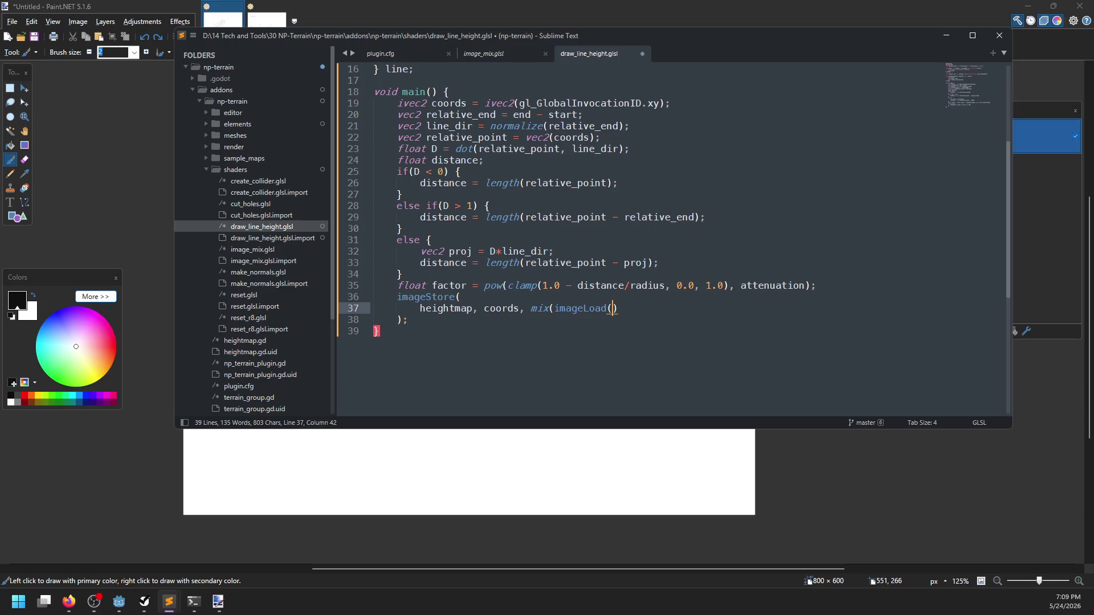
pyautogui.write('heightmap, coords')
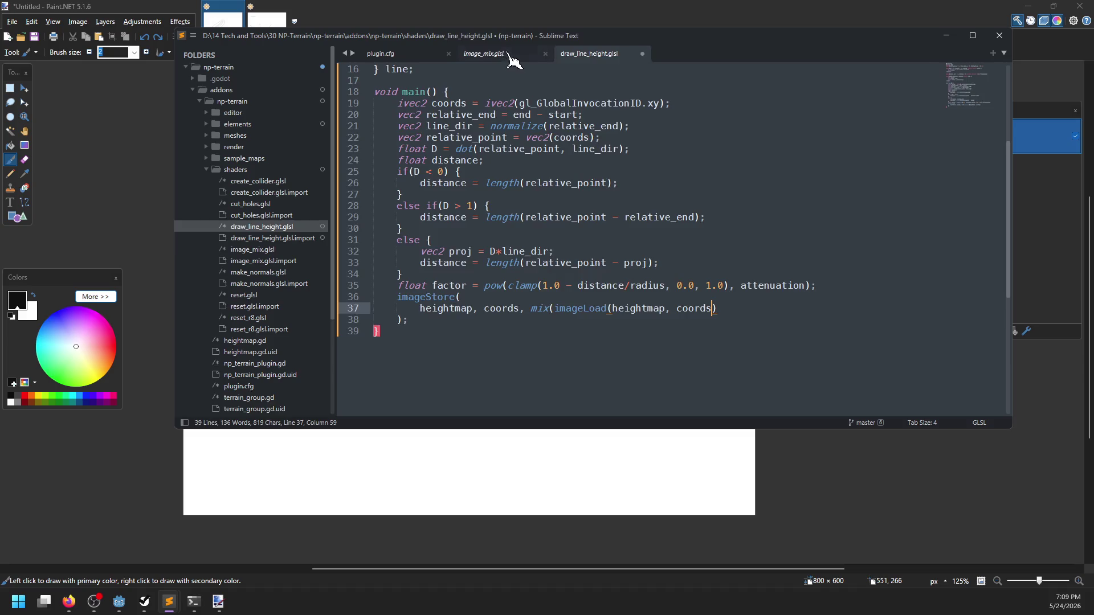
# Step: Close imageLoad and add line.color as mix's second argument, copying the line. prefix
pyautogui.click(487, 54)
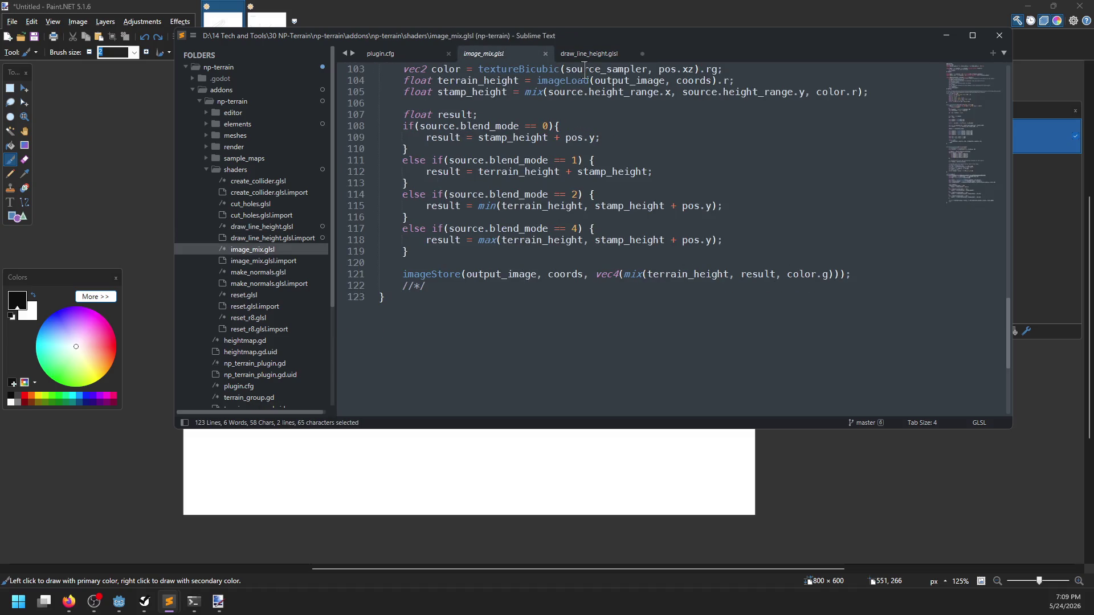
pyautogui.scroll(4, 625, 191)
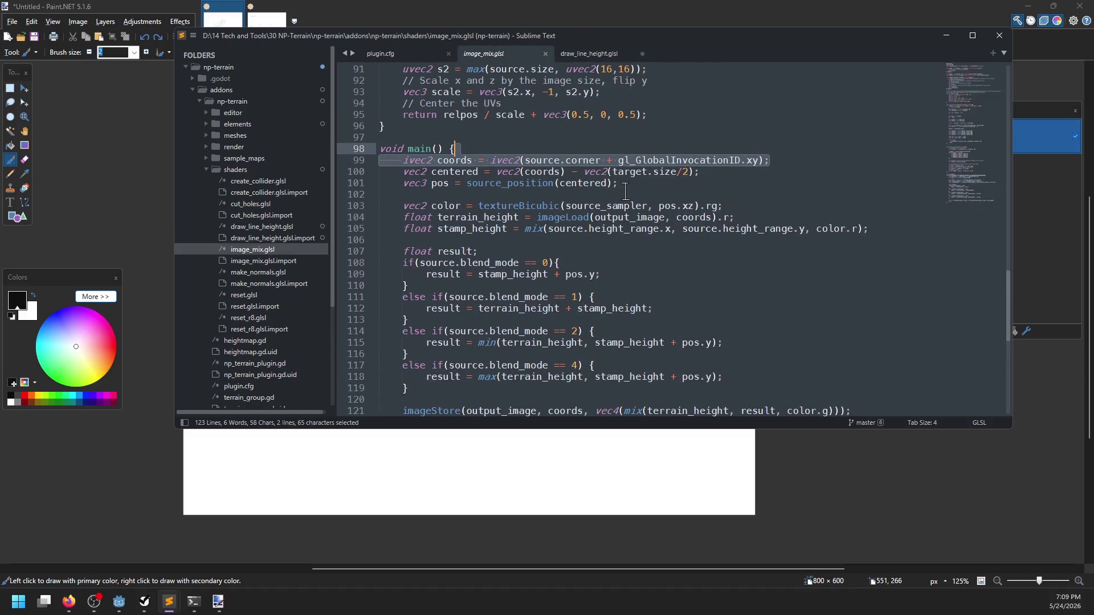
pyautogui.click(597, 57)
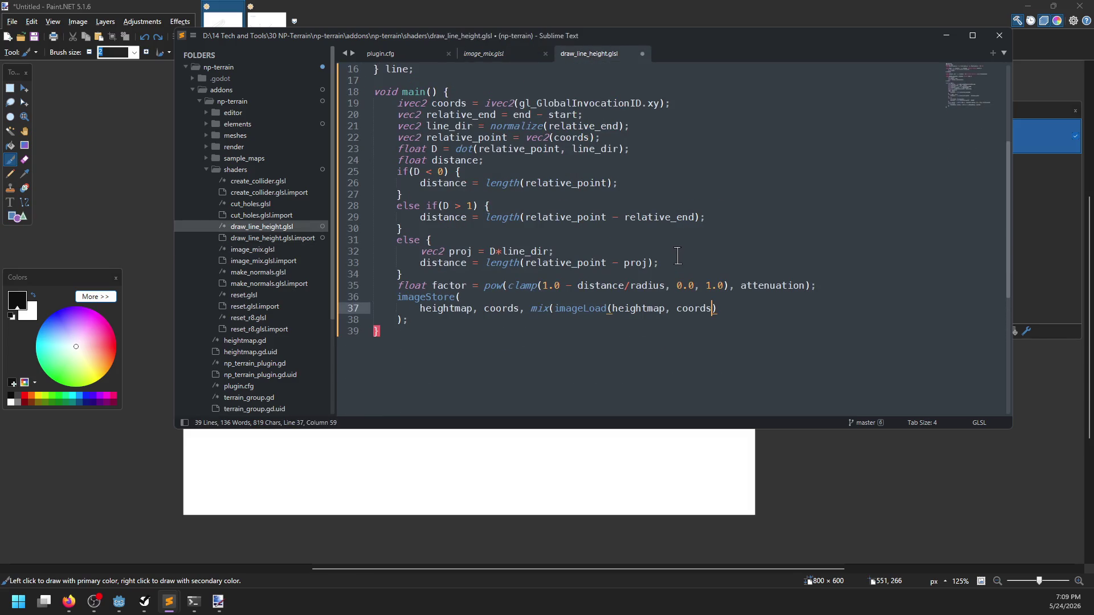
pyautogui.write('),')
pyautogui.write('color,')
pyautogui.scroll(5, 464, 211)
pyautogui.scroll(-2, 465, 211)
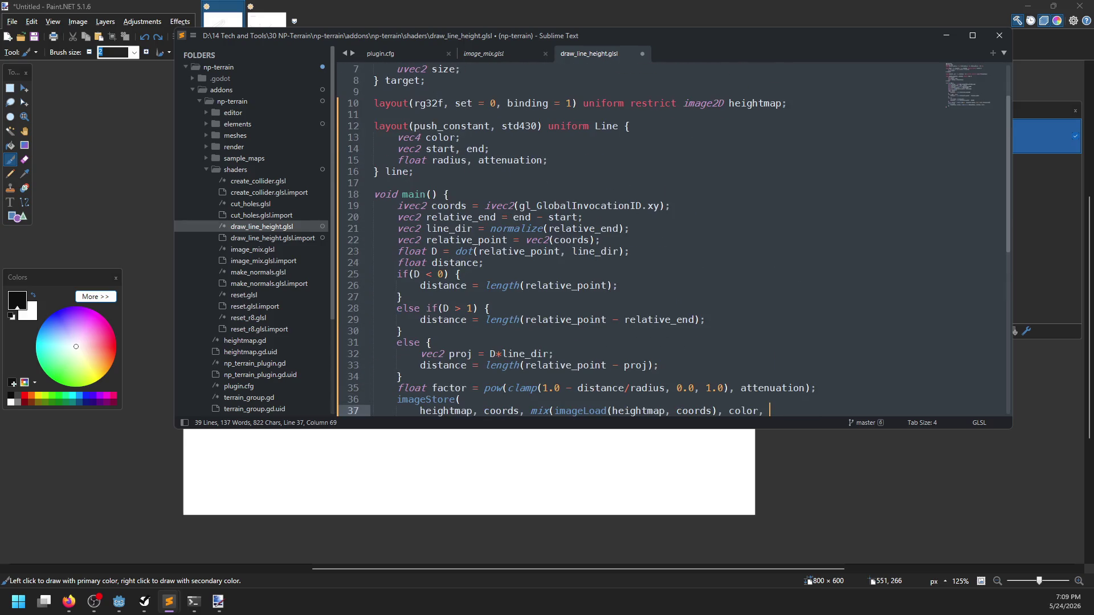
pyautogui.write('line.')
pyautogui.hotkey('shift', 'Left')
pyautogui.hotkey('shift', 'Left')
pyautogui.hotkey('shift', 'Left')
pyautogui.hotkey('ctrl', 'c')
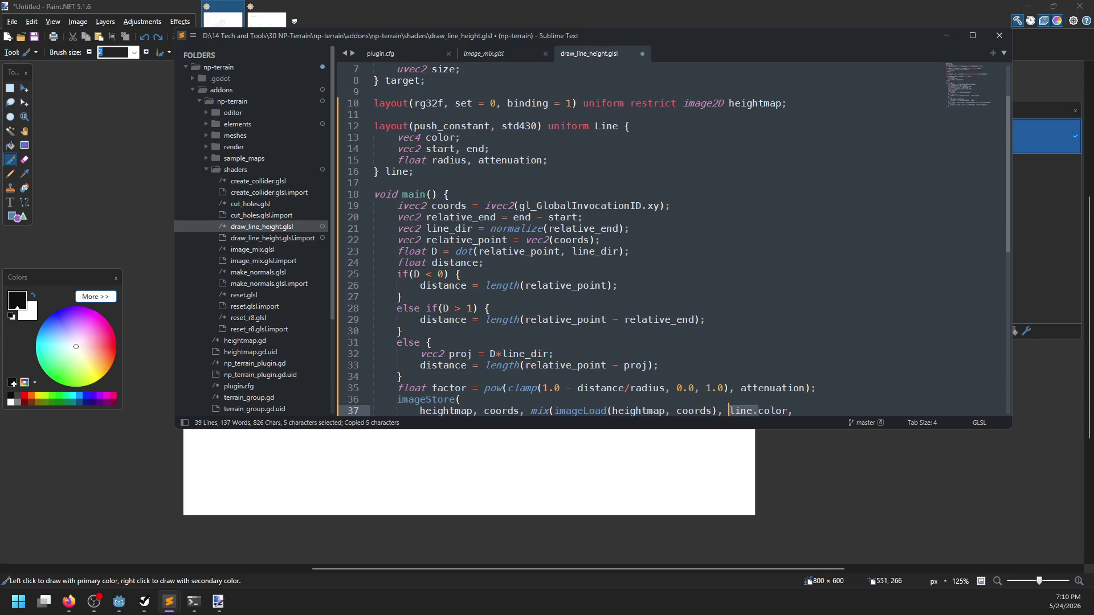
# Step: Prefix attenuation, radius, end and start with line. on lines 35 and 20
pyautogui.click(741, 388)
pyautogui.hotkey('ctrl', 'v')
pyautogui.click(630, 388)
pyautogui.hotkey('ctrl', 'v')
pyautogui.click(515, 217)
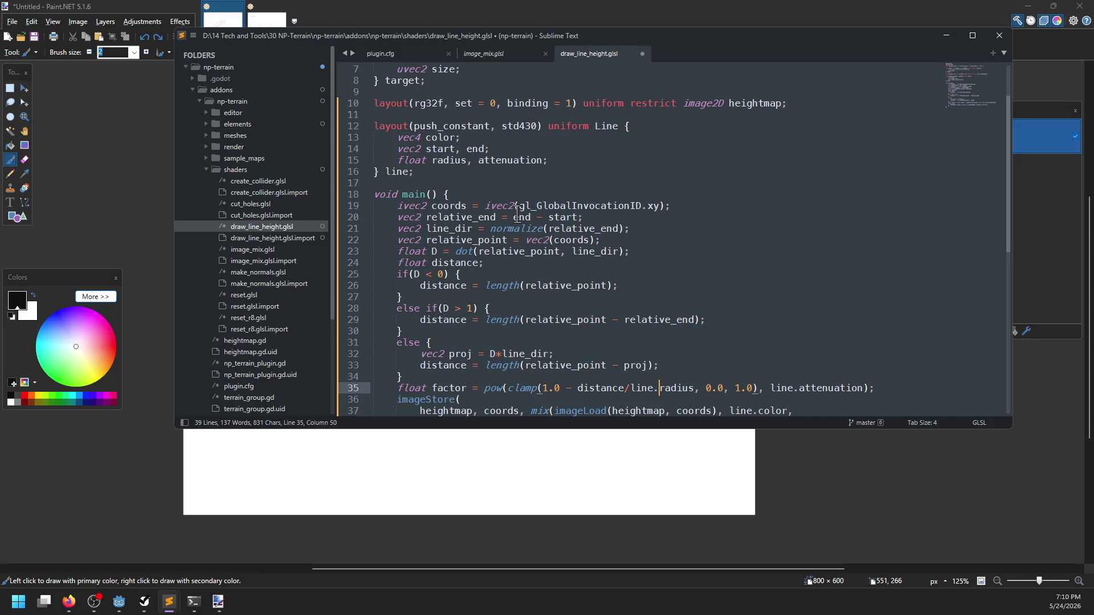
pyautogui.hotkey('ctrl', 'v')
pyautogui.click(577, 217)
pyautogui.hotkey('ctrl', 'v')
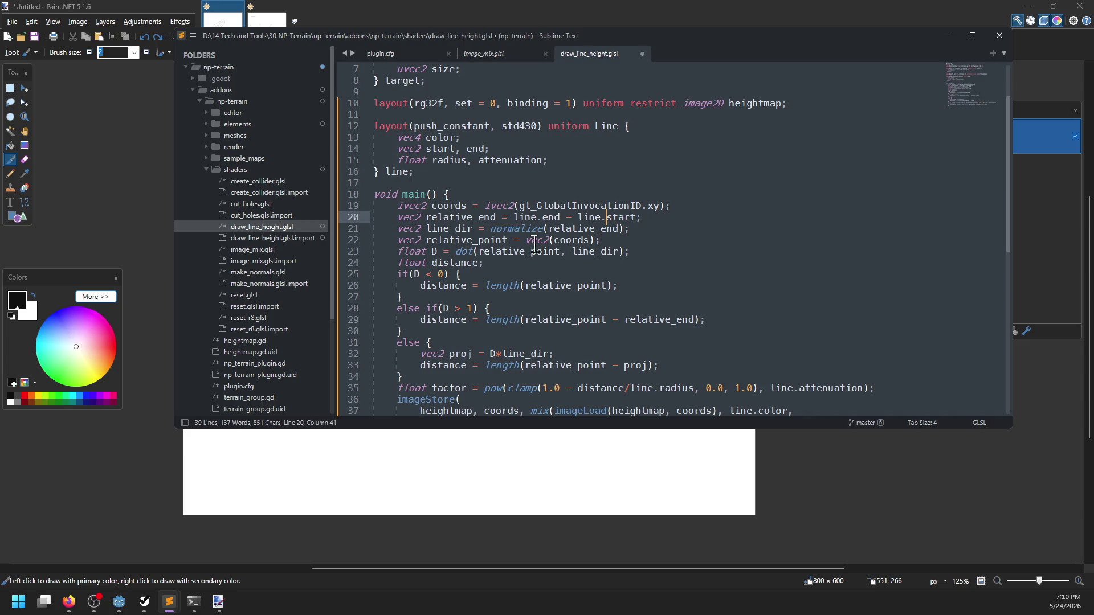
# Step: Wrap the colour as vec4(line.color.rgb, 1) and add line.a*factor as mix's alpha
pyautogui.doubleClick(569, 240)
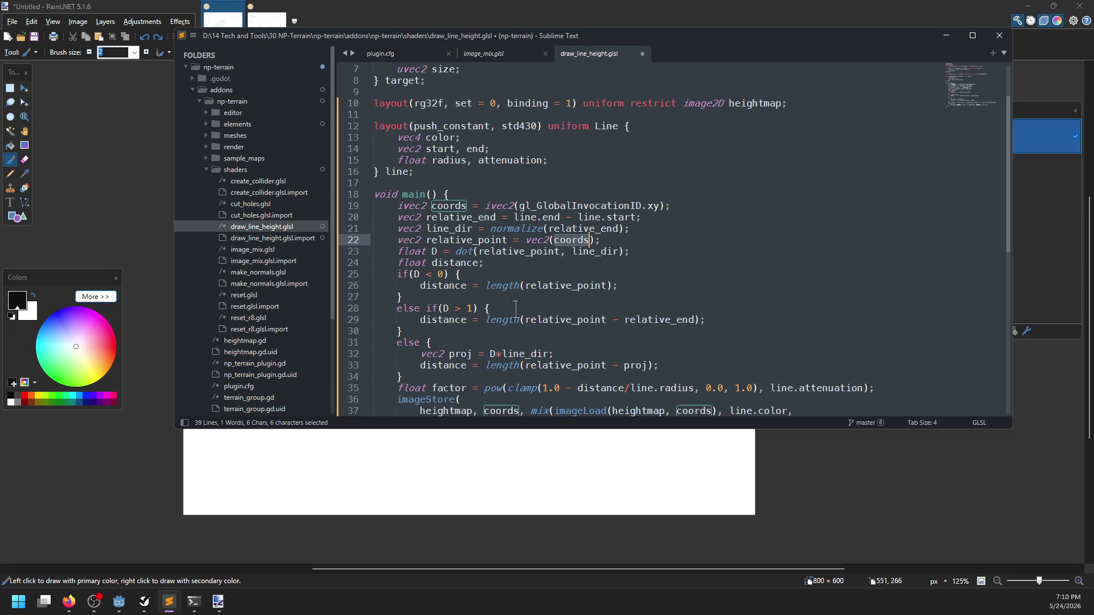
pyautogui.scroll(-1, 516, 309)
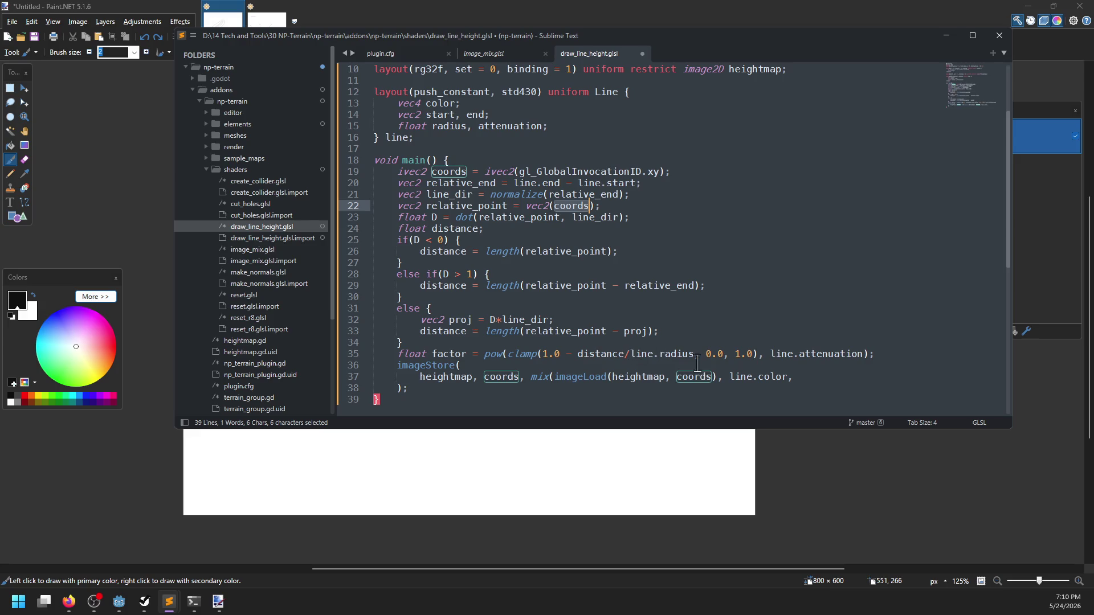
pyautogui.click(797, 356)
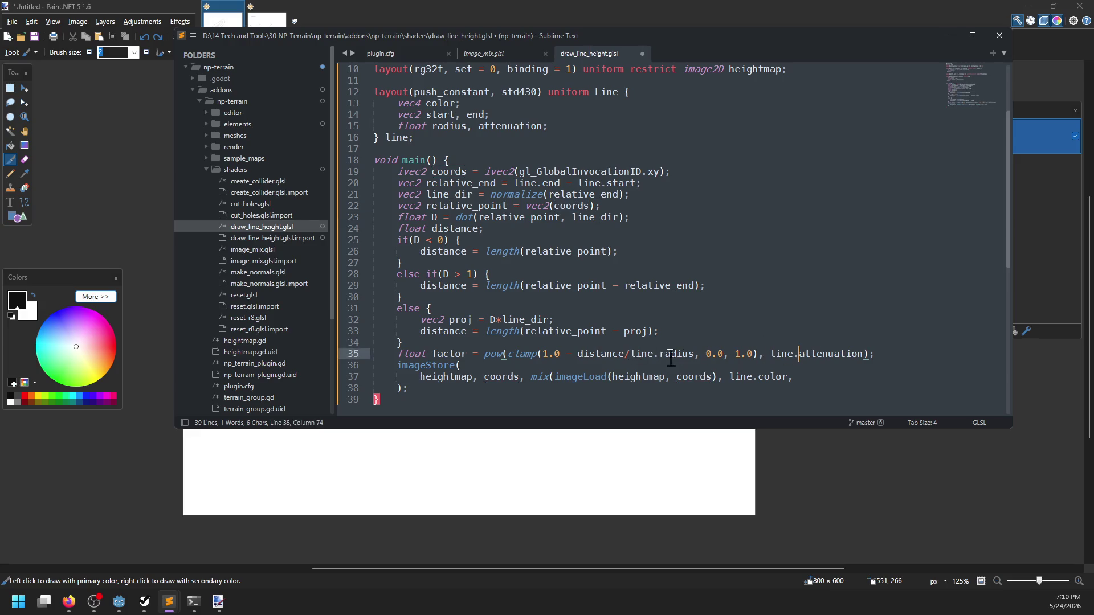
pyautogui.click(806, 377)
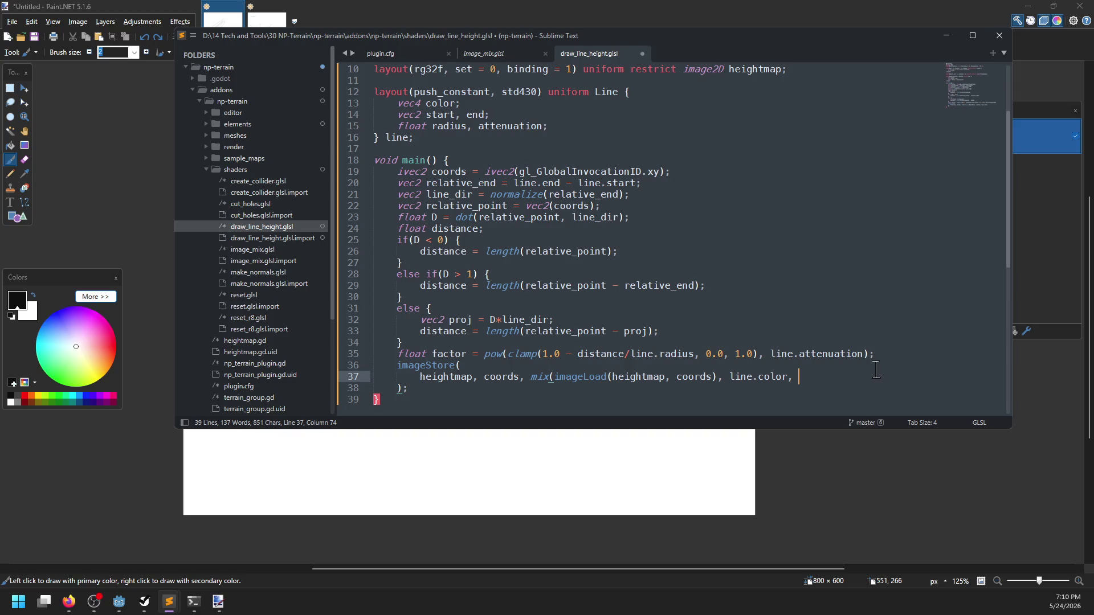
pyautogui.write('line')
pyautogui.click(792, 377)
pyautogui.write('.rg')
pyautogui.write('b')
pyautogui.click(728, 377)
pyautogui.write('vec4(')
pyautogui.hotkey('ctrl', 'Right')
pyautogui.hotkey('ctrl', 'Right')
pyautogui.hotkey('ctrl', 'Right')
pyautogui.write(', 1)')
pyautogui.press('End')
pyautogui.write('.a*')
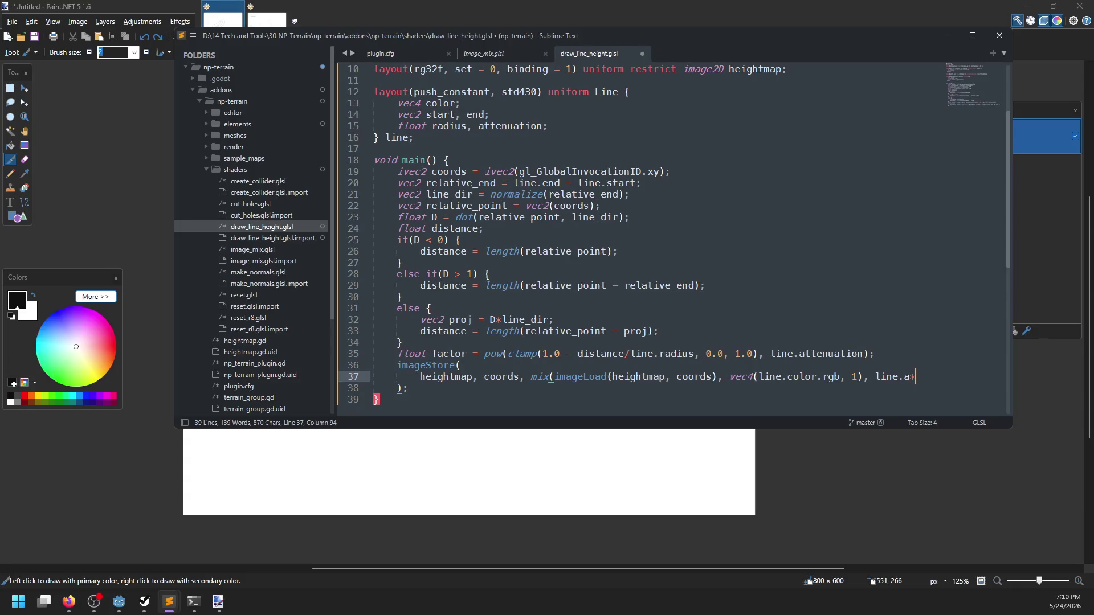
pyautogui.write('factor);')
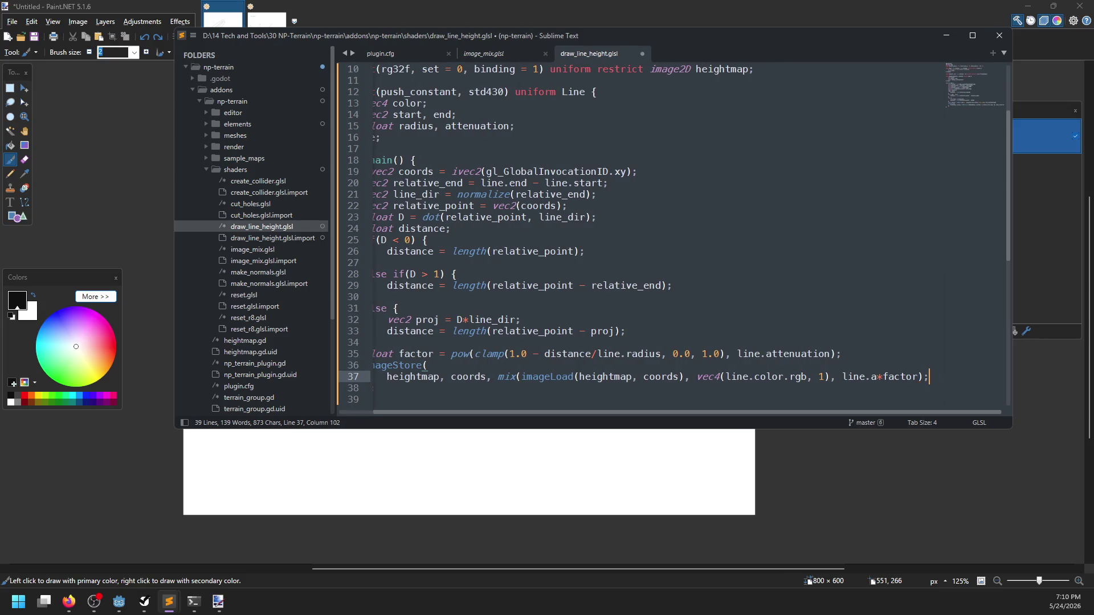
# Step: Break line 37 so the mix(...) argument starts on a new line
pyautogui.hscroll(-2, 712, 376)
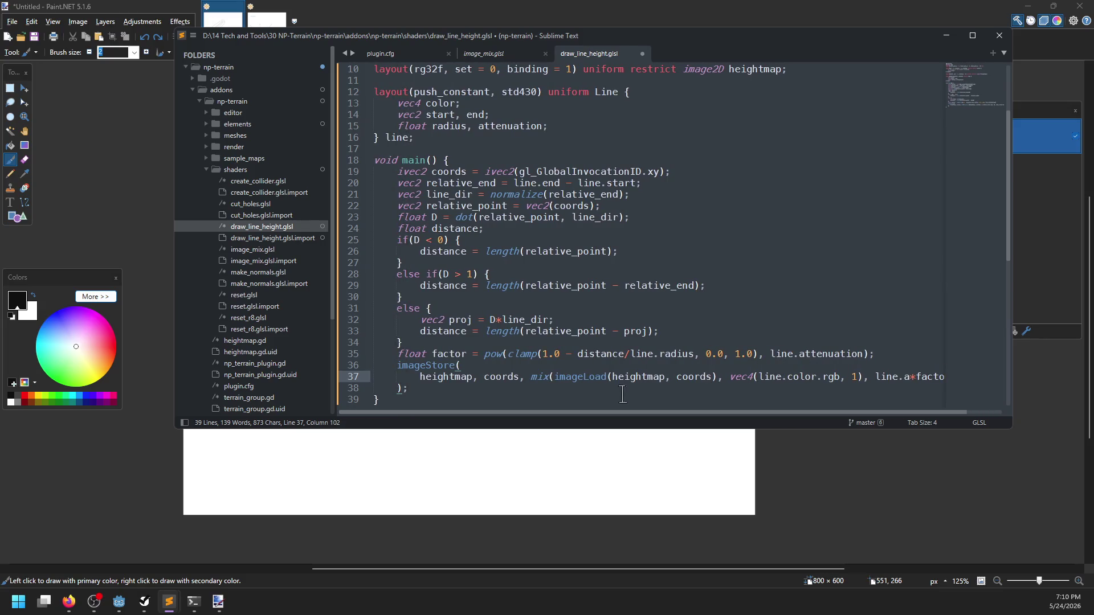
pyautogui.click(520, 381)
pyautogui.press('Return')
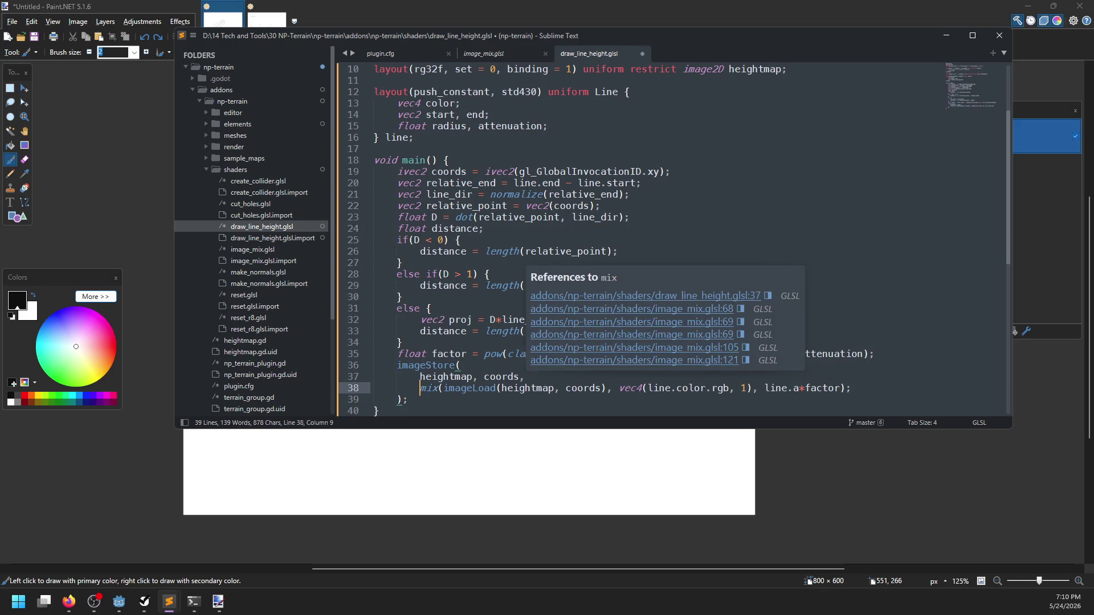
# Step: Put imageLoad, vec4 and line.a*factor on separate lines, with an unindented closing parenthesis
pyautogui.doubleClick(445, 377)
pyautogui.doubleClick(500, 377)
pyautogui.scroll(-1, 506, 389)
pyautogui.click(442, 355)
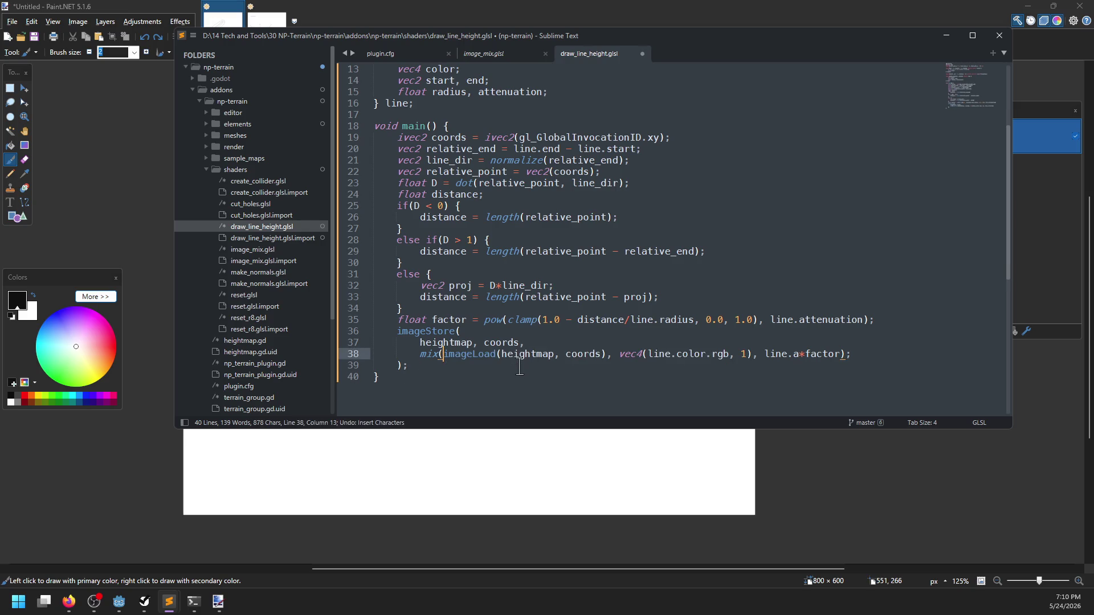
pyautogui.click(625, 354)
pyautogui.press('Return')
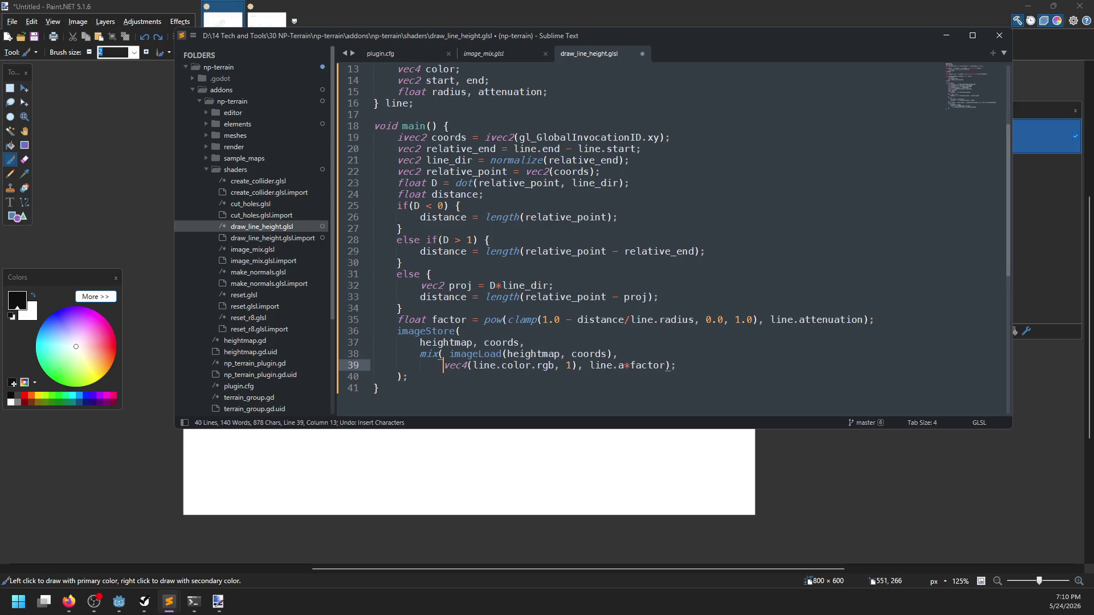
pyautogui.click(449, 354)
pyautogui.press('Return')
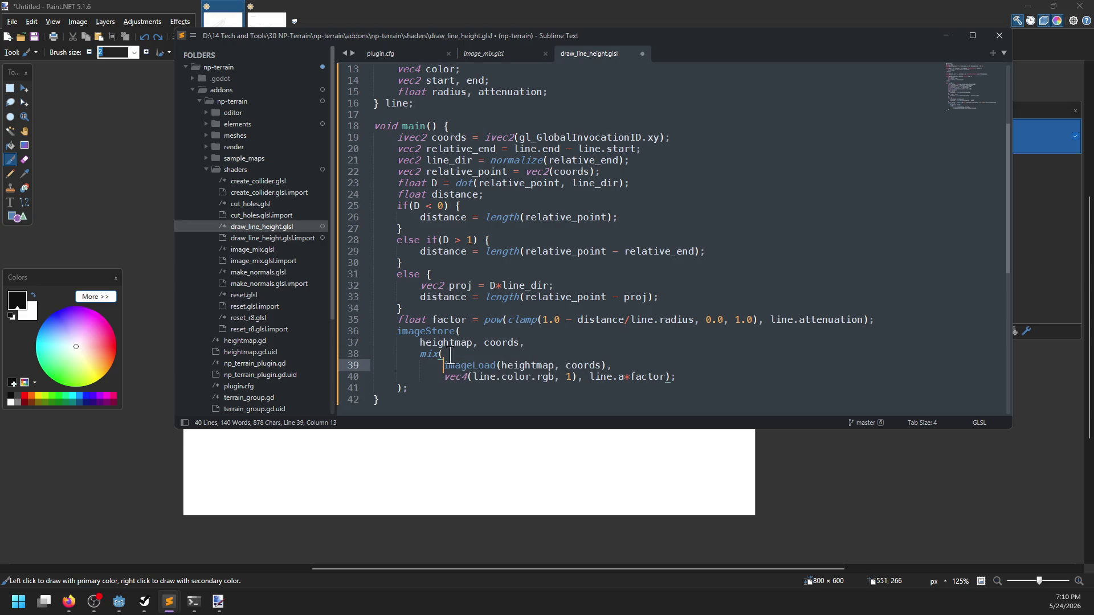
pyautogui.click(591, 378)
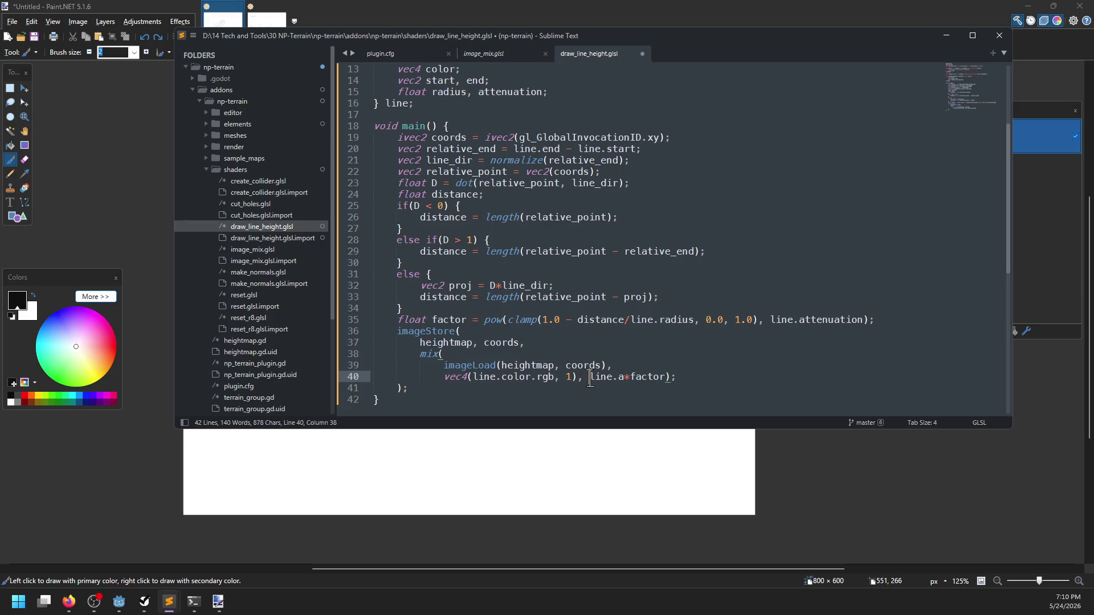
pyautogui.press('Return')
pyautogui.click(518, 388)
pyautogui.press('Return')
pyautogui.press('BackSpace')
# Step: Save the reformatted shader and bring the Godot editor forward
pyautogui.click(501, 388)
pyautogui.doubleClick(501, 387)
pyautogui.click(441, 387)
pyautogui.click(464, 400)
pyautogui.hotkey('ctrl', 's')
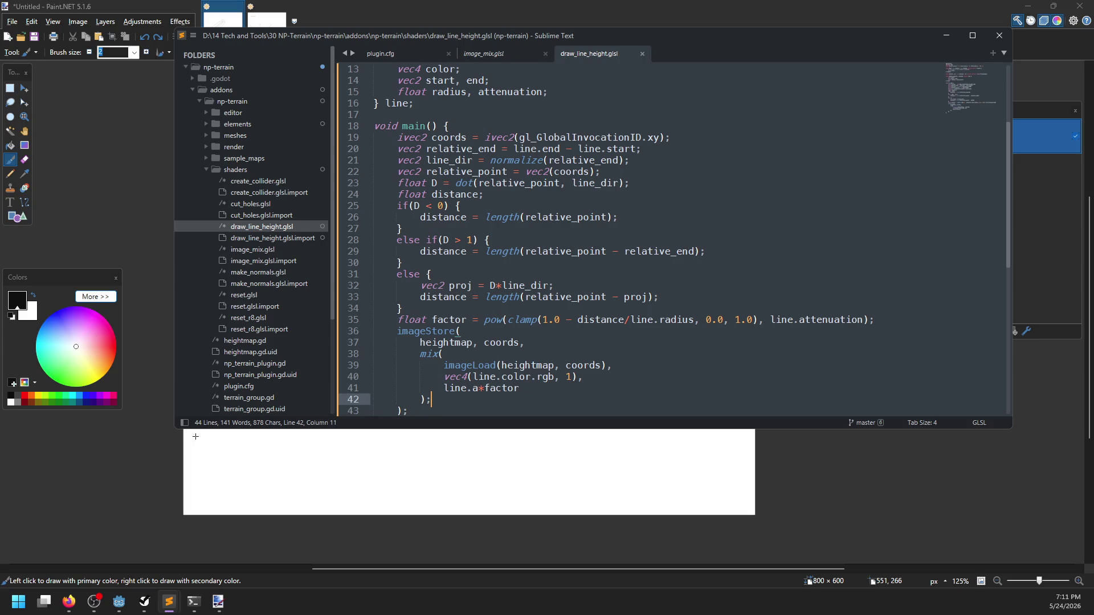
pyautogui.click(118, 605)
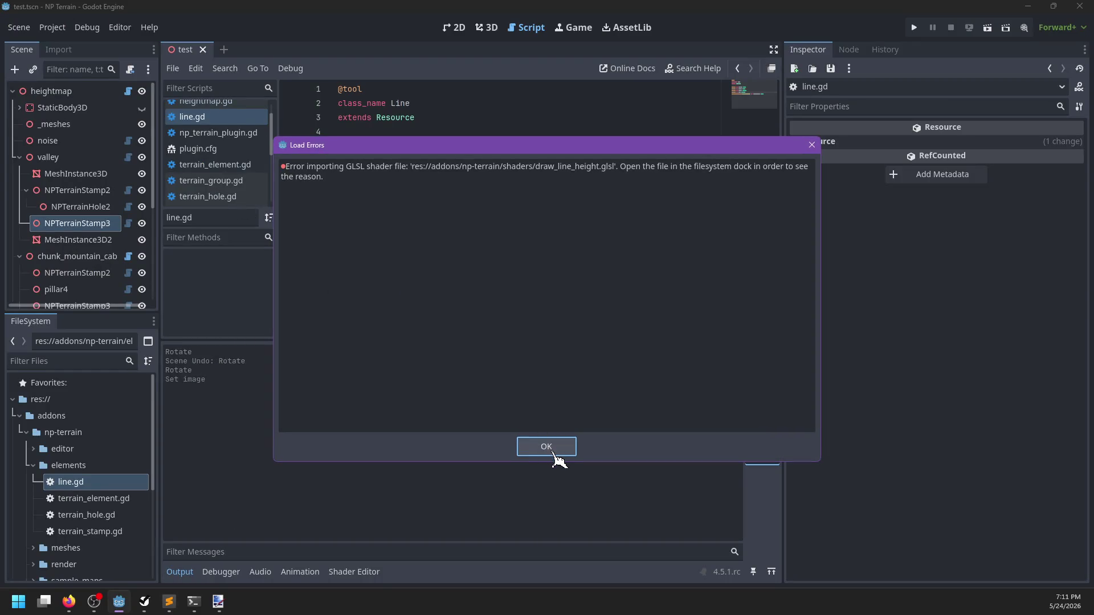
# Step: Dismiss Load Errors and open draw_line_height.glsl via a draw_ FileSystem filter
pyautogui.click(557, 450)
pyautogui.click(113, 362)
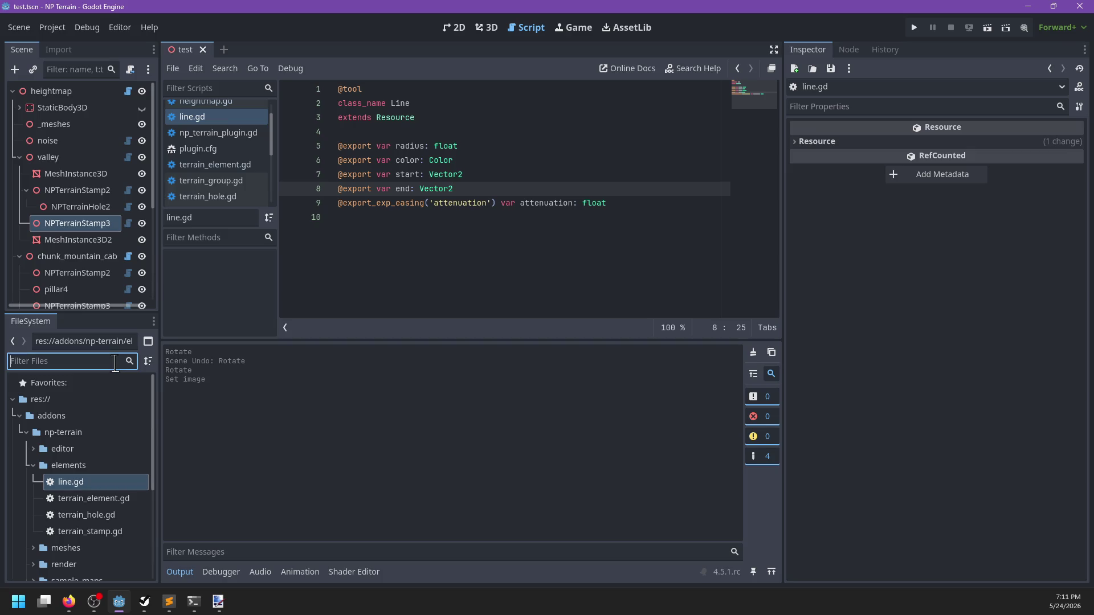
pyautogui.write('draw_')
pyautogui.doubleClick(125, 466)
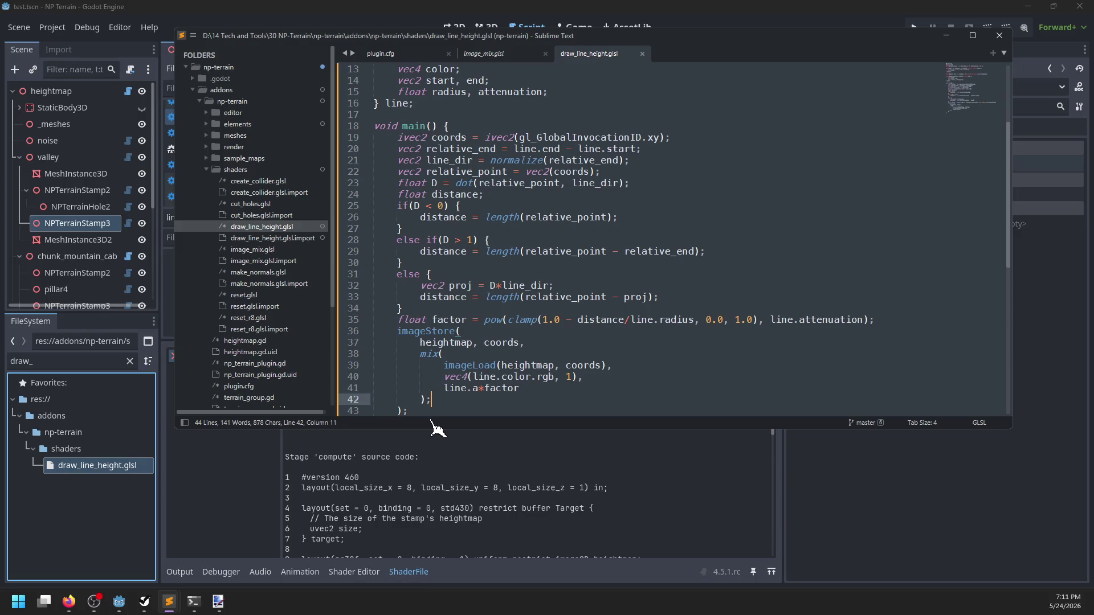
# Step: Change line.a to line.color.a in the alpha term, save, and recheck Godot
pyautogui.doubleClick(781, 319)
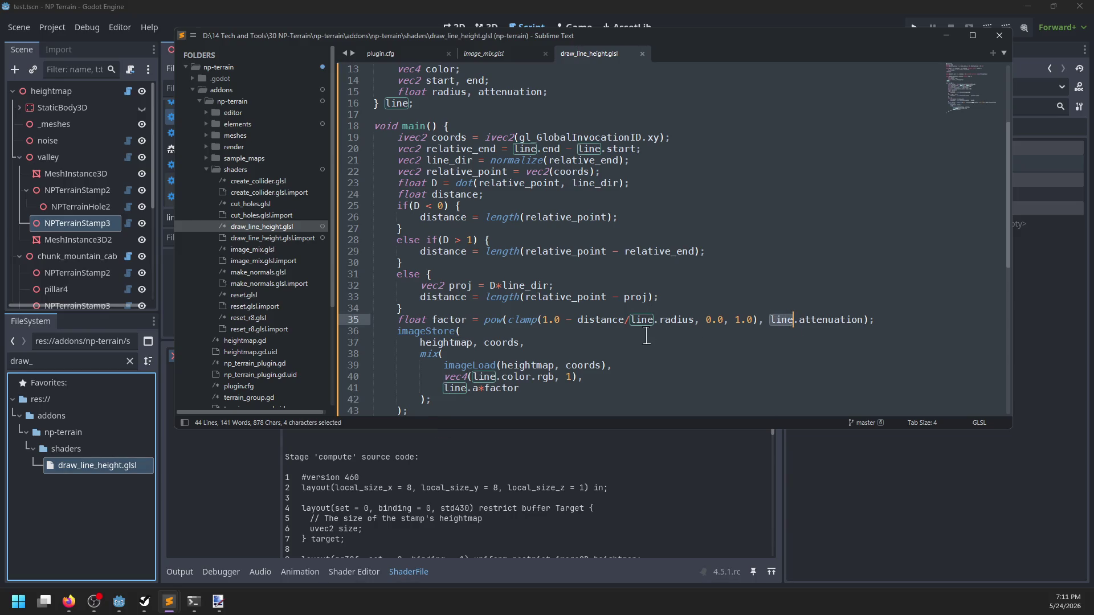
pyautogui.press('Left')
pyautogui.write('color.')
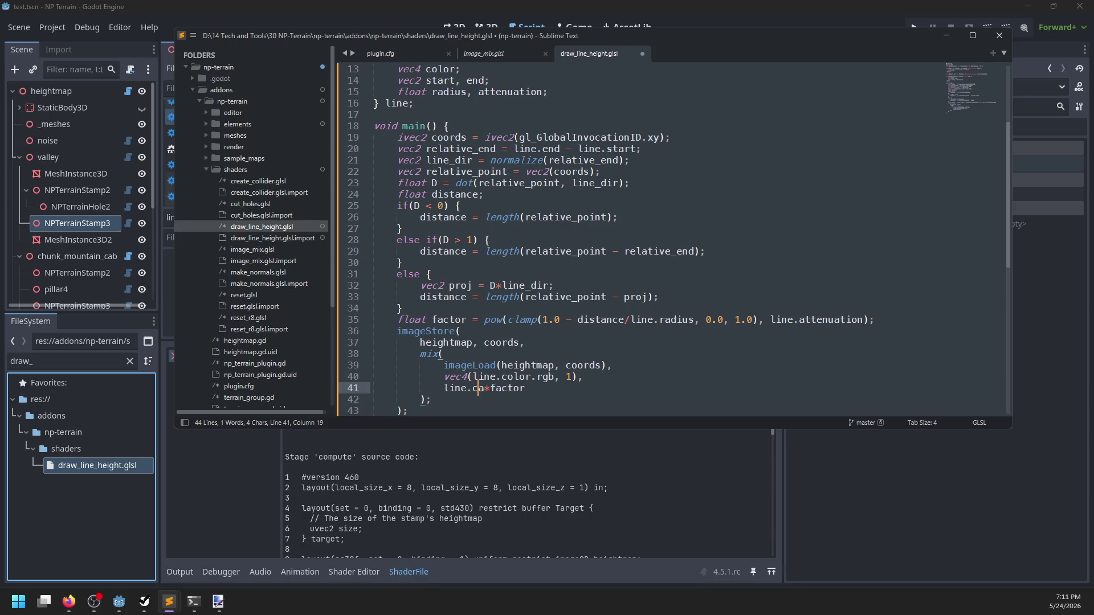
pyautogui.hotkey('ctrl', 's')
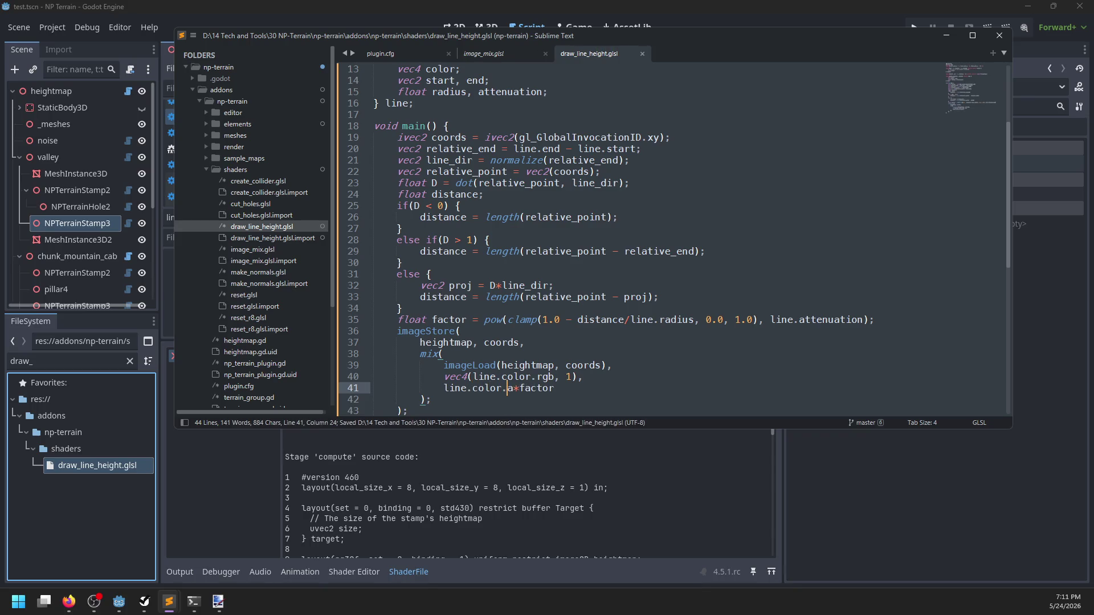
pyautogui.hotkey('alt', 'Tab')
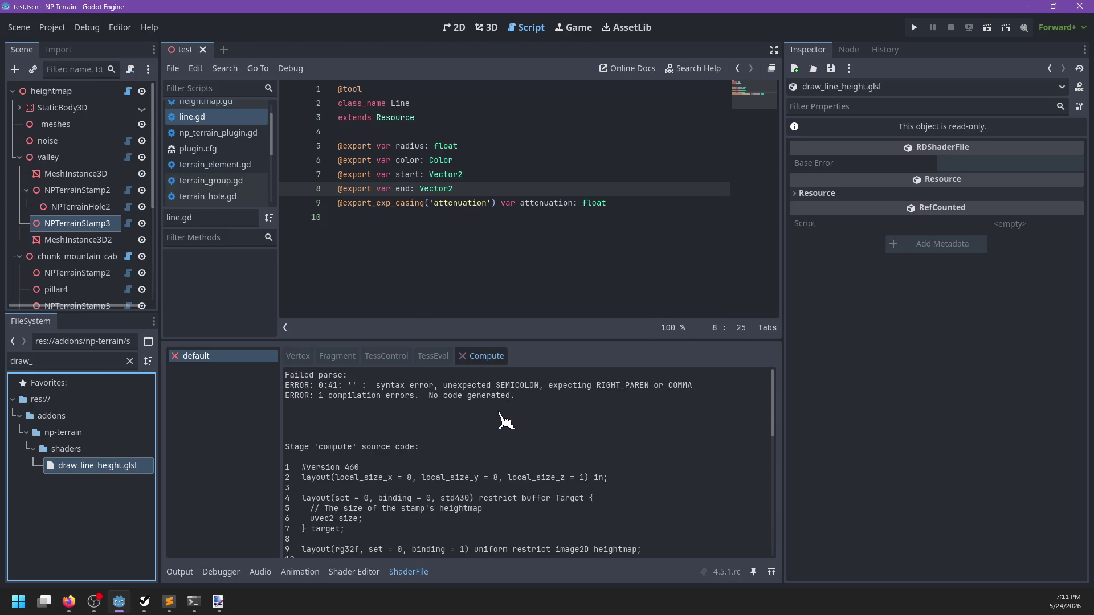
pyautogui.hotkey('alt', 'Tab')
# Step: Delete the stray semicolon after mix's closing parenthesis, save, and recheck Godot's ShaderFile panel
pyautogui.click(592, 387)
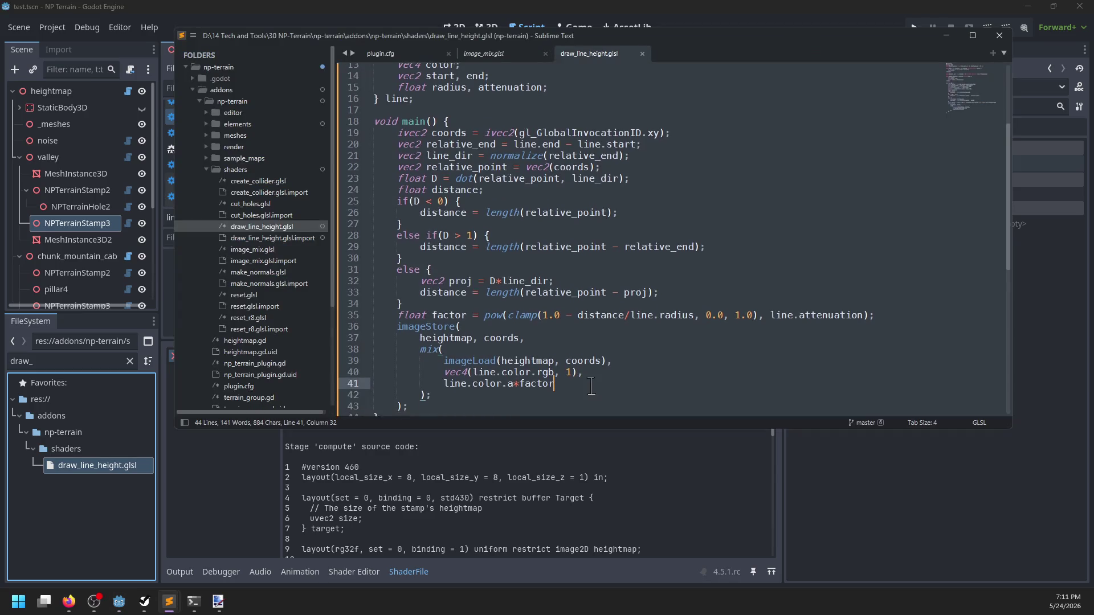
pyautogui.scroll(-1, 592, 386)
pyautogui.click(455, 322)
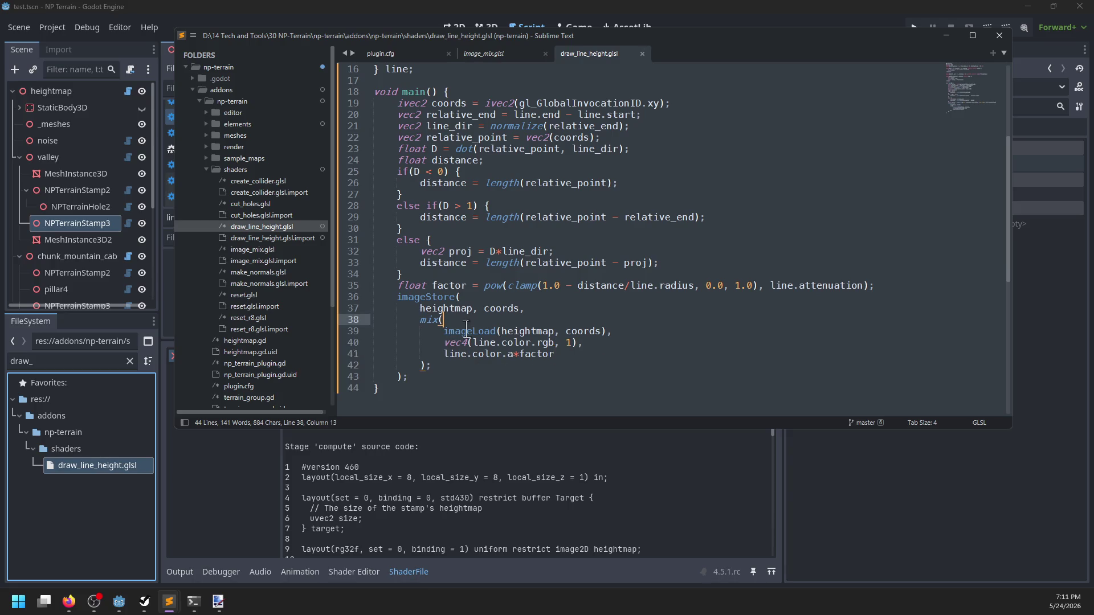
pyautogui.click(425, 365)
pyautogui.press('Return')
pyautogui.hotkey('ctrl', 'z')
pyautogui.press('BackSpace')
pyautogui.hotkey('ctrl', 's')
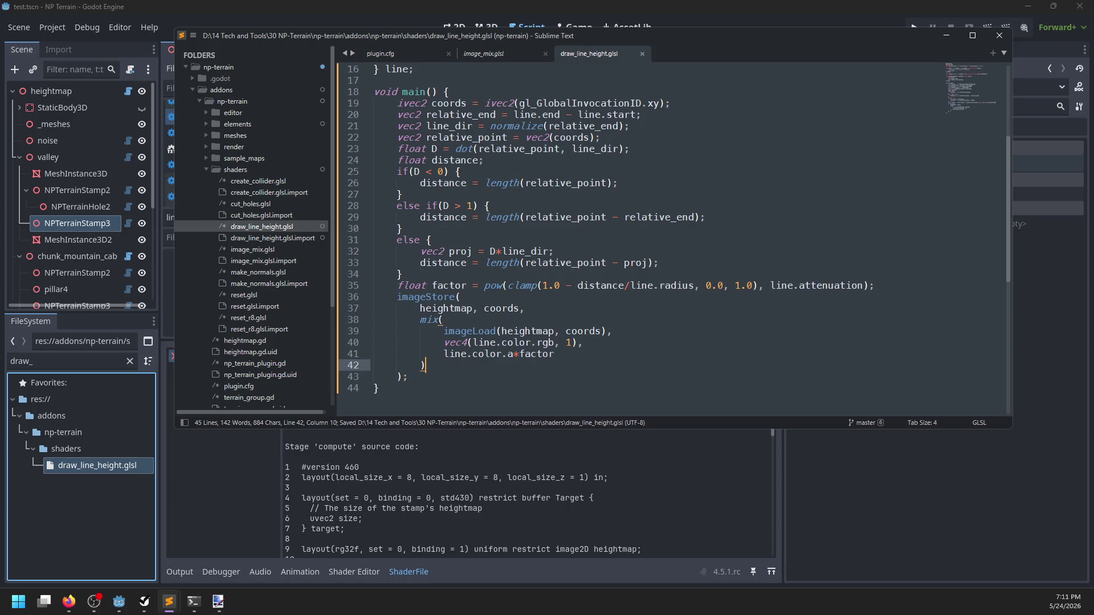
pyautogui.click(464, 297)
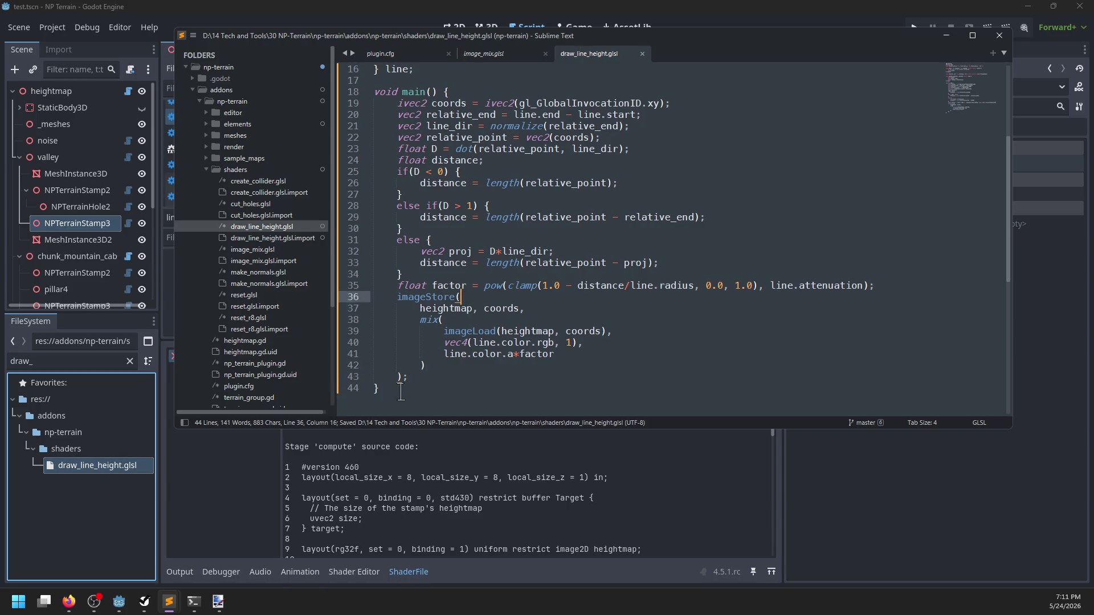
pyautogui.hotkey('alt', 'Tab')
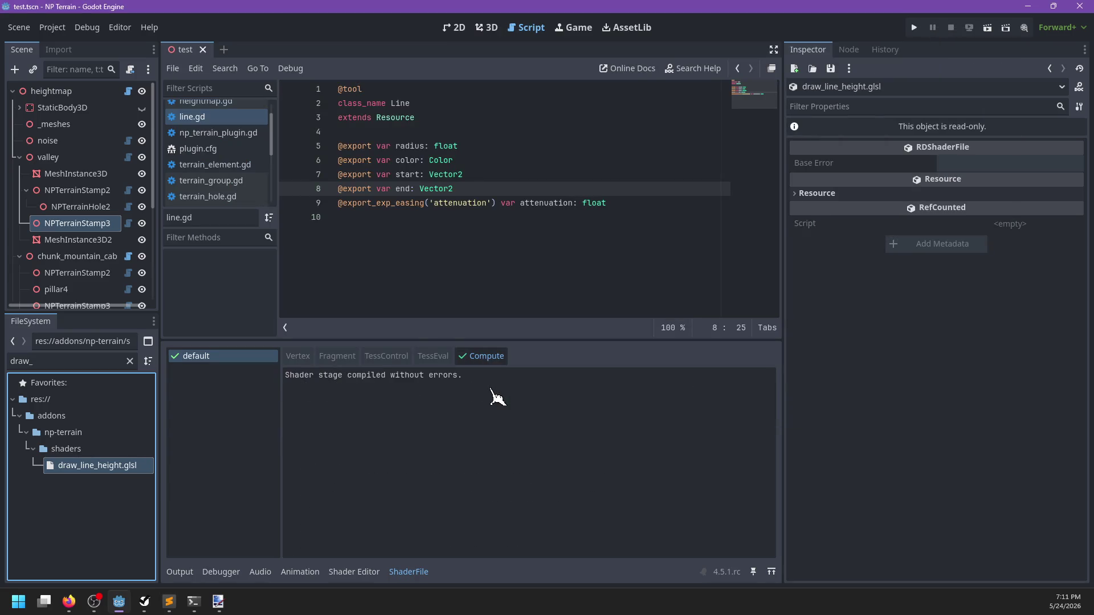
pyautogui.hotkey('alt', 'Tab')
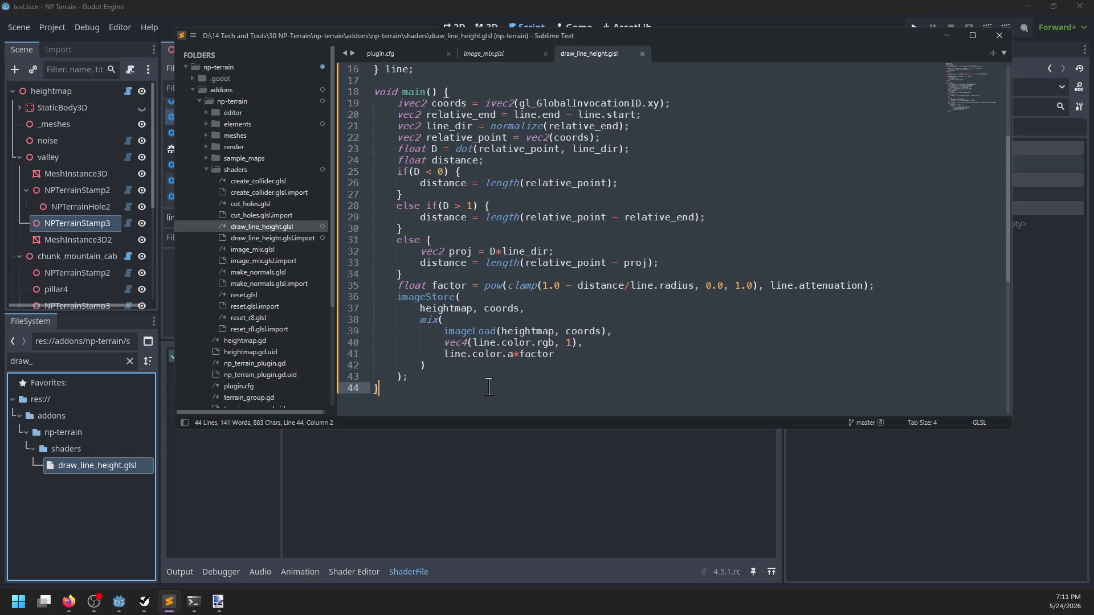
# Step: Add blank lines after 'float distance;' and after the if/else block
pyautogui.scroll(2, 543, 300)
pyautogui.click(549, 226)
pyautogui.press('Return')
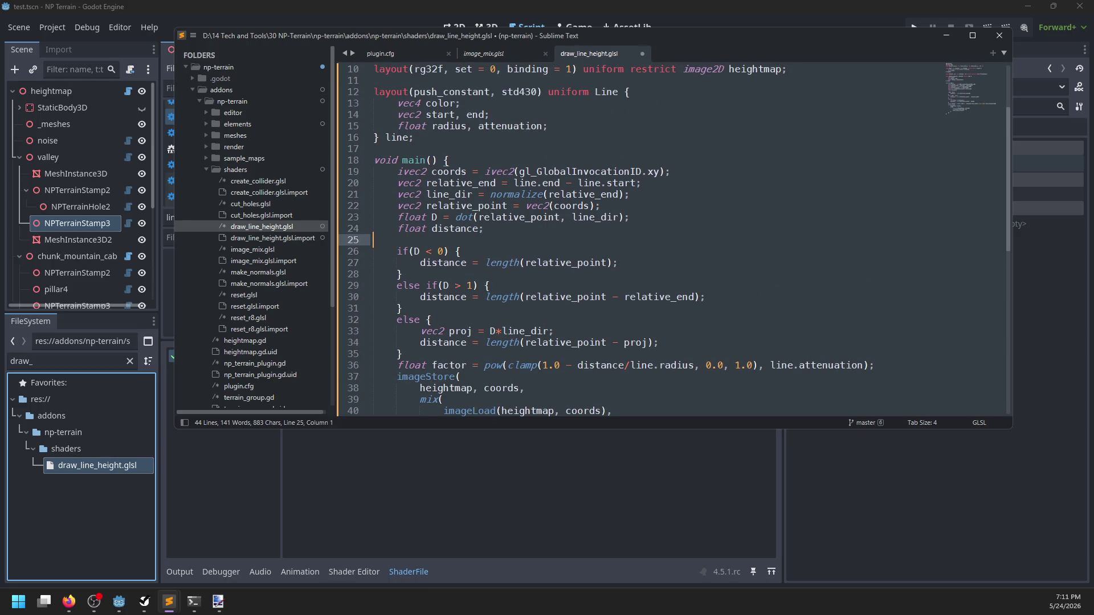
pyautogui.click(451, 354)
pyautogui.press('Return')
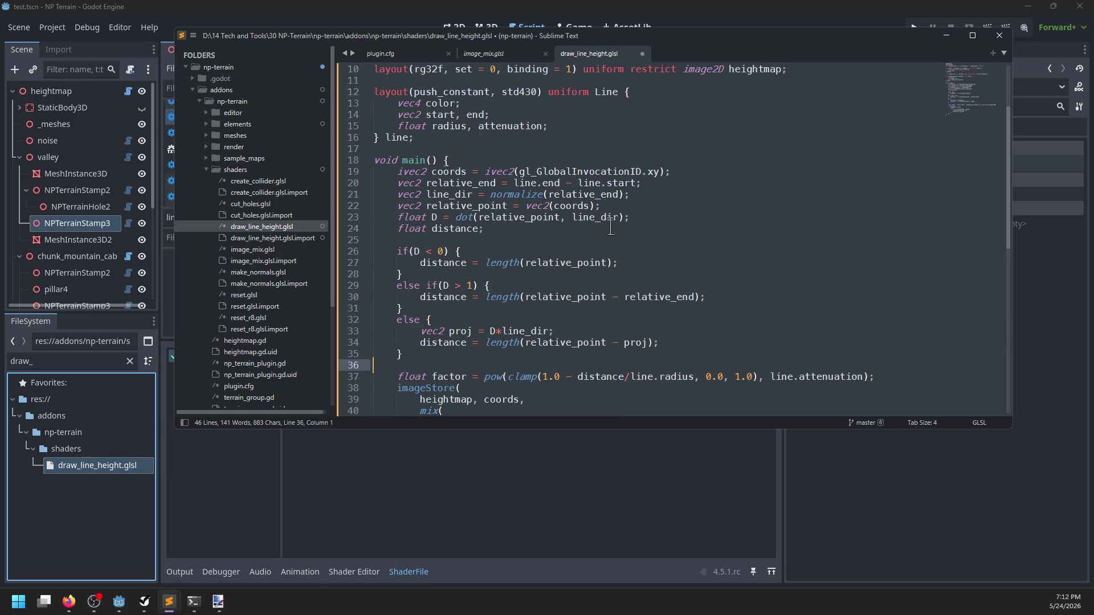
pyautogui.scroll(-2, 618, 227)
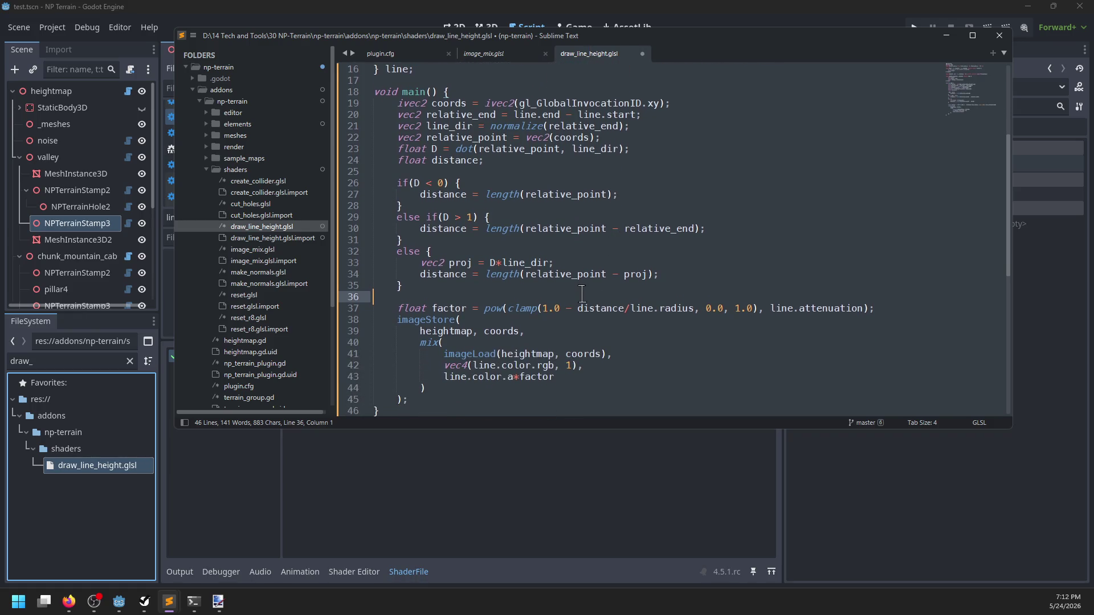
pyautogui.scroll(3, 580, 293)
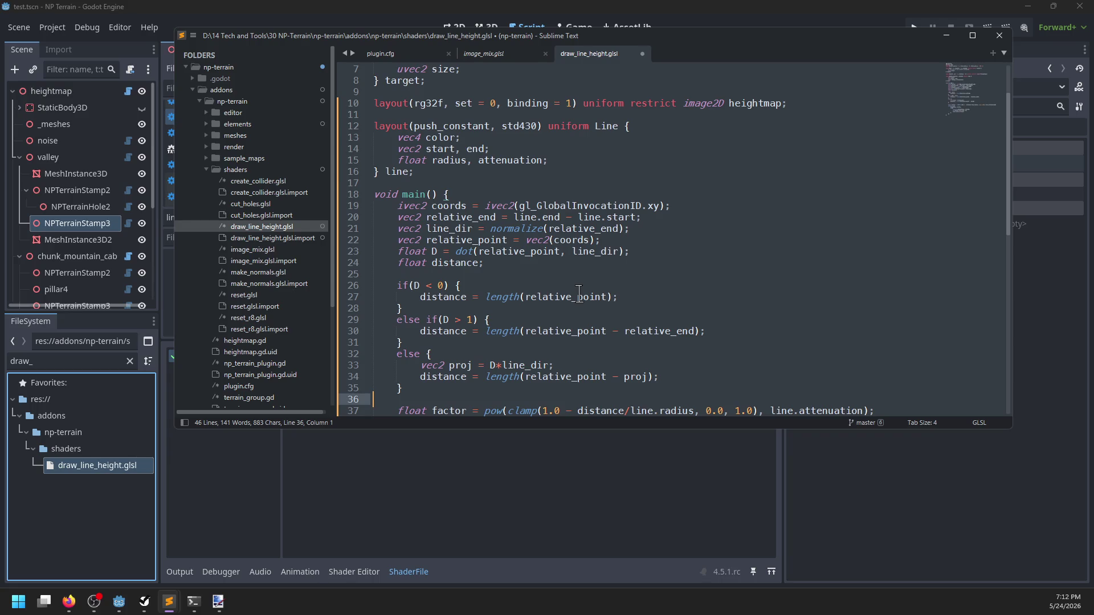
pyautogui.click(662, 207)
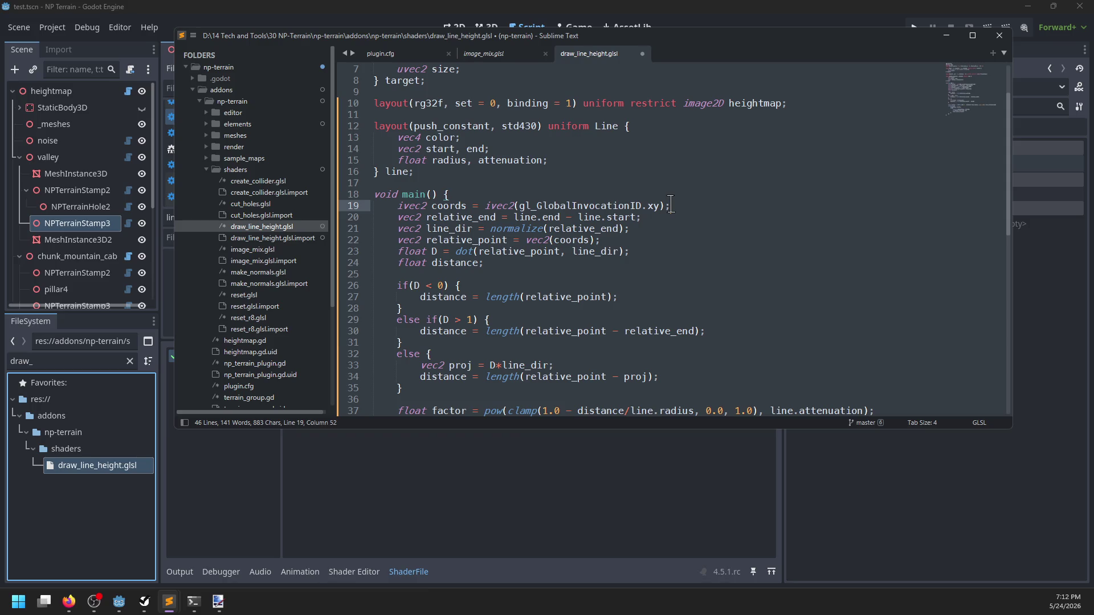
pyautogui.press('Down')
pyautogui.press('Down')
pyautogui.press('Down')
pyautogui.press('Left')
pyautogui.write('- line.')
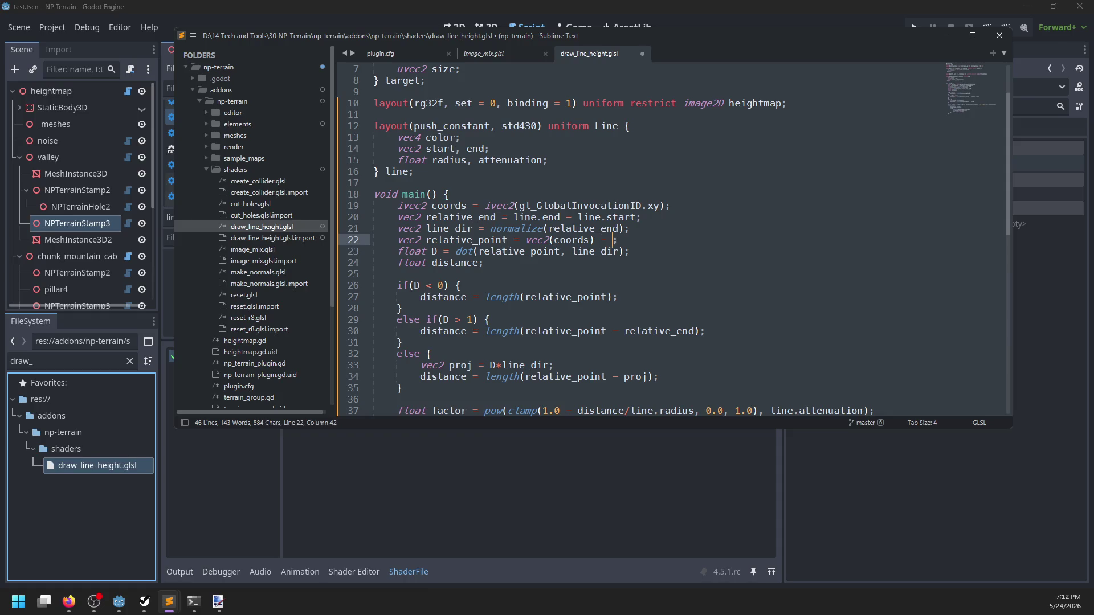
pyautogui.write('start')
pyautogui.hotkey('ctrl', 's')
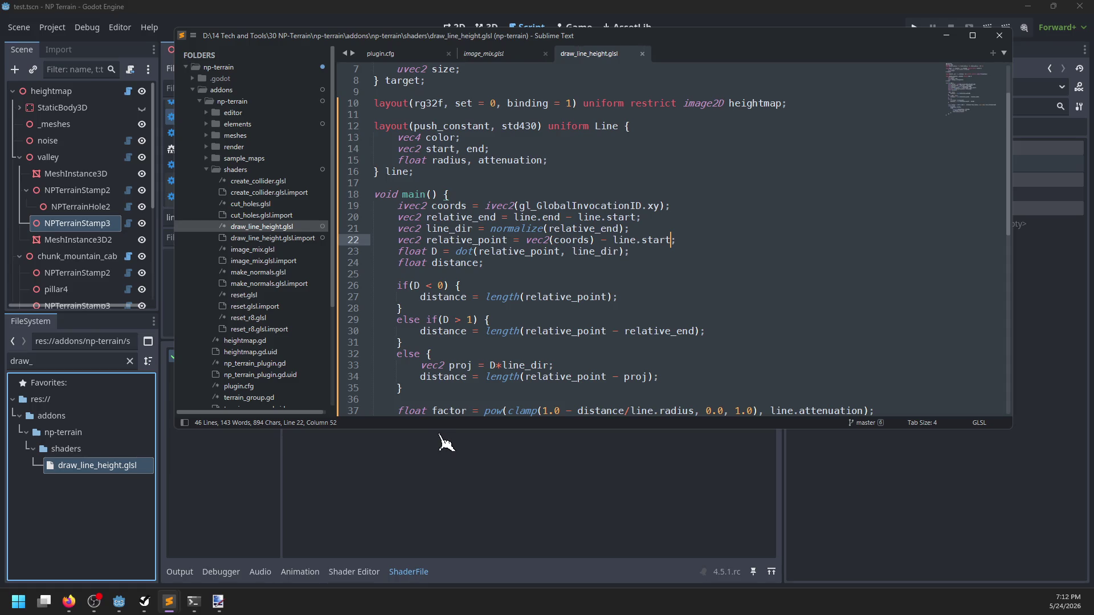
pyautogui.scroll(-2, 525, 311)
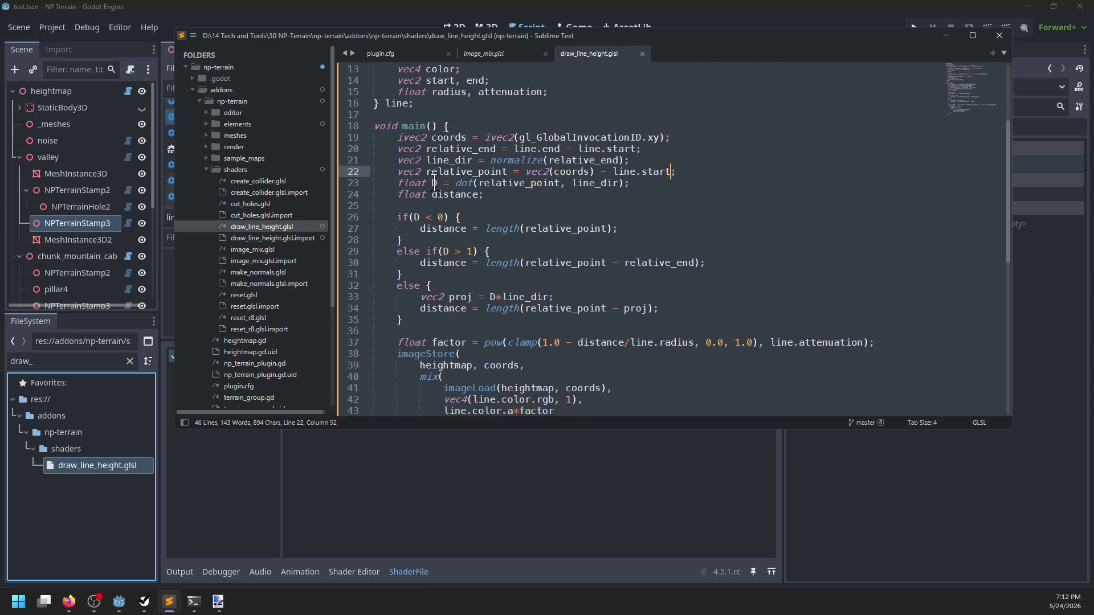
pyautogui.doubleClick(434, 183)
pyautogui.click(460, 183)
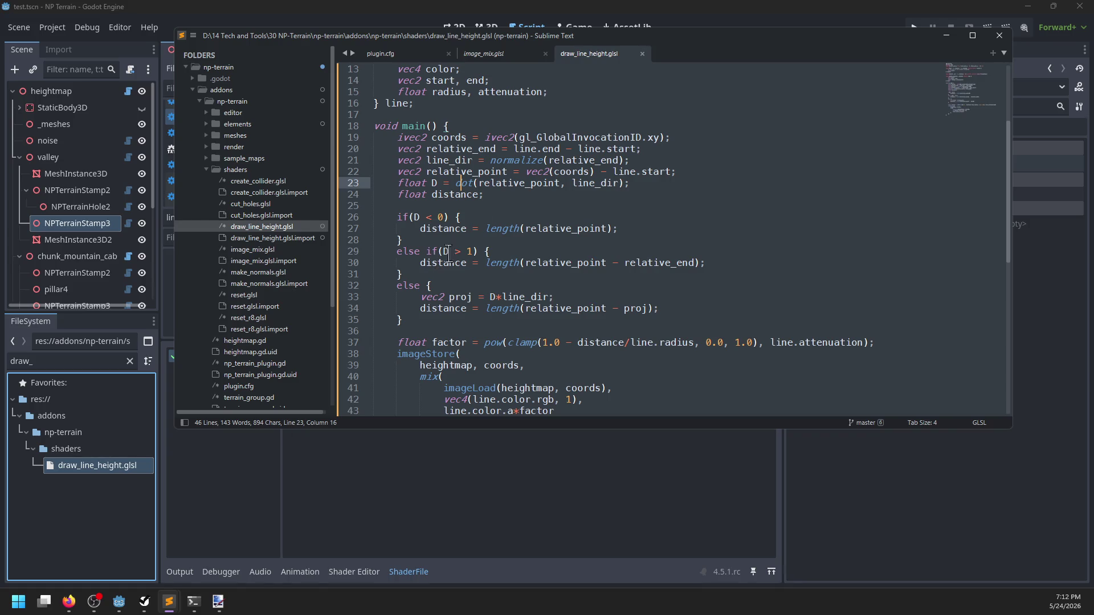
pyautogui.scroll(-2, 507, 254)
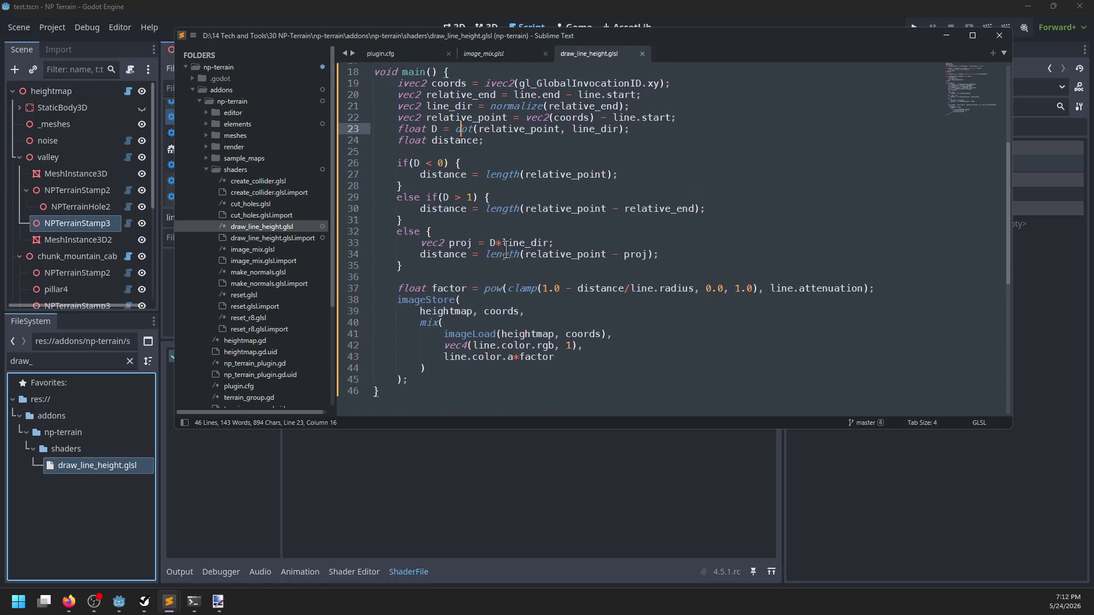
pyautogui.scroll(1, 506, 251)
pyautogui.click(461, 114)
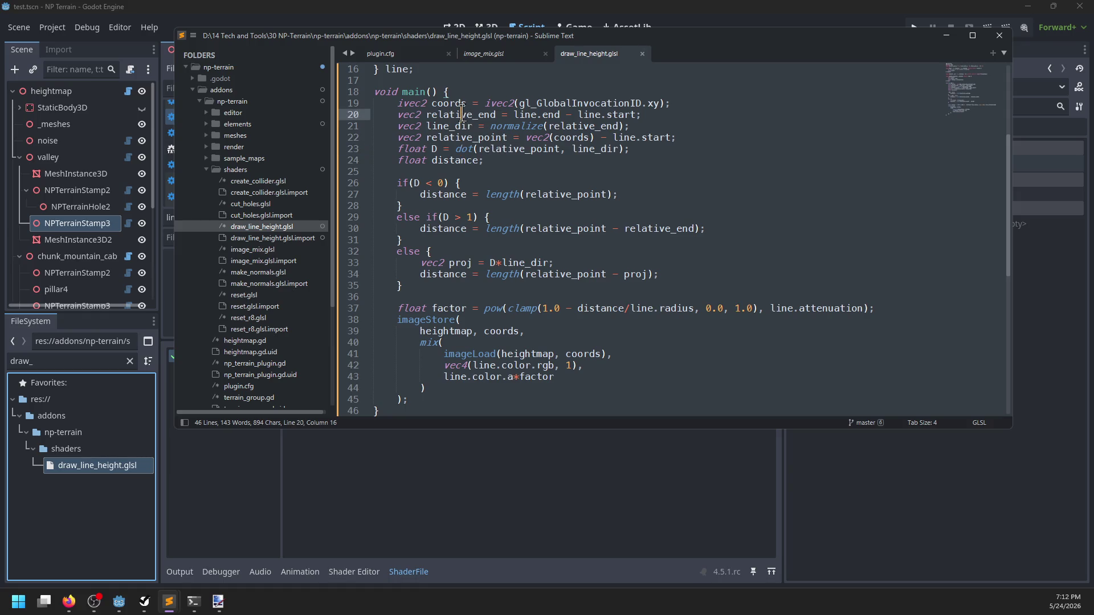
pyautogui.doubleClick(462, 114)
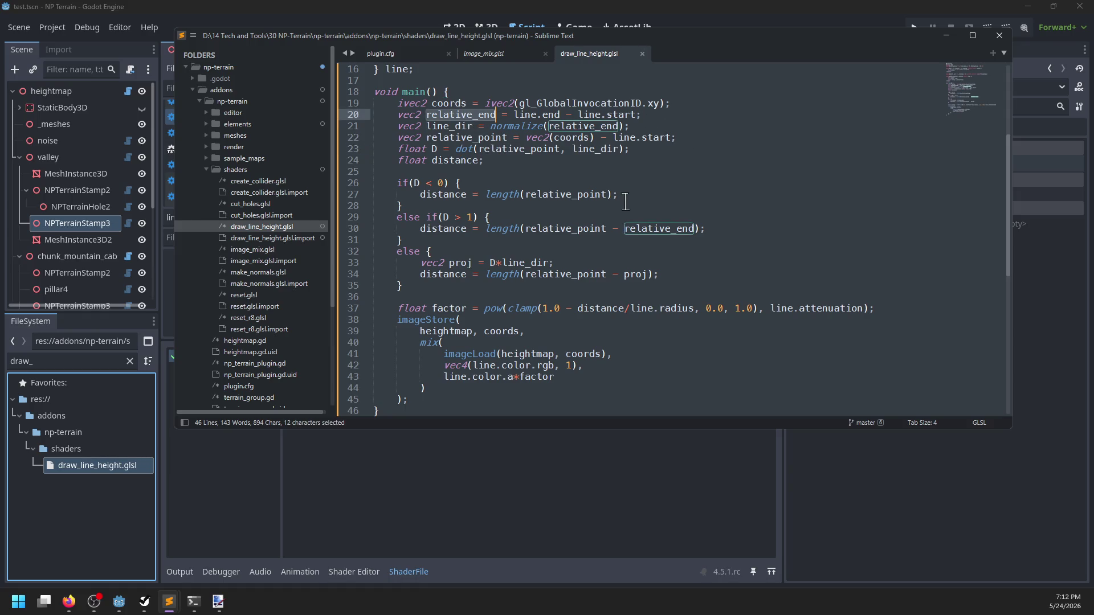
pyautogui.scroll(3, 627, 196)
# Step: Type float distance_from_line(vec2 point, vec2 start, vec2 end) { } and rename point to coords
pyautogui.click(470, 175)
pyautogui.press('Return')
pyautogui.press('Return')
pyautogui.write('3')
pyautogui.press('BackSpace')
pyautogui.press('BackSpace')
pyautogui.press('BackSpace')
pyautogui.write('float distance')
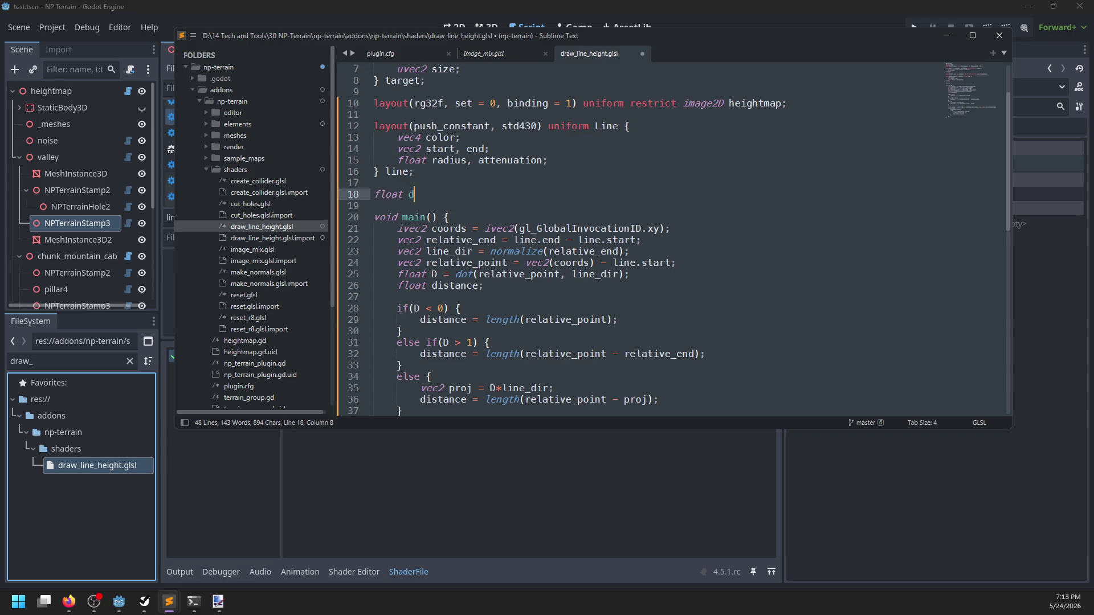
pyautogui.write('_from')
pyautogui.hotkey('ctrl', 'BackSpace')
pyautogui.write('vec2 point, vec2 start, vec2 end)')
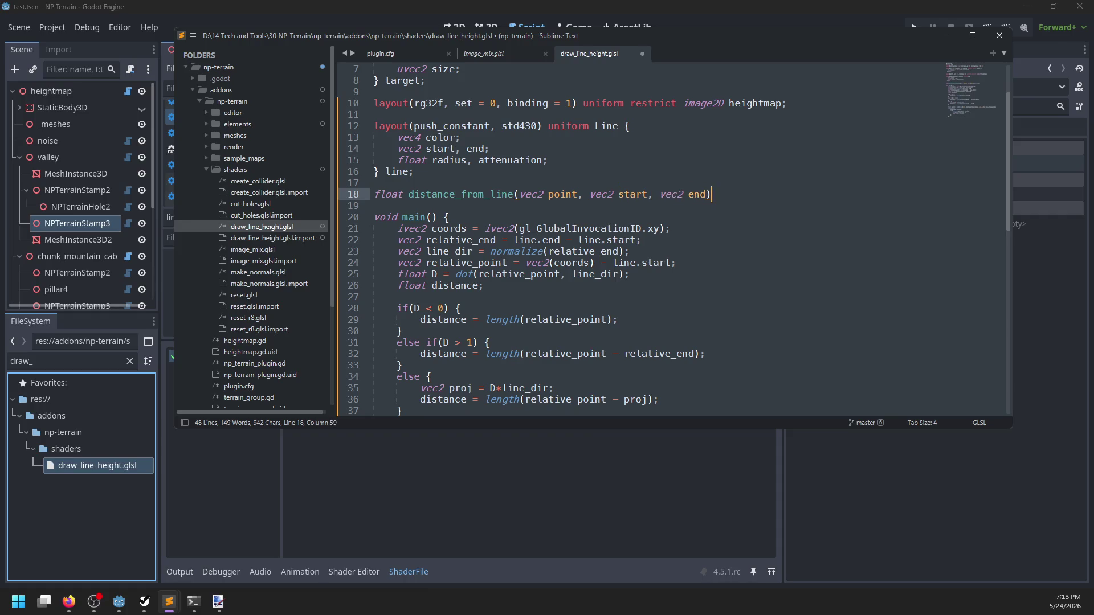
pyautogui.write(' {')
pyautogui.press('Return')
pyautogui.press('Return')
pyautogui.write('}')
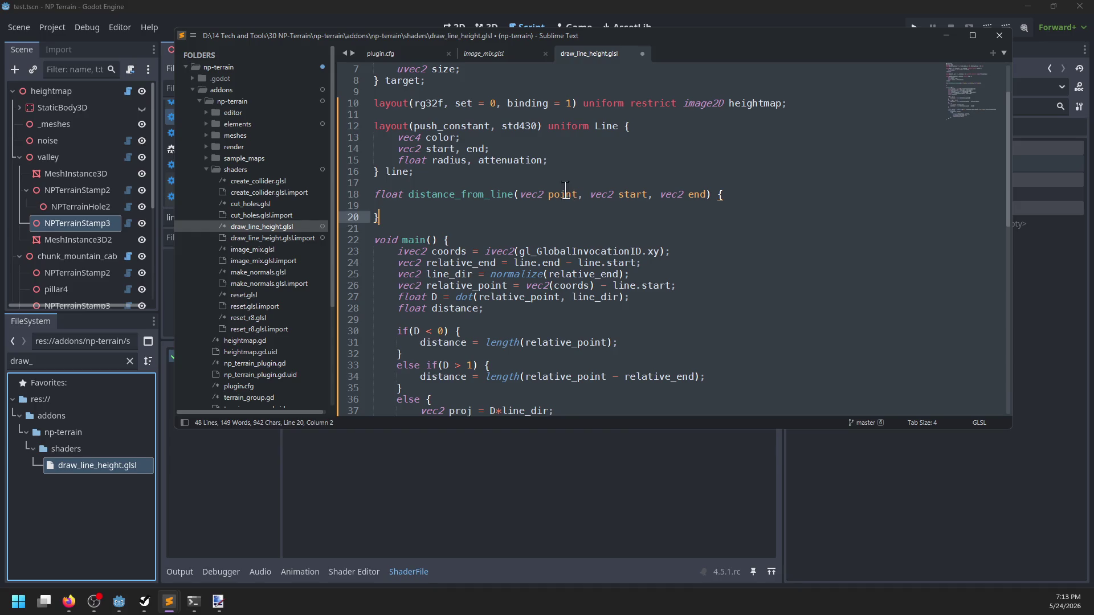
pyautogui.doubleClick(562, 194)
pyautogui.write('coords')
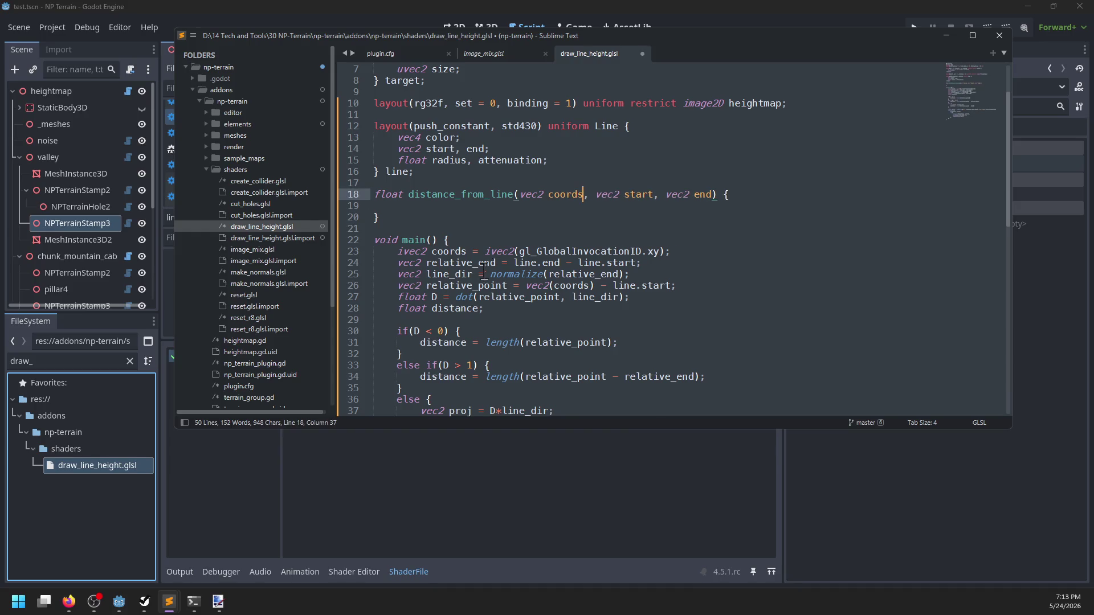
# Step: Select the distance-calculation block at the start of main()
pyautogui.scroll(-2, 489, 268)
pyautogui.click(397, 183)
pyautogui.doubleClick(457, 183)
pyautogui.scroll(-2, 457, 185)
pyautogui.moveTo(422, 296)
pyautogui.mouseDown()
pyautogui.moveTo(419, 167)
pyautogui.moveTo(397, 125)
pyautogui.mouseUp()
# Step: Move main's distance code into distance_from_line, replacing it with distance_from_line(coords, line.start, line.end)
pyautogui.hotkey('ctrl', 'x')
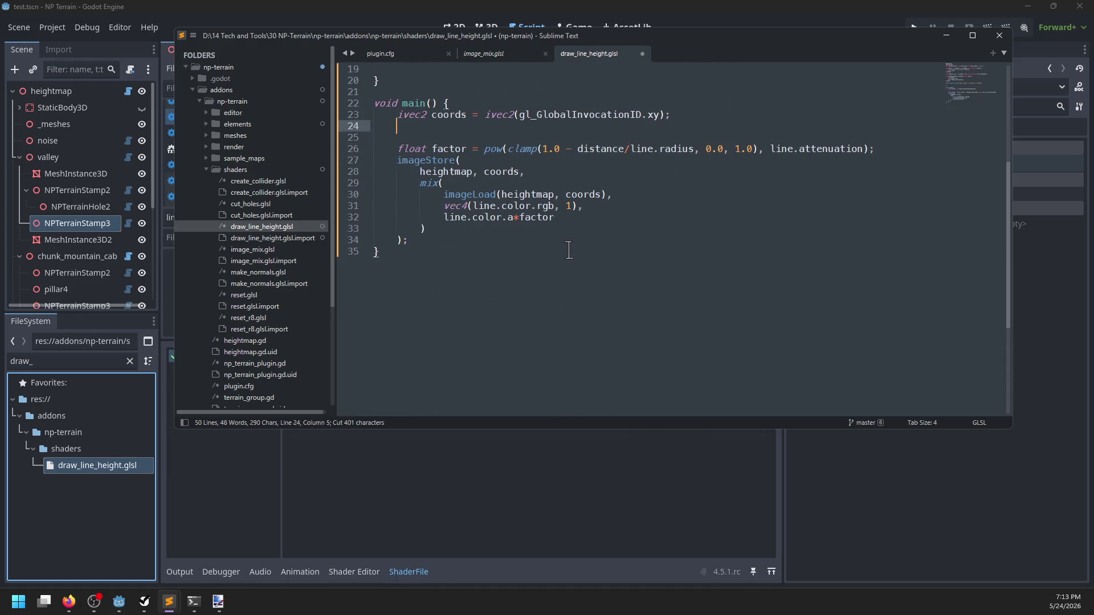
pyautogui.scroll(3, 569, 249)
pyautogui.hotkey('ctrl', 'z')
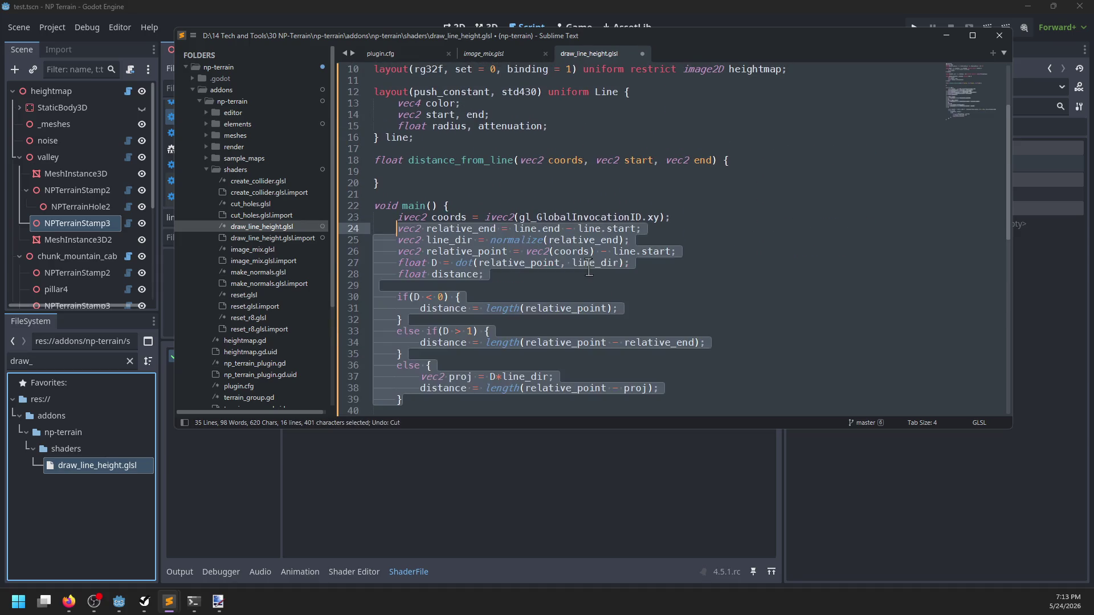
pyautogui.scroll(-2, 535, 316)
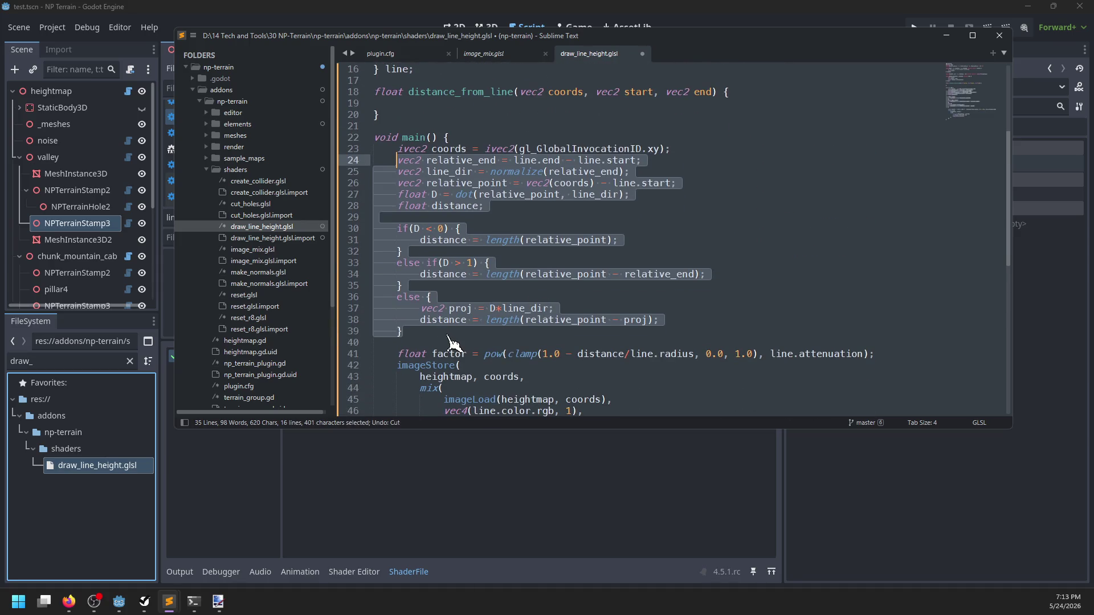
pyautogui.hotkey('ctrl', 'x')
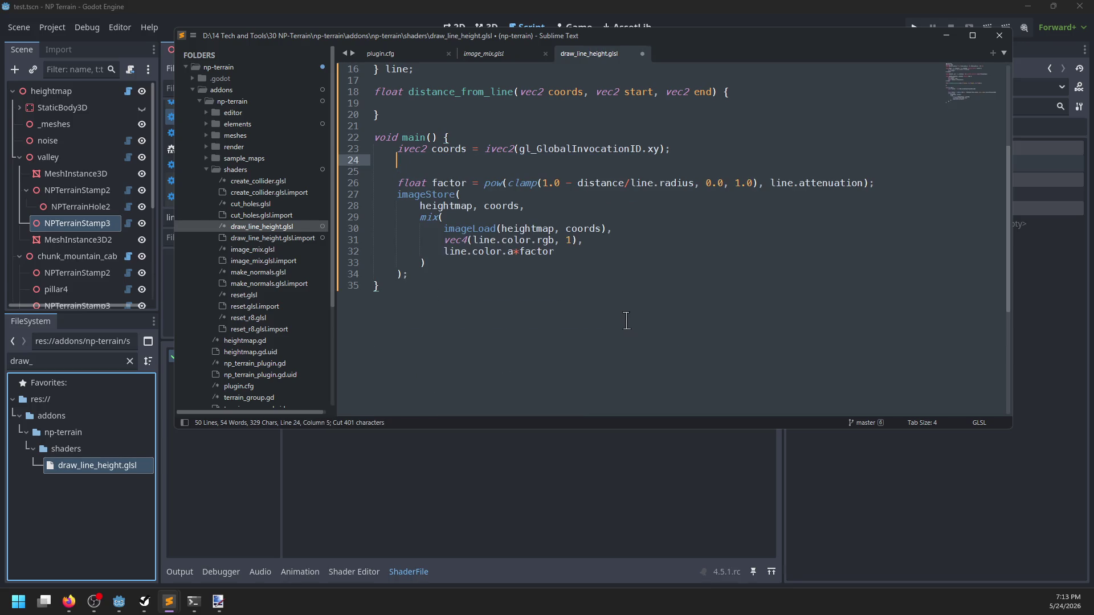
pyautogui.write('float distance = distance_from_l')
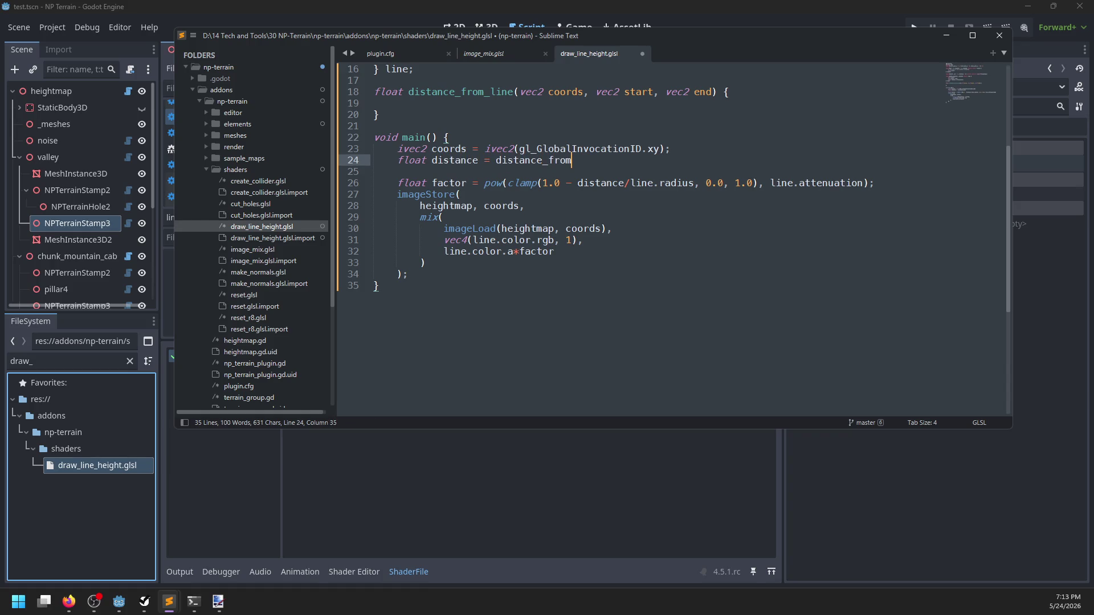
pyautogui.write('ine(coords, lin')
pyautogui.write('e.start, line.end)')
pyautogui.click(471, 104)
pyautogui.hotkey('ctrl', 'v')
# Step: Indent the pasted code and strip the line. prefixes so it uses the function's parameters
pyautogui.click(377, 103)
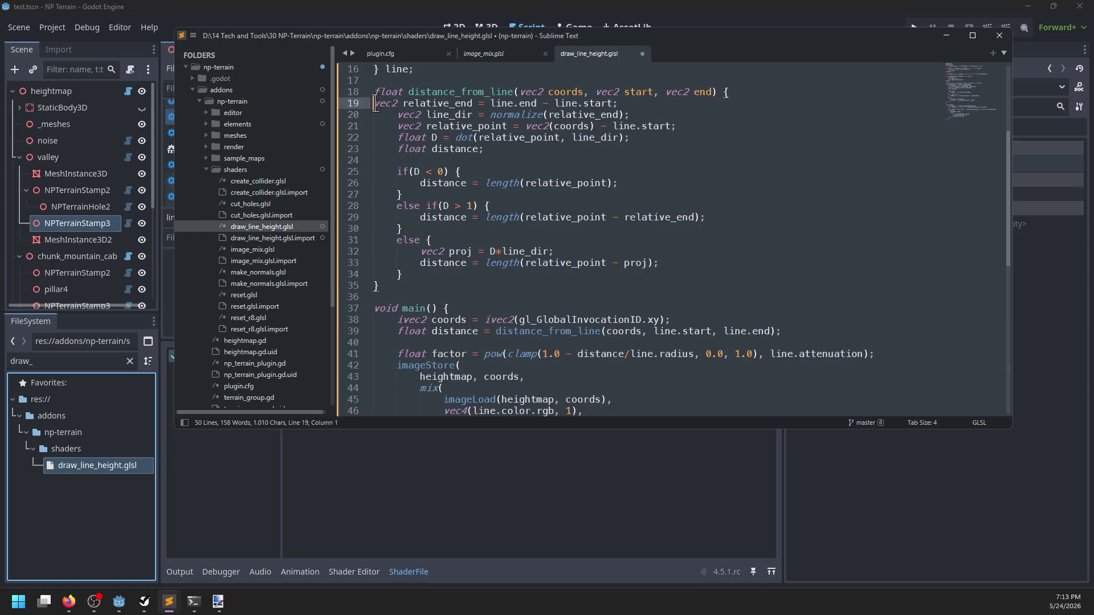
pyautogui.press('Tab')
pyautogui.moveTo(540, 103); pyautogui.dragTo(514, 103)
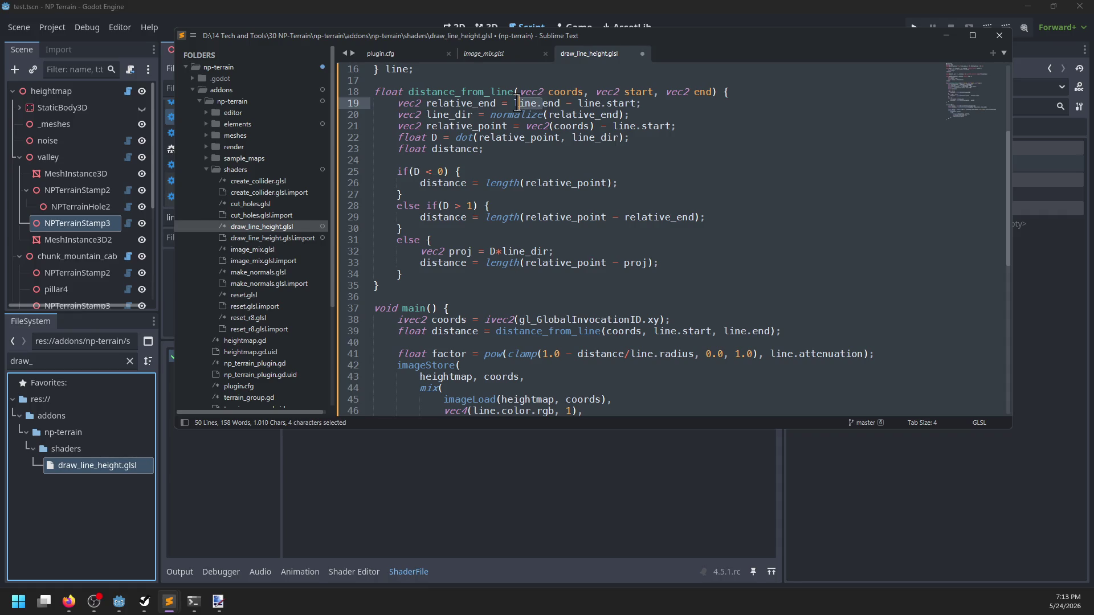
pyautogui.hotkey('ctrl', 'd')
pyautogui.hotkey('ctrl', 'd')
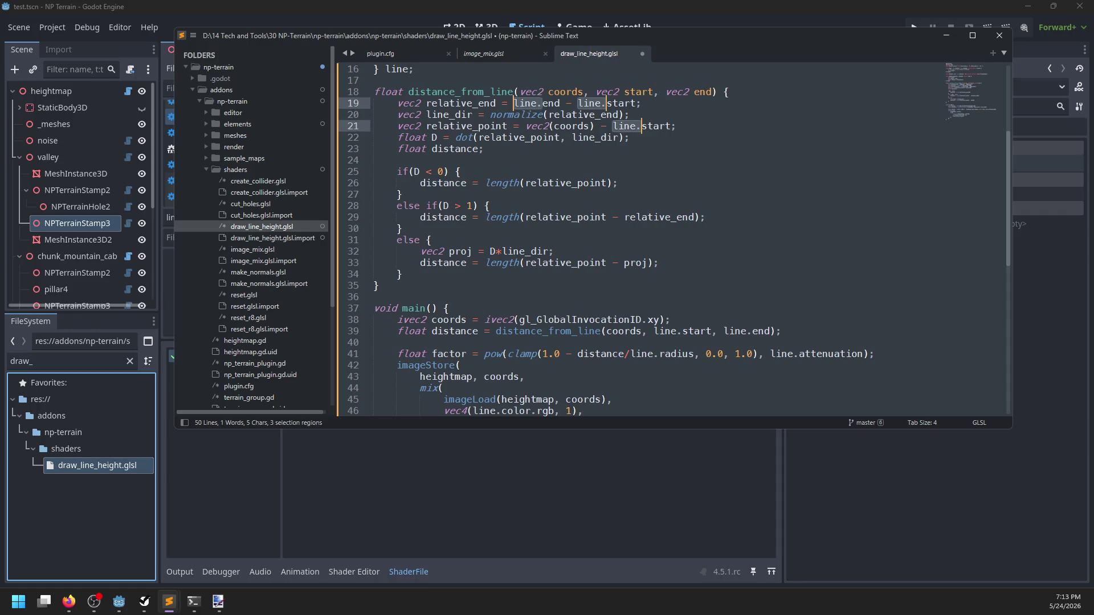
pyautogui.press('BackSpace')
# Step: Drop the float distance declaration and turn the three distance assignments into return statements
pyautogui.click(437, 272)
pyautogui.press('Return')
pyautogui.write('return distance;')
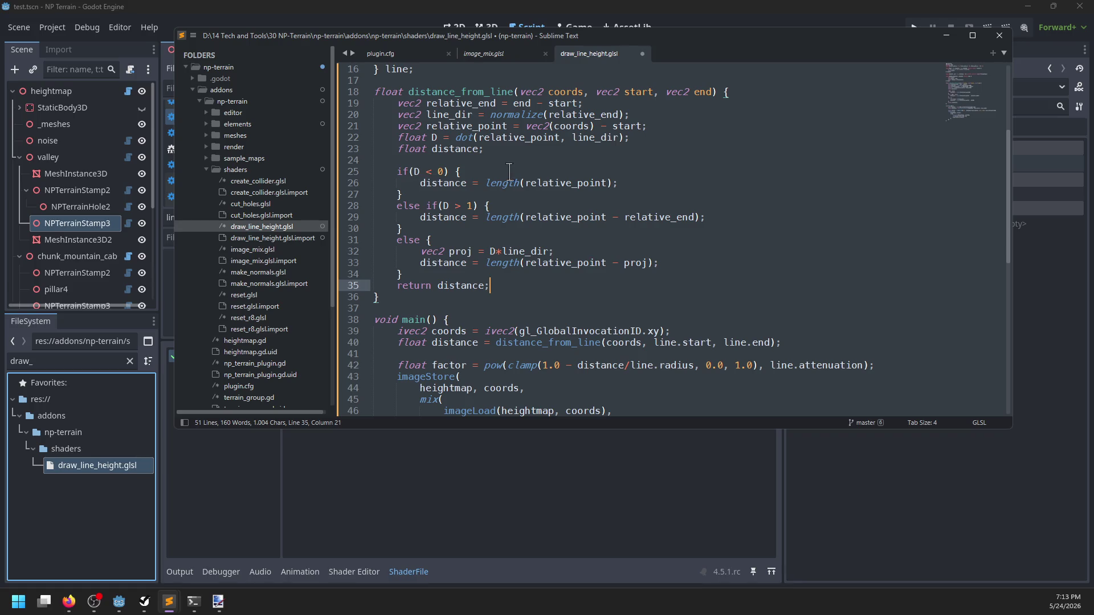
pyautogui.moveTo(486, 149); pyautogui.dragTo(294, 154)
pyautogui.press('BackSpace')
pyautogui.press('BackSpace')
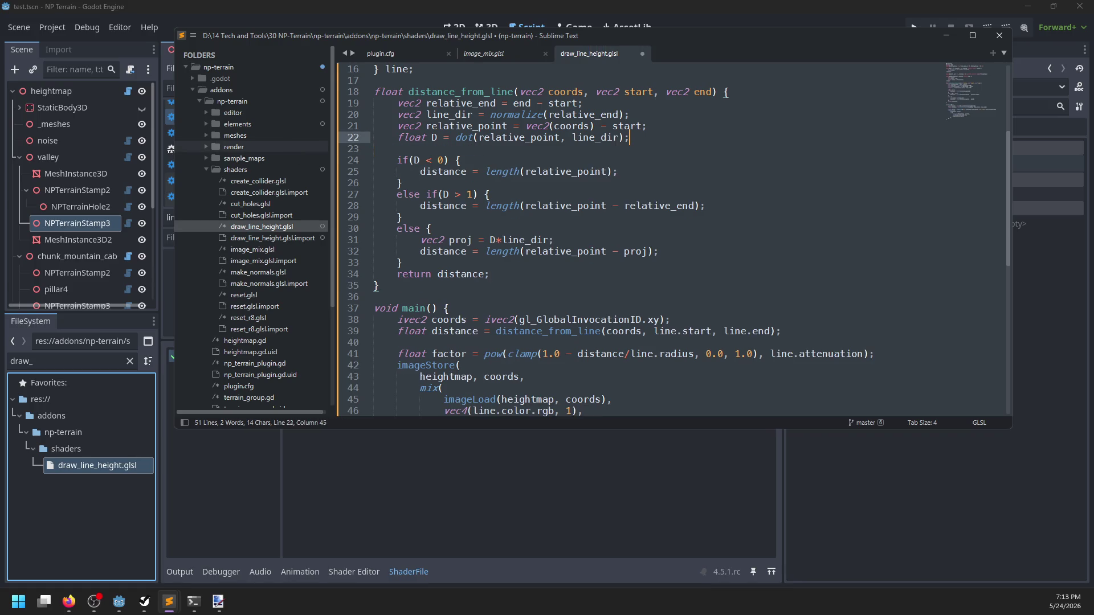
pyautogui.moveTo(484, 172); pyautogui.dragTo(406, 171)
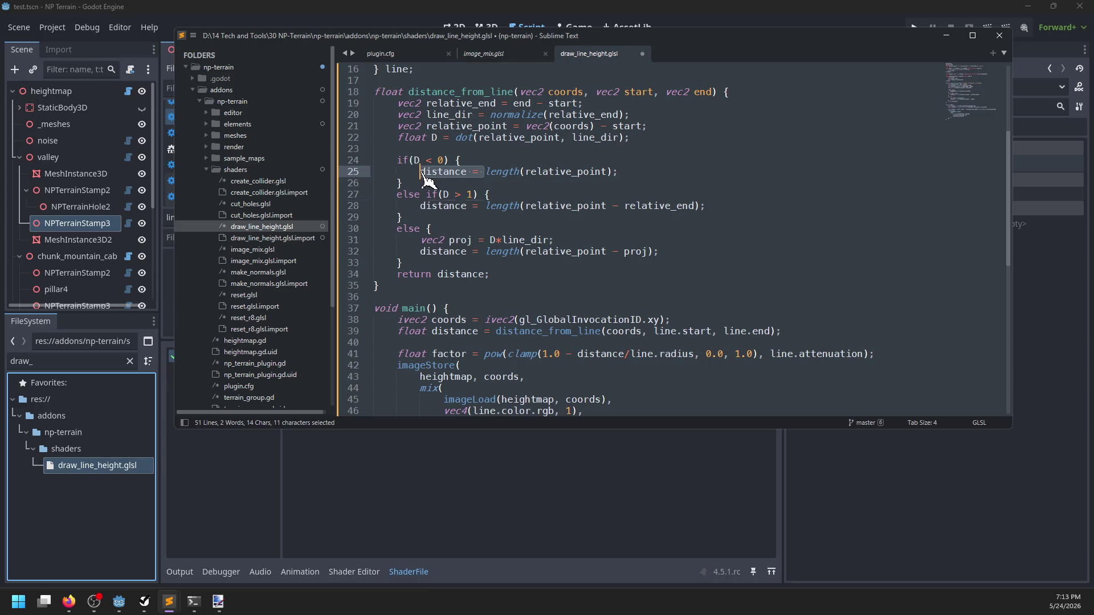
pyautogui.hotkey('ctrl', 'd')
pyautogui.hotkey('ctrl', 'd')
pyautogui.write('return')
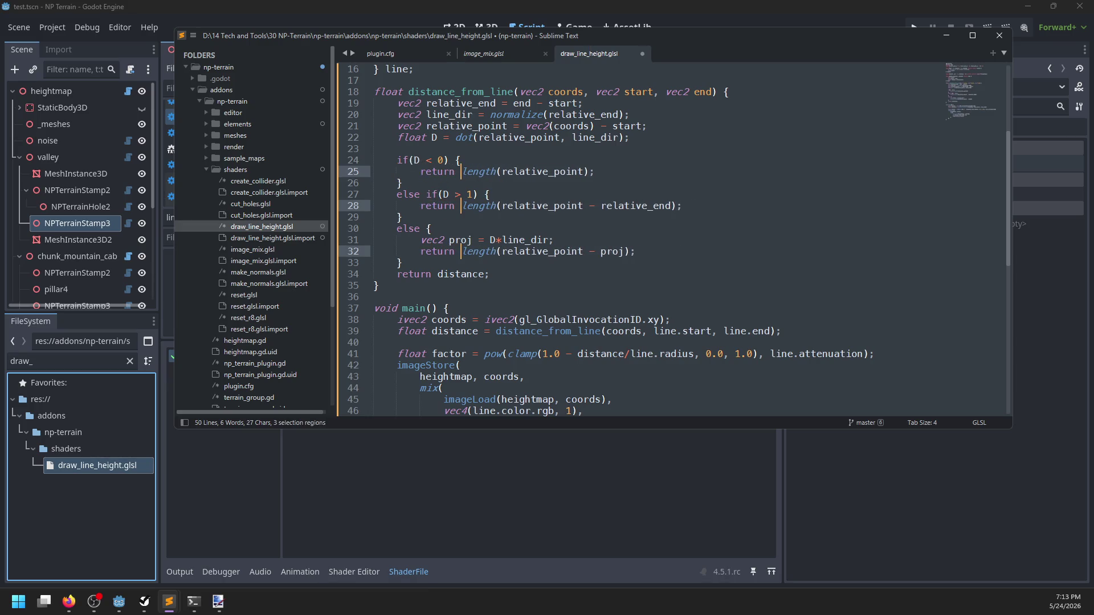
pyautogui.press('Escape')
# Step: Delete the leftover return distance line and save the shader
pyautogui.moveTo(489, 274); pyautogui.dragTo(527, 264)
pyautogui.press('BackSpace')
pyautogui.hotkey('ctrl', 's')
pyautogui.click(427, 485)
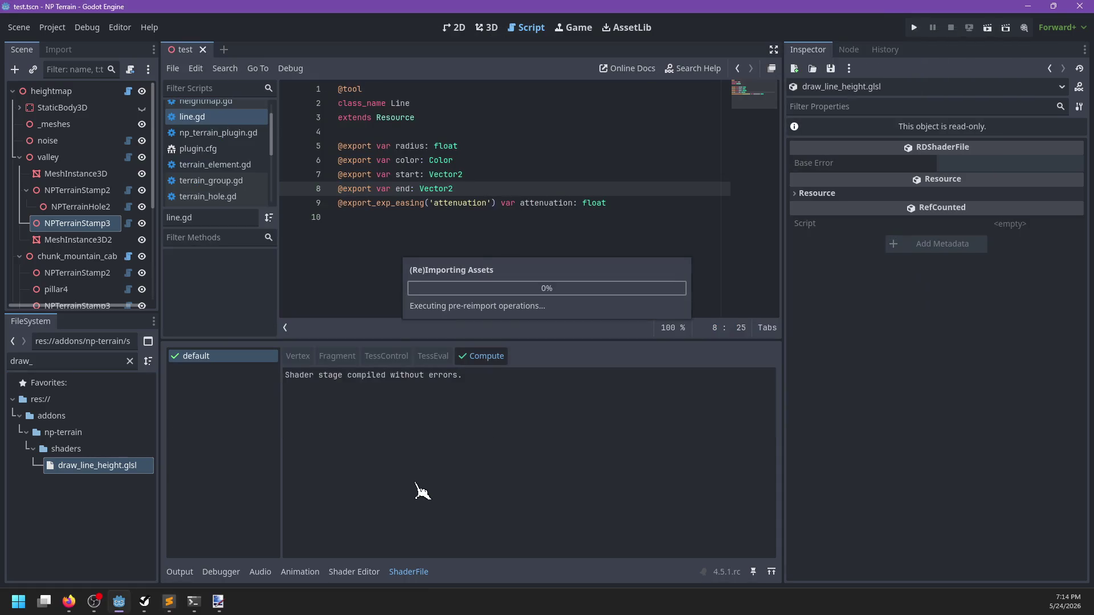
pyautogui.hotkey('alt', 'Tab')
pyautogui.click(483, 240)
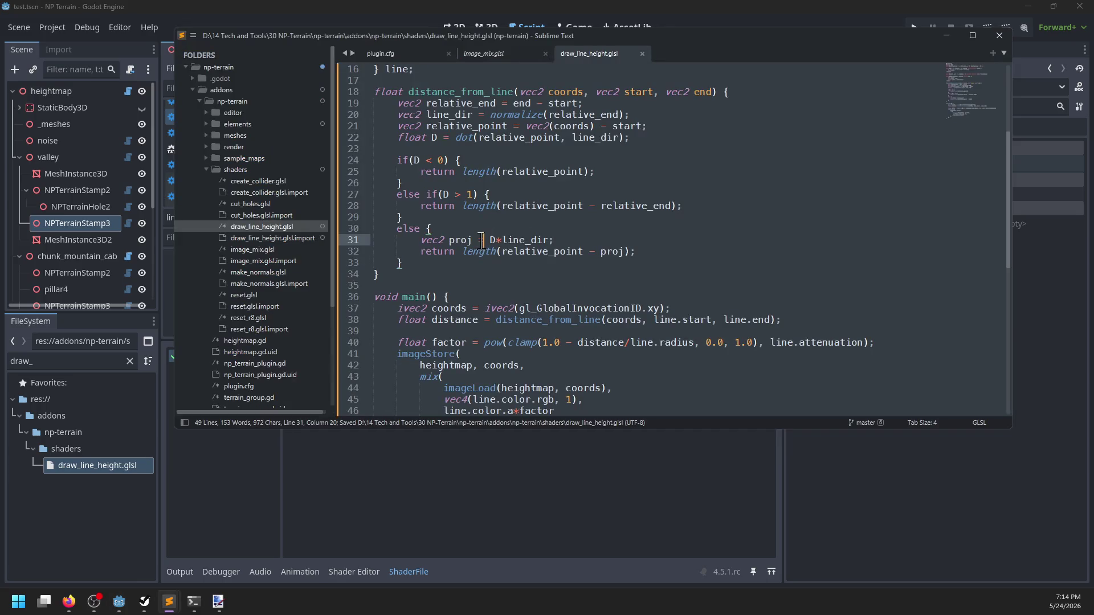
pyautogui.scroll(1, 479, 251)
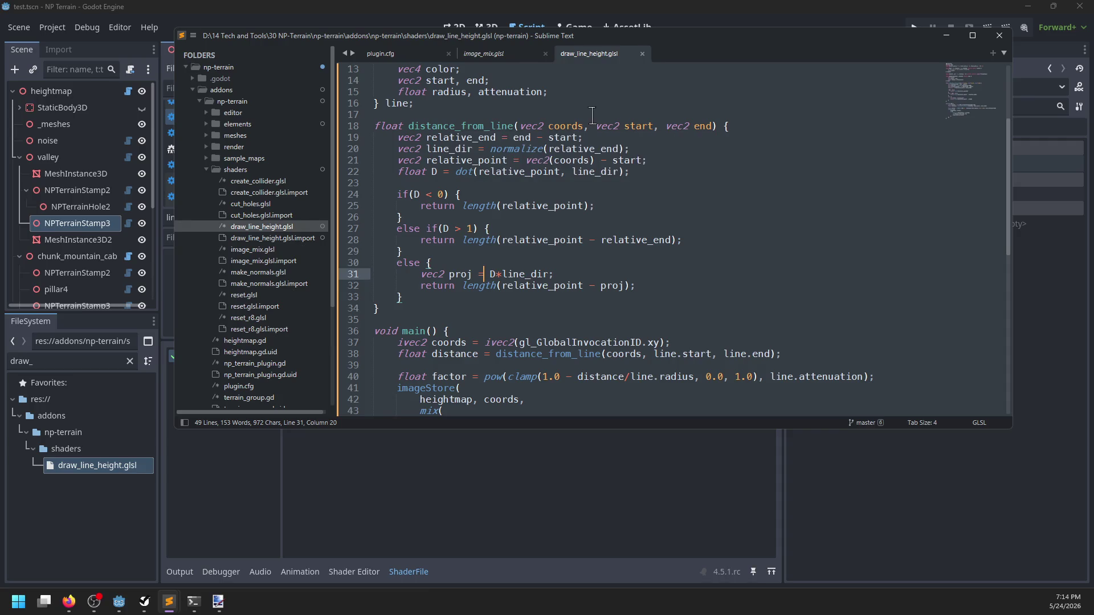
pyautogui.doubleClick(573, 125)
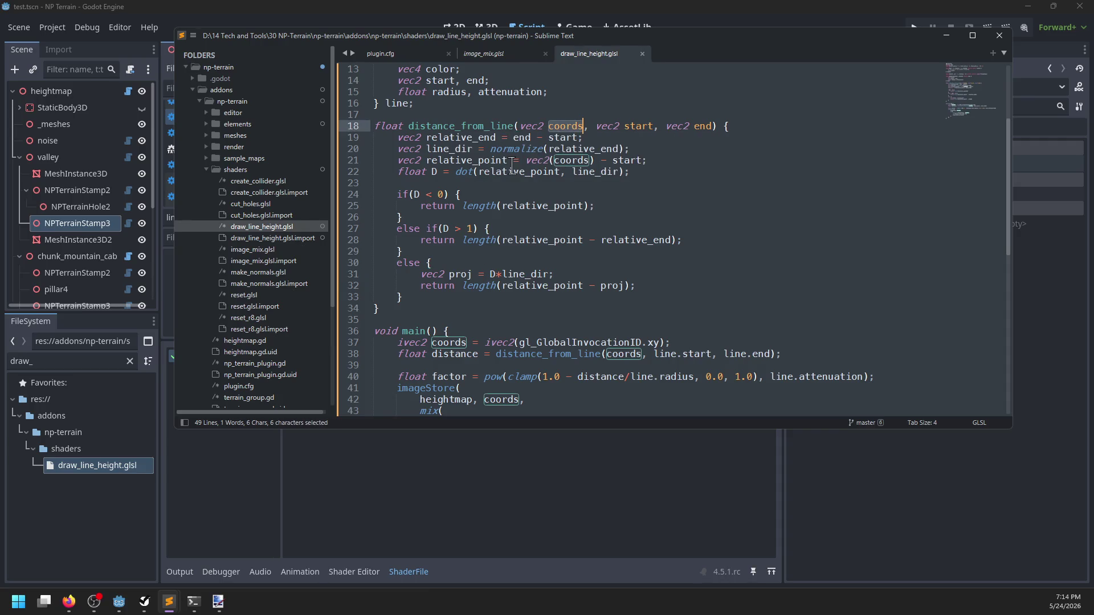
pyautogui.click(678, 160)
pyautogui.scroll(-1, 607, 240)
pyautogui.scroll(-1, 608, 240)
pyautogui.scroll(-2, 467, 285)
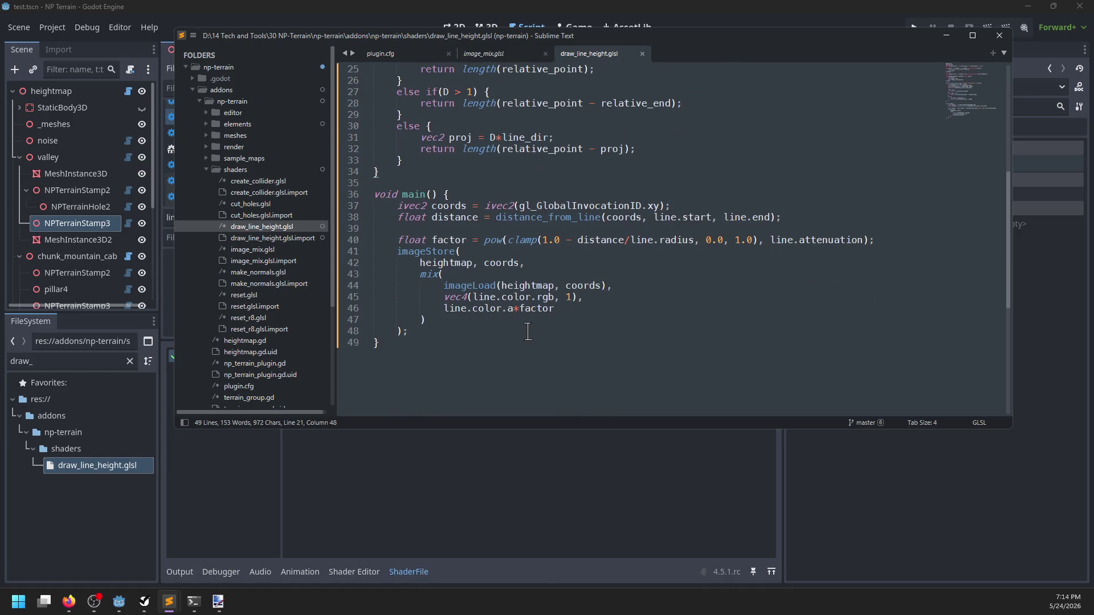
pyautogui.scroll(8, 535, 326)
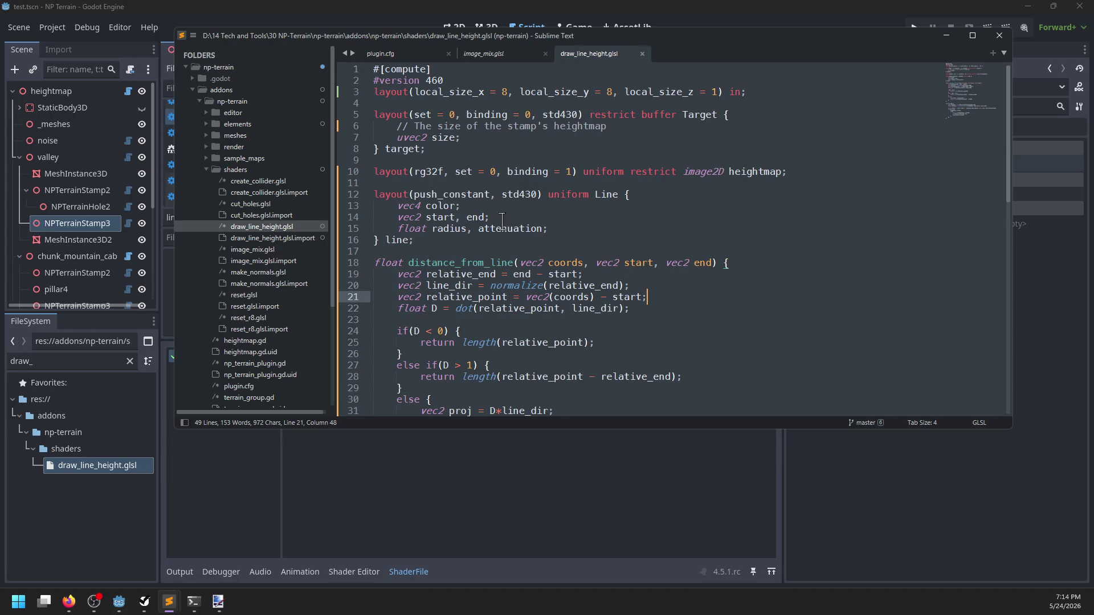
pyautogui.scroll(-8, 393, 204)
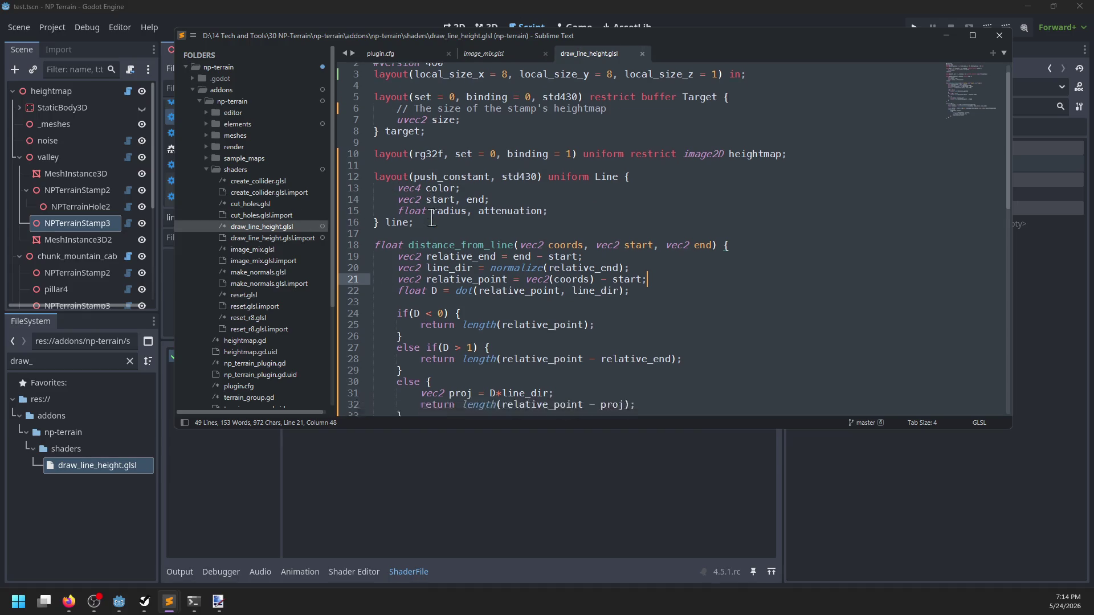
pyautogui.scroll(6, 431, 219)
pyautogui.scroll(2, 432, 222)
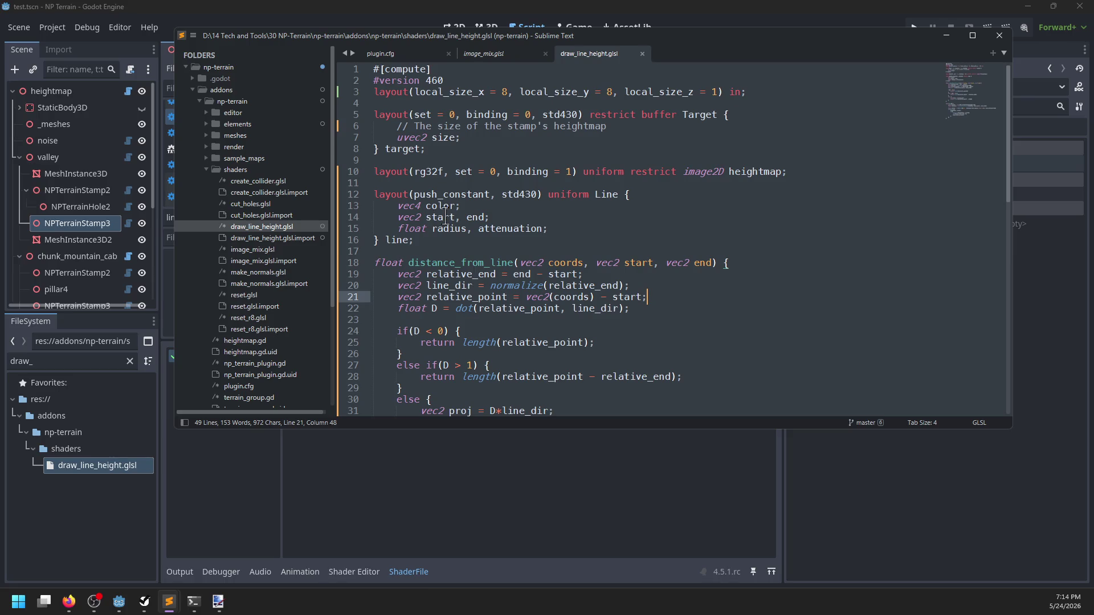
pyautogui.scroll(-9, 507, 217)
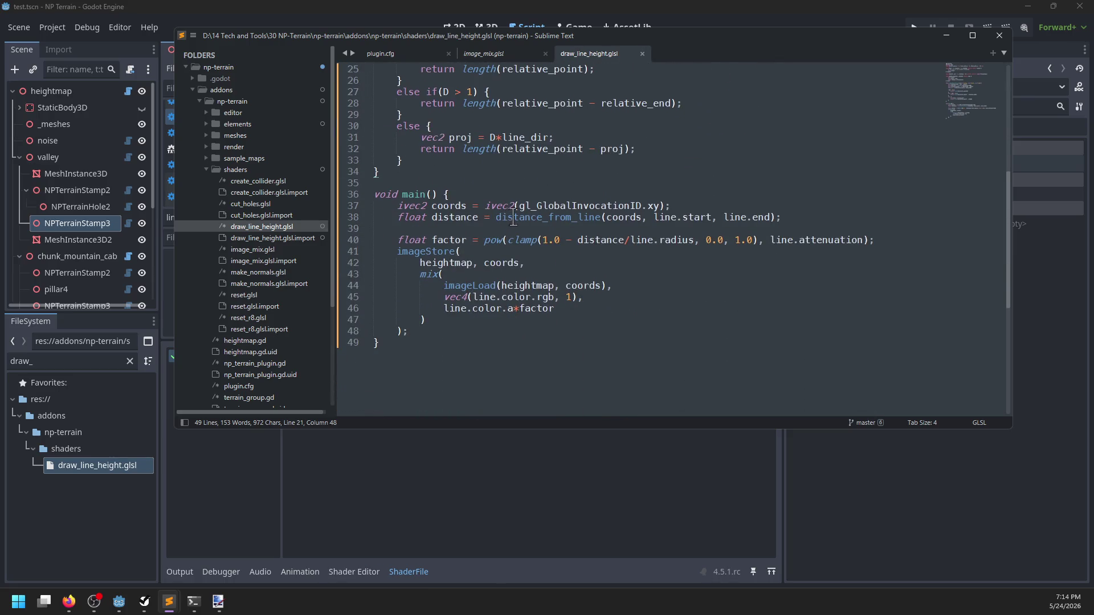
pyautogui.scroll(7, 513, 218)
pyautogui.scroll(2, 535, 205)
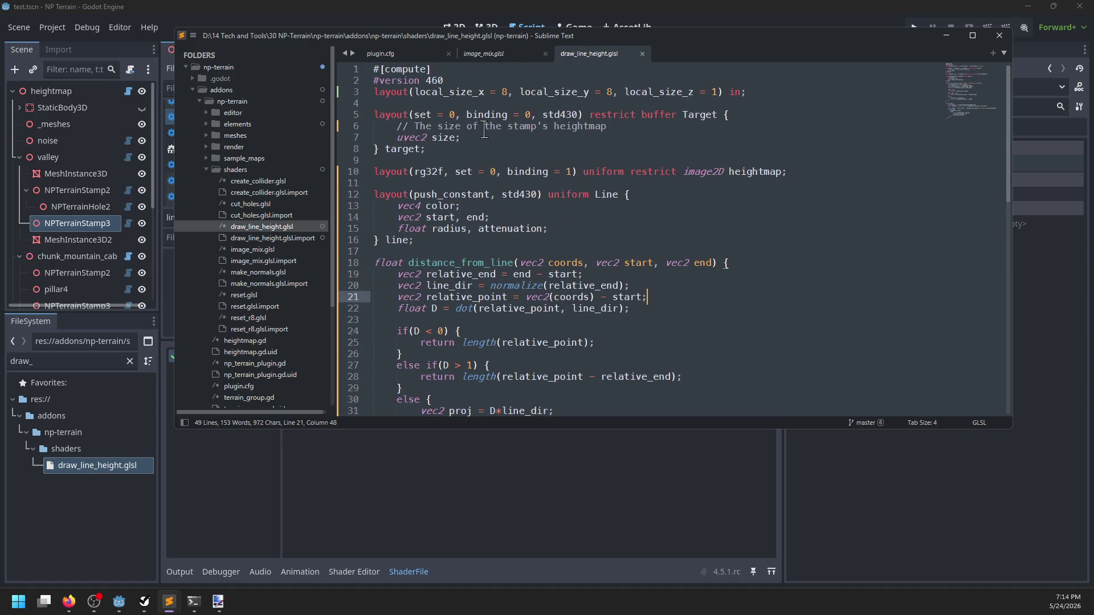
pyautogui.click(427, 478)
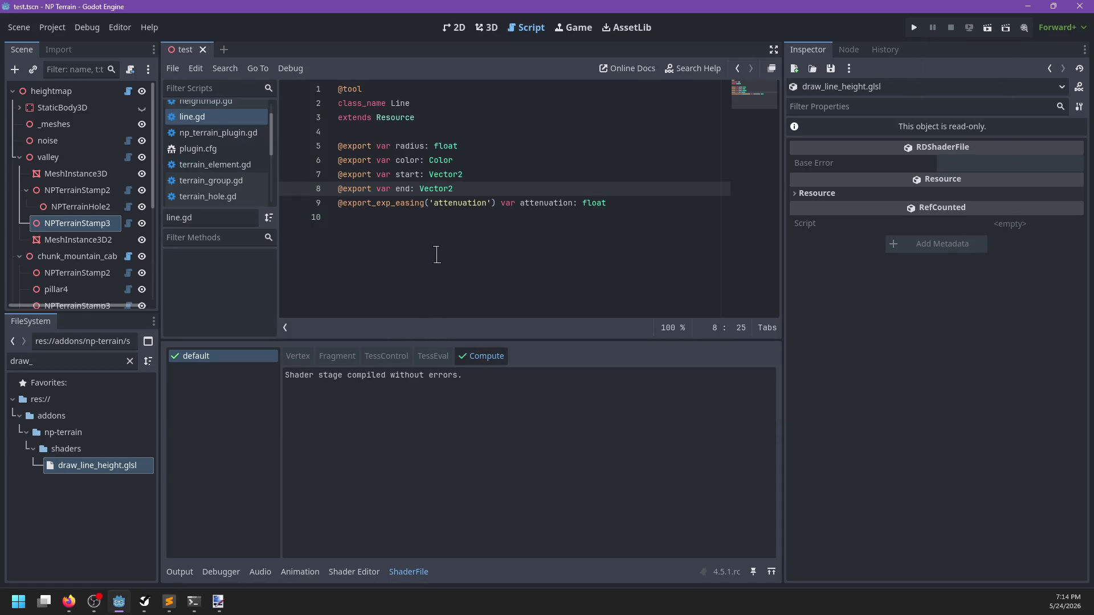
# Step: Open terrain_stamp.gd, then in the 3D view rotate NPTerrainStamp3 by about one degree
pyautogui.click(128, 224)
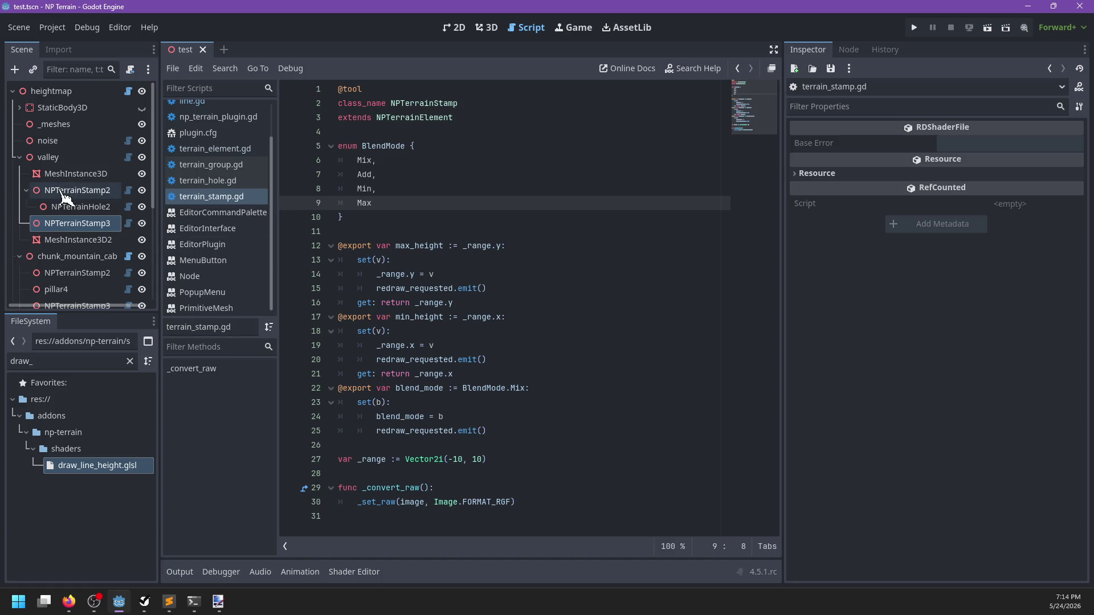
pyautogui.hotkey('alt', 'Tab')
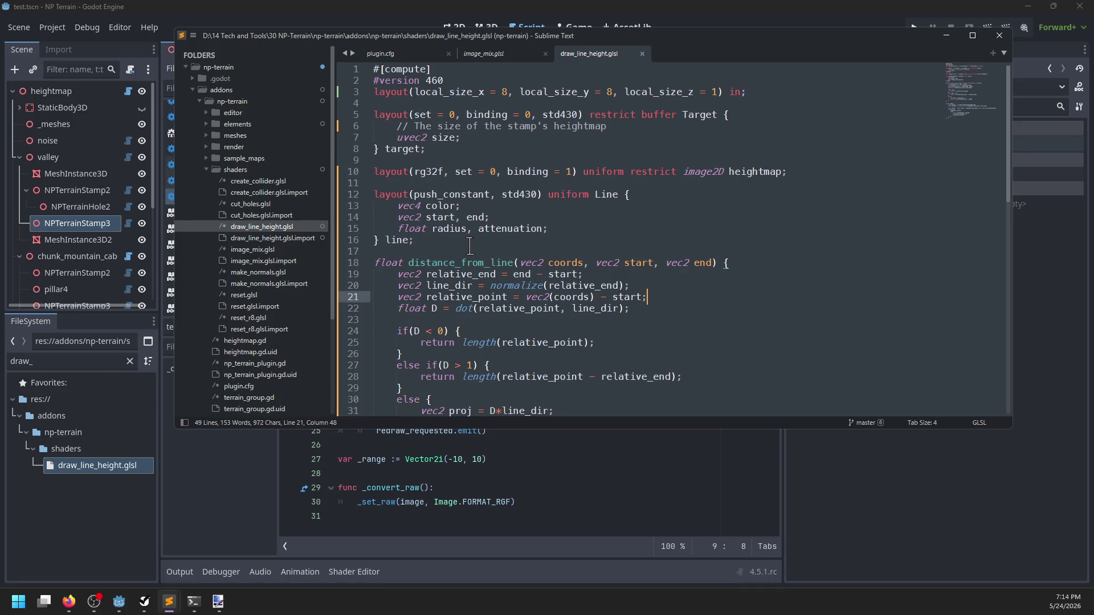
pyautogui.hotkey('alt', 'Tab')
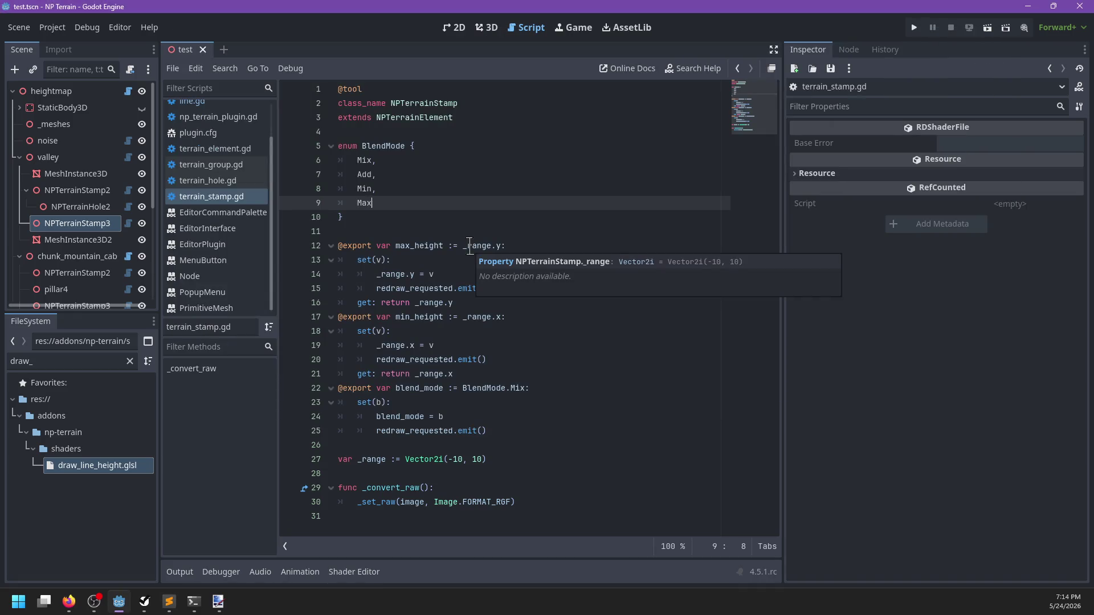
pyautogui.click(487, 27)
pyautogui.scroll(5, 467, 342)
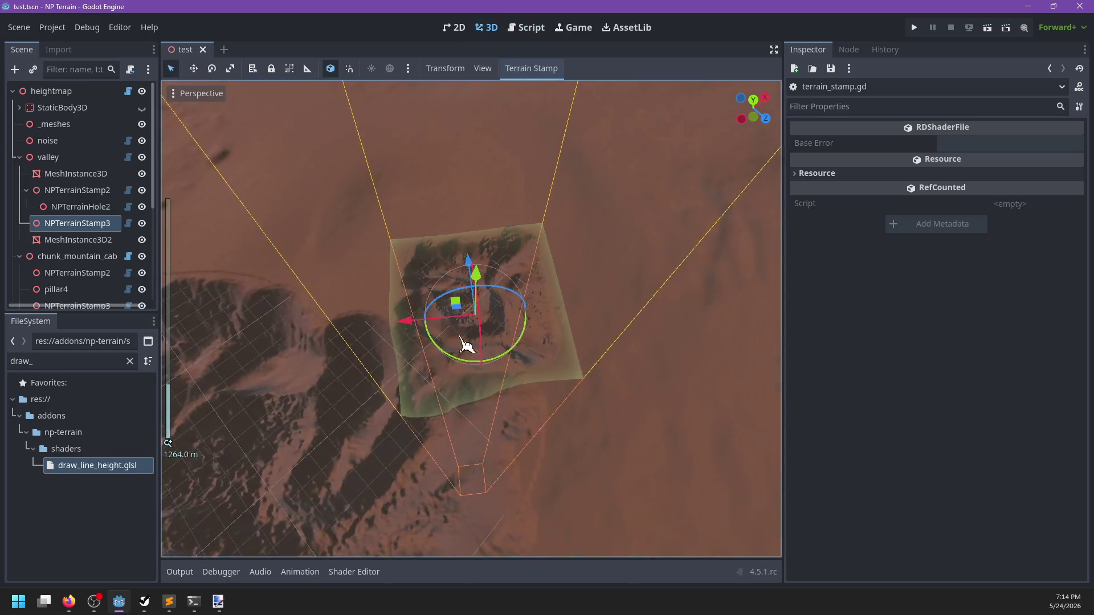
pyautogui.moveTo(468, 360)
pyautogui.mouseDown()
pyautogui.moveTo(481, 370)
pyautogui.moveTo(520, 362)
pyautogui.moveTo(459, 371)
pyautogui.moveTo(490, 376)
pyautogui.mouseUp()
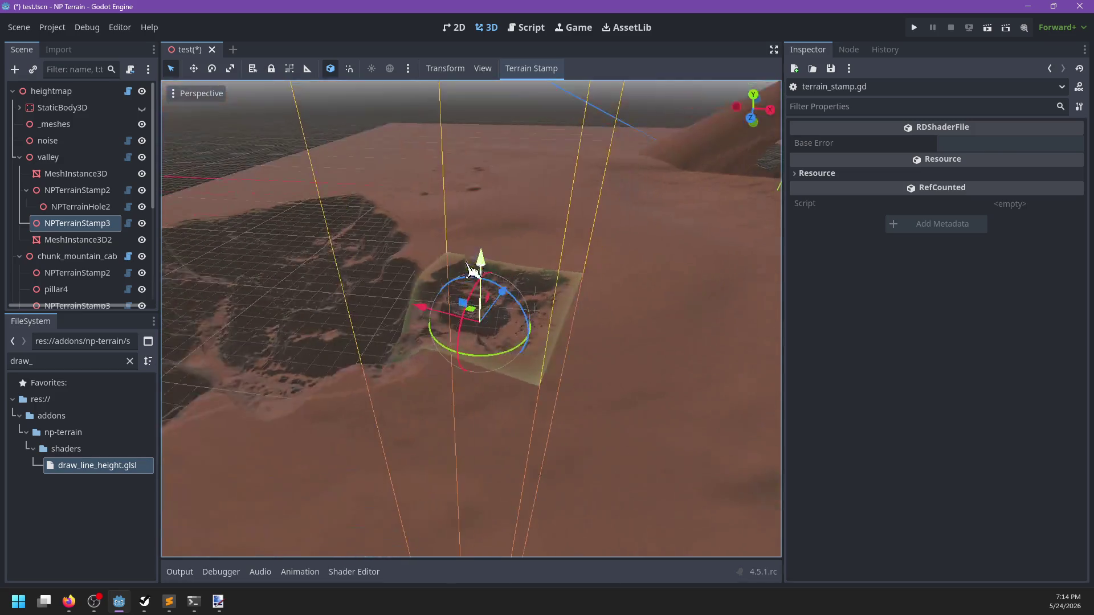
# Step: Orbit around the valley terrain to inspect the rotated stamp's slope
pyautogui.scroll(2, 492, 255)
pyautogui.moveTo(494, 256)
pyautogui.mouseDown()
pyautogui.moveTo(664, 342)
pyautogui.moveTo(664, 281)
pyautogui.moveTo(556, 297)
pyautogui.moveTo(551, 398)
pyautogui.moveTo(517, 390)
pyautogui.moveTo(616, 384)
pyautogui.moveTo(327, 396)
pyautogui.moveTo(452, 383)
pyautogui.moveTo(442, 393)
pyautogui.mouseUp()
pyautogui.scroll(-2, 552, 399)
pyautogui.scroll(2, 327, 396)
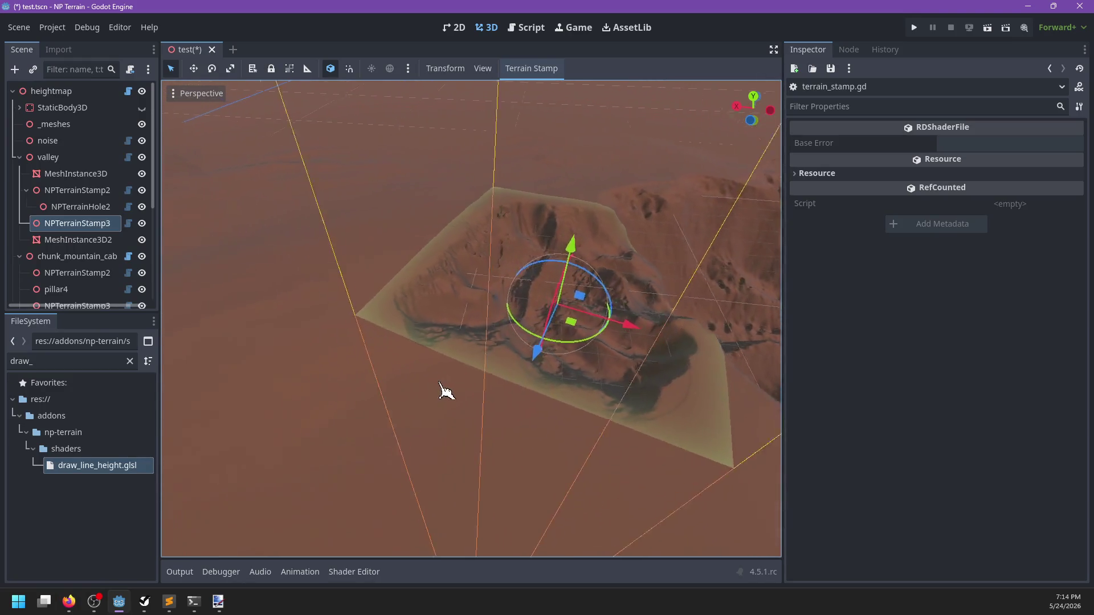
pyautogui.scroll(3, 442, 393)
pyautogui.scroll(2, 445, 390)
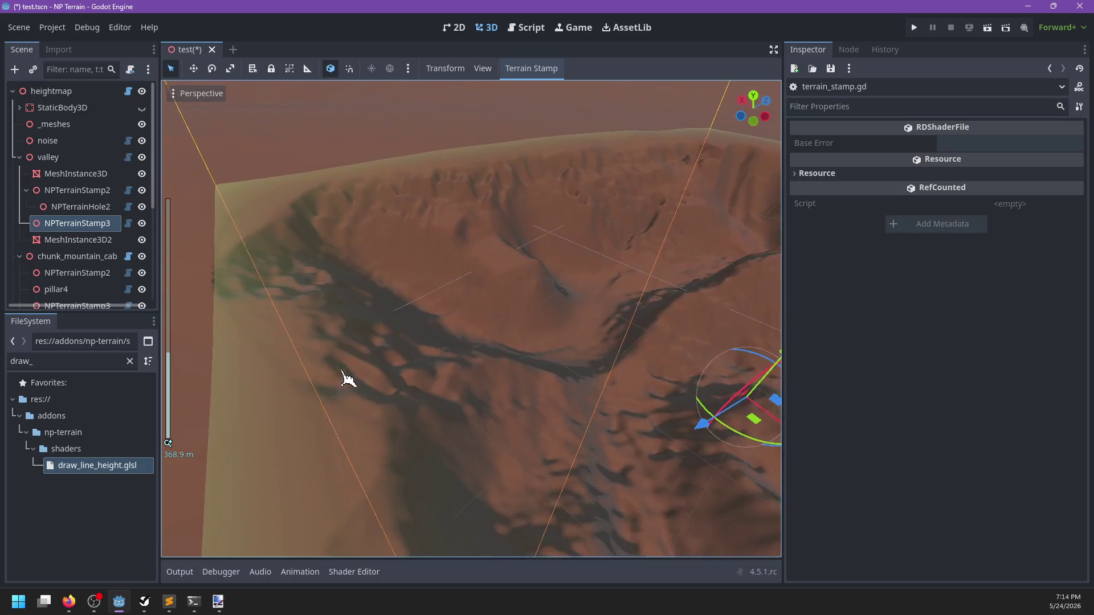
pyautogui.scroll(6, 464, 391)
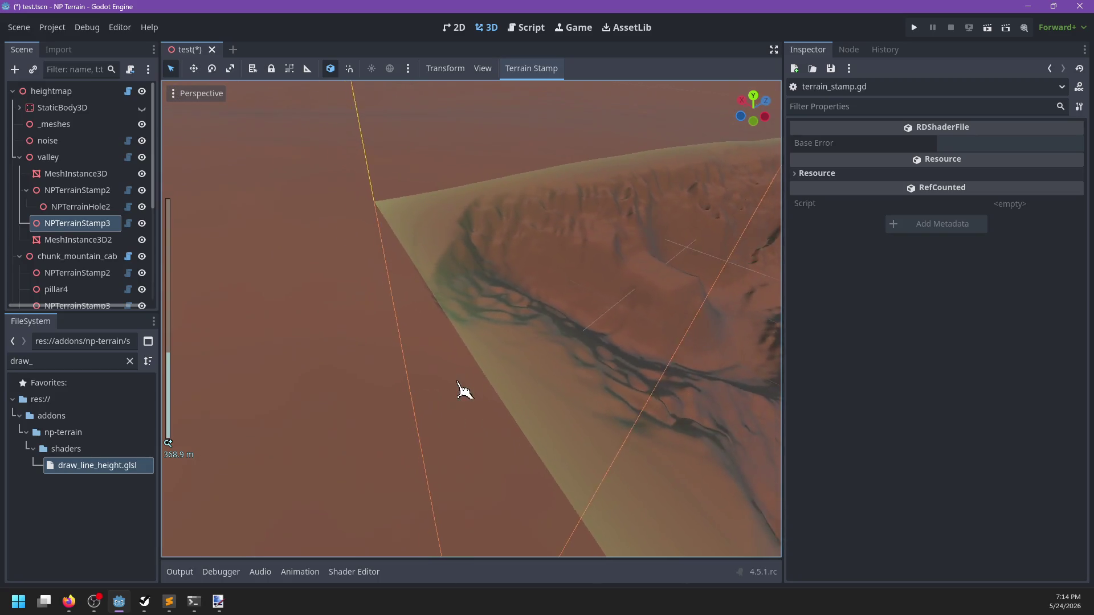
pyautogui.moveTo(442, 374)
pyautogui.mouseDown()
pyautogui.moveTo(481, 415)
pyautogui.moveTo(438, 337)
pyautogui.mouseUp()
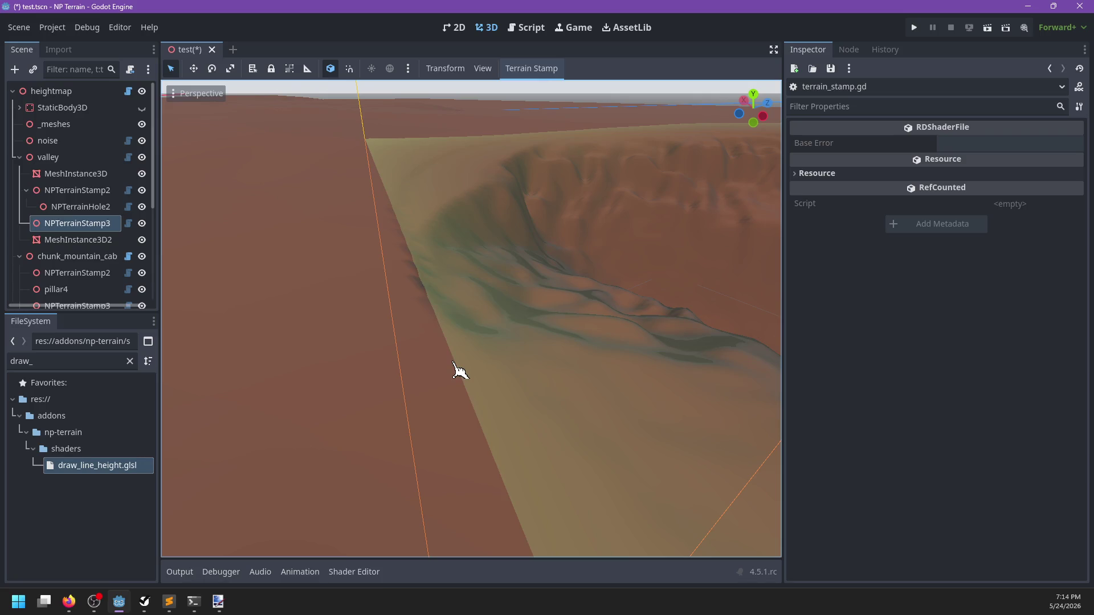
pyautogui.moveTo(456, 370)
pyautogui.mouseDown()
pyautogui.moveTo(476, 347)
pyautogui.moveTo(557, 325)
pyautogui.moveTo(430, 307)
pyautogui.mouseUp()
pyautogui.scroll(-2, 441, 307)
pyautogui.scroll(-8, 443, 308)
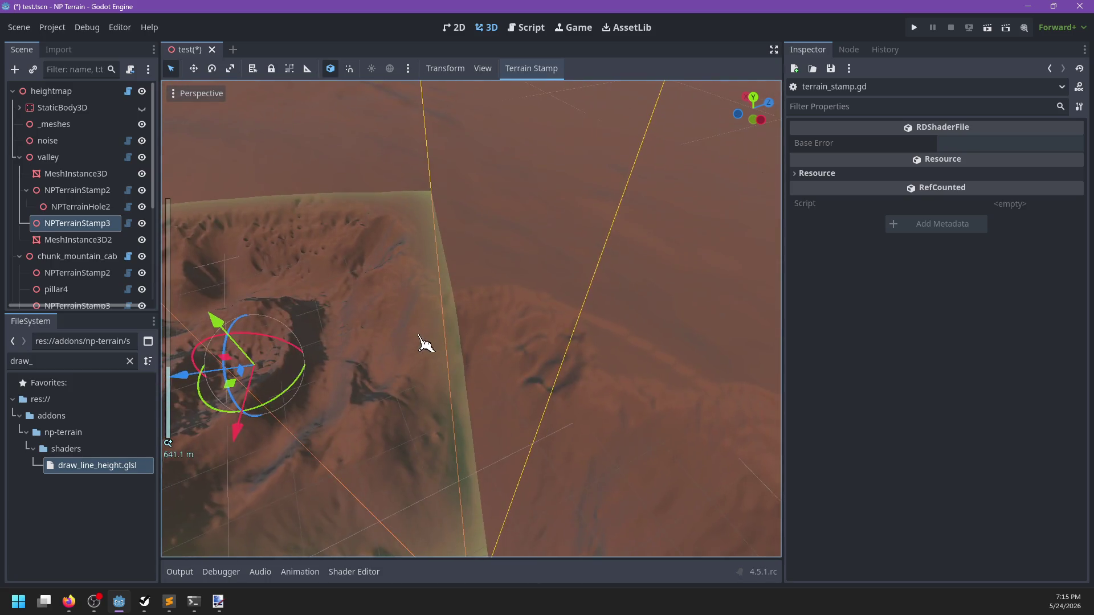
pyautogui.moveTo(426, 344); pyautogui.dragTo(444, 227)
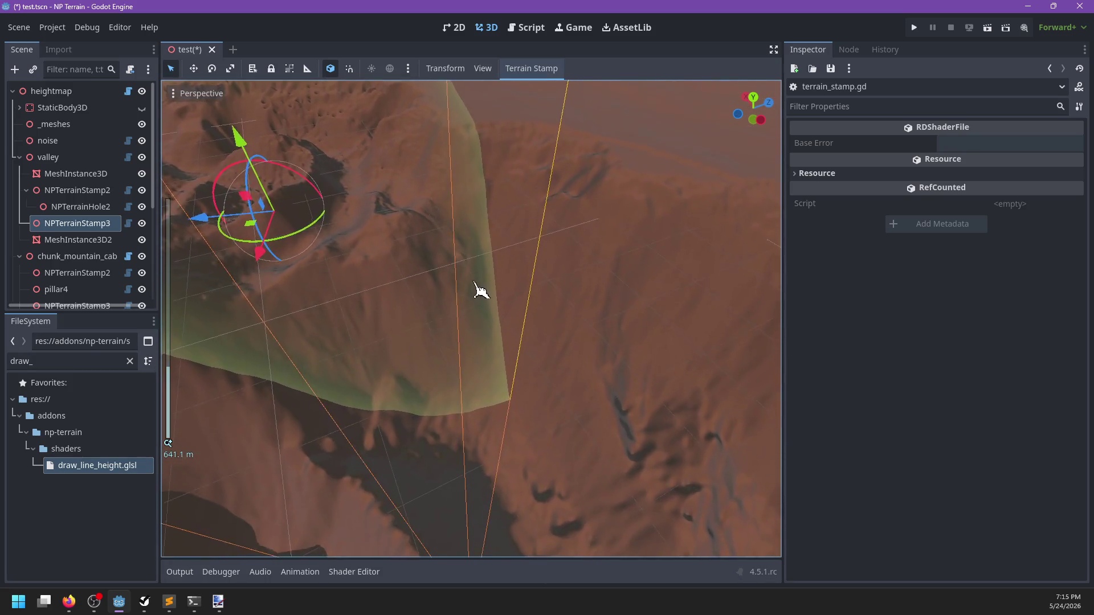
pyautogui.scroll(10, 494, 325)
pyautogui.moveTo(538, 246)
pyautogui.mouseDown()
pyautogui.moveTo(566, 434)
pyautogui.moveTo(557, 219)
pyautogui.moveTo(537, 363)
pyautogui.mouseUp()
pyautogui.scroll(-5, 520, 300)
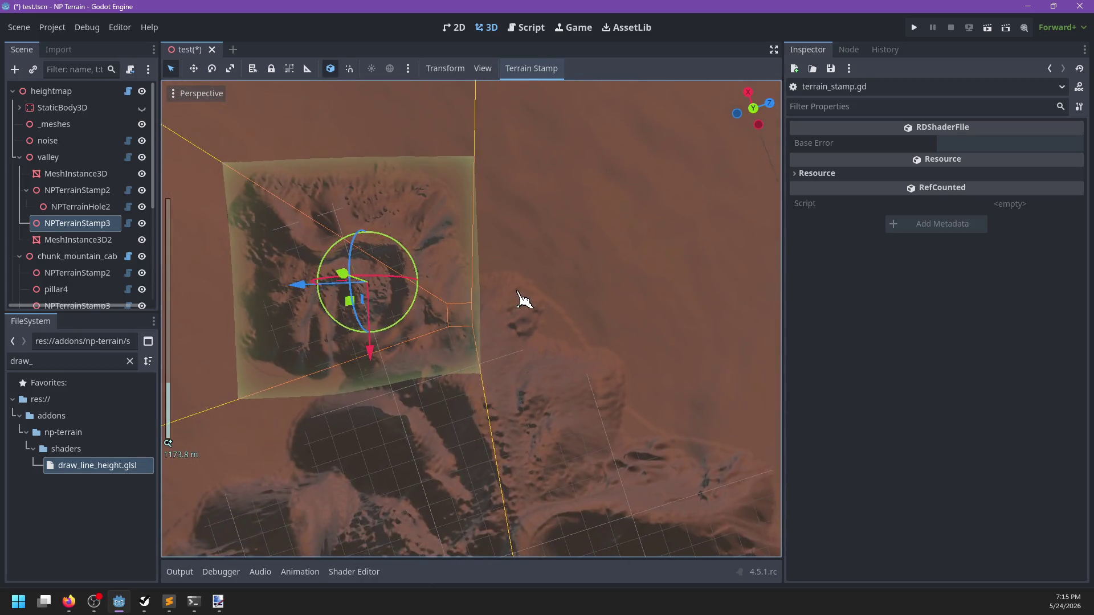
pyautogui.scroll(6, 520, 325)
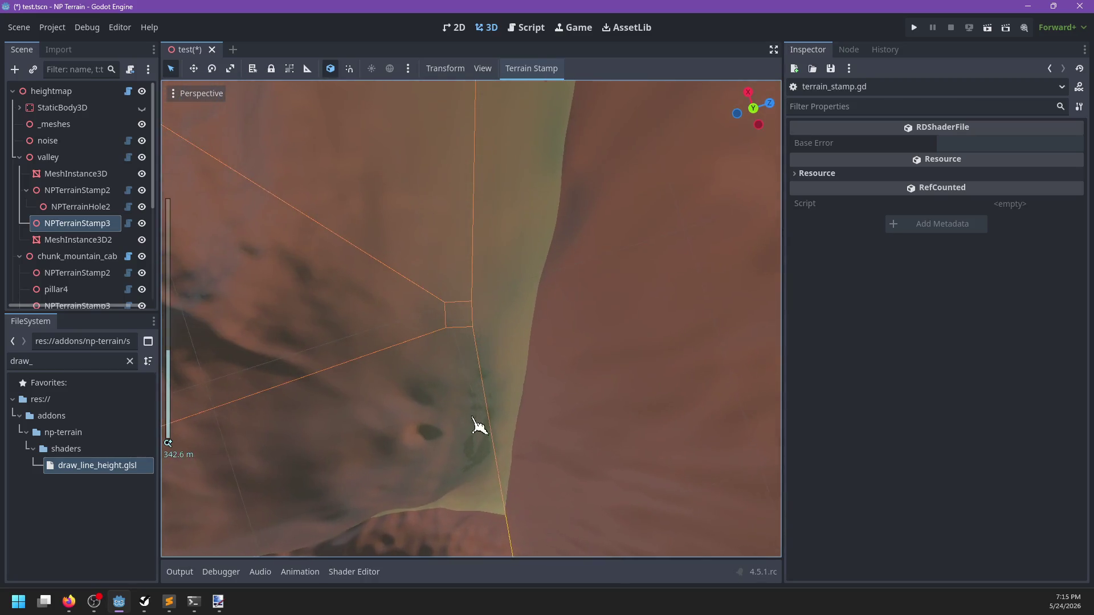
pyautogui.scroll(-5, 479, 426)
pyautogui.moveTo(478, 426)
pyautogui.mouseDown()
pyautogui.moveTo(464, 285)
pyautogui.moveTo(495, 359)
pyautogui.moveTo(581, 188)
pyautogui.moveTo(508, 330)
pyautogui.mouseUp()
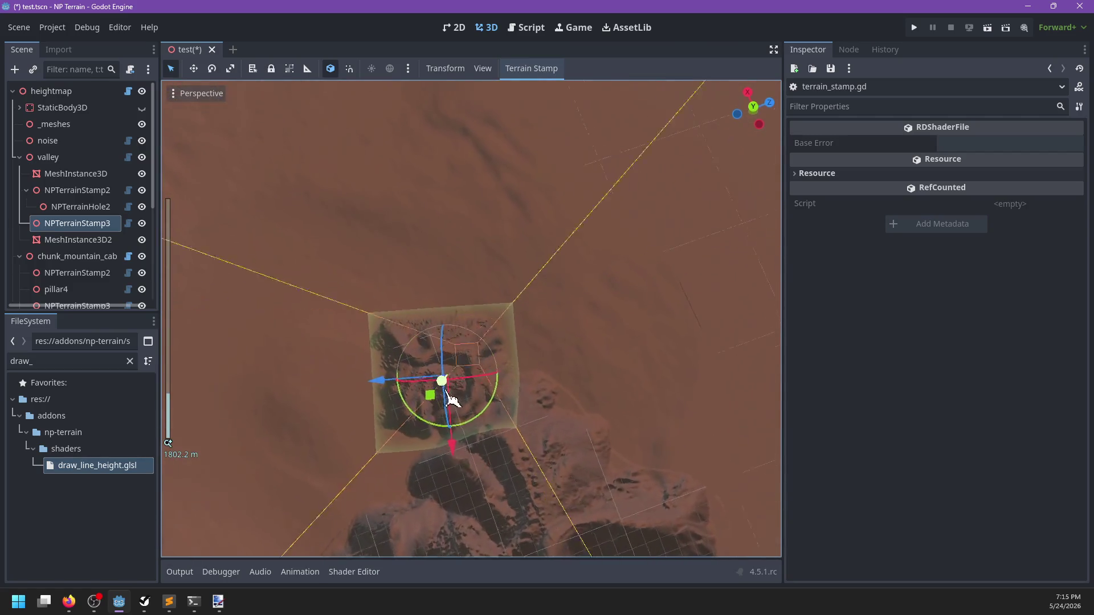
# Step: Shift NPTerrainStamp3 to a new position, comparing before and after with undo and redo
pyautogui.moveTo(430, 389)
pyautogui.mouseDown()
pyautogui.moveTo(416, 300)
pyautogui.moveTo(426, 348)
pyautogui.mouseUp()
pyautogui.scroll(2, 426, 347)
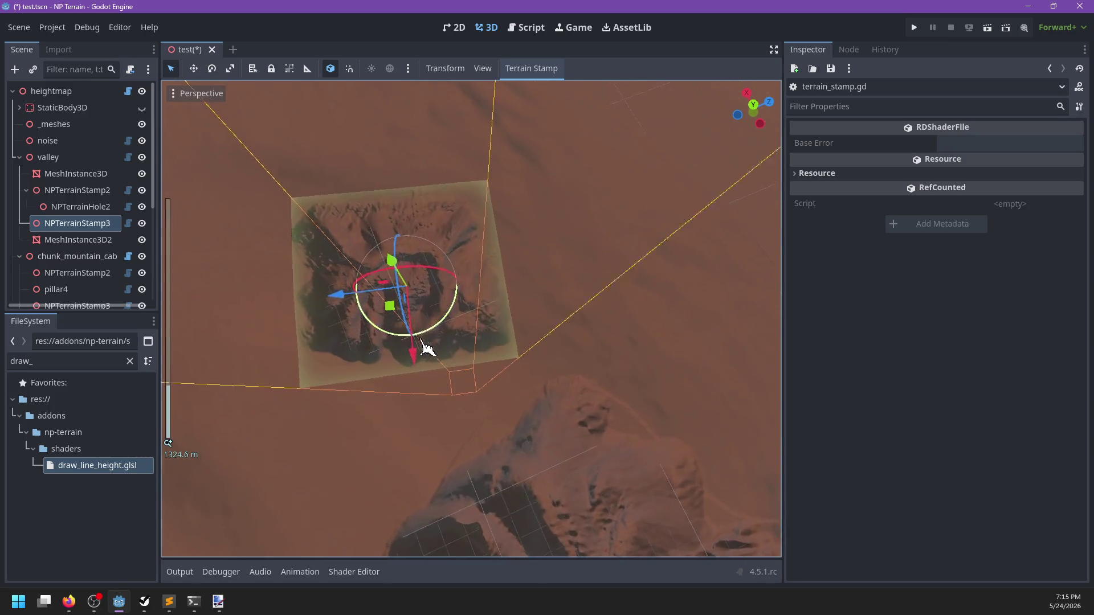
pyautogui.scroll(10, 426, 347)
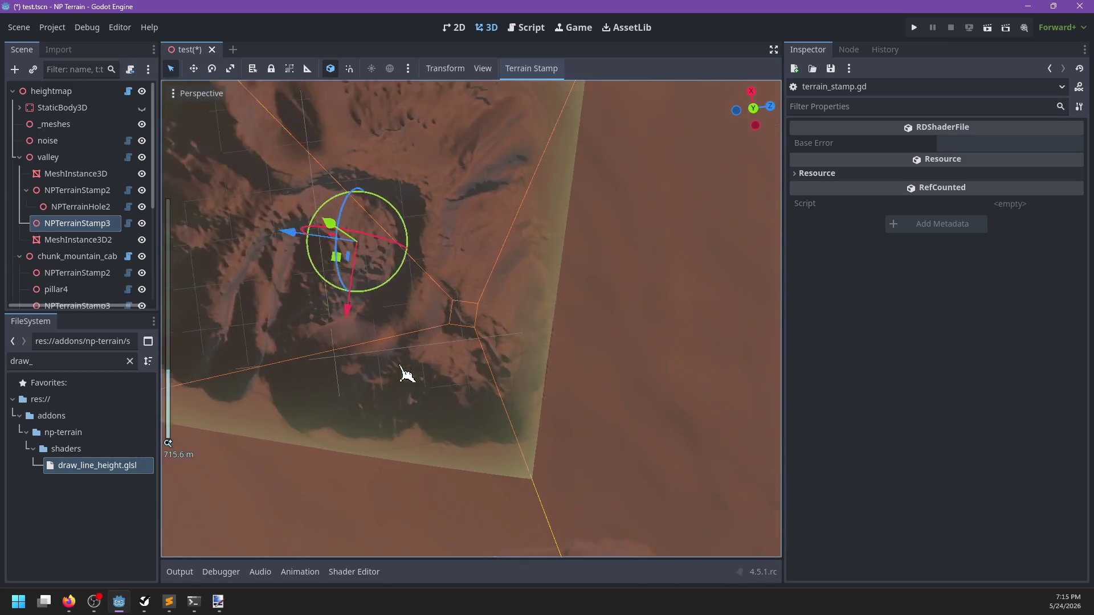
pyautogui.scroll(-8, 436, 457)
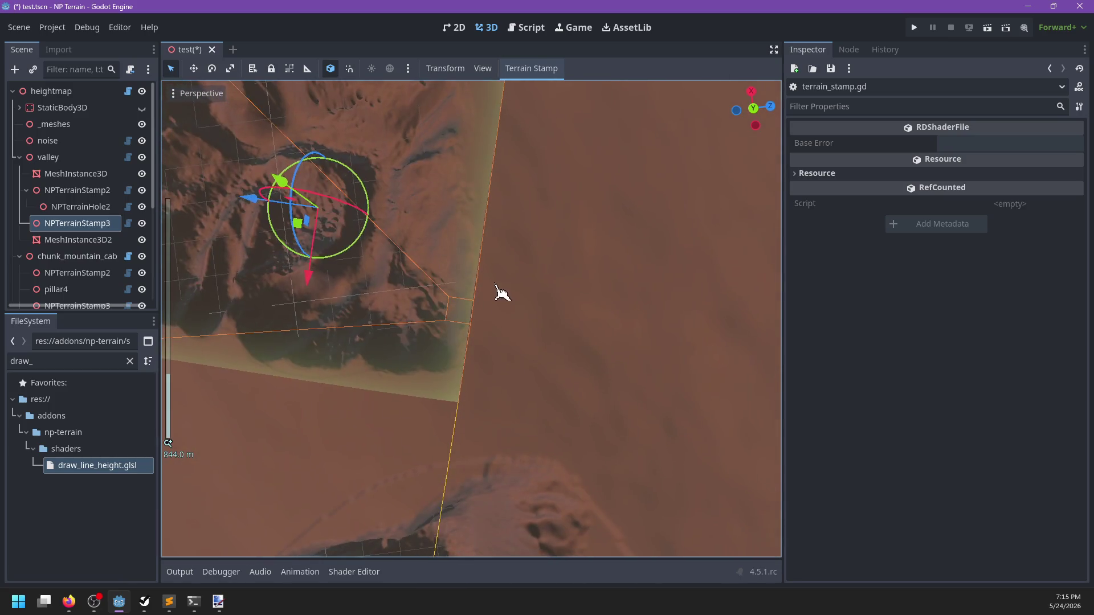
pyautogui.hotkey('ctrl', 'z')
pyautogui.hotkey('ctrl', 'z')
pyautogui.hotkey('ctrl', 'z')
pyautogui.scroll(-3, 564, 318)
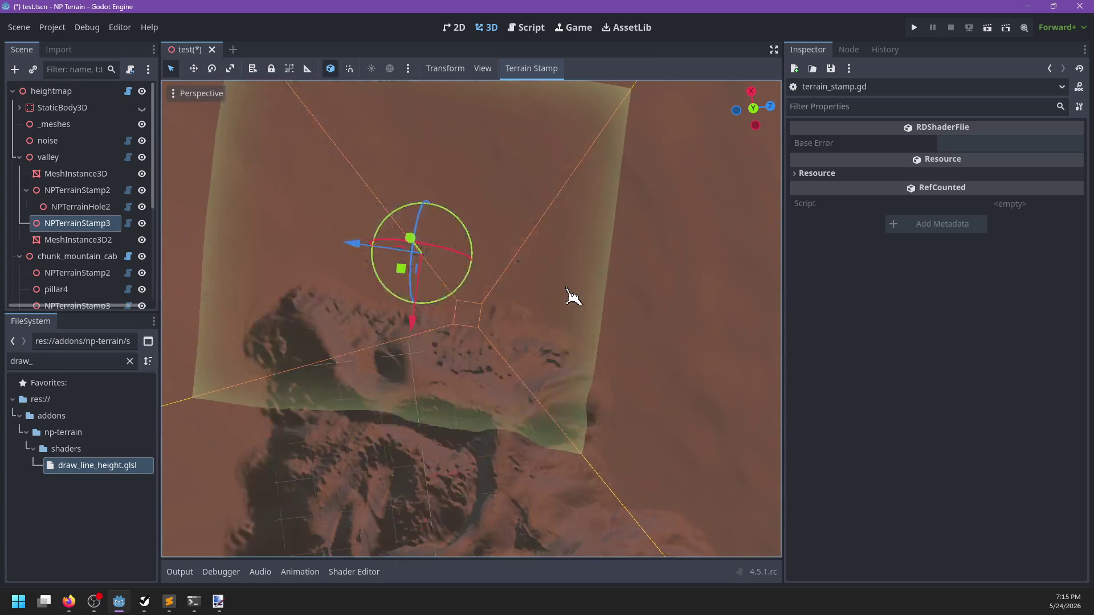
pyautogui.hotkey('ctrl', 'shift', 'z')
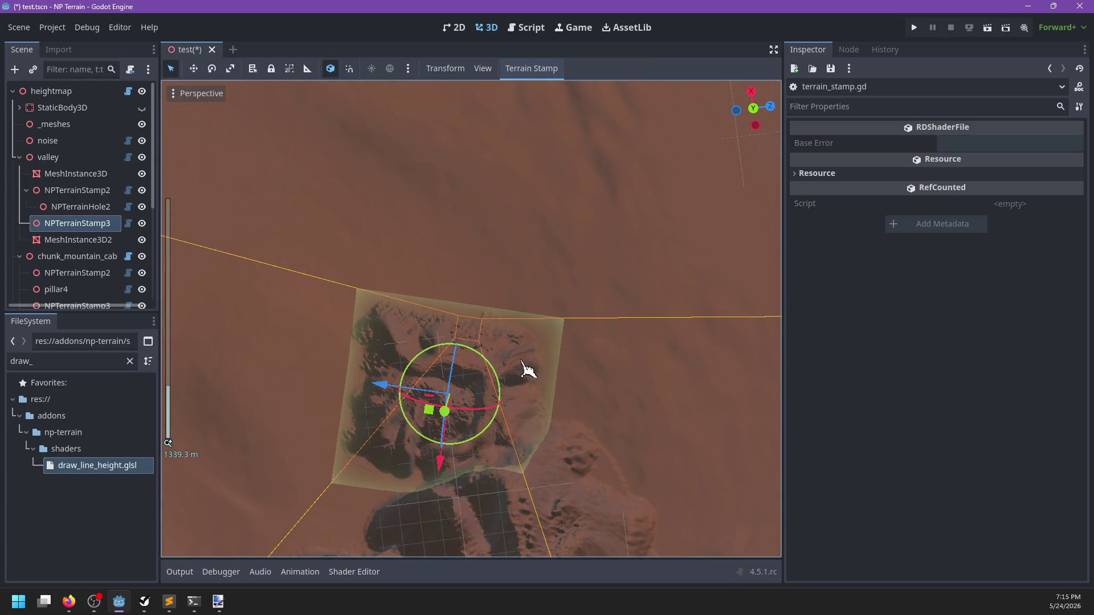
pyautogui.scroll(5, 586, 349)
pyautogui.moveTo(587, 350)
pyautogui.mouseDown()
pyautogui.moveTo(526, 415)
pyautogui.moveTo(529, 285)
pyautogui.mouseUp()
# Step: Save the test scene, orbit to review the terrain, then select the valley's MeshInstance3D
pyautogui.hotkey('ctrl', 's')
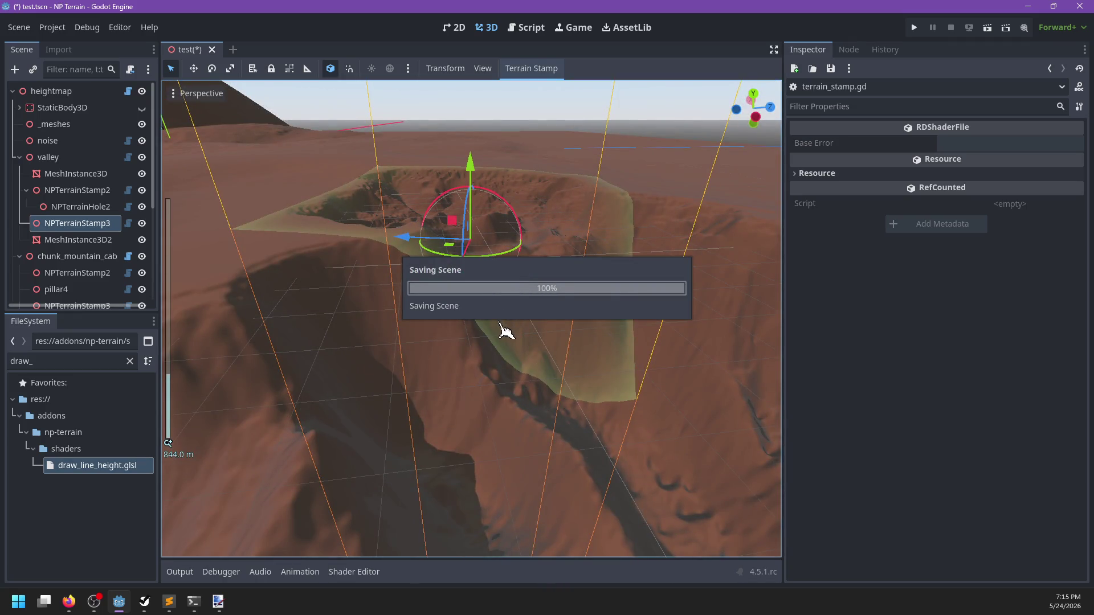
pyautogui.scroll(-5, 501, 335)
pyautogui.moveTo(501, 344)
pyautogui.mouseDown()
pyautogui.moveTo(413, 365)
pyautogui.moveTo(551, 383)
pyautogui.moveTo(605, 245)
pyautogui.mouseUp()
pyautogui.scroll(-3, 413, 365)
pyautogui.moveTo(673, 258)
pyautogui.mouseDown()
pyautogui.moveTo(449, 165)
pyautogui.moveTo(498, 537)
pyautogui.moveTo(576, 115)
pyautogui.moveTo(538, 302)
pyautogui.moveTo(447, 325)
pyautogui.moveTo(562, 335)
pyautogui.moveTo(485, 267)
pyautogui.moveTo(356, 234)
pyautogui.mouseUp()
pyautogui.scroll(2, 447, 324)
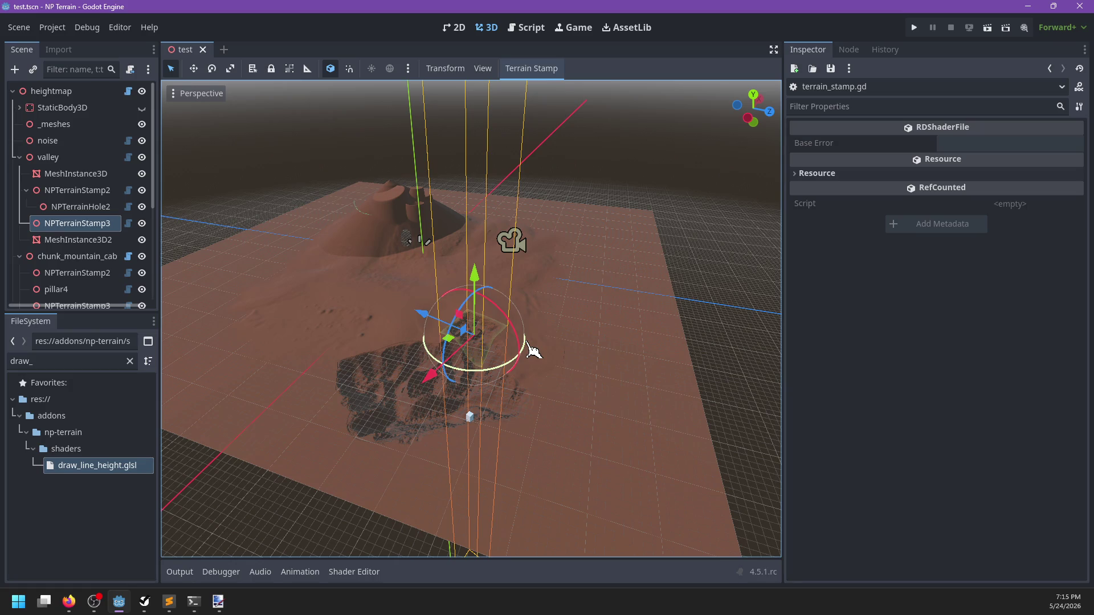
pyautogui.scroll(5, 354, 337)
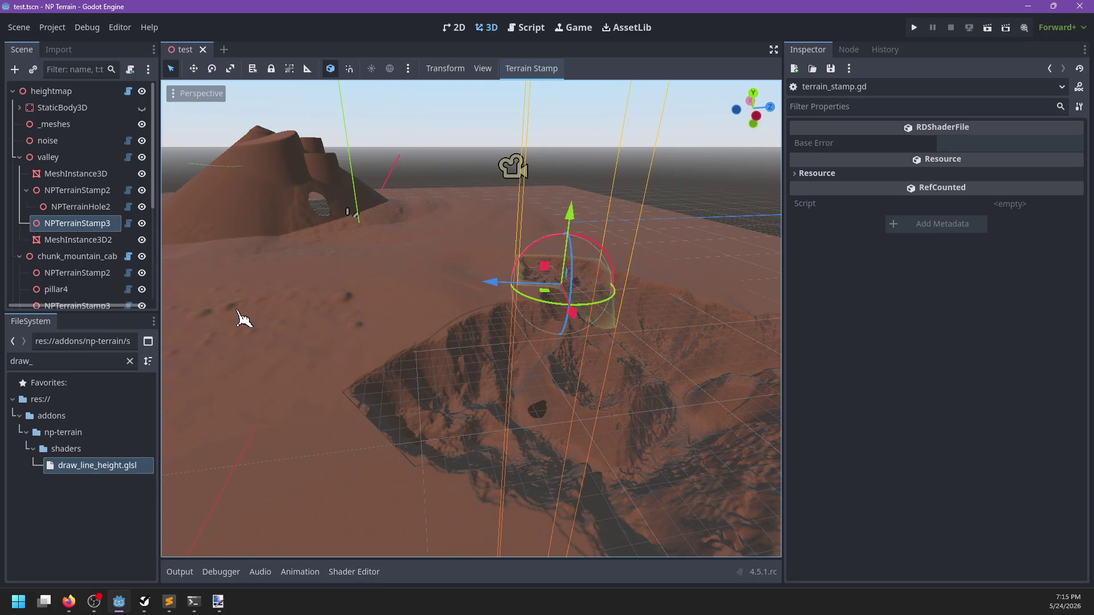
pyautogui.scroll(-3, 456, 296)
pyautogui.click(441, 292)
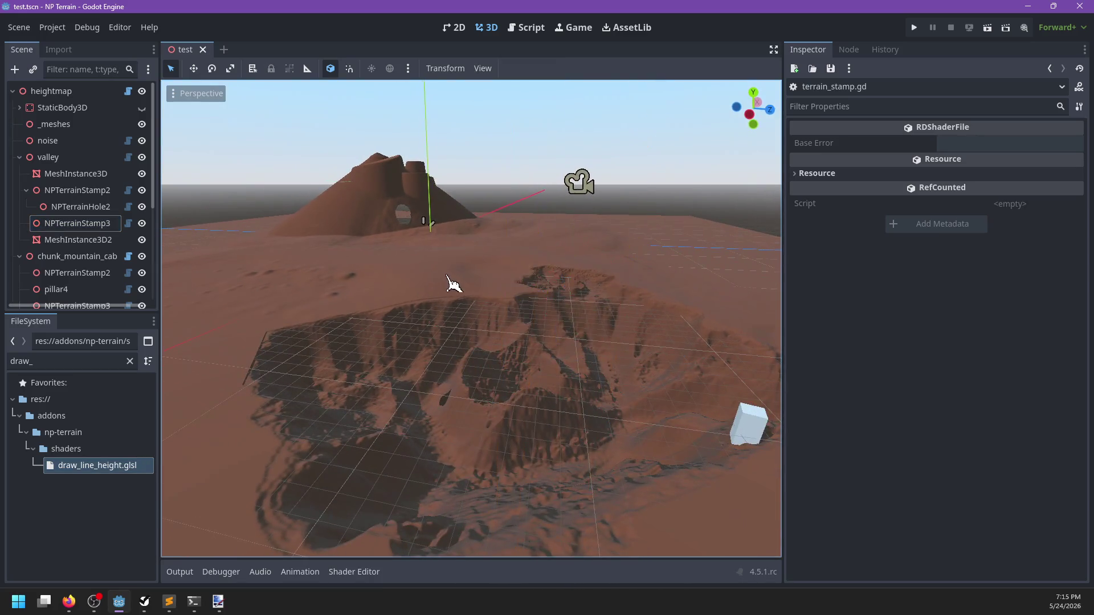
pyautogui.scroll(4, 512, 290)
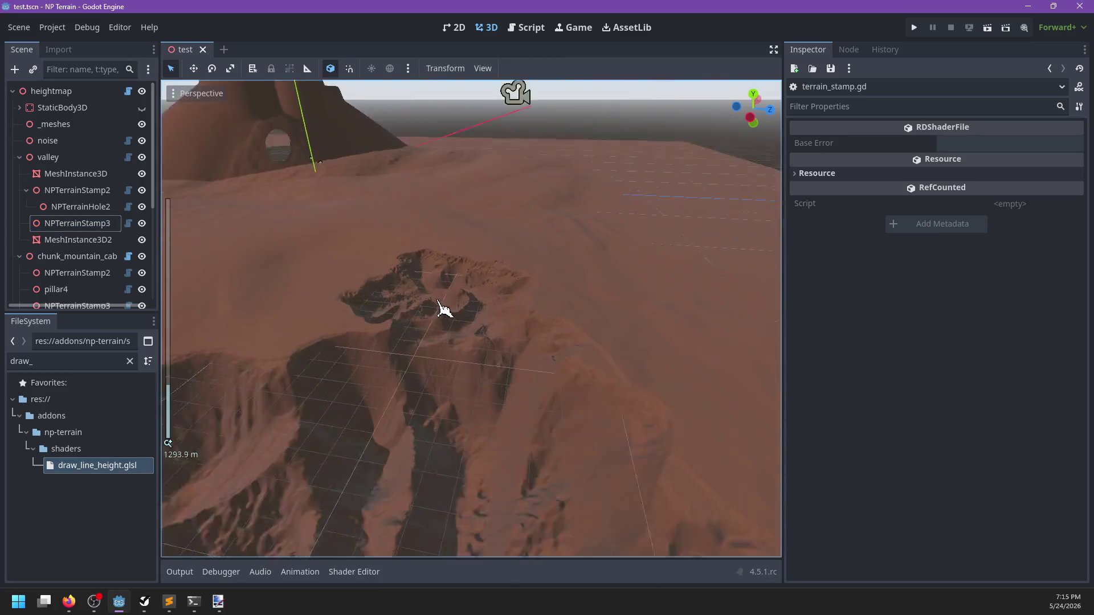
pyautogui.scroll(-8, 441, 308)
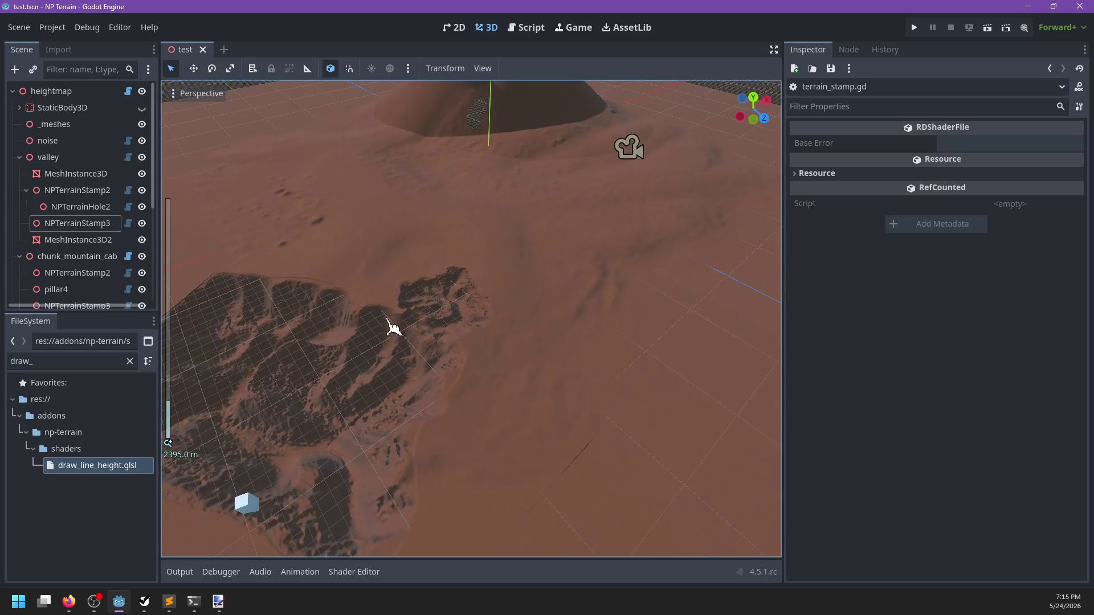
pyautogui.moveTo(393, 328)
pyautogui.mouseDown()
pyautogui.moveTo(427, 313)
pyautogui.moveTo(366, 284)
pyautogui.moveTo(447, 283)
pyautogui.moveTo(501, 256)
pyautogui.moveTo(313, 285)
pyautogui.moveTo(369, 315)
pyautogui.moveTo(356, 291)
pyautogui.moveTo(532, 295)
pyautogui.moveTo(452, 298)
pyautogui.moveTo(439, 317)
pyautogui.moveTo(351, 287)
pyautogui.mouseUp()
pyautogui.scroll(3, 352, 287)
pyautogui.scroll(8, 352, 288)
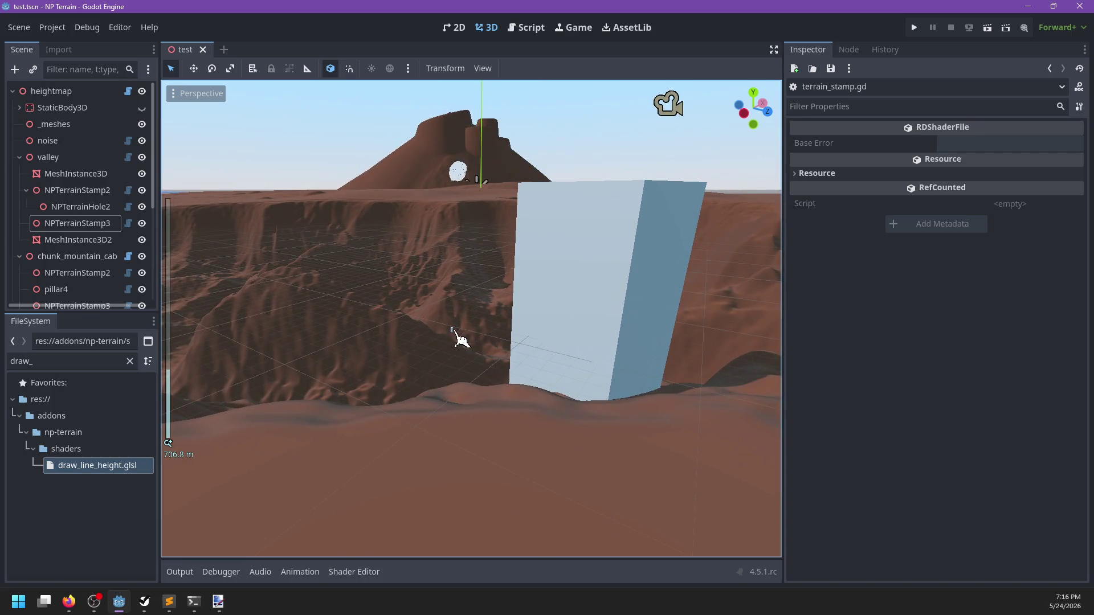
pyautogui.click(456, 337)
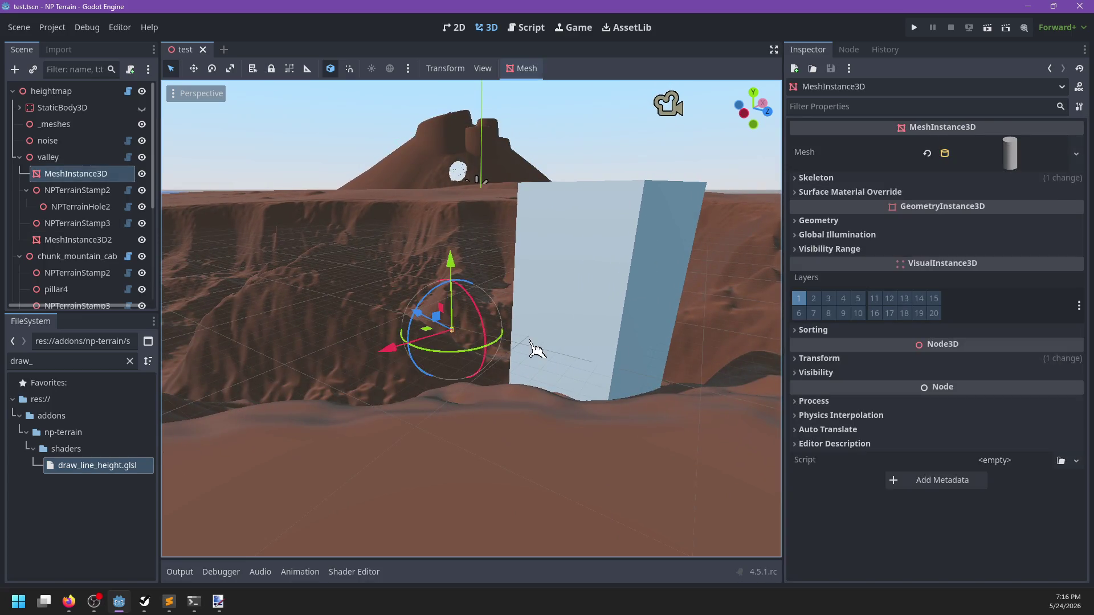
# Step: Slide the MeshInstance3D to a new spot and lower it onto the valley floor
pyautogui.press('f')
pyautogui.moveTo(444, 317); pyautogui.dragTo(454, 342)
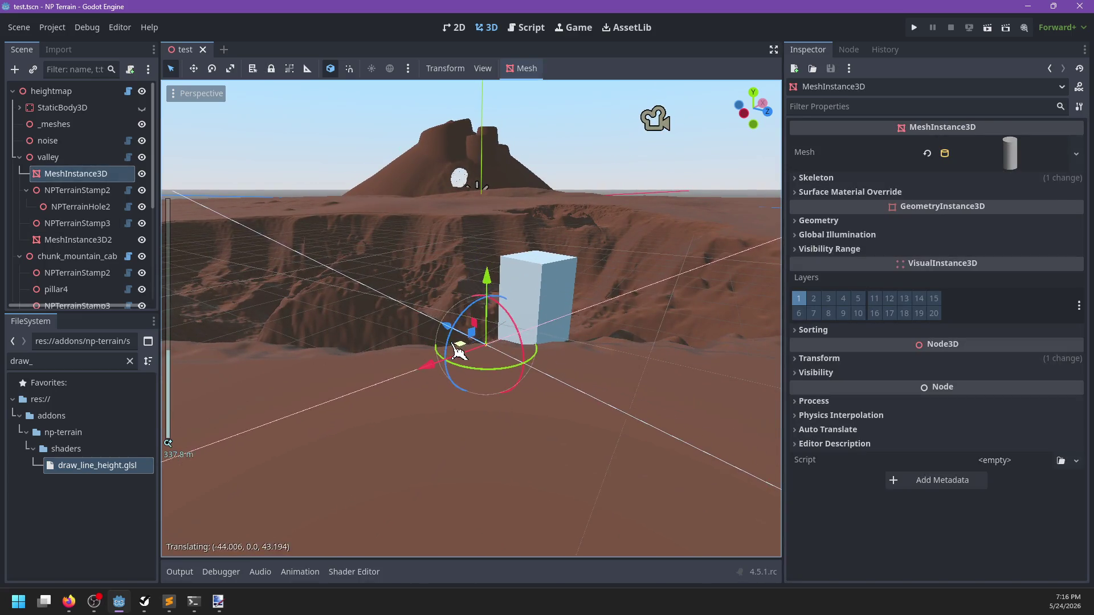
pyautogui.press('f')
pyautogui.moveTo(474, 262); pyautogui.dragTo(474, 274)
# Step: Collapse the valley branch of the scene tree and select the WorldEnvironment node
pyautogui.click(20, 157)
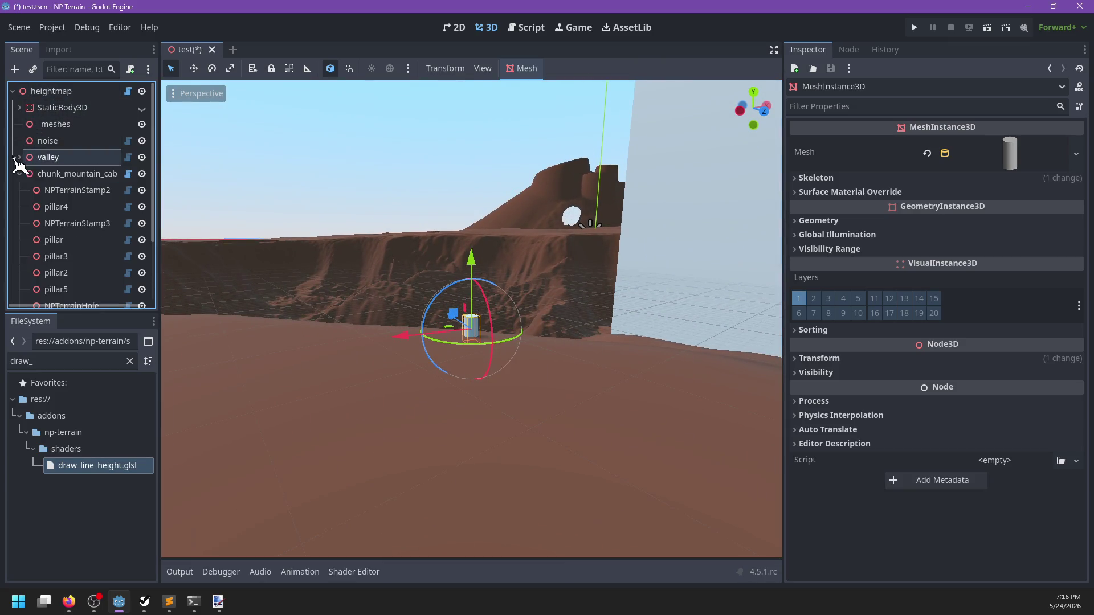
pyautogui.scroll(-3, 69, 216)
pyautogui.click(81, 293)
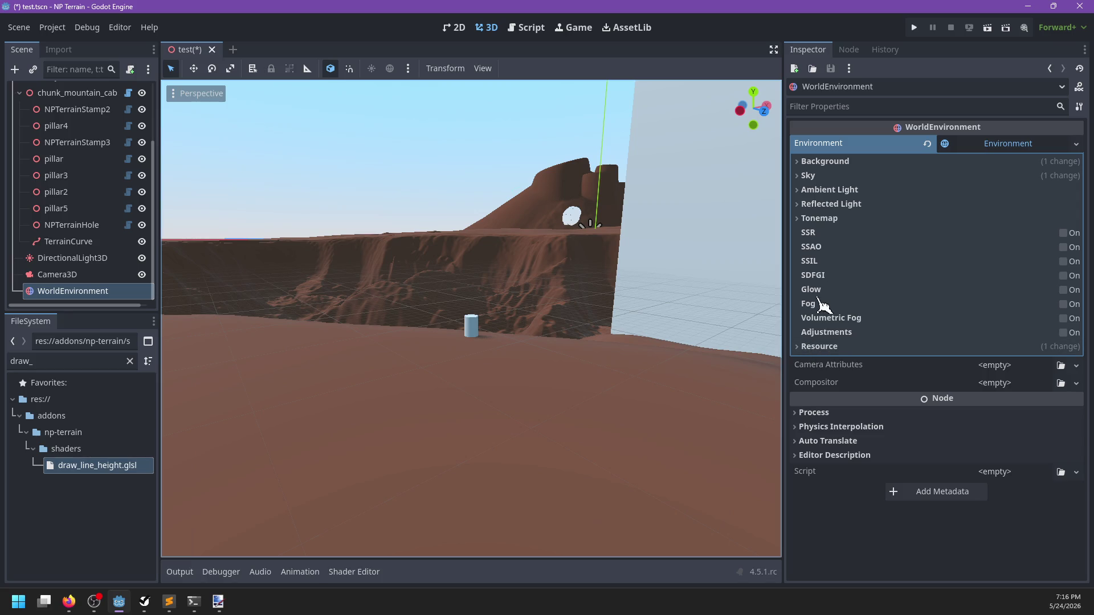
# Step: Enable Fog on the WorldEnvironment, collapse its settings, and save the scene
pyautogui.click(1062, 303)
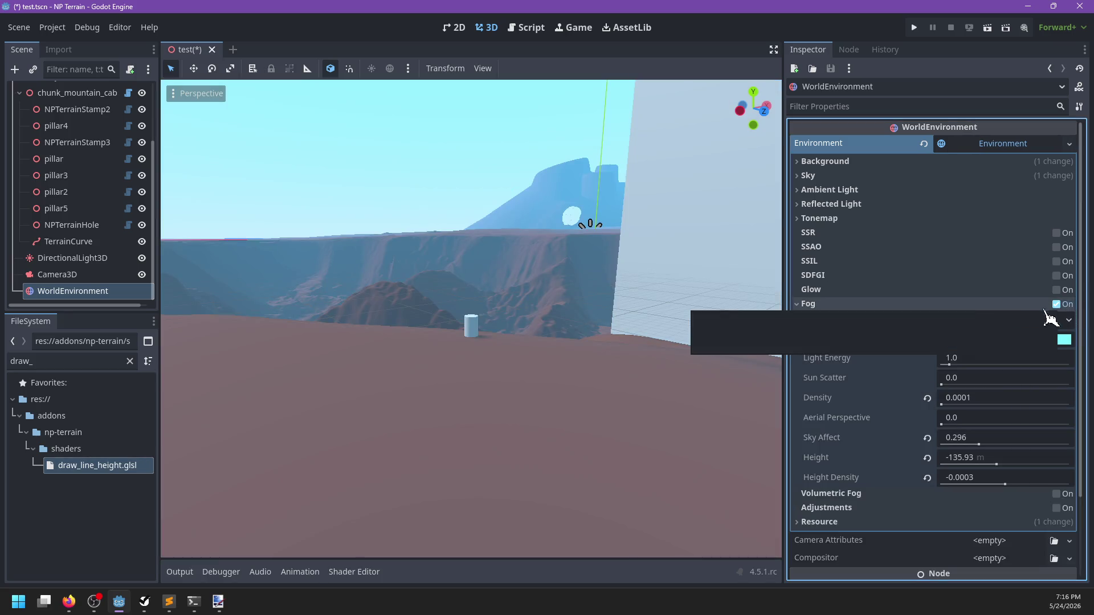
pyautogui.moveTo(506, 337)
pyautogui.mouseDown()
pyautogui.moveTo(569, 353)
pyautogui.moveTo(433, 353)
pyautogui.moveTo(520, 367)
pyautogui.moveTo(464, 386)
pyautogui.moveTo(456, 373)
pyautogui.moveTo(642, 359)
pyautogui.moveTo(409, 378)
pyautogui.moveTo(488, 396)
pyautogui.moveTo(478, 389)
pyautogui.mouseUp()
pyautogui.click(883, 303)
pyautogui.hotkey('ctrl', 's')
# Step: Frame the box and cylinder meshes to inspect the fog over cliffs and horizon
pyautogui.scroll(-15, 491, 400)
pyautogui.click(476, 360)
pyautogui.press('f')
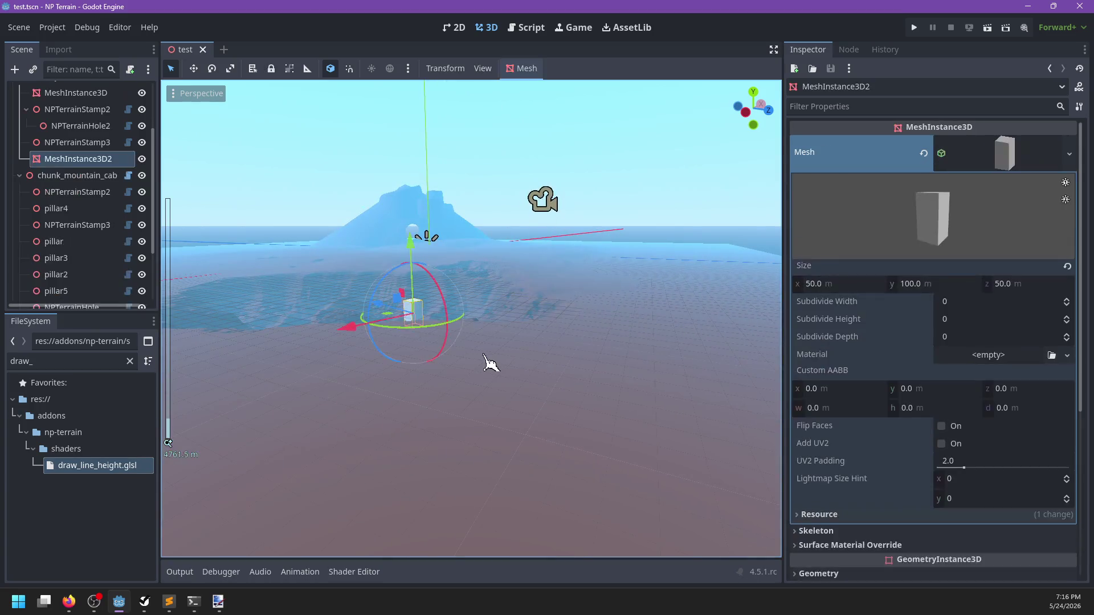
pyautogui.scroll(5, 476, 380)
pyautogui.moveTo(398, 407); pyautogui.dragTo(515, 402)
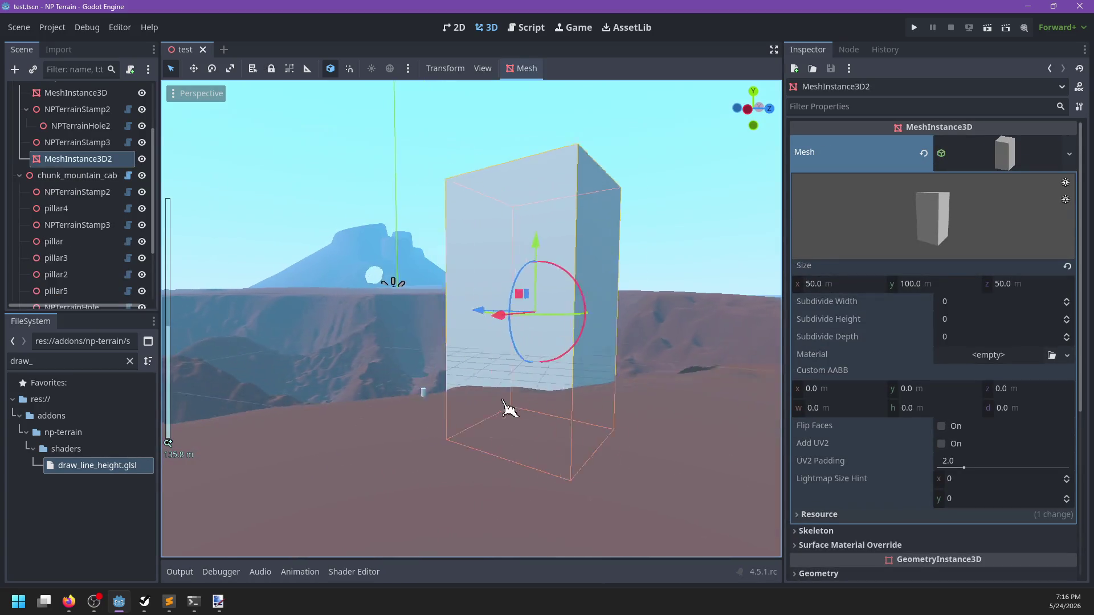
pyautogui.click(541, 390)
pyautogui.press('f')
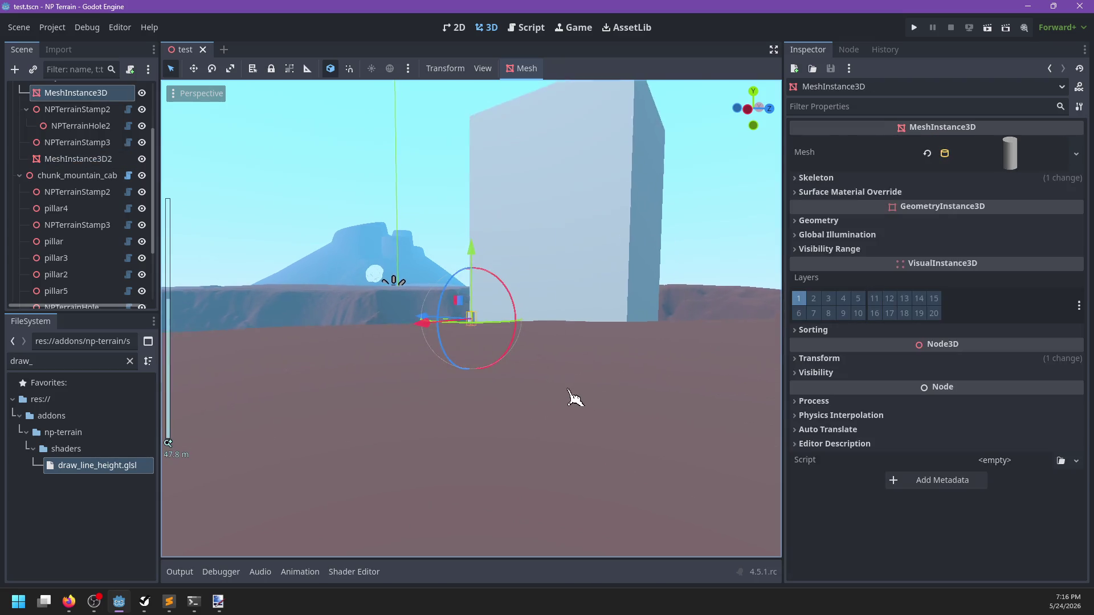
pyautogui.moveTo(468, 444)
pyautogui.mouseDown()
pyautogui.moveTo(512, 361)
pyautogui.moveTo(484, 378)
pyautogui.moveTo(499, 345)
pyautogui.moveTo(459, 313)
pyautogui.moveTo(547, 302)
pyautogui.moveTo(561, 315)
pyautogui.moveTo(463, 358)
pyautogui.mouseUp()
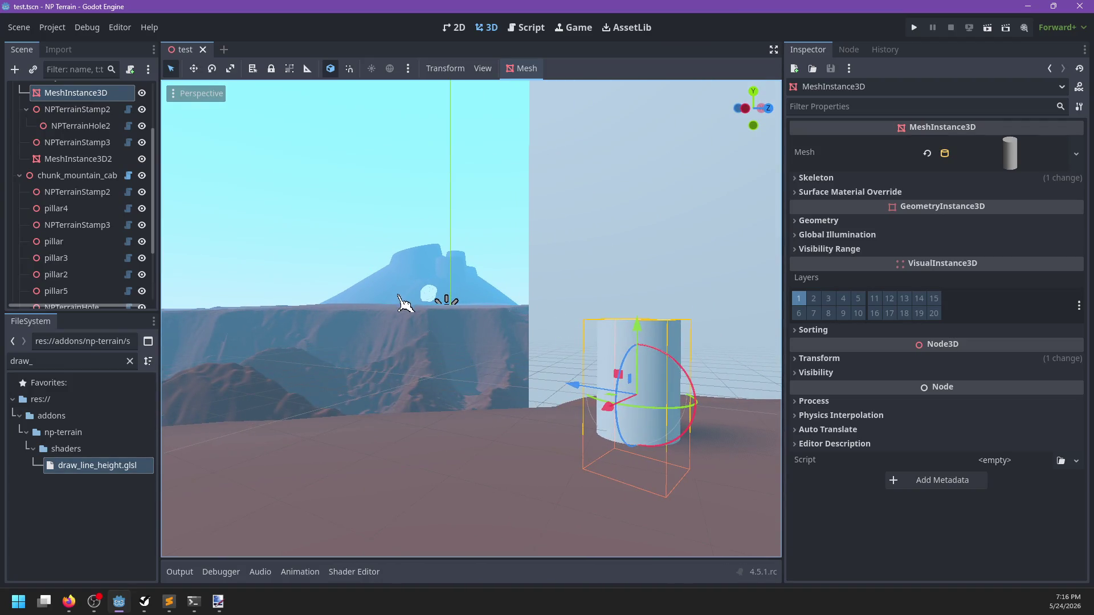
pyautogui.press('f')
pyautogui.scroll(-3, 411, 318)
pyautogui.moveTo(410, 317)
pyautogui.mouseDown()
pyautogui.moveTo(378, 330)
pyautogui.moveTo(400, 393)
pyautogui.moveTo(383, 373)
pyautogui.moveTo(477, 334)
pyautogui.moveTo(349, 344)
pyautogui.moveTo(523, 344)
pyautogui.moveTo(349, 380)
pyautogui.moveTo(264, 383)
pyautogui.moveTo(425, 359)
pyautogui.moveTo(366, 342)
pyautogui.moveTo(421, 349)
pyautogui.mouseUp()
pyautogui.scroll(10, 383, 374)
pyautogui.scroll(5, 366, 383)
pyautogui.scroll(-3, 371, 383)
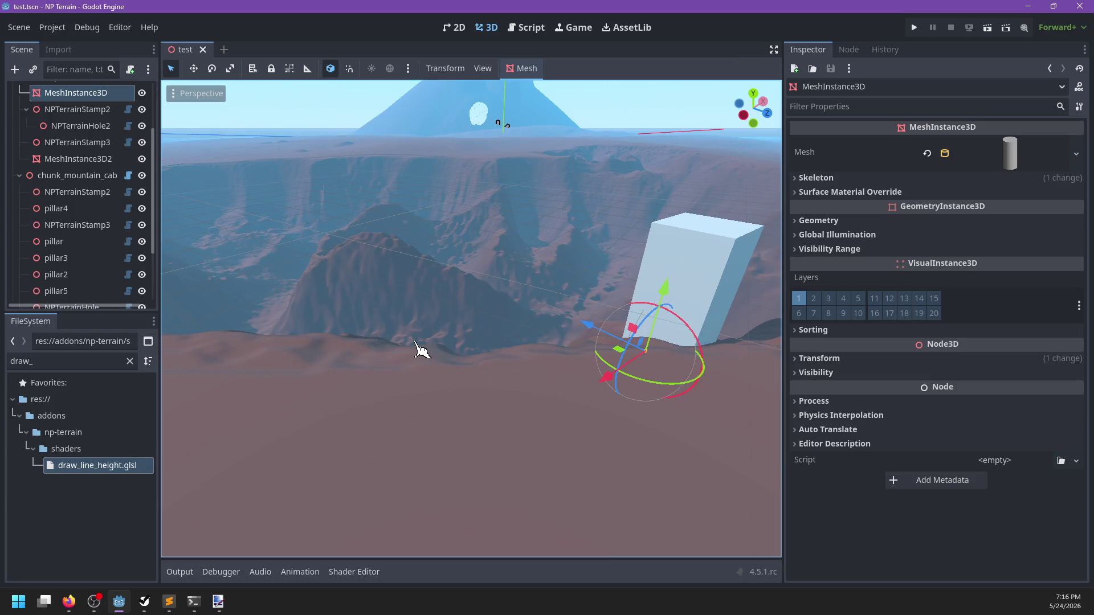
# Step: Bring Sublime Text with draw_line_height.glsl to the front and enlarge its window
pyautogui.click(200, 605)
pyautogui.moveTo(169, 602)
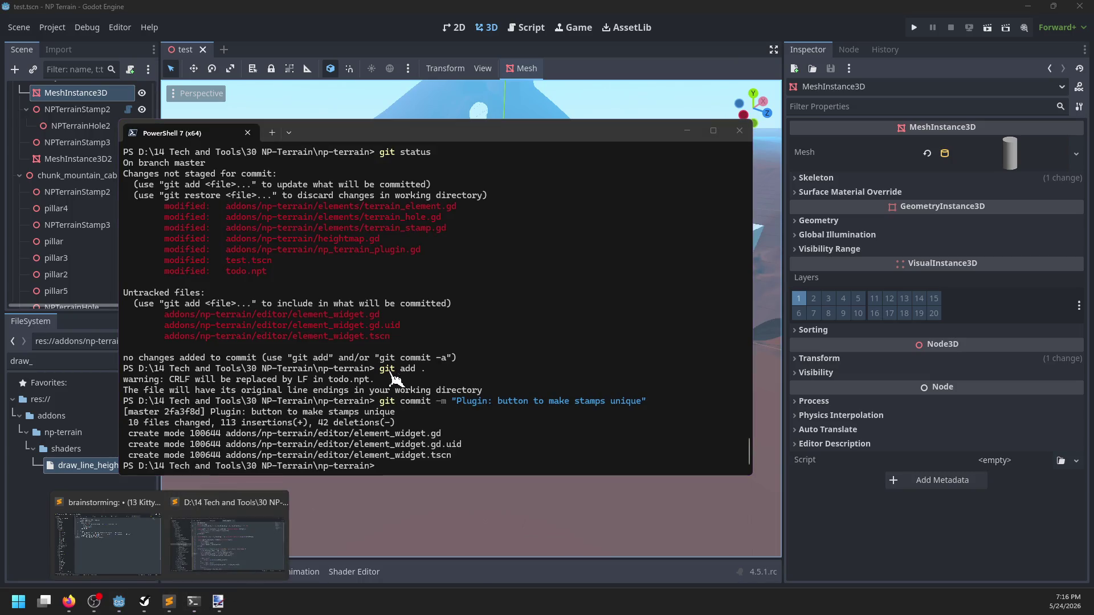
pyautogui.click(274, 530)
pyautogui.scroll(-6, 414, 350)
pyautogui.scroll(6, 456, 256)
pyautogui.moveTo(561, 42); pyautogui.dragTo(512, 181)
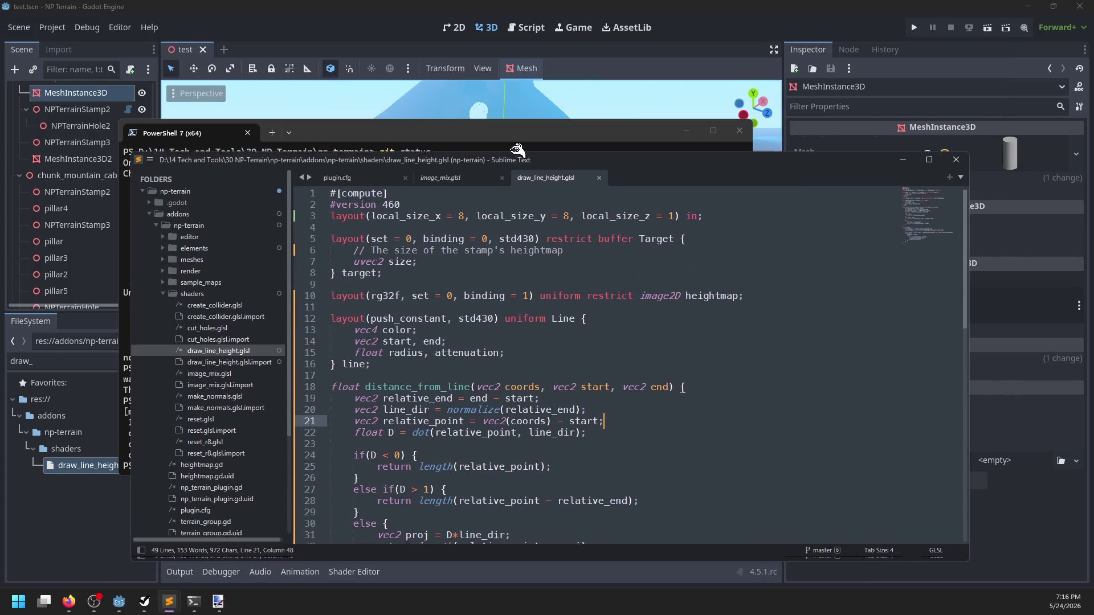
# Step: Bring the Godot editor back in front with NPTerrainStamp2's stamp properties showing
pyautogui.scroll(-7, 488, 314)
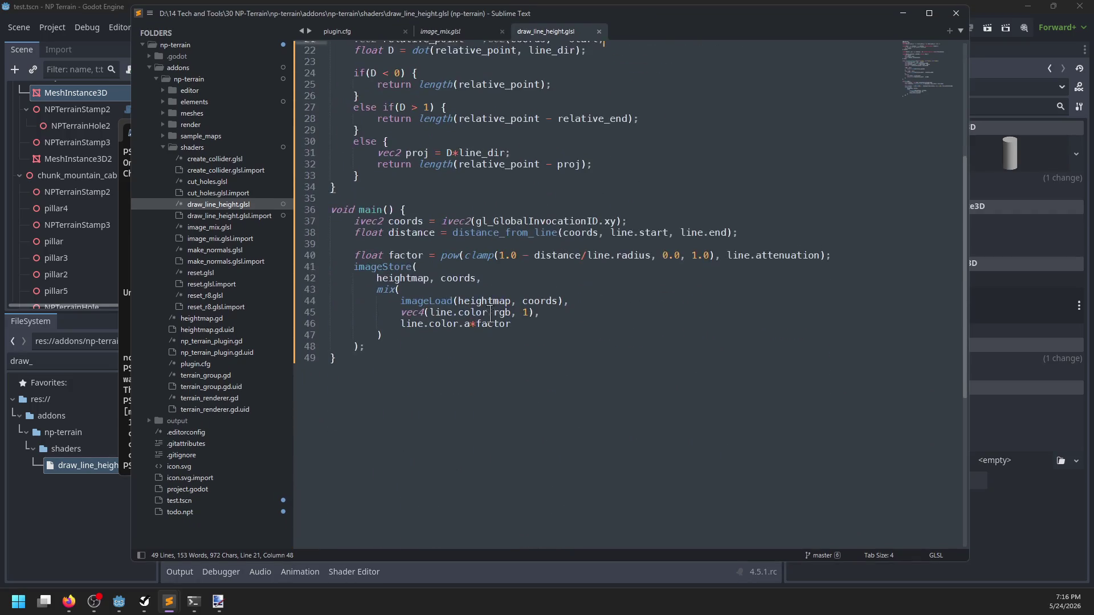
pyautogui.scroll(7, 484, 314)
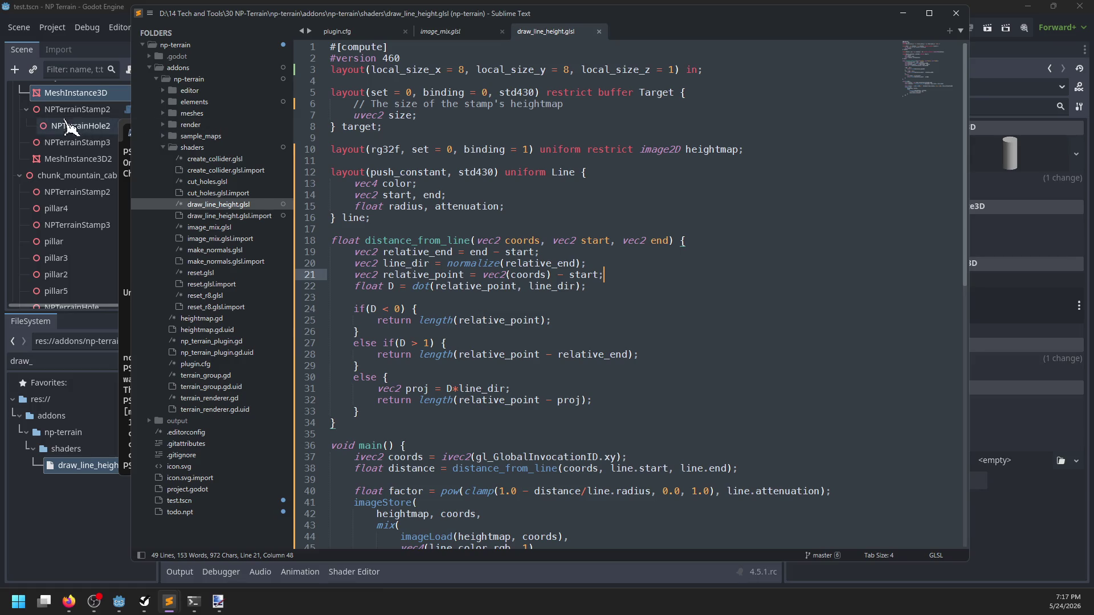
pyautogui.click(77, 109)
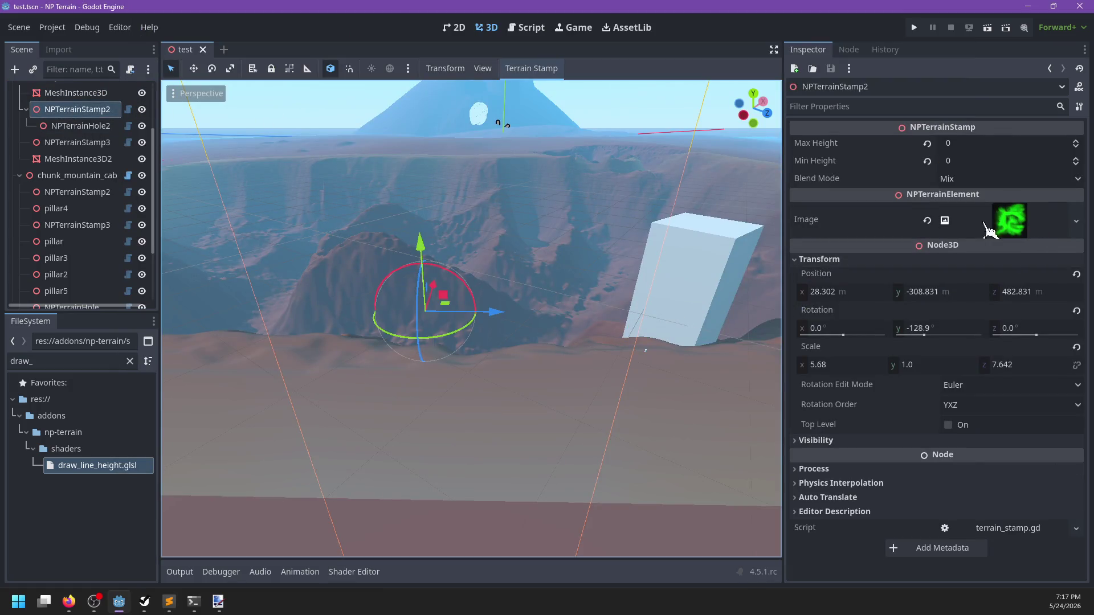
# Step: Open terrain_element.gd and declare var result_image: Image below raw_image
pyautogui.click(129, 109)
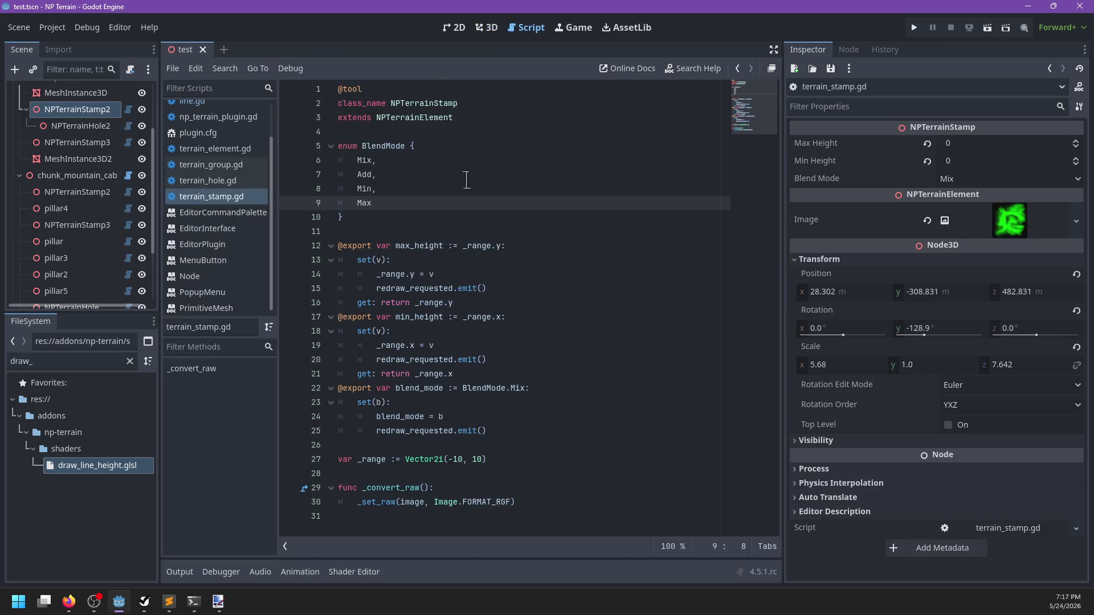
pyautogui.keyDown('ctrl'); pyautogui.click(411, 118); pyautogui.keyUp('ctrl')
pyautogui.scroll(1, 489, 164)
pyautogui.click(477, 255)
pyautogui.press('Return')
pyautogui.write('var result_image: Image')
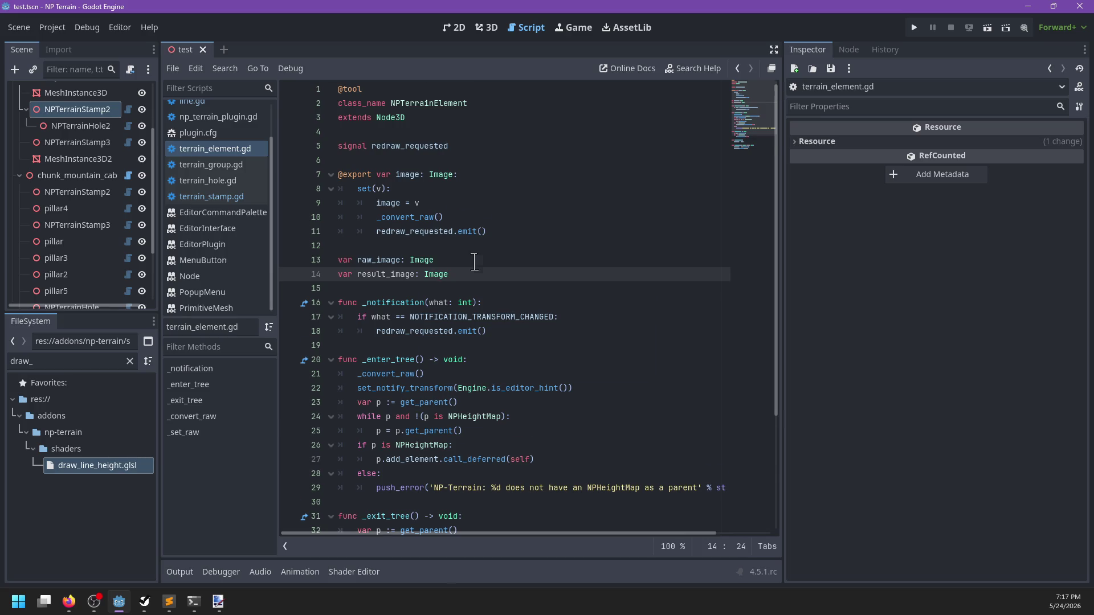
# Step: Append result_image = raw_image to the end of _set_raw and save terrain_element.gd
pyautogui.scroll(-4, 474, 262)
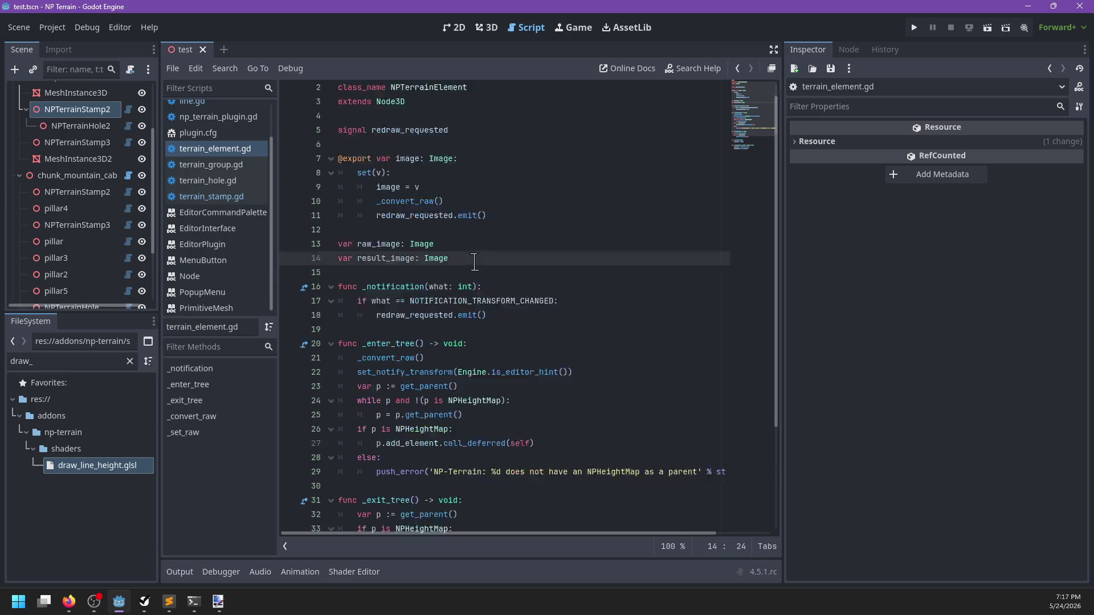
pyautogui.click(463, 439)
pyautogui.press('Return')
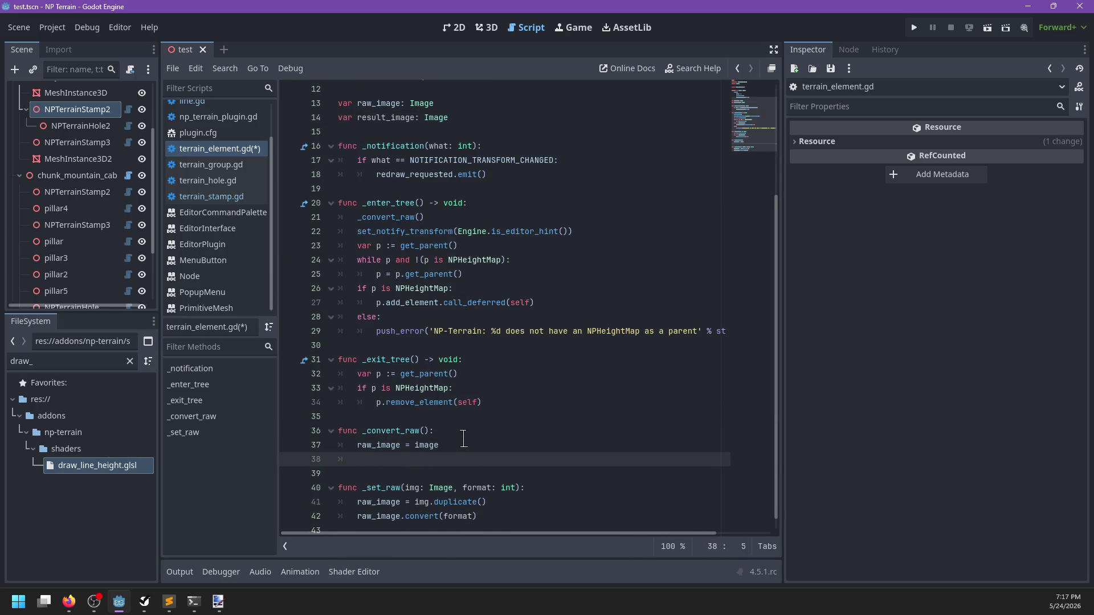
pyautogui.write('sul')
pyautogui.press('Return')
pyautogui.hotkey('shift', 'Up')
pyautogui.hotkey('ctrl', 'c')
pyautogui.press('BackSpace')
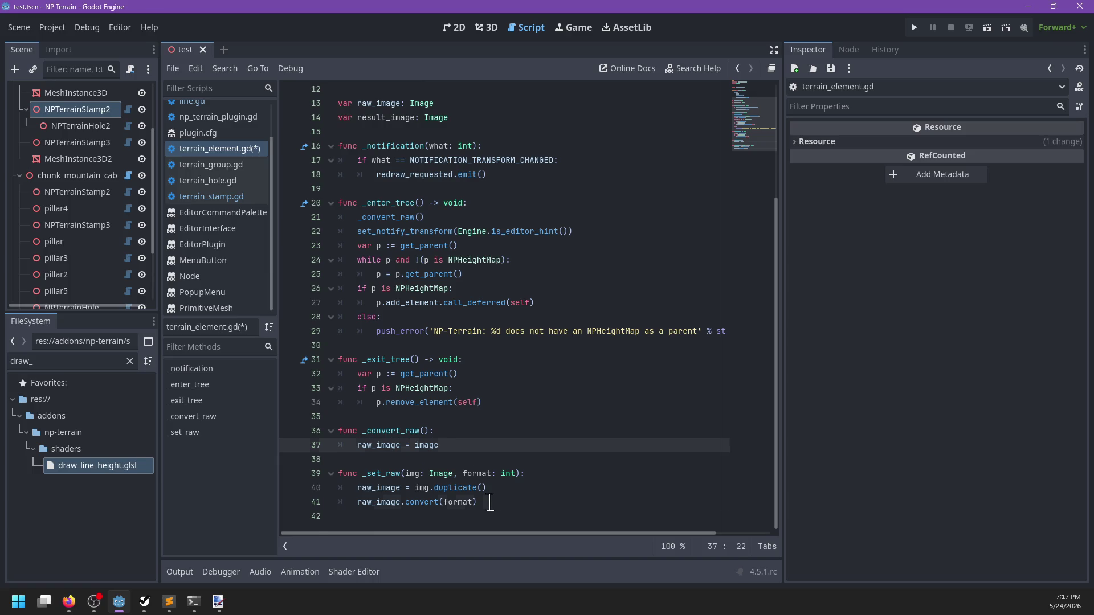
pyautogui.click(490, 501)
pyautogui.press('Return')
pyautogui.hotkey('ctrl', 'v')
pyautogui.click(520, 416)
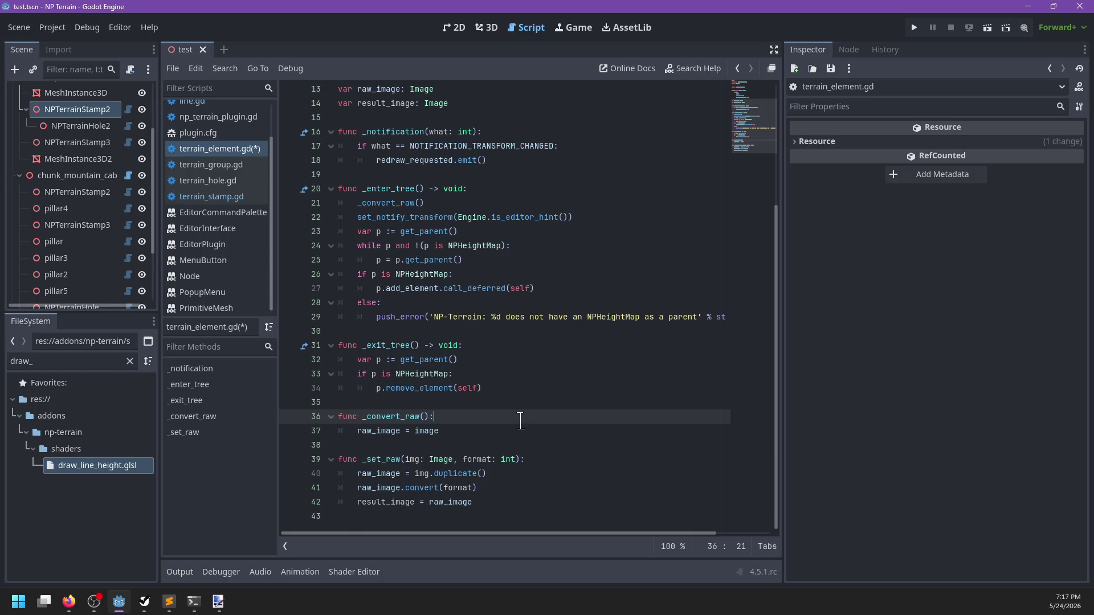
pyautogui.hotkey('ctrl', 's')
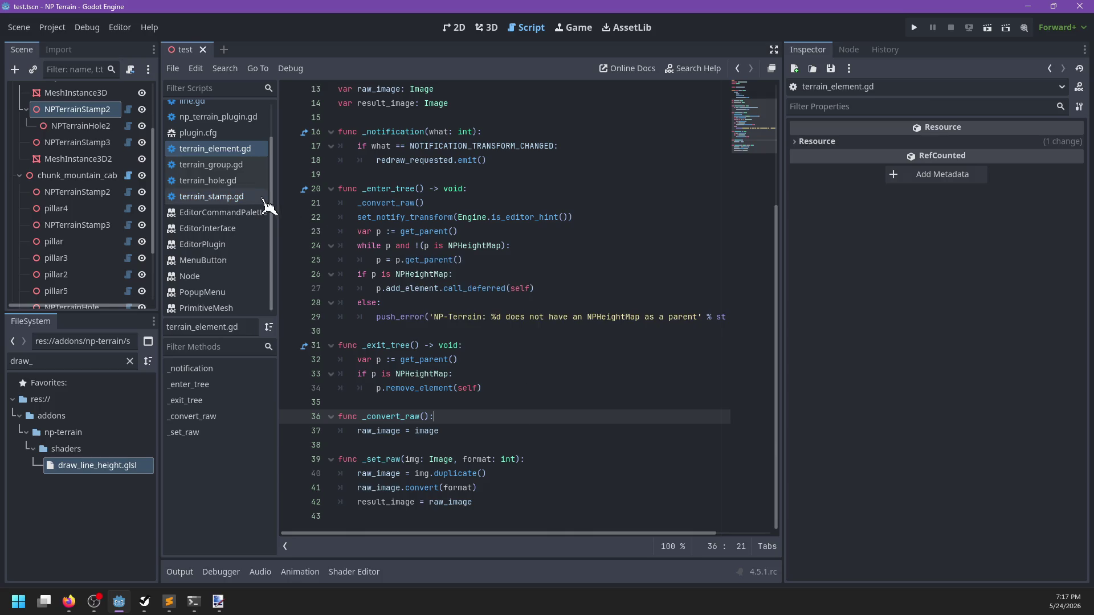
# Step: Return to terrain_stamp.gd and review its _convert_raw code
pyautogui.click(262, 200)
pyautogui.scroll(2, 257, 176)
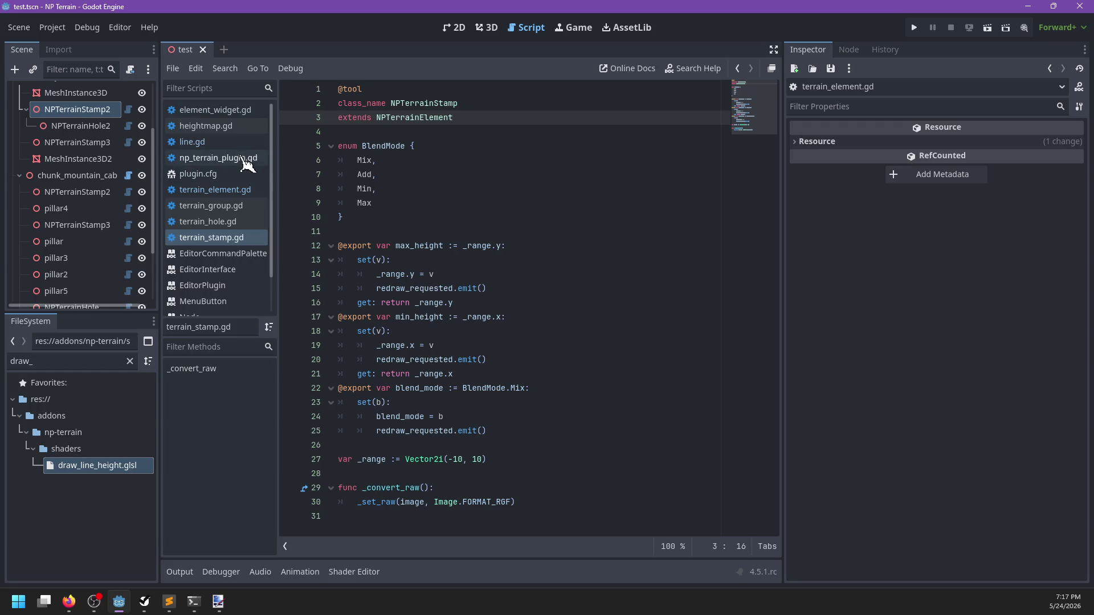
pyautogui.scroll(-2, 258, 234)
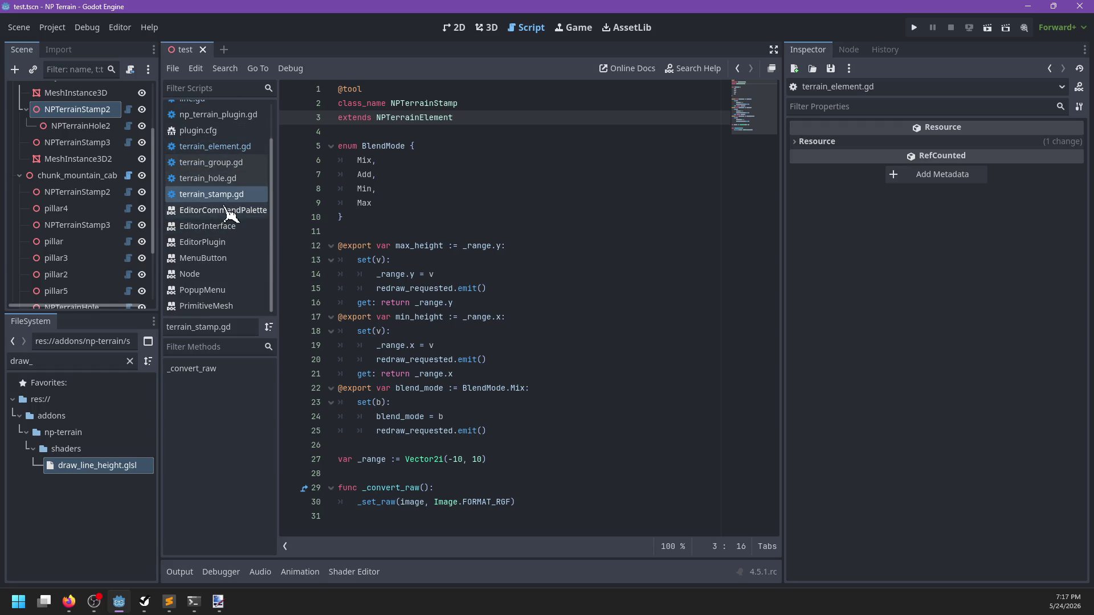
pyautogui.hotkey('alt', 'Tab')
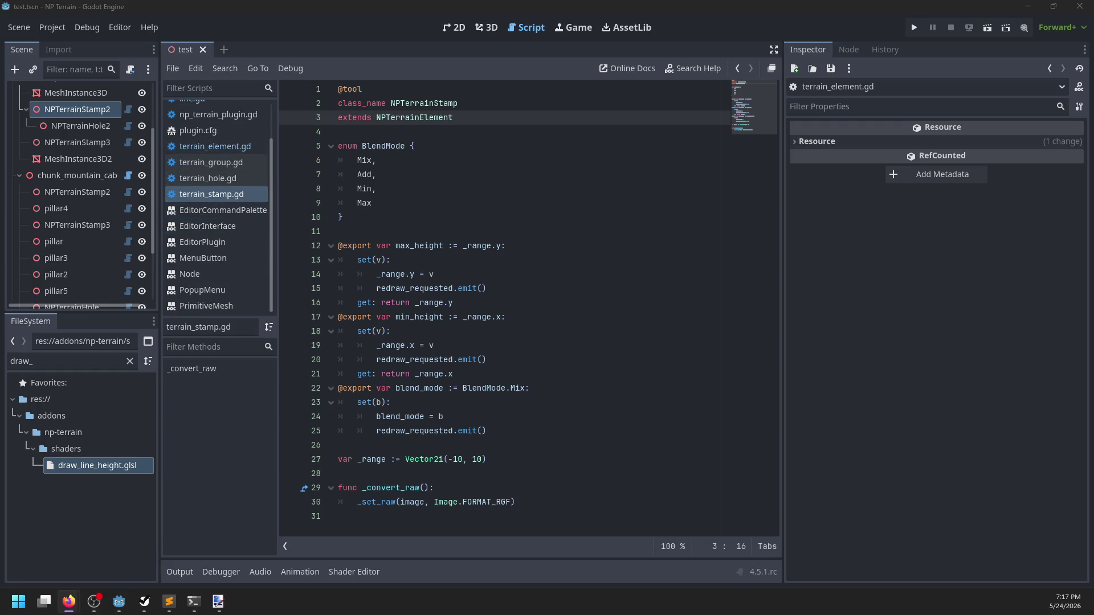
pyautogui.hotkey('alt', 'Tab')
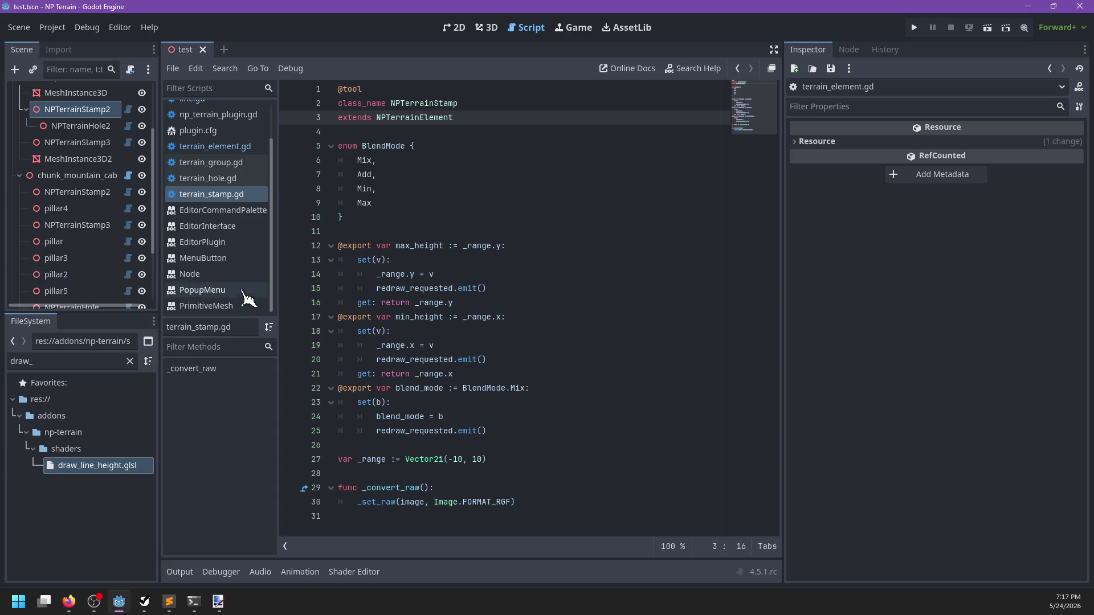
pyautogui.scroll(2, 233, 200)
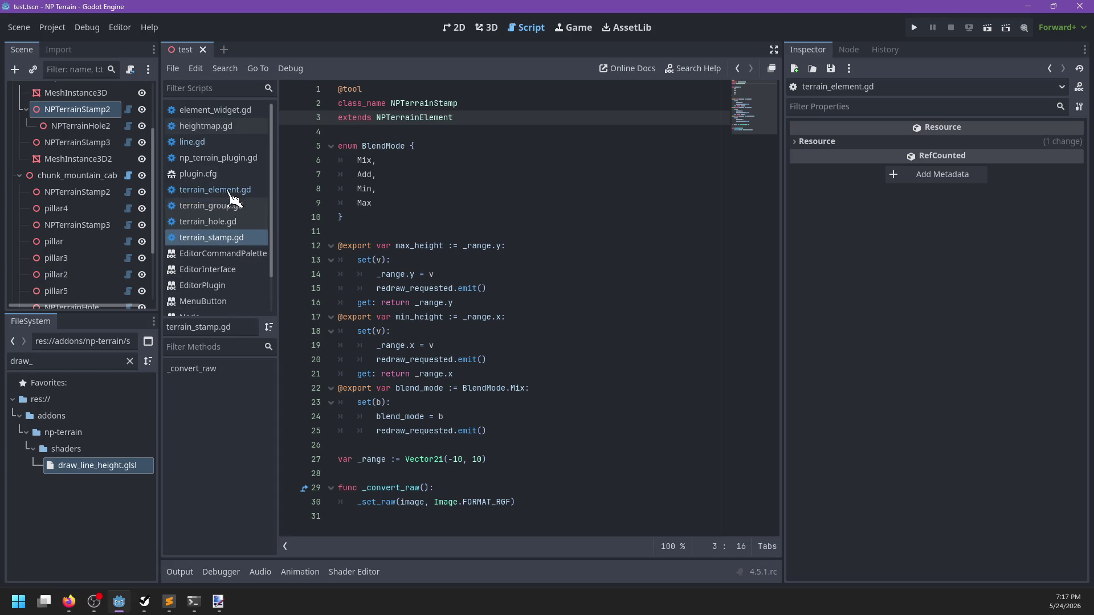
# Step: Filter the FileSystem dock for terrain_renderer.gd and open that script
pyautogui.click(220, 140)
pyautogui.click(219, 129)
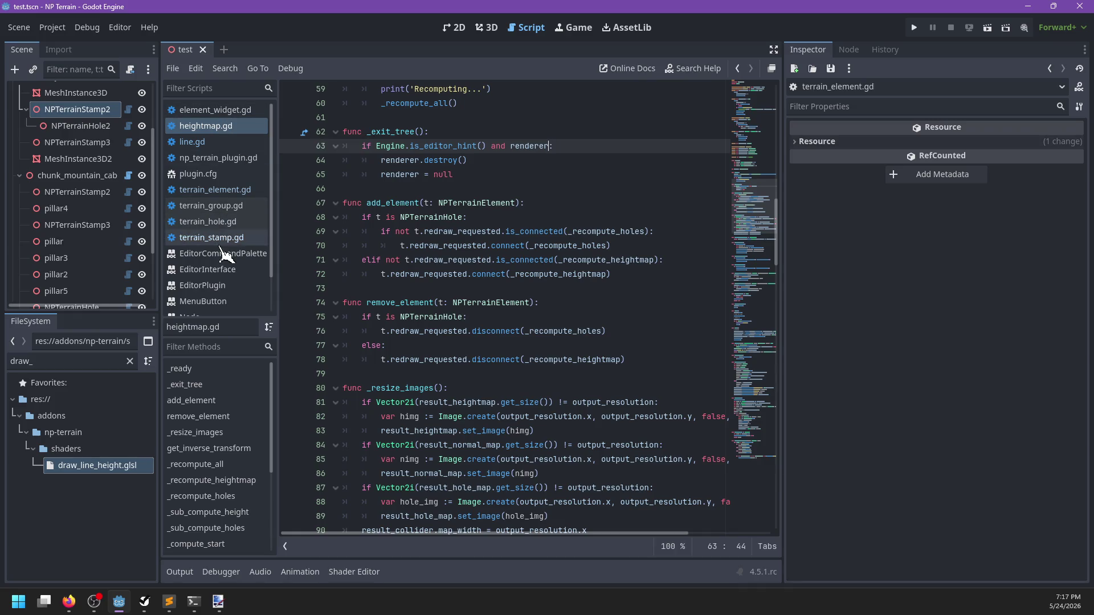
pyautogui.doubleClick(90, 358)
pyautogui.write('t')
pyautogui.press('BackSpace')
pyautogui.write('ret')
pyautogui.press('BackSpace')
pyautogui.press('BackSpace')
pyautogui.press('BackSpace')
pyautogui.write('terrain-re')
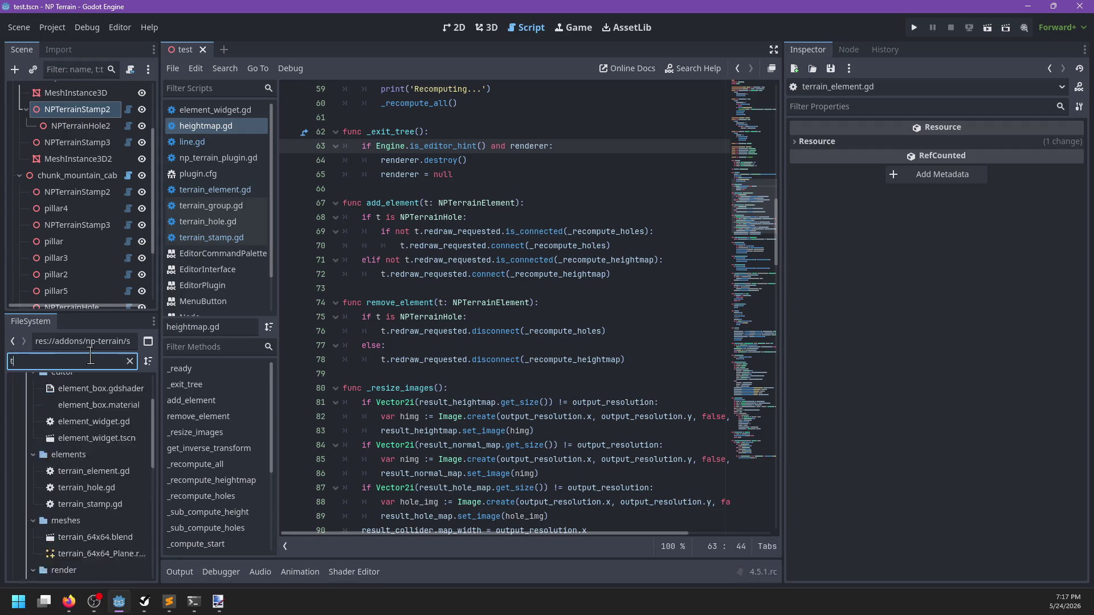
pyautogui.press('BackSpace')
pyautogui.press('BackSpace')
pyautogui.press('BackSpace')
pyautogui.write('_render')
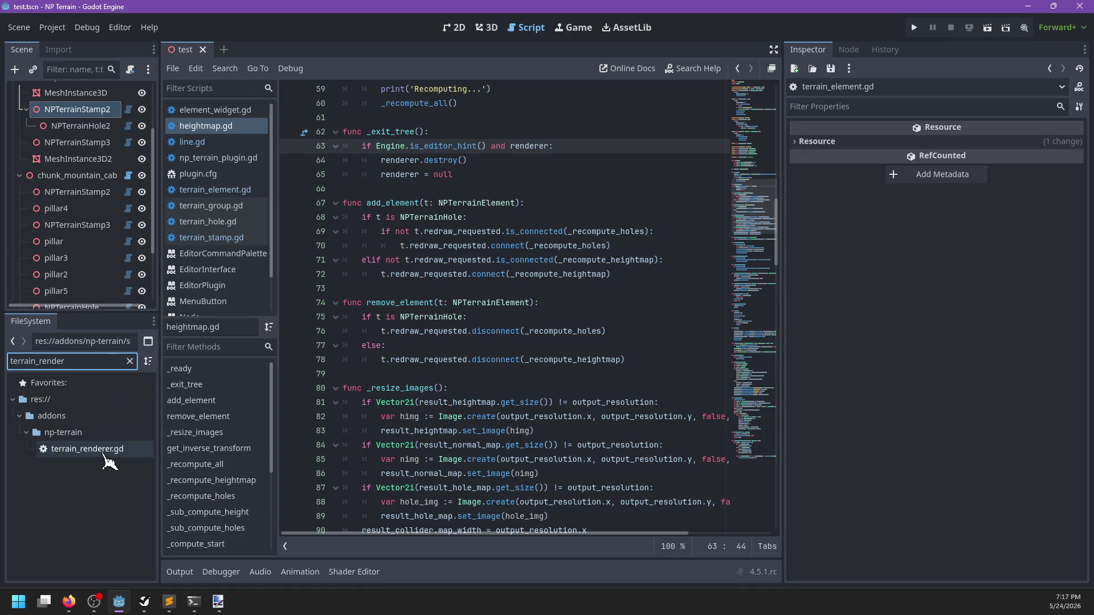
pyautogui.doubleClick(102, 450)
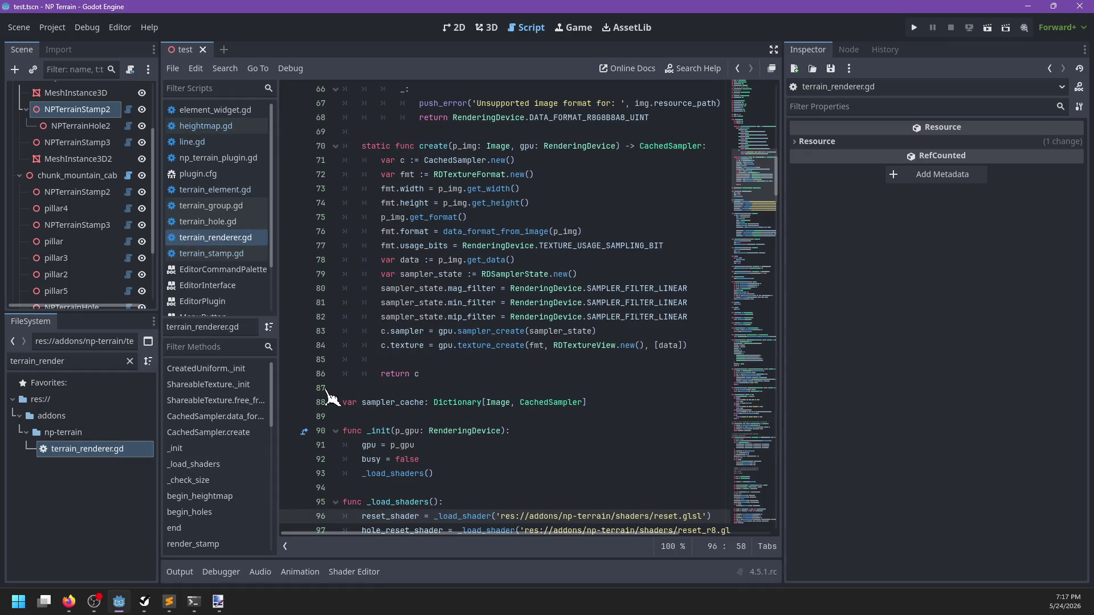
# Step: Replace all three raw_image references with result_image in terrain_renderer.gd and save
pyautogui.click(439, 330)
pyautogui.hotkey('ctrl', 'f')
pyautogui.write('reaw')
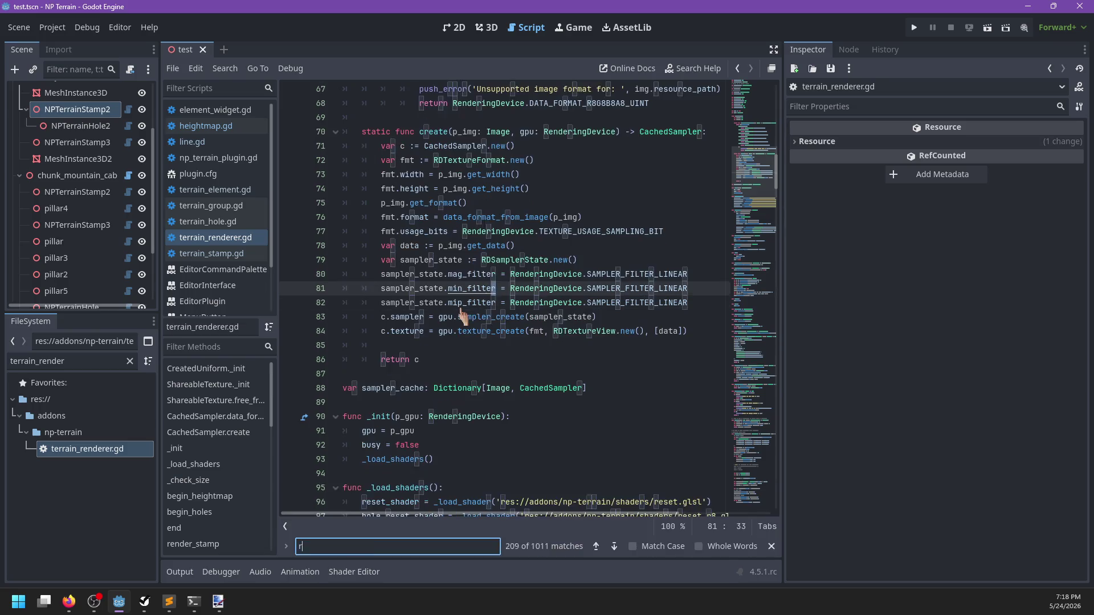
pyautogui.press('BackSpace')
pyautogui.press('BackSpace')
pyautogui.write('aw_imag')
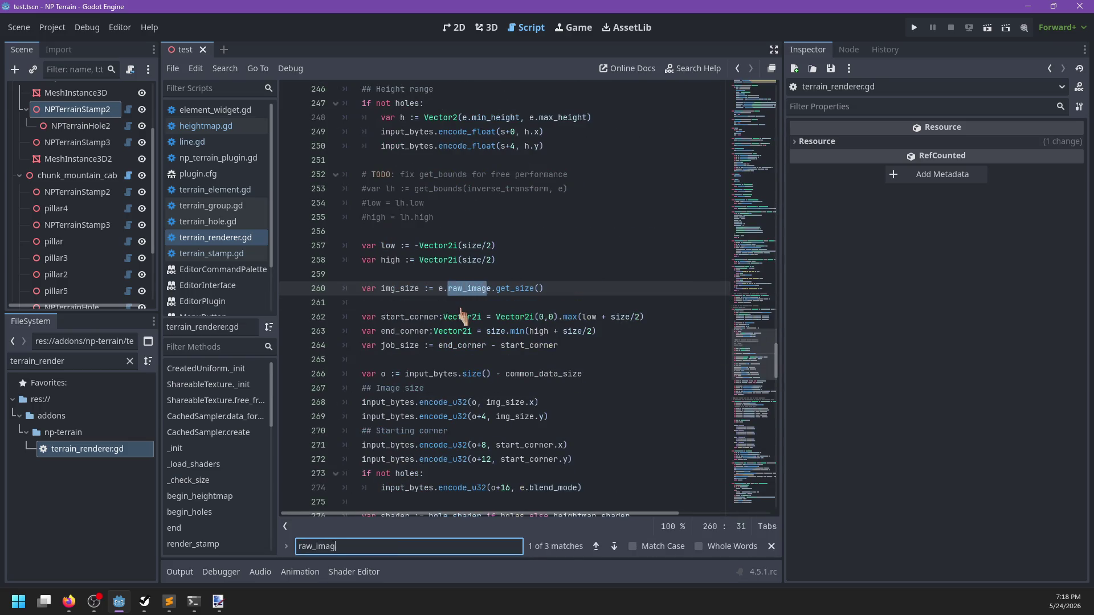
pyautogui.write('e')
pyautogui.press('Escape')
pyautogui.scroll(-4, 462, 315)
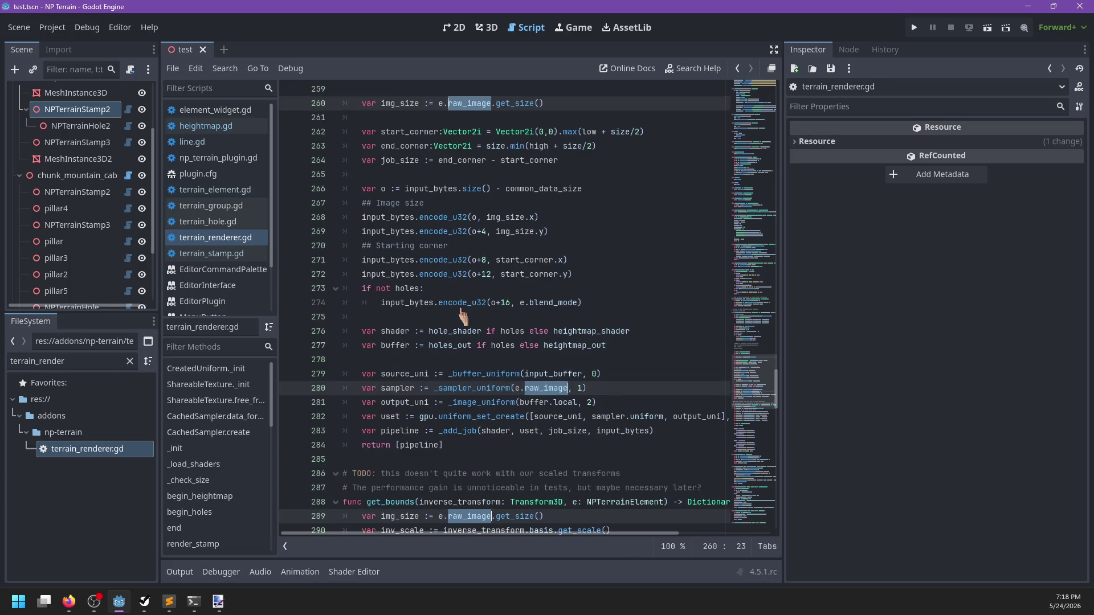
pyautogui.write('result_im')
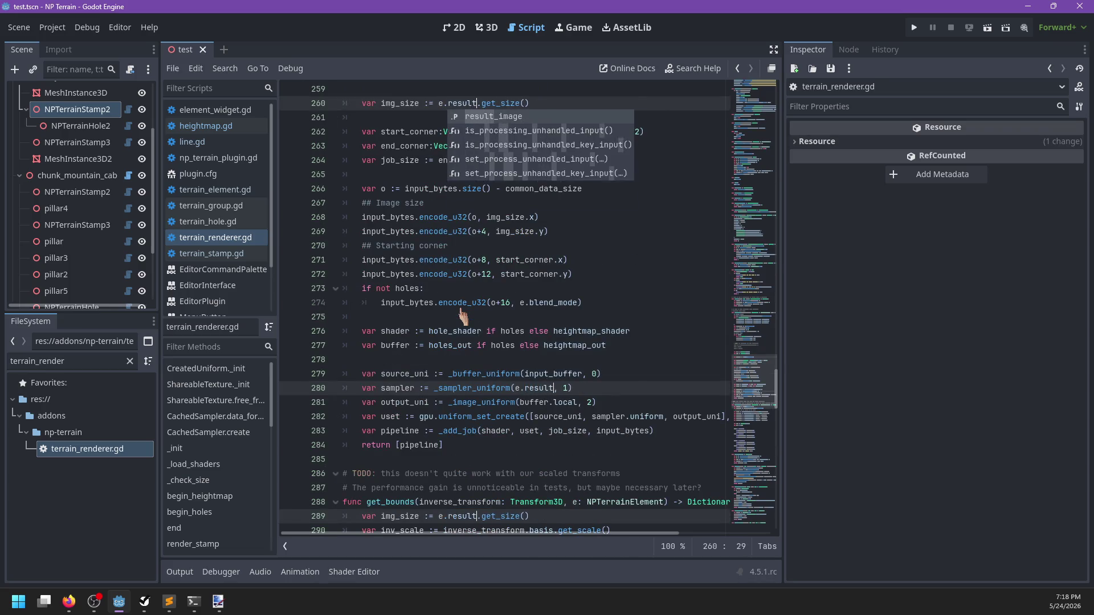
pyautogui.press('Return')
pyautogui.press('Escape')
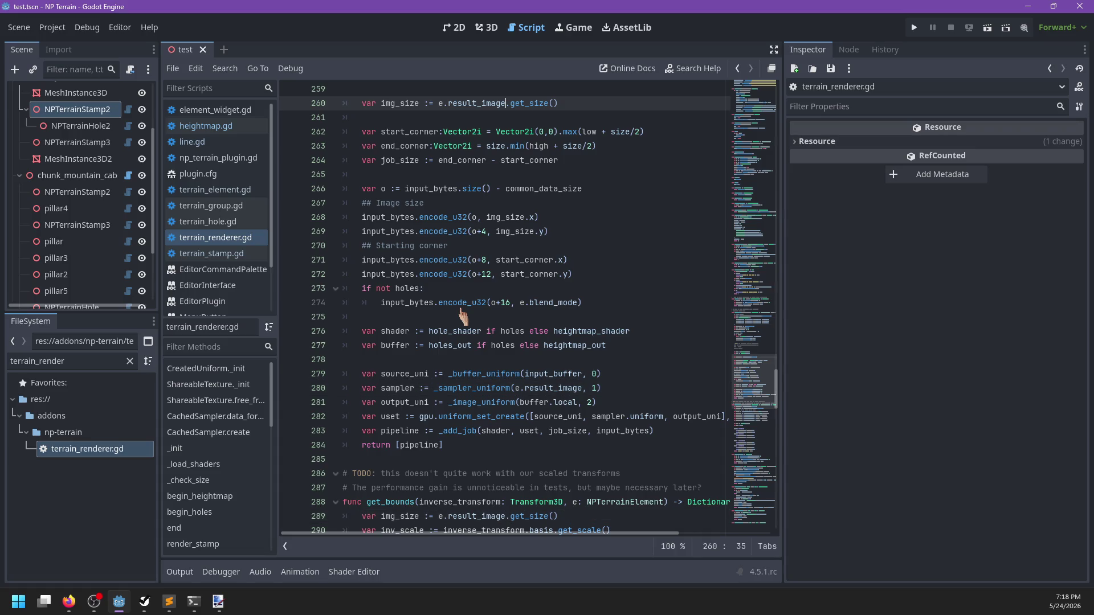
pyautogui.hotkey('ctrl', 's')
# Step: Dismiss the encode_u32 documentation popup and return to terrain_stamp.gd's class_name line
pyautogui.moveTo(460, 308)
pyautogui.click(547, 189)
pyautogui.click(545, 202)
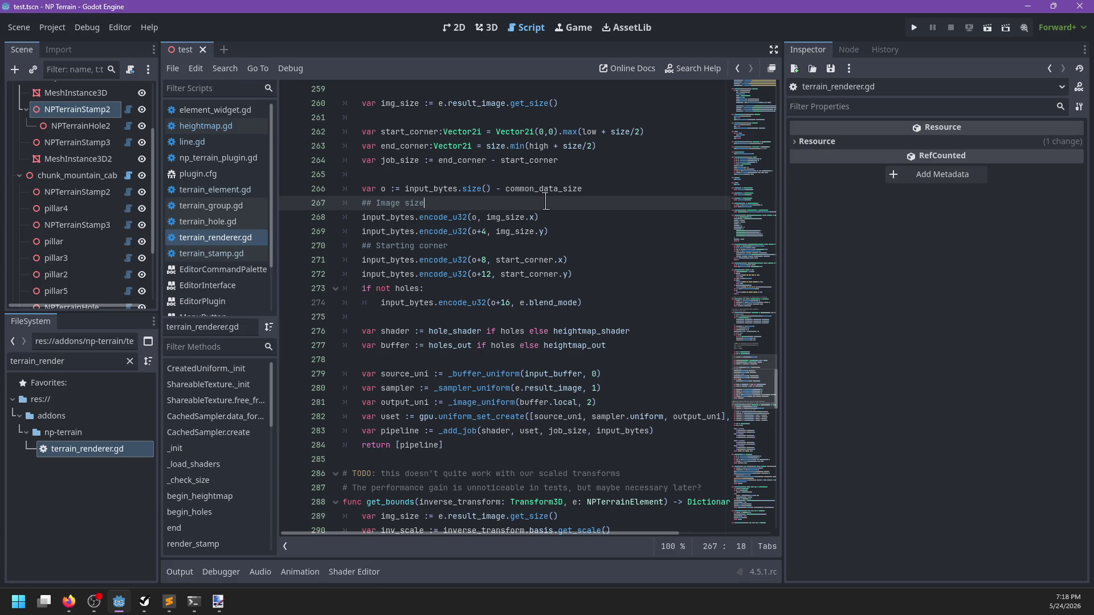
pyautogui.scroll(14, 547, 199)
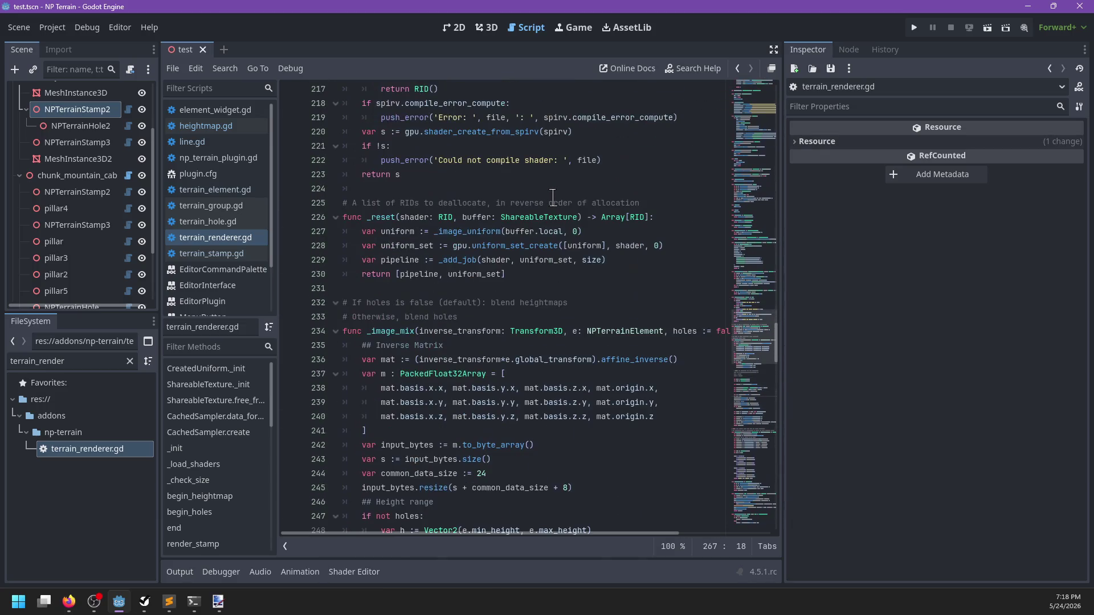
pyautogui.scroll(8, 552, 196)
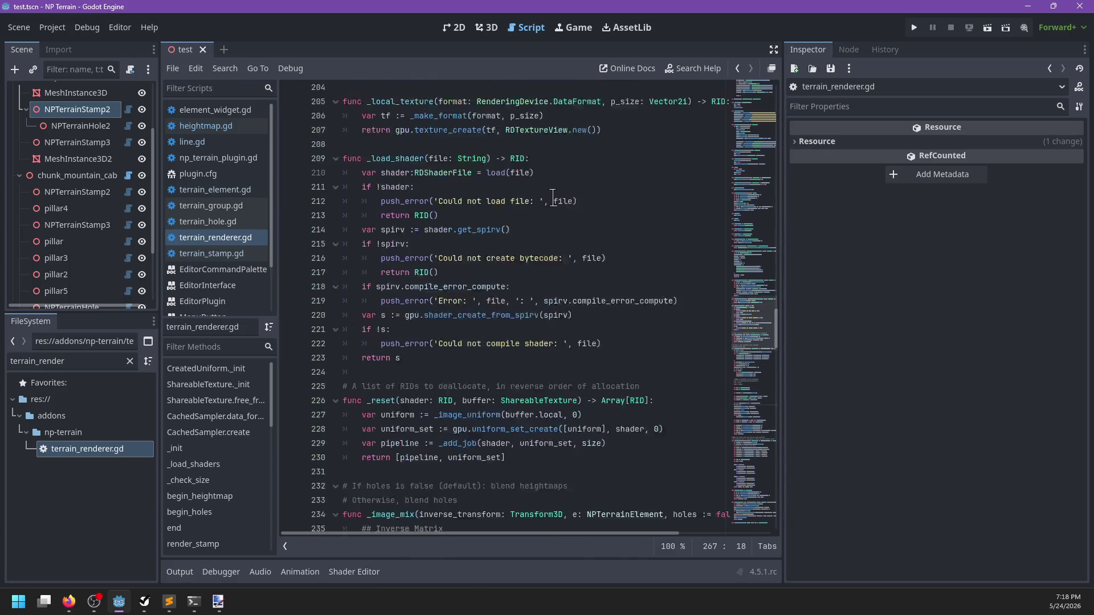
pyautogui.click(129, 110)
pyautogui.click(448, 104)
pyautogui.doubleClick(430, 103)
pyautogui.click(512, 454)
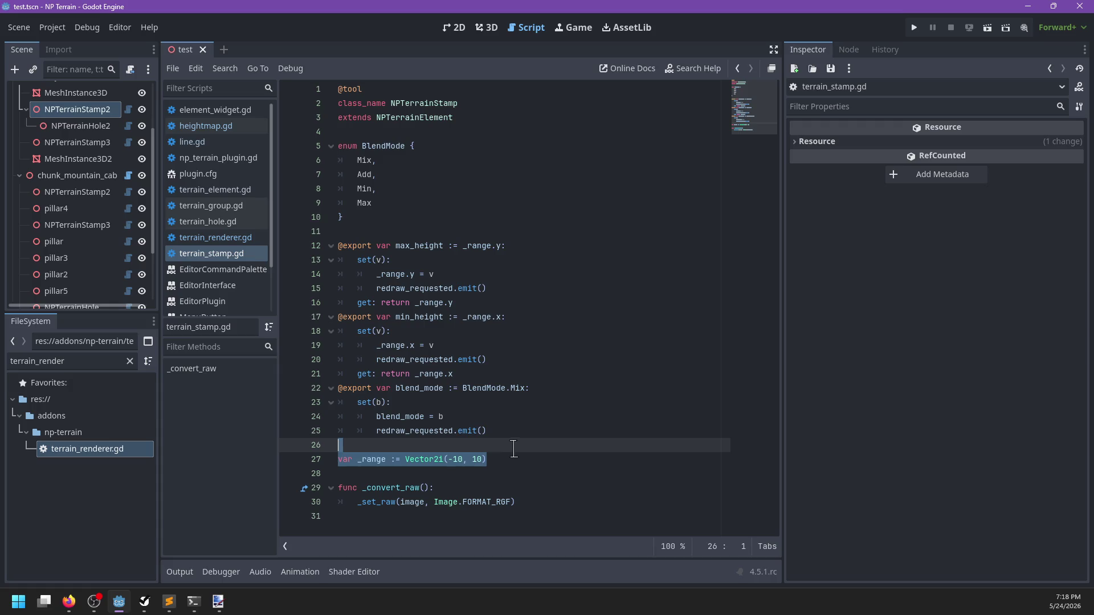
pyautogui.click(510, 435)
pyautogui.press('Return')
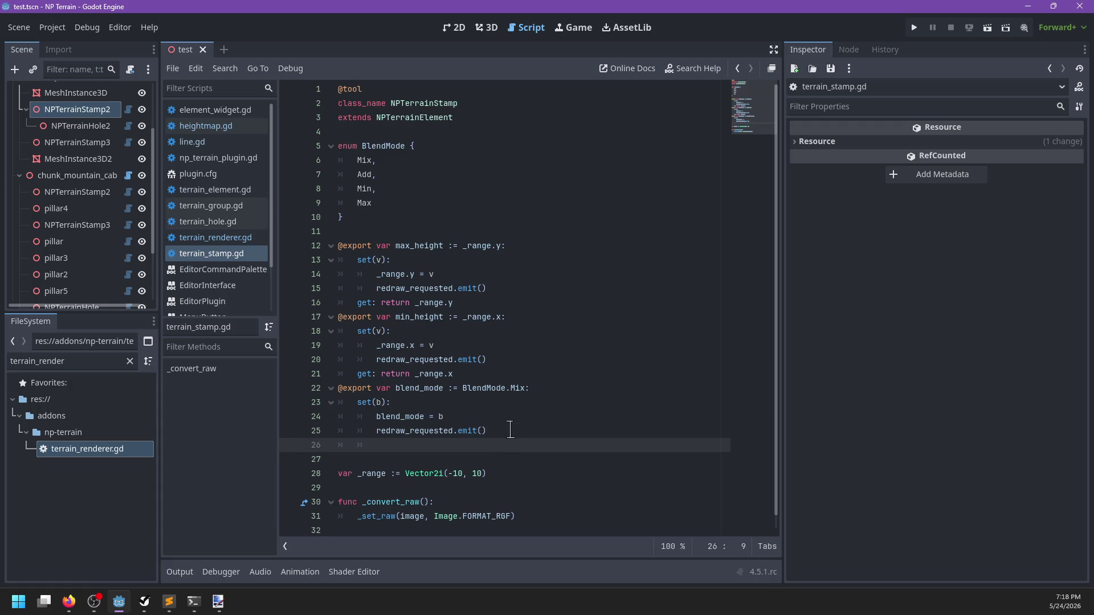
pyautogui.press('BackSpace')
pyautogui.press('Return')
pyautogui.press('BackSpace')
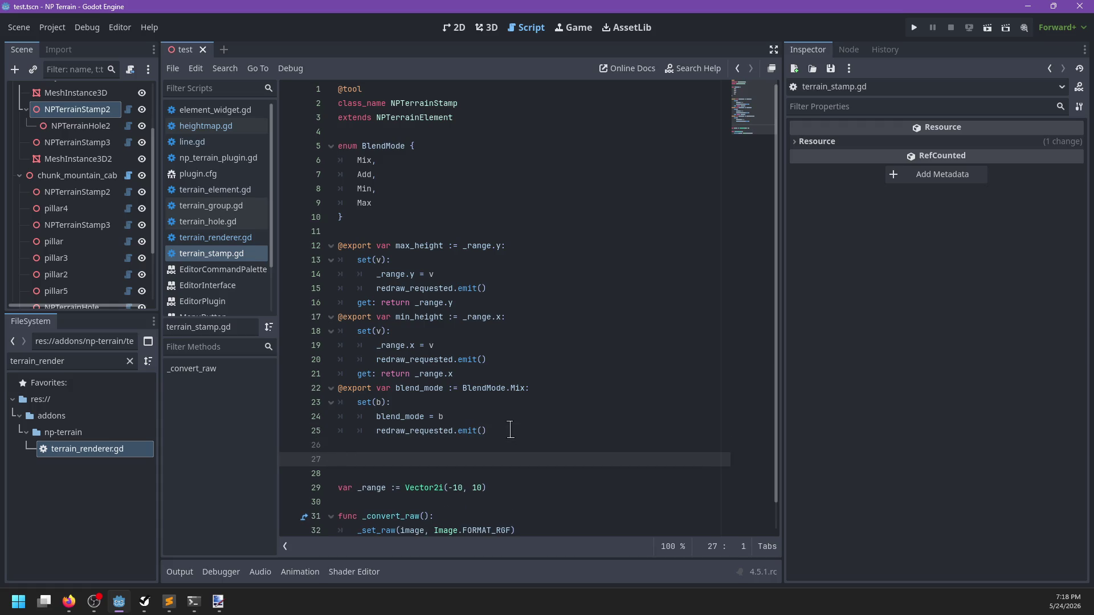
pyautogui.write('@export var ')
pyautogui.write('debug_')
pyautogui.write('line:')
pyautogui.write('TPTerrain')
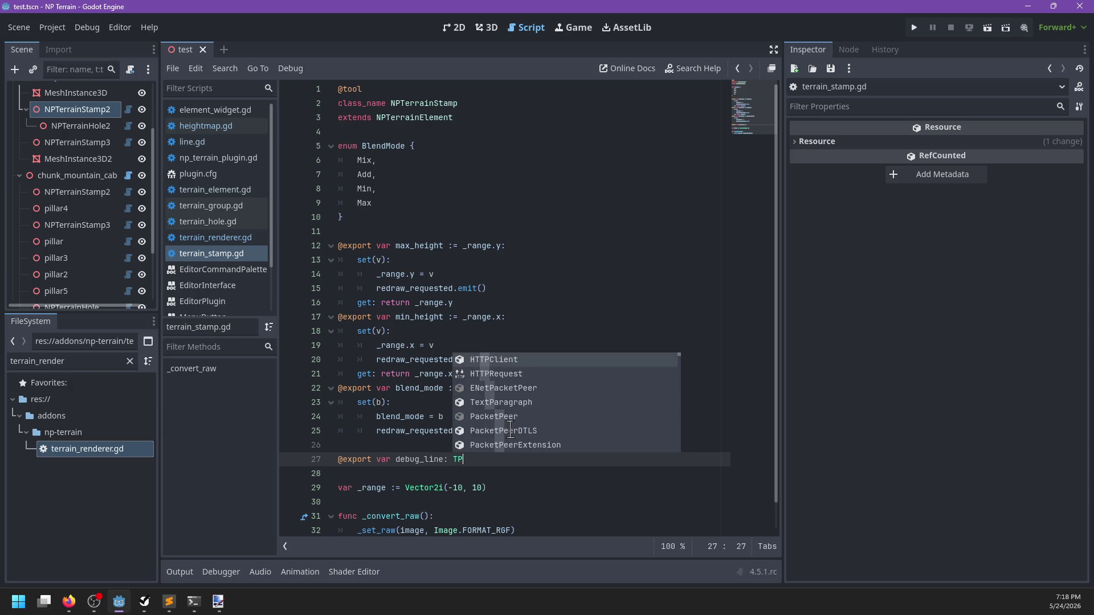
pyautogui.write('Line')
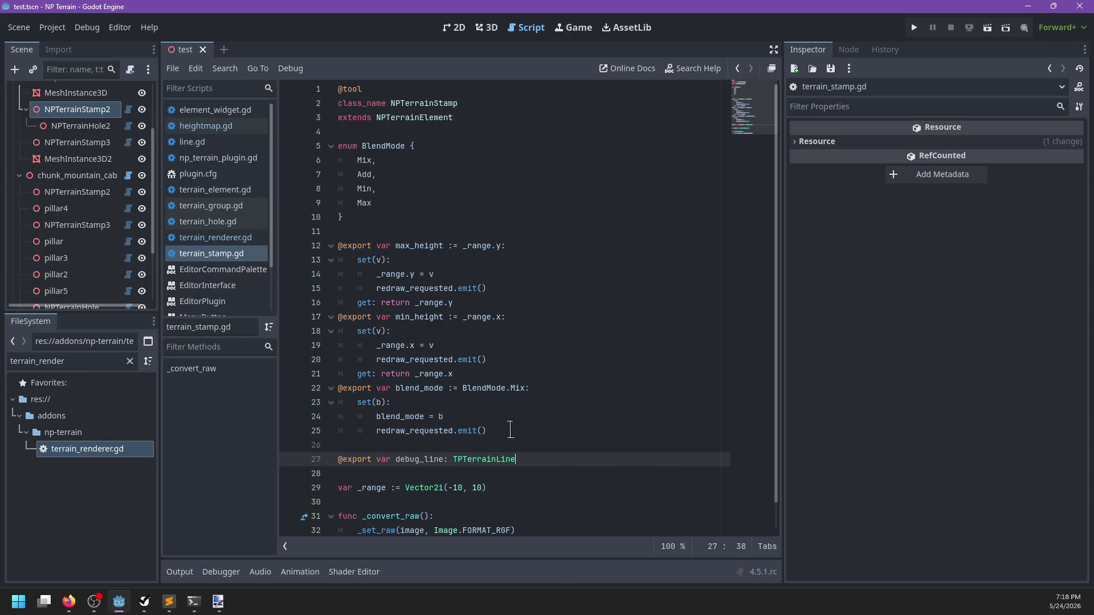
pyautogui.click(456, 459)
pyautogui.press('Delete')
pyautogui.write('N')
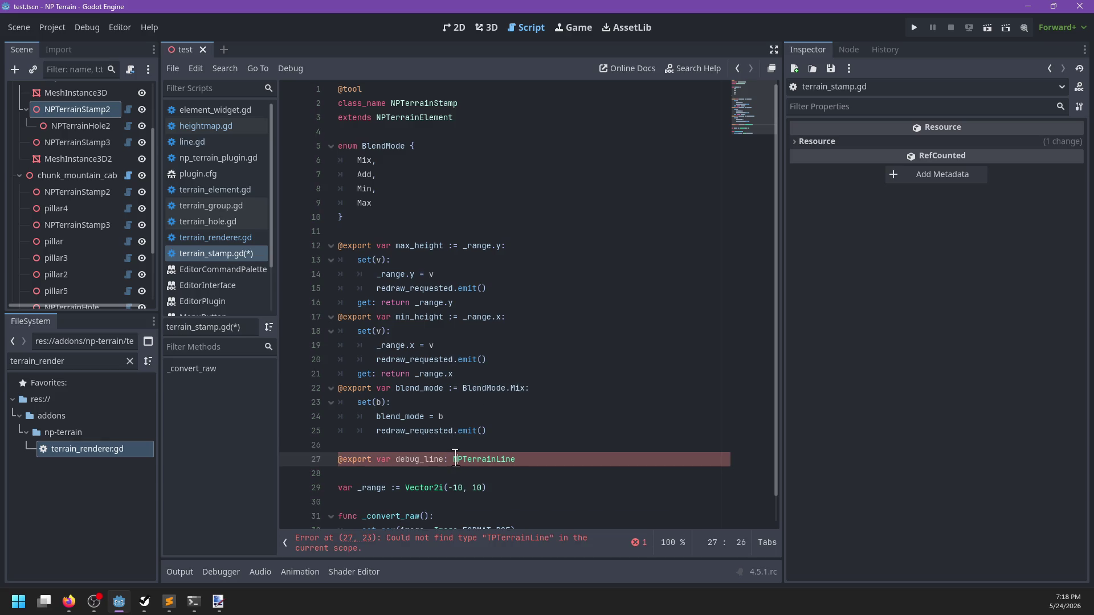
# Step: Rename line.gd's class_name to NPTerrainLine, save it, and go back to terrain_stamp.gd
pyautogui.click(231, 142)
pyautogui.click(417, 103)
pyautogui.write('NPTerrainLine')
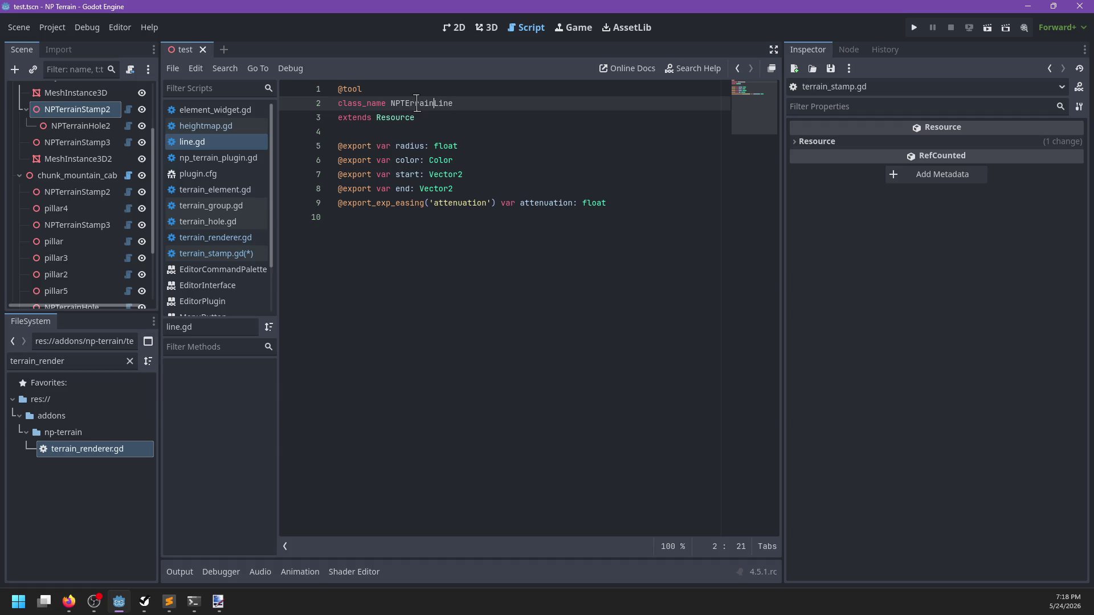
pyautogui.press('Left')
pyautogui.press('Left')
pyautogui.press('Left')
pyautogui.click(241, 145)
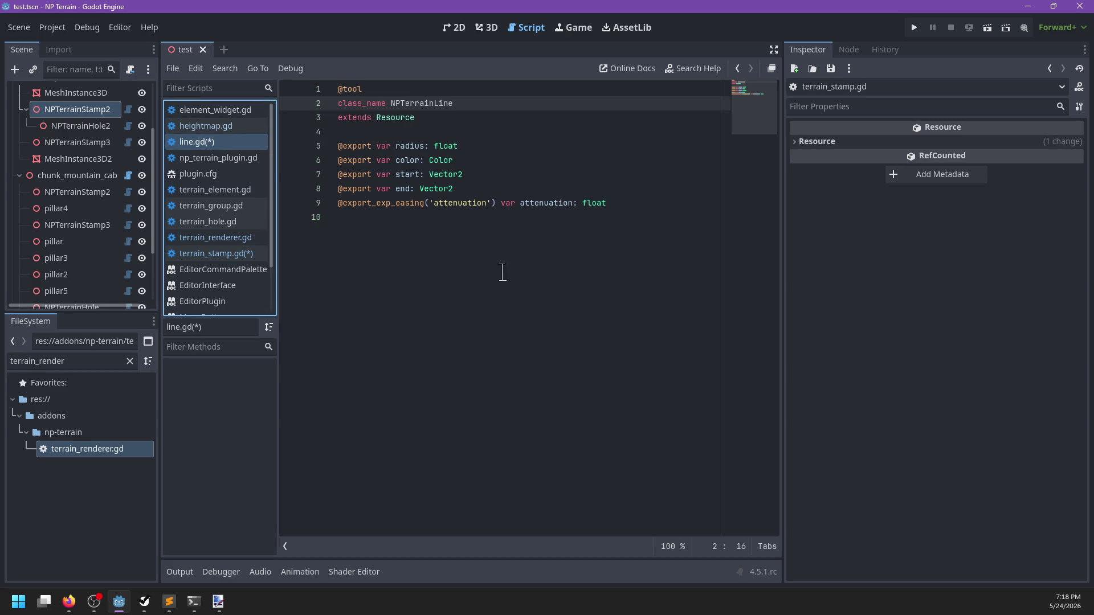
pyautogui.hotkey('ctrl', 's')
pyautogui.click(240, 253)
pyautogui.click(540, 458)
pyautogui.scroll(-1, 544, 439)
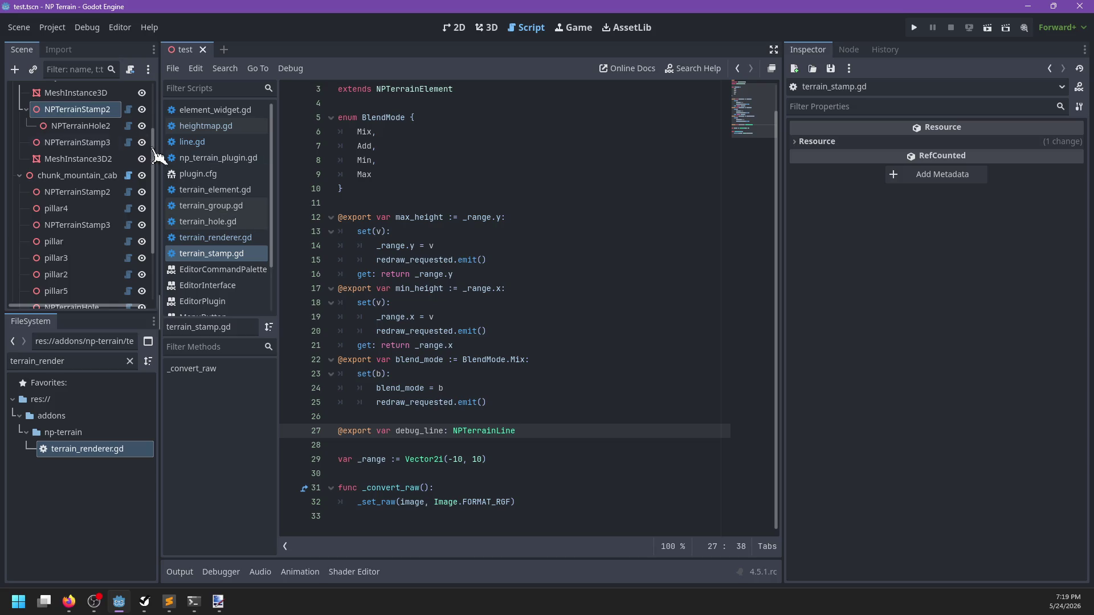
# Step: Select NPTerrainStamp2 and check its empty Debug Line options in the Inspector without assigning one
pyautogui.click(80, 110)
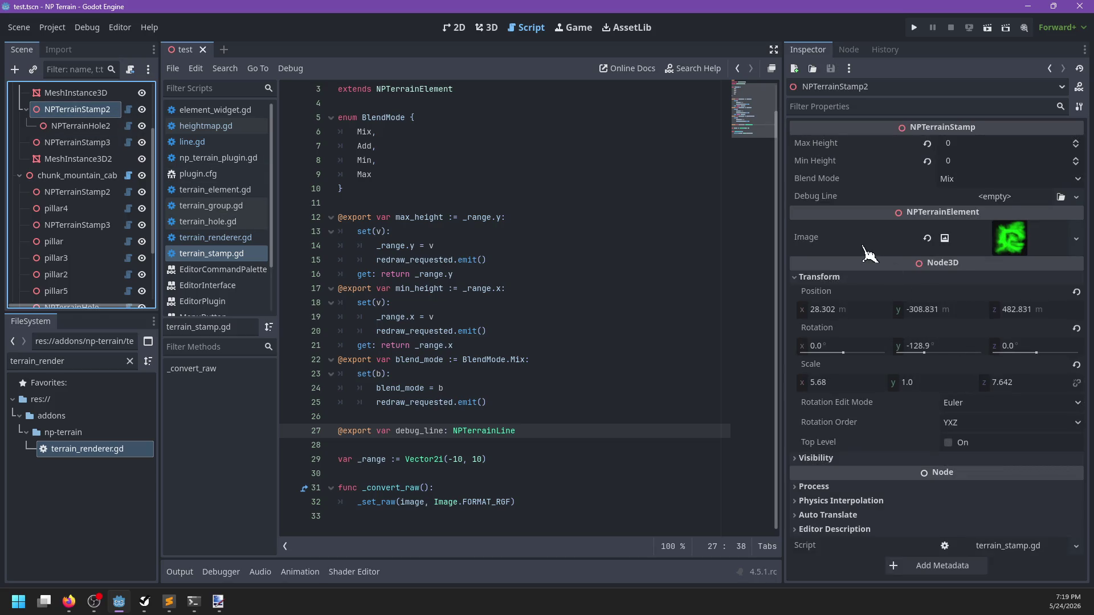
pyautogui.click(1001, 199)
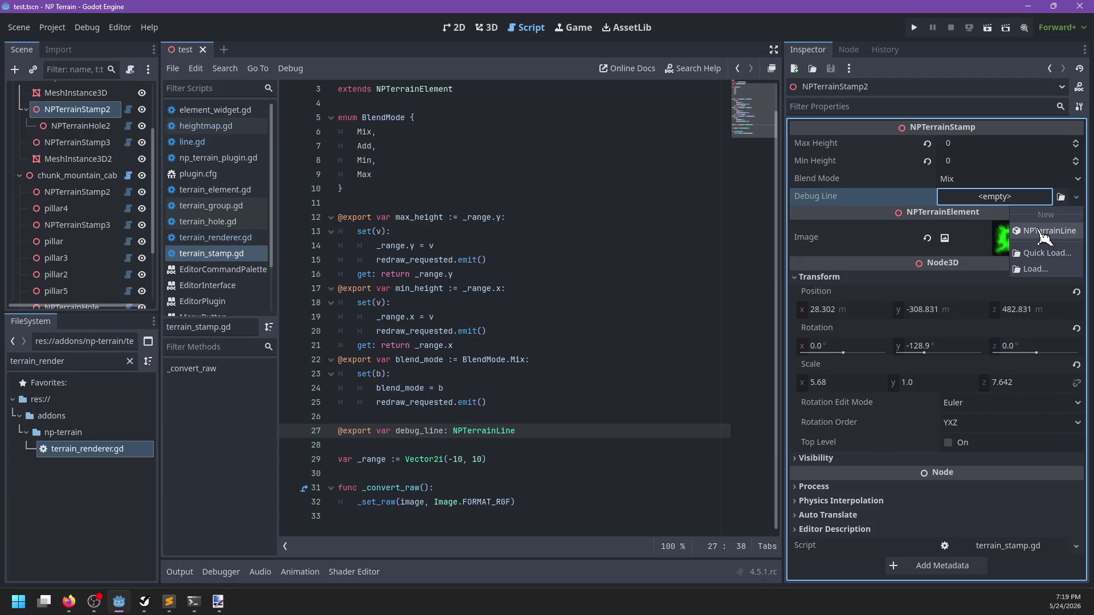
pyautogui.keyDown('shift'); pyautogui.click(550, 375); pyautogui.keyUp('shift')
pyautogui.click(535, 431)
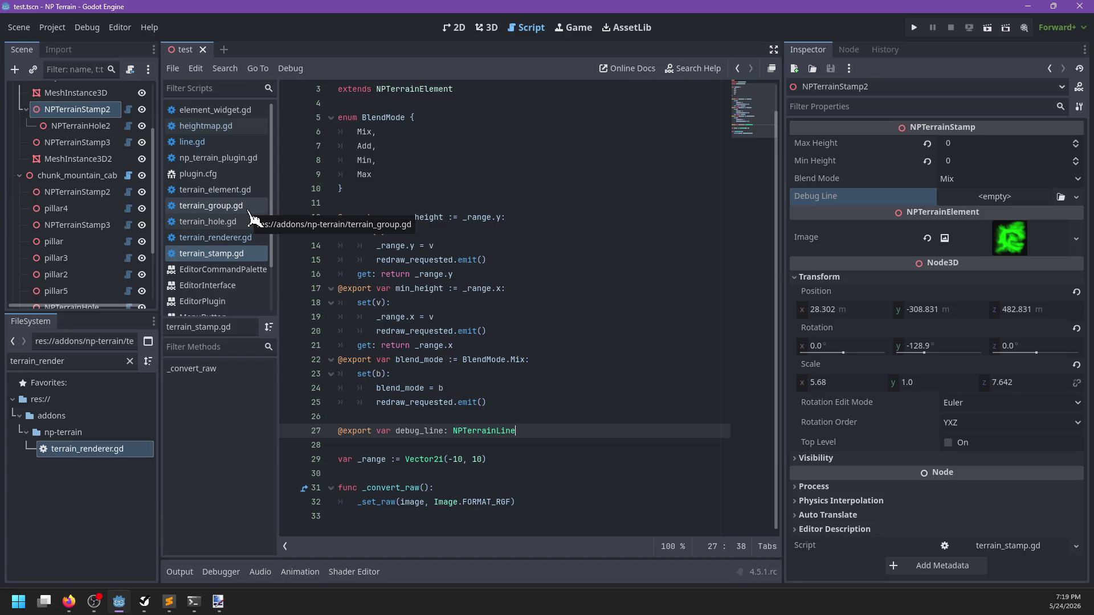
pyautogui.scroll(5, 86, 142)
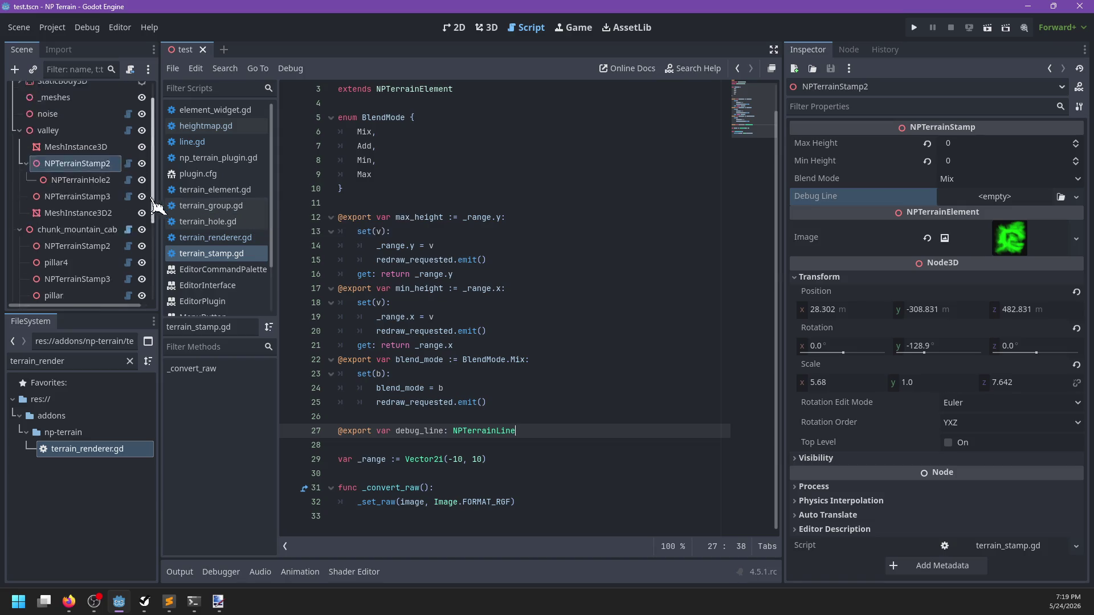
pyautogui.click(129, 92)
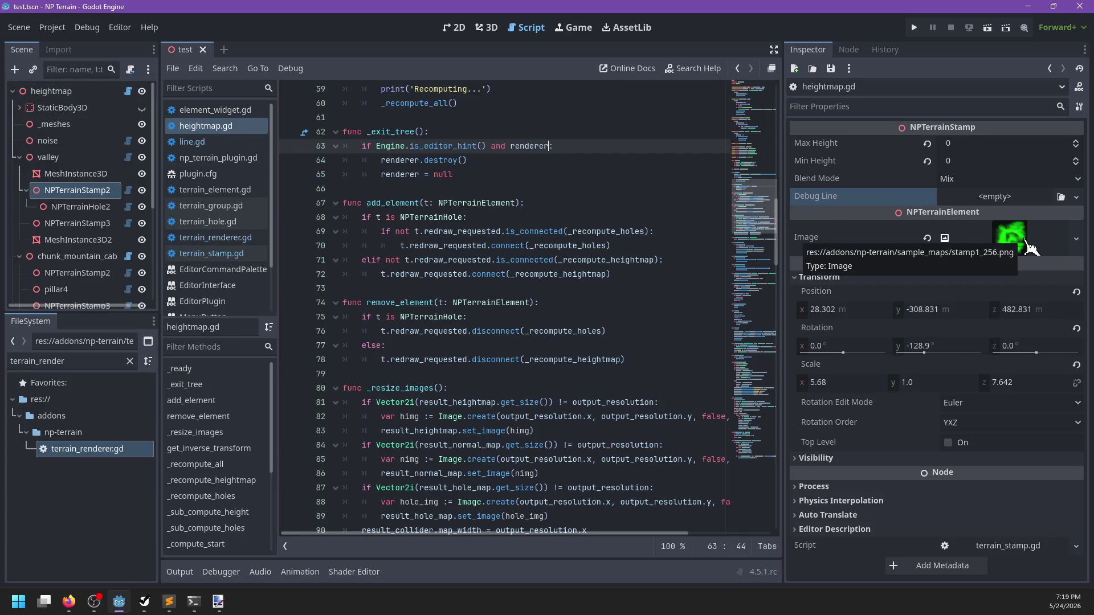
# Step: Search heightmap.gd for _recompute_heightmap and jump to its definition around line 105
pyautogui.click(522, 172)
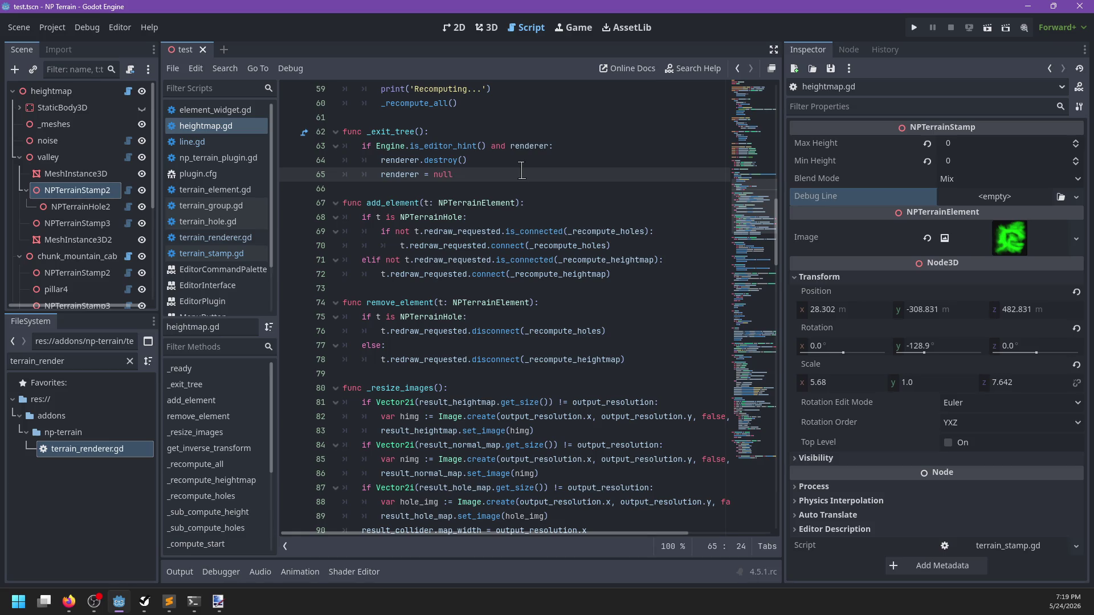
pyautogui.scroll(6, 522, 171)
pyautogui.scroll(-2, 522, 302)
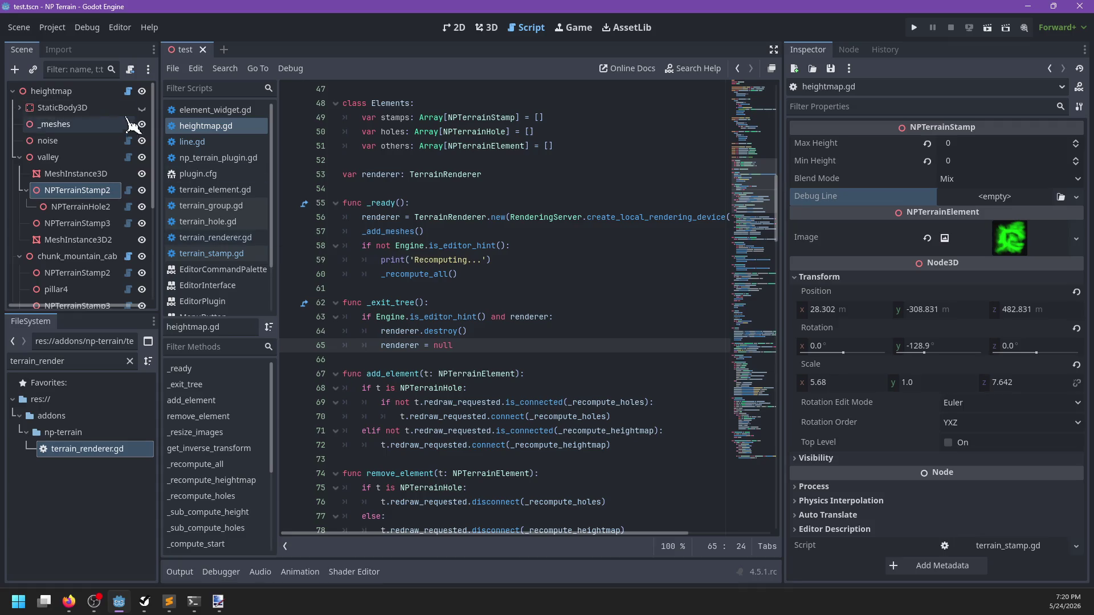
pyautogui.click(453, 217)
pyautogui.scroll(-4, 531, 260)
pyautogui.hotkey('ctrl', 'f')
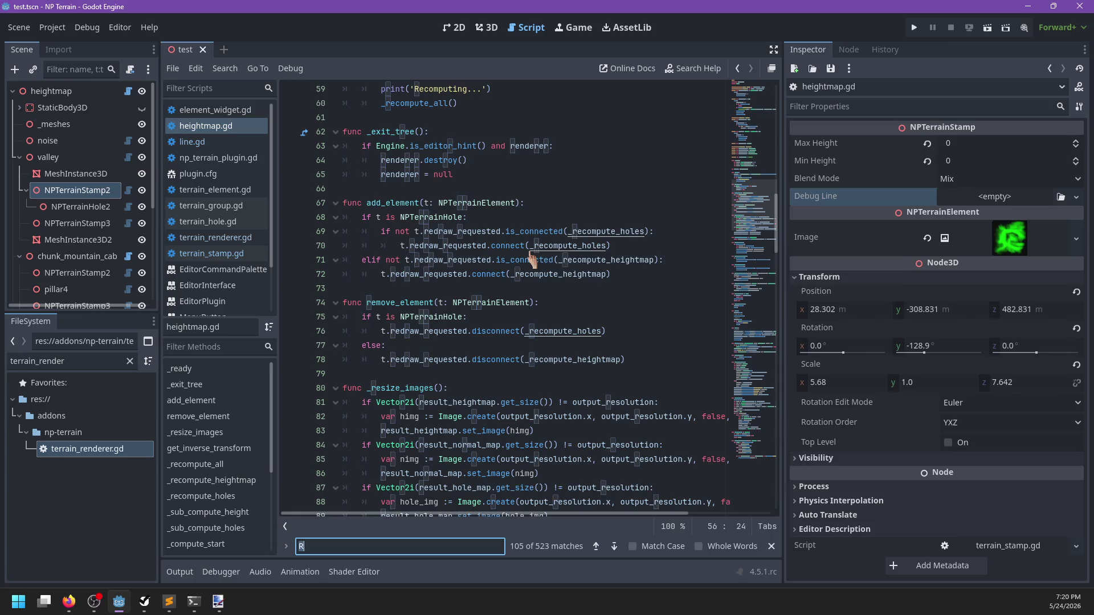
pyautogui.write('redra')
pyautogui.write('w_requ')
pyautogui.hotkey('ctrl', 'a')
pyautogui.write('_recompute_heigh5')
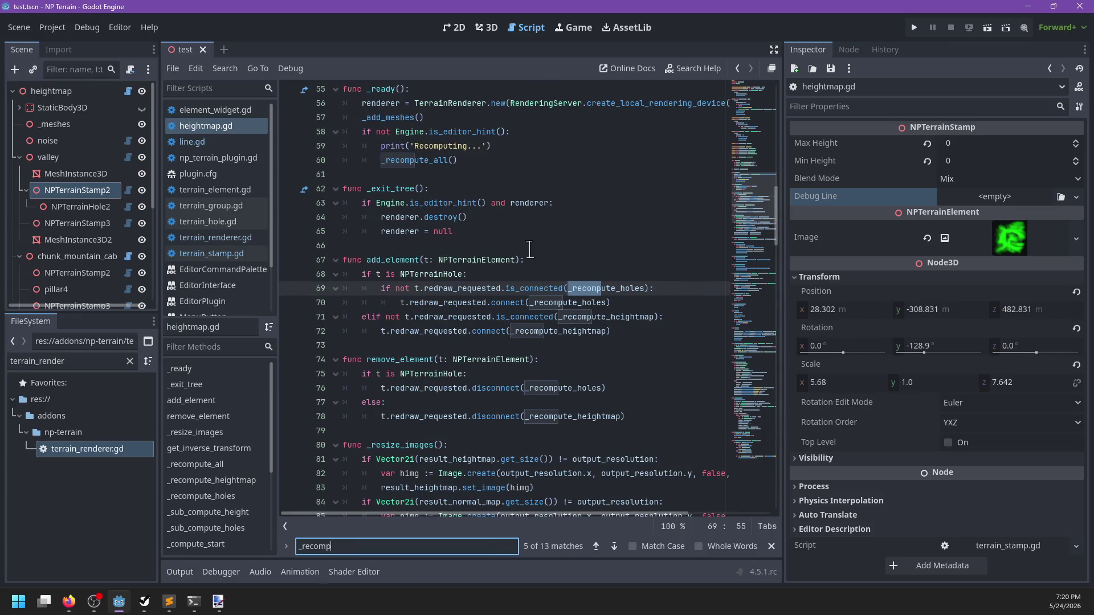
pyautogui.press('F1')
pyautogui.press('Escape')
pyautogui.keyDown('ctrl'); pyautogui.click(615, 287); pyautogui.keyUp('ctrl')
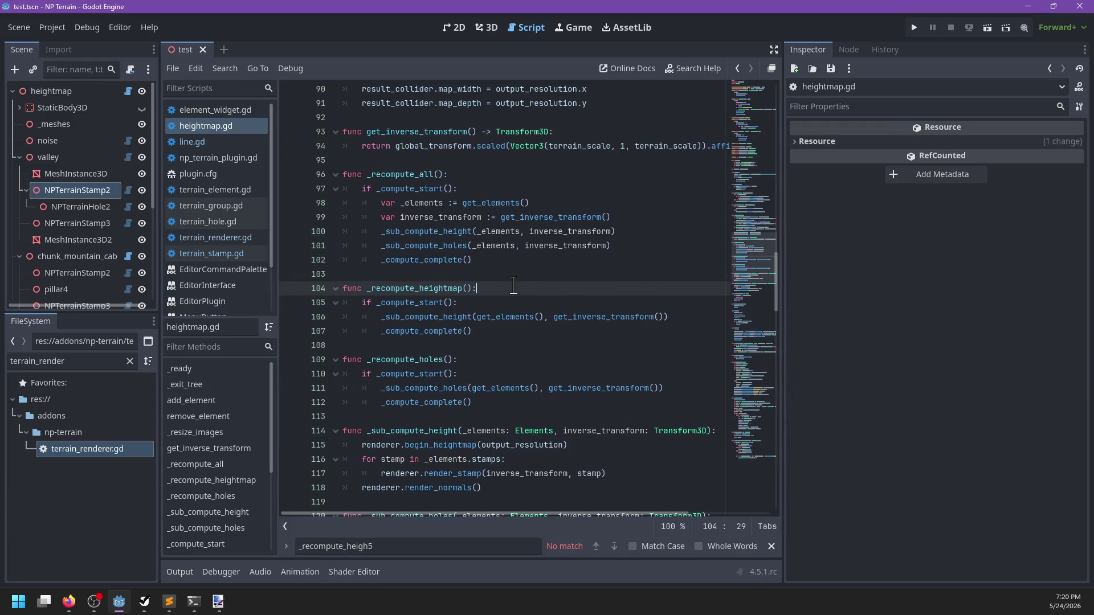
pyautogui.click(503, 302)
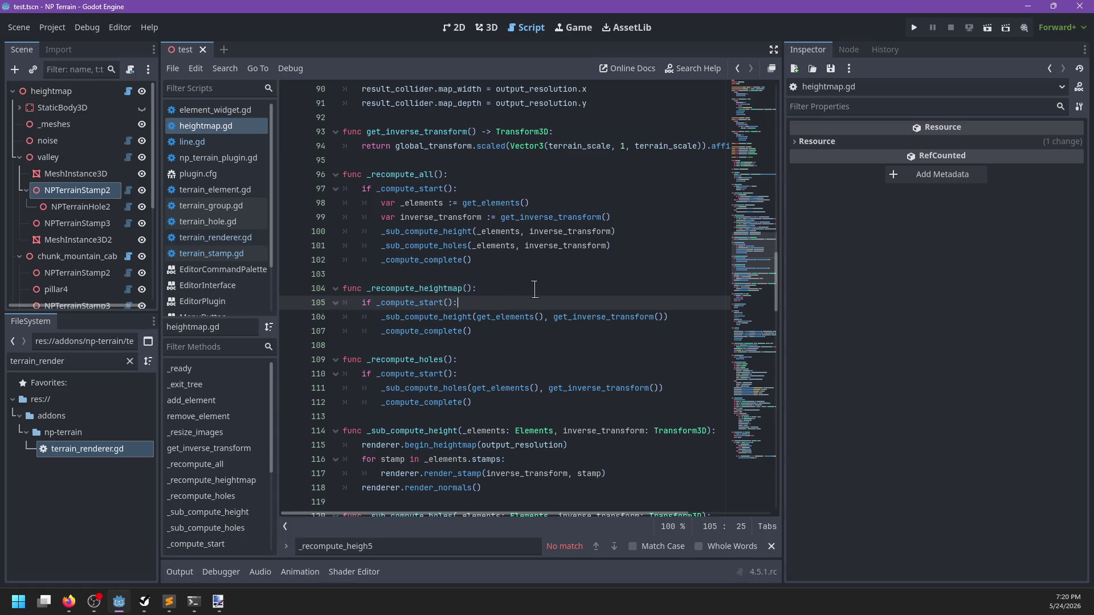
# Step: Add a _sub_compute_lines(get_elements()) call at the start of _recompute_heightmap's if block
pyautogui.press('Return')
pyautogui.write('_sub_compute')
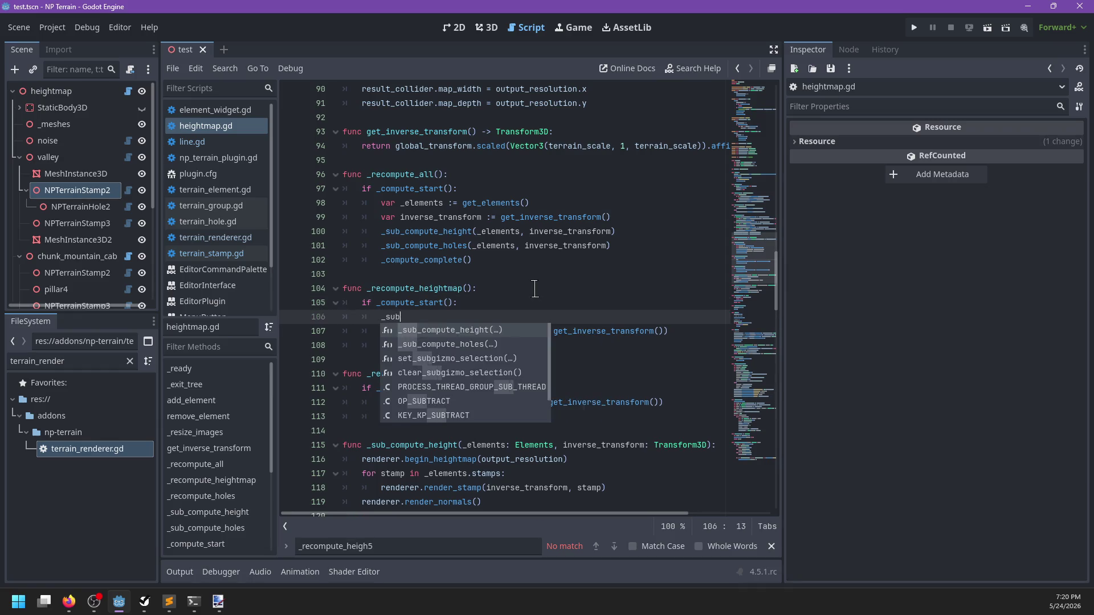
pyautogui.write('_lines(get')
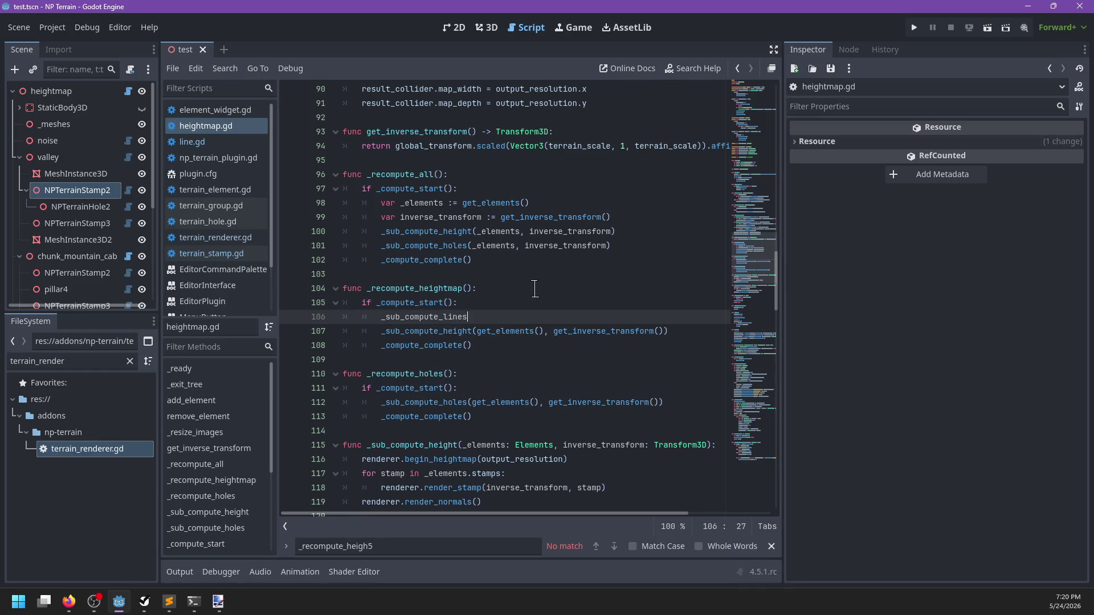
pyautogui.write('_elements(), get')
pyautogui.write('_inverse_transform')
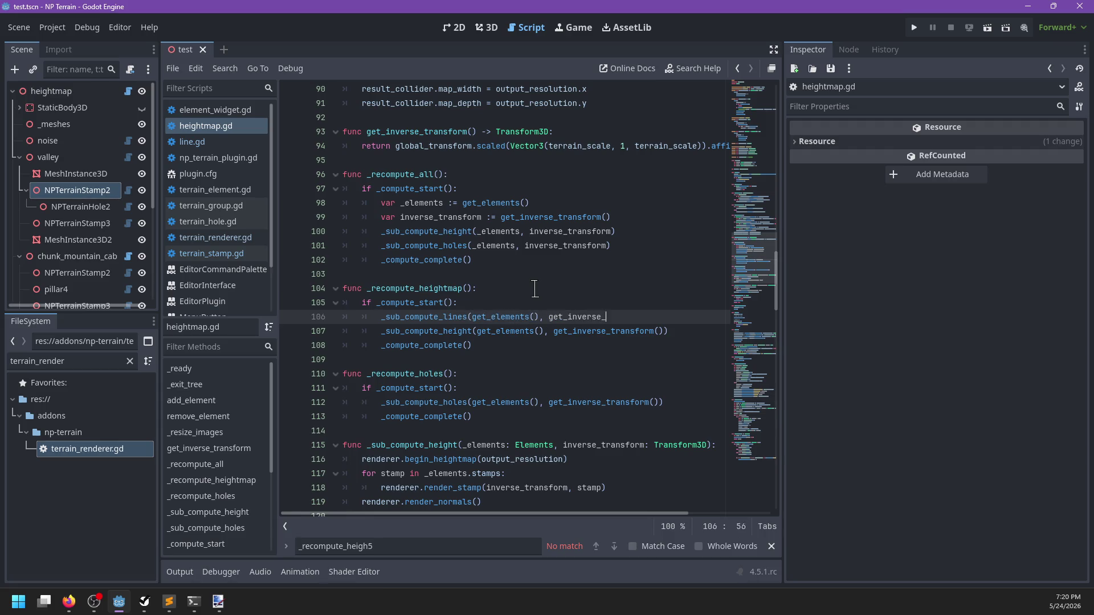
pyautogui.write('())')
pyautogui.press('Left')
pyautogui.hotkey('ctrl', 'shift', 'Left')
pyautogui.hotkey('ctrl', 'shift', 'Left')
pyautogui.hotkey('ctrl', 'shift', 'Left')
pyautogui.hotkey('ctrl', 'shift', 'Right')
pyautogui.hotkey('ctrl', 'shift', 'Right')
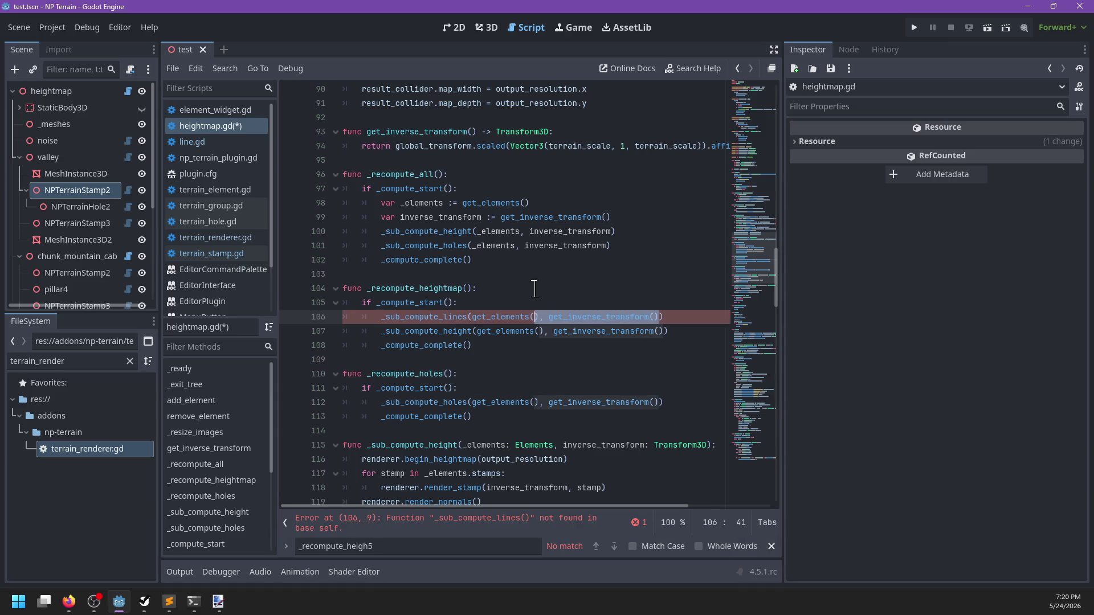
pyautogui.press('BackSpace')
pyautogui.hotkey('shift', 'Up')
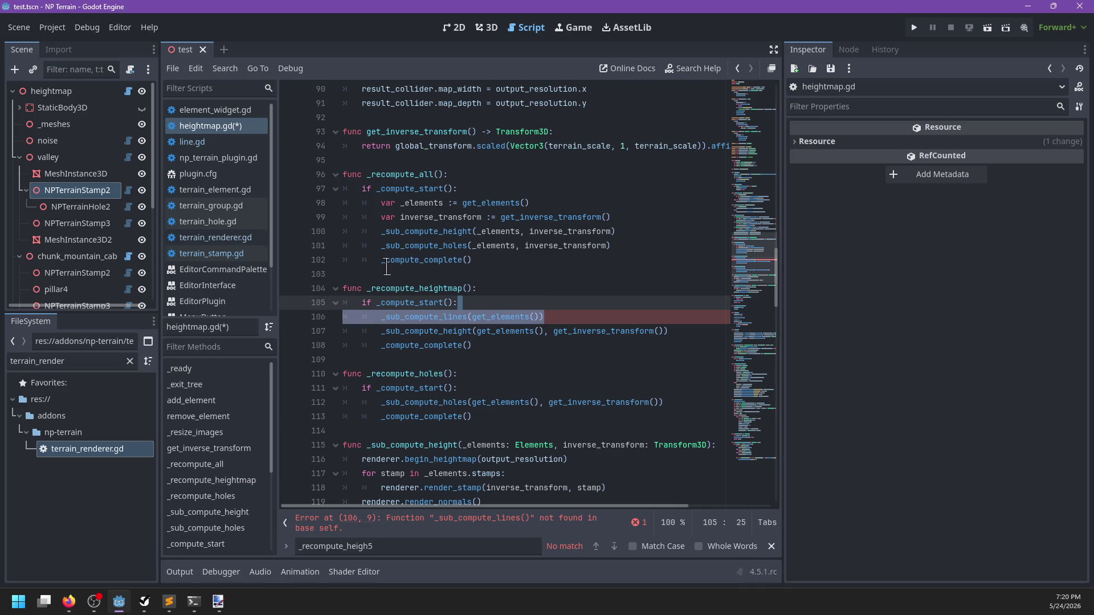
# Step: Copy the _sub_compute_lines(get_elements()) call into _recompute_all after line 99
pyautogui.doubleClick(484, 316)
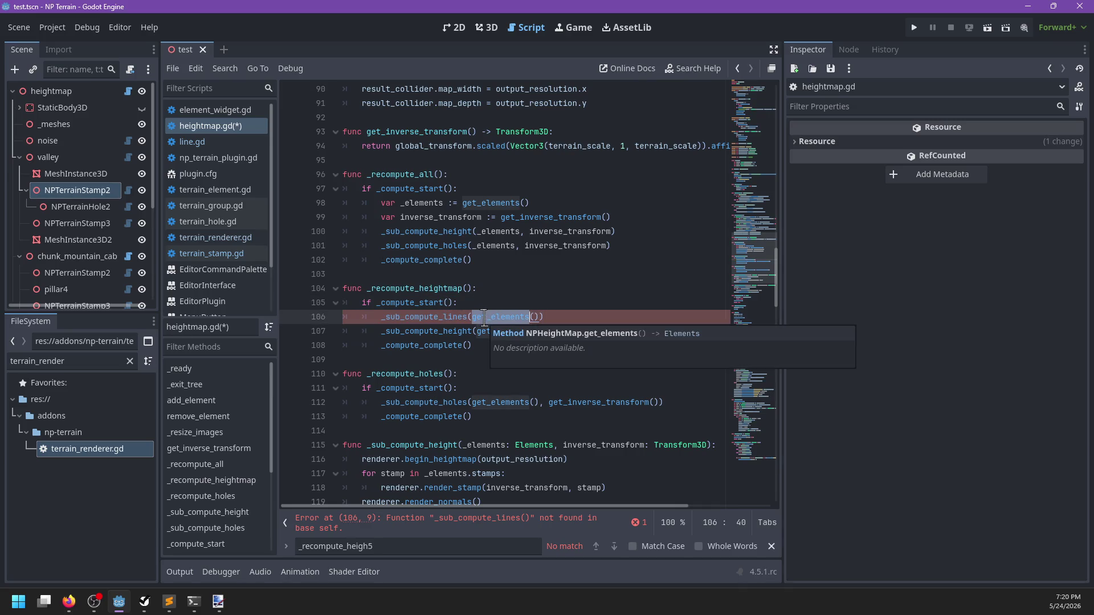
pyautogui.click(508, 288)
pyautogui.click(550, 313)
pyautogui.hotkey('shift', 'Up')
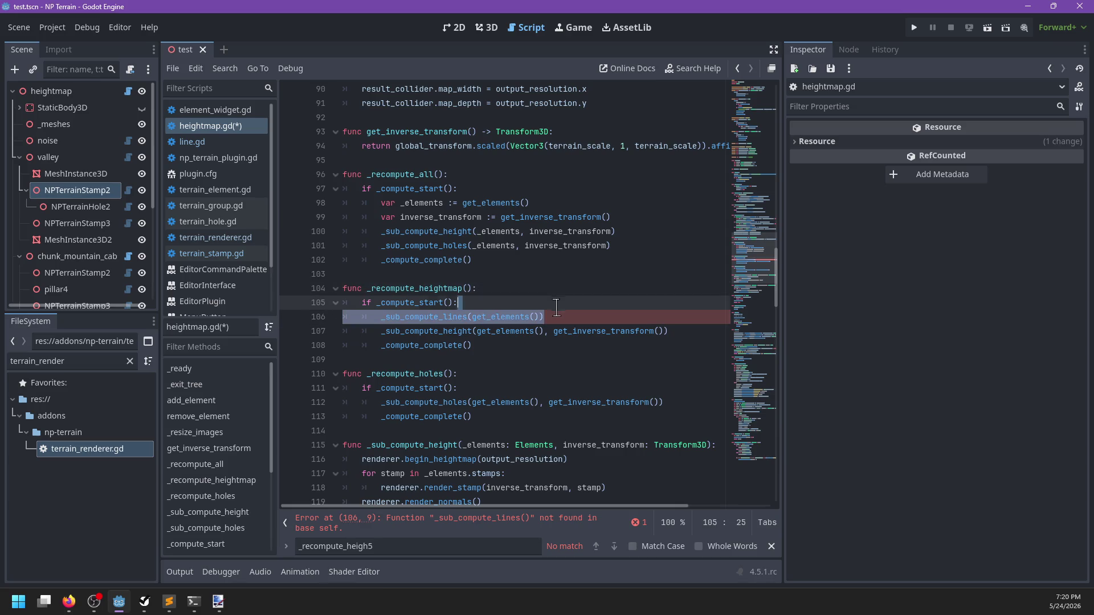
pyautogui.scroll(-2, 490, 374)
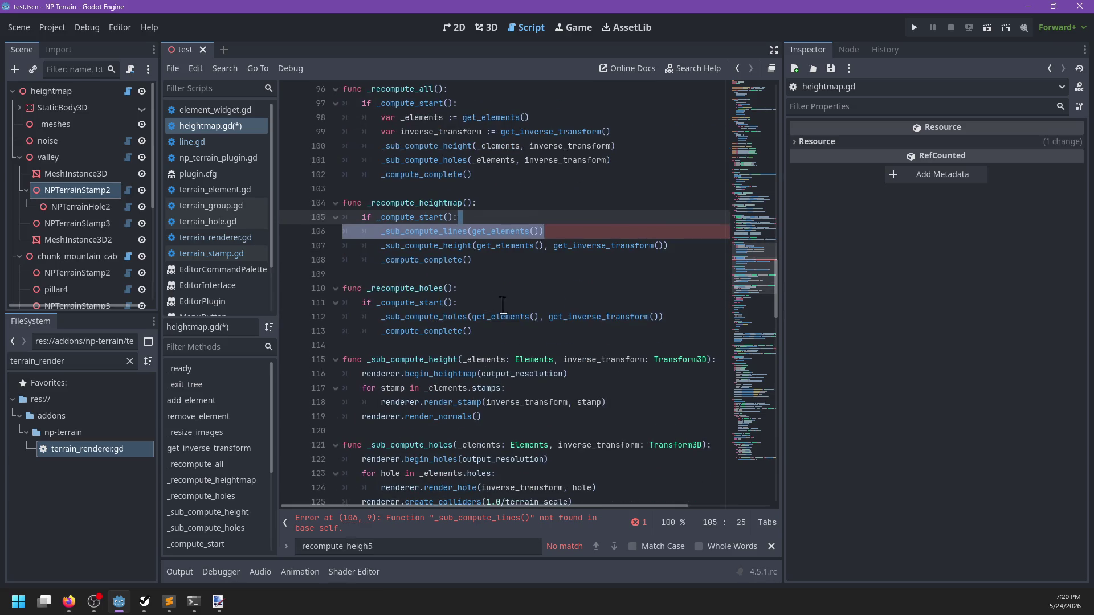
pyautogui.scroll(2, 489, 302)
pyautogui.hotkey('ctrl', 'c')
pyautogui.click(635, 215)
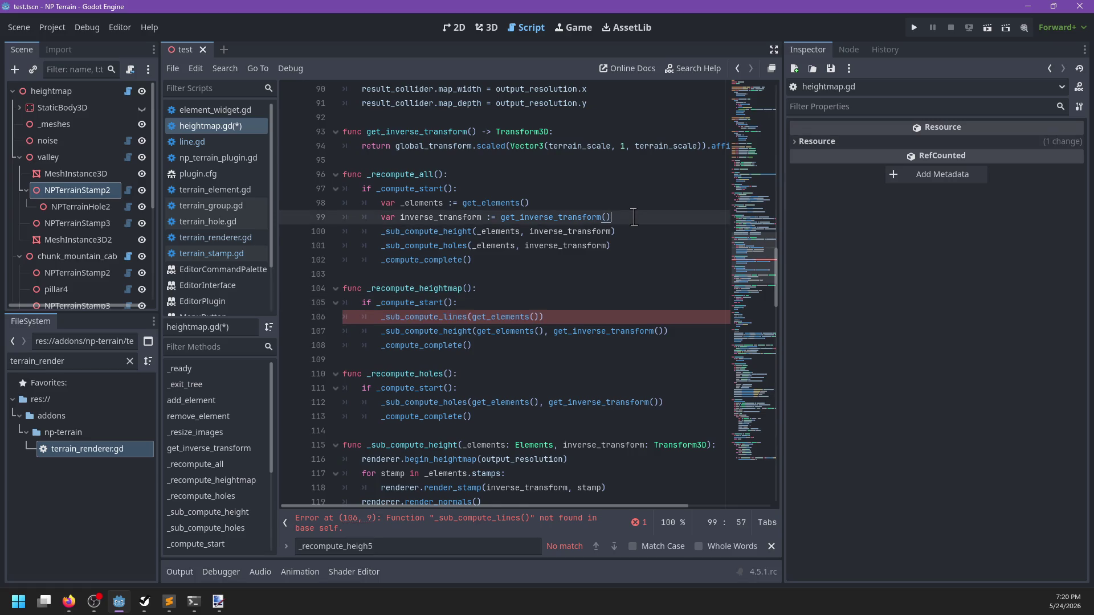
pyautogui.hotkey('ctrl', 'v')
pyautogui.scroll(-3, 507, 289)
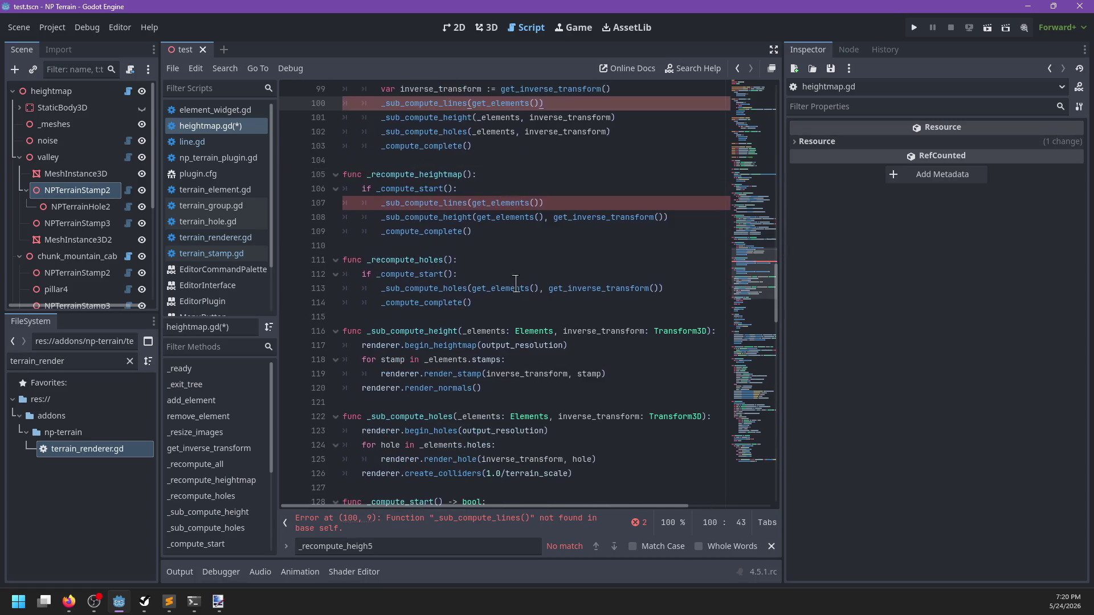
pyautogui.click(464, 314)
# Step: Declare func _sub_compute_lines(_elements: Elements): below _recompute_holes
pyautogui.press('Return')
pyautogui.press('Return')
pyautogui.press('Up')
pyautogui.write('func _sub_compute)_')
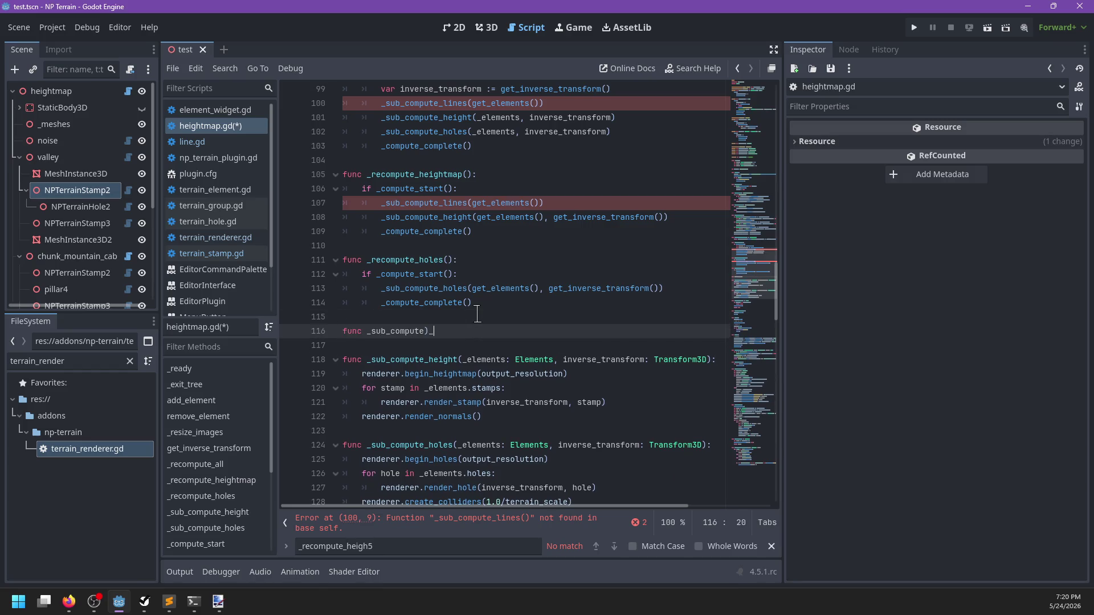
pyautogui.press('BackSpace')
pyautogui.press('BackSpace')
pyautogui.write('_lines(_ele')
pyautogui.write('ments: Elements)')
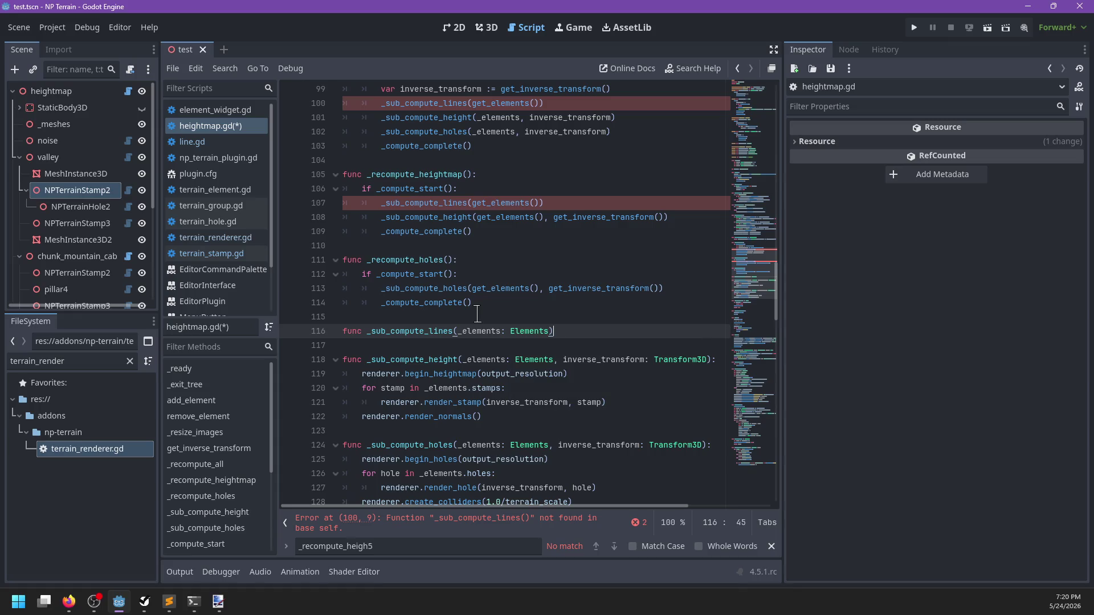
pyautogui.write(':')
pyautogui.press('Return')
# Step: Begin the function body with a 'for stamp in _elements.stamps:' loop
pyautogui.write('for stamp in_elem')
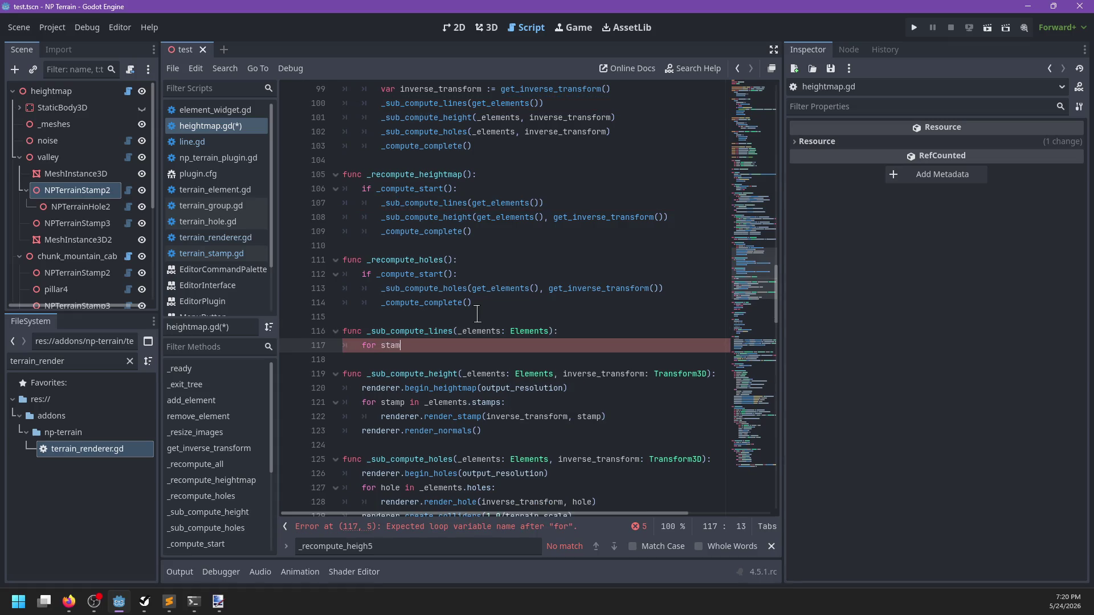
pyautogui.hotkey('ctrl', 'BackSpace')
pyautogui.write('in _ele')
pyautogui.press('Return')
pyautogui.write('.stamps:')
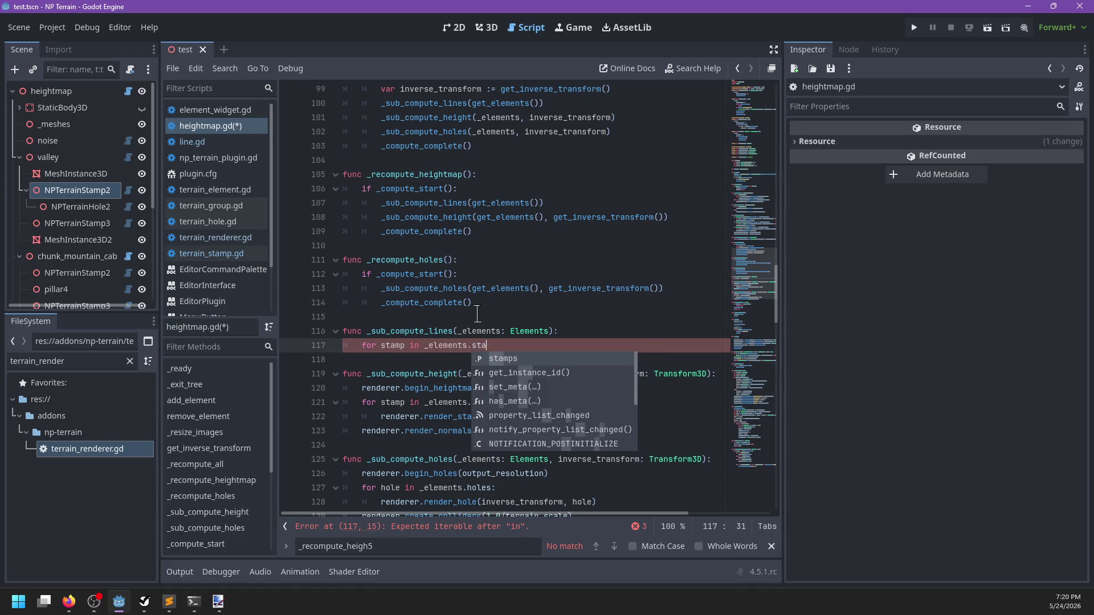
pyautogui.press('Return')
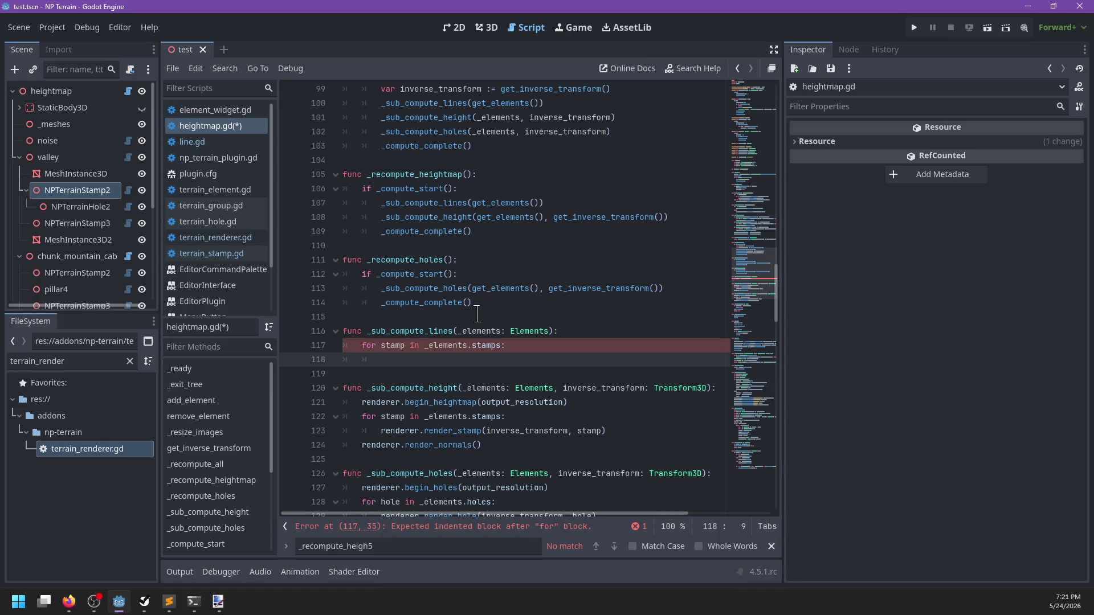
# Step: Add 'if stamp.debug_line: renderer.render_line(stamp, stamp.debug_line)' and jump to renderer's declaration
pyautogui.write('if stamp.')
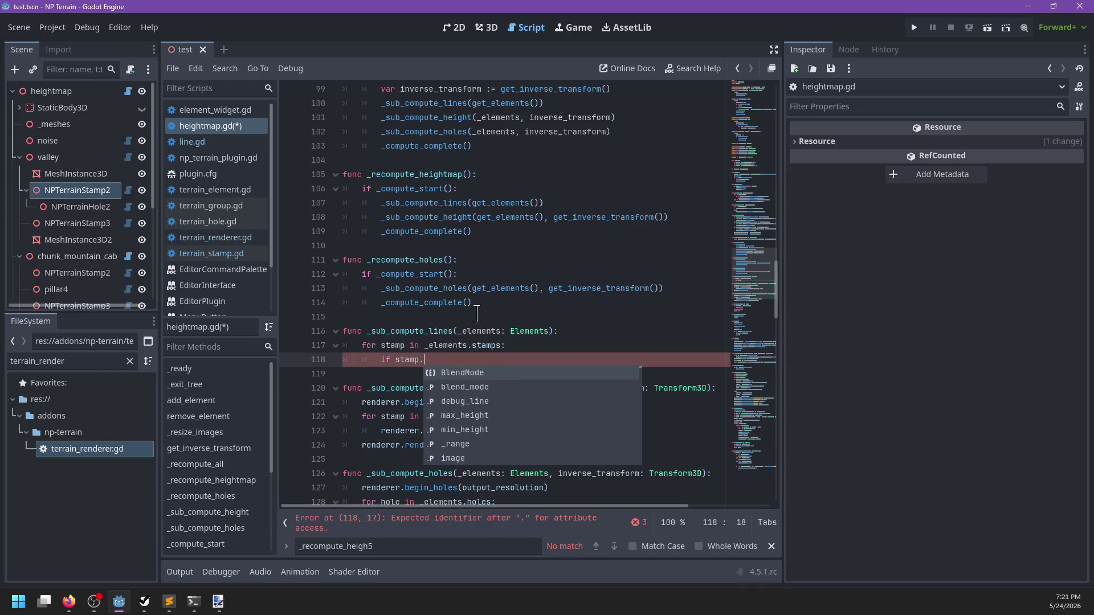
pyautogui.write('debu')
pyautogui.press('Return')
pyautogui.write(':')
pyautogui.press('Return')
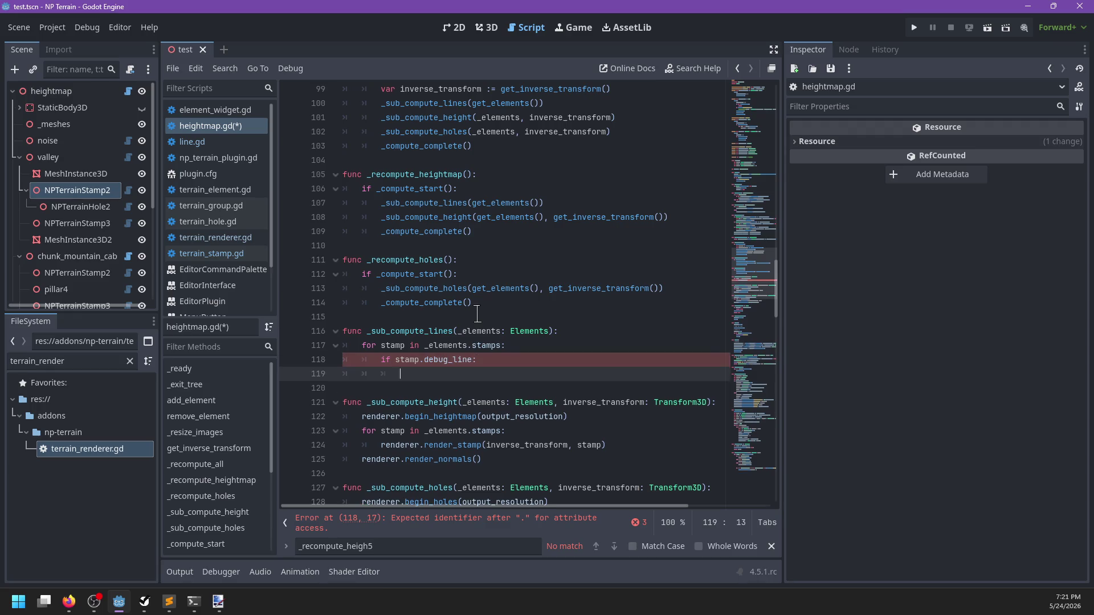
pyautogui.write('renderer.r')
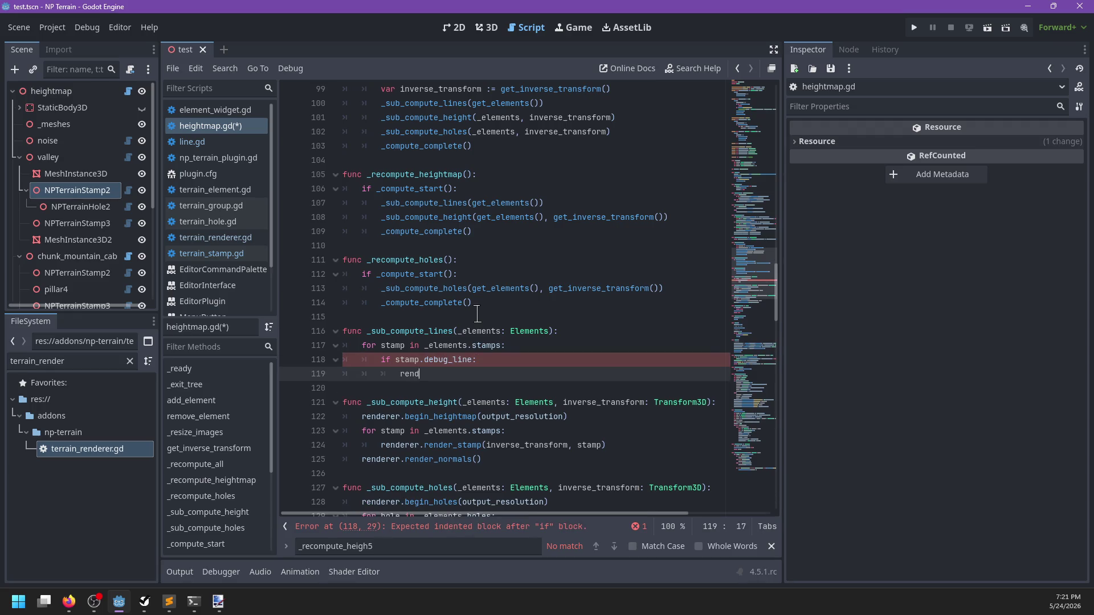
pyautogui.write('ender')
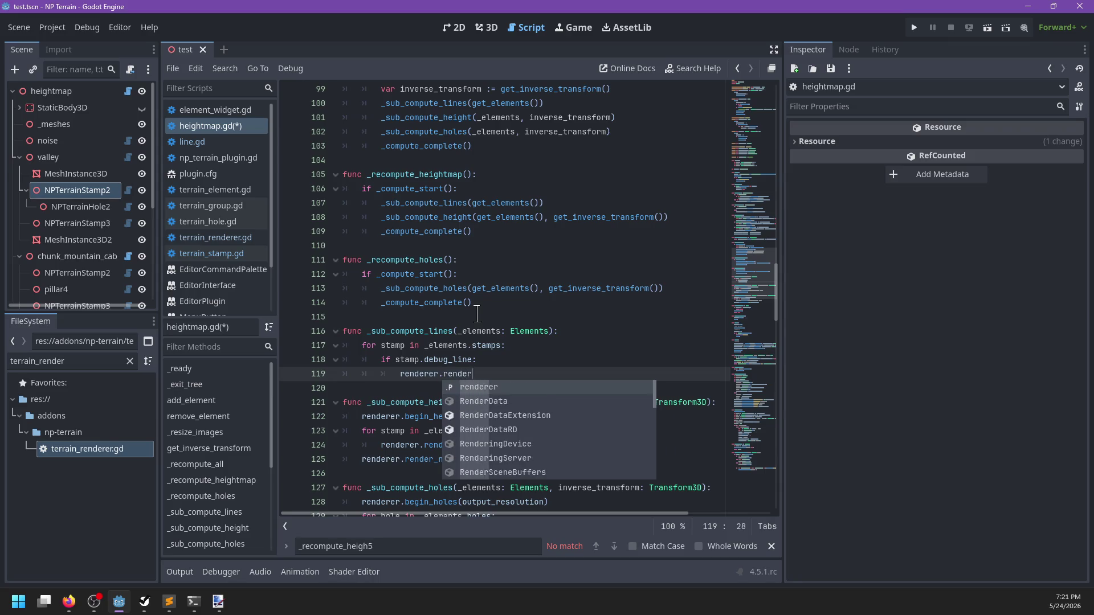
pyautogui.press('Return')
pyautogui.write('_line(s')
pyautogui.write('tamp, ')
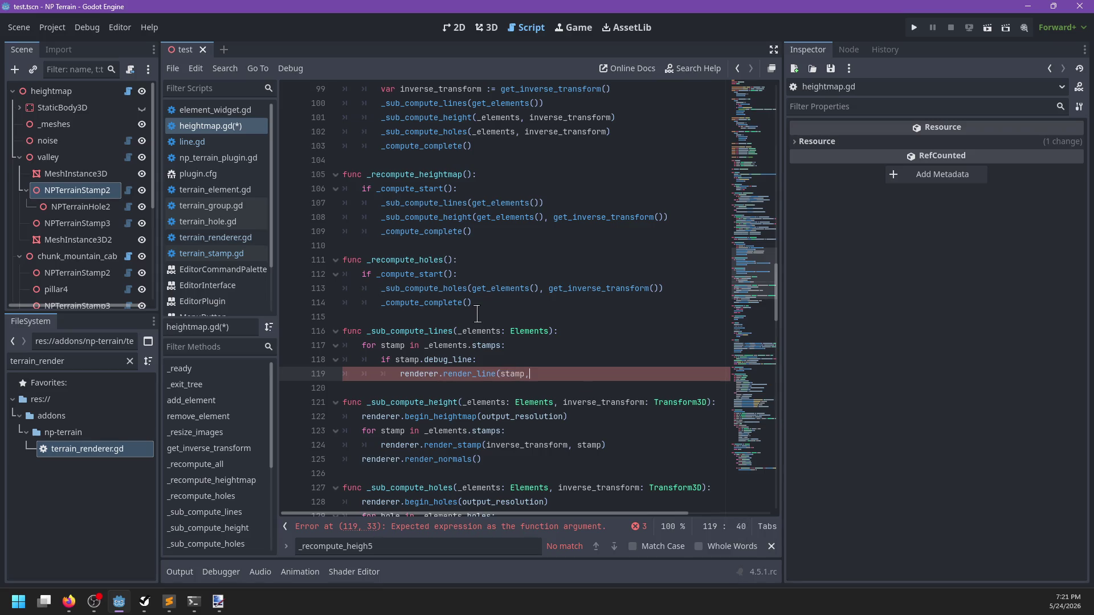
pyautogui.write('stamp.debug_line)')
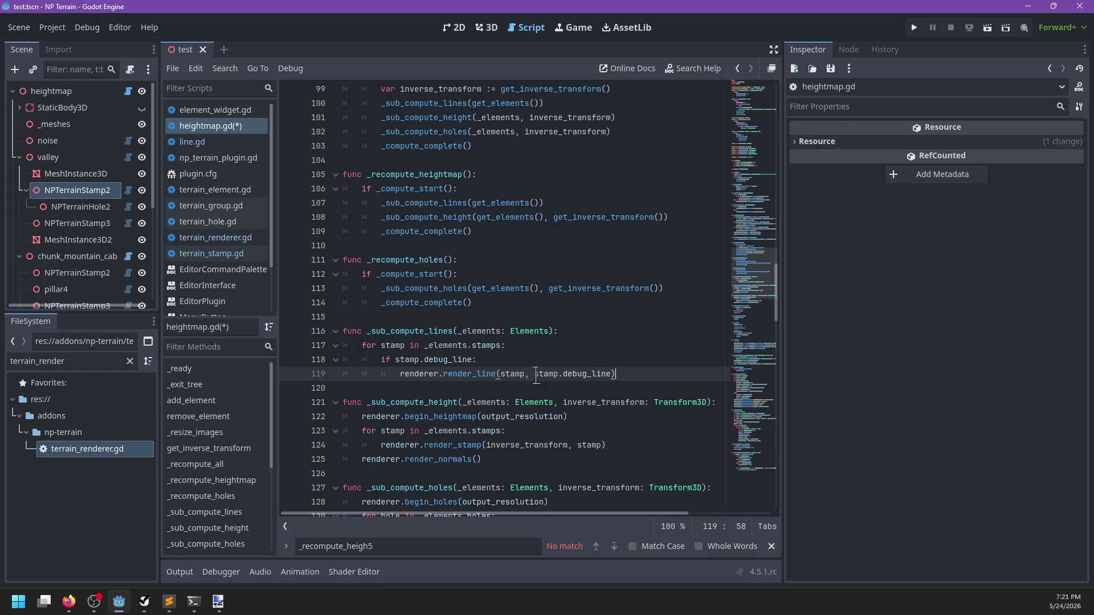
pyautogui.keyDown('ctrl'); pyautogui.click(430, 377); pyautogui.keyUp('ctrl')
pyautogui.scroll(-3, 523, 362)
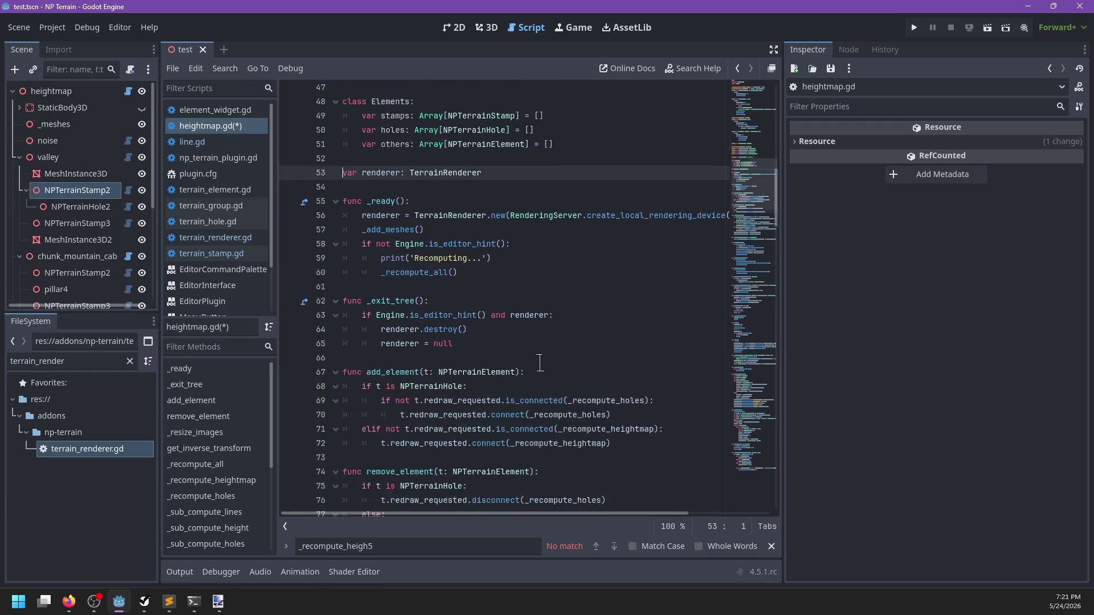
# Step: Open terrain_renderer.gd and go to the end of the render_hole function
pyautogui.scroll(2, 453, 227)
pyautogui.keyDown('ctrl'); pyautogui.click(450, 206); pyautogui.keyUp('ctrl')
pyautogui.moveTo(760, 308)
pyautogui.mouseDown()
pyautogui.moveTo(764, 495)
pyautogui.moveTo(751, 424)
pyautogui.mouseUp()
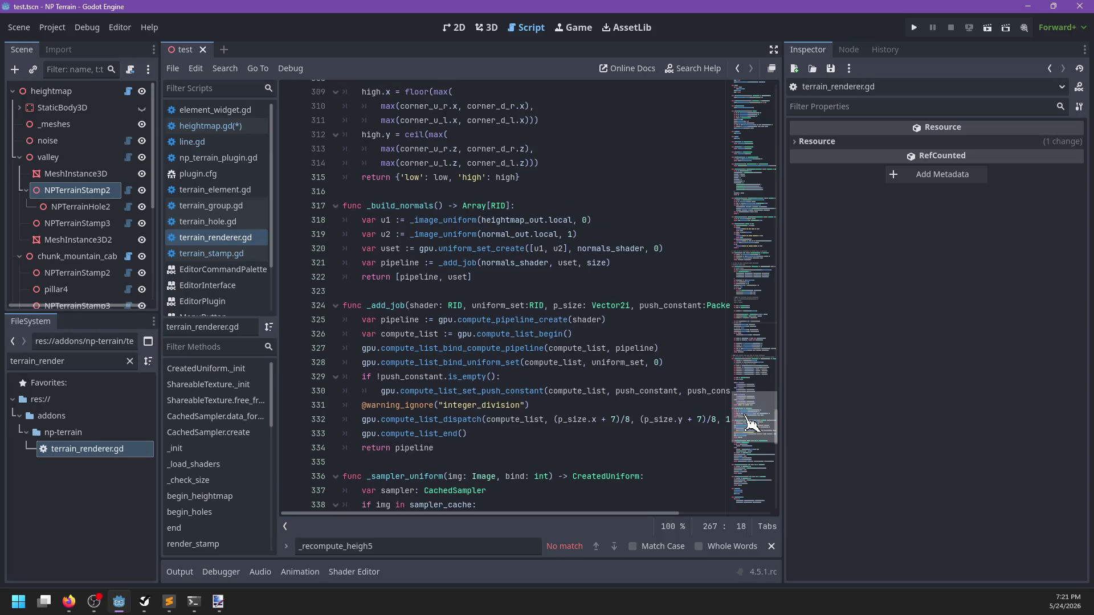
pyautogui.scroll(7, 629, 420)
pyautogui.scroll(20, 629, 421)
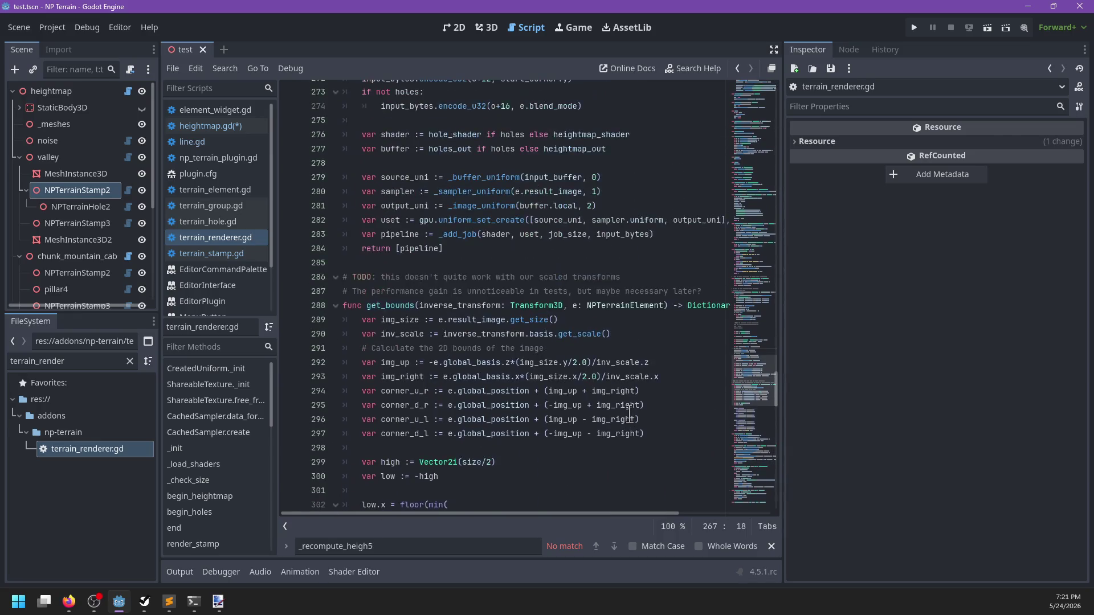
pyautogui.scroll(20, 639, 410)
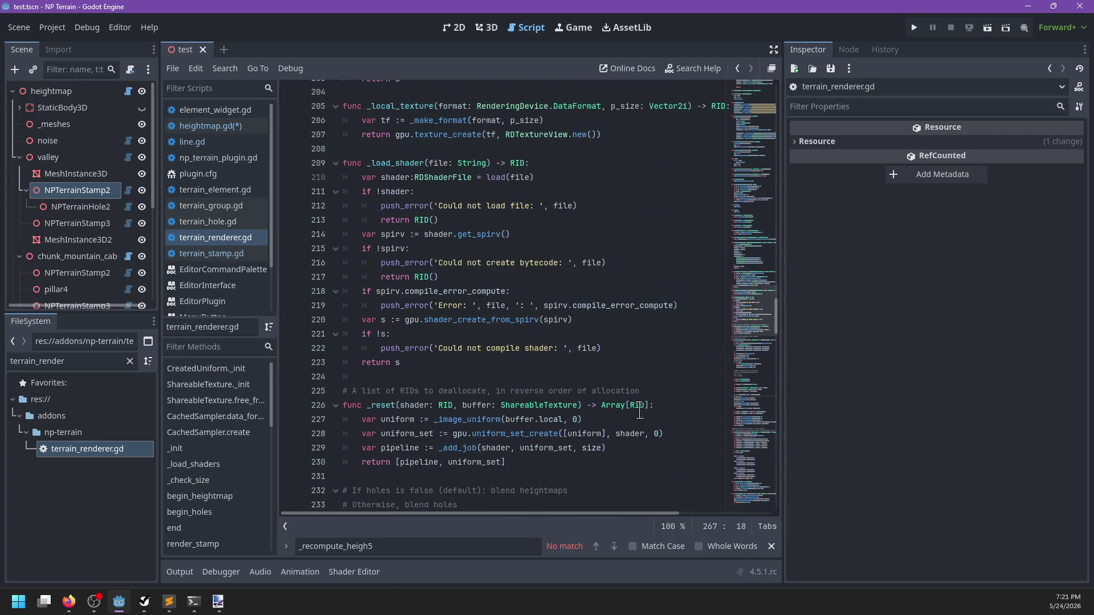
pyautogui.scroll(7, 641, 408)
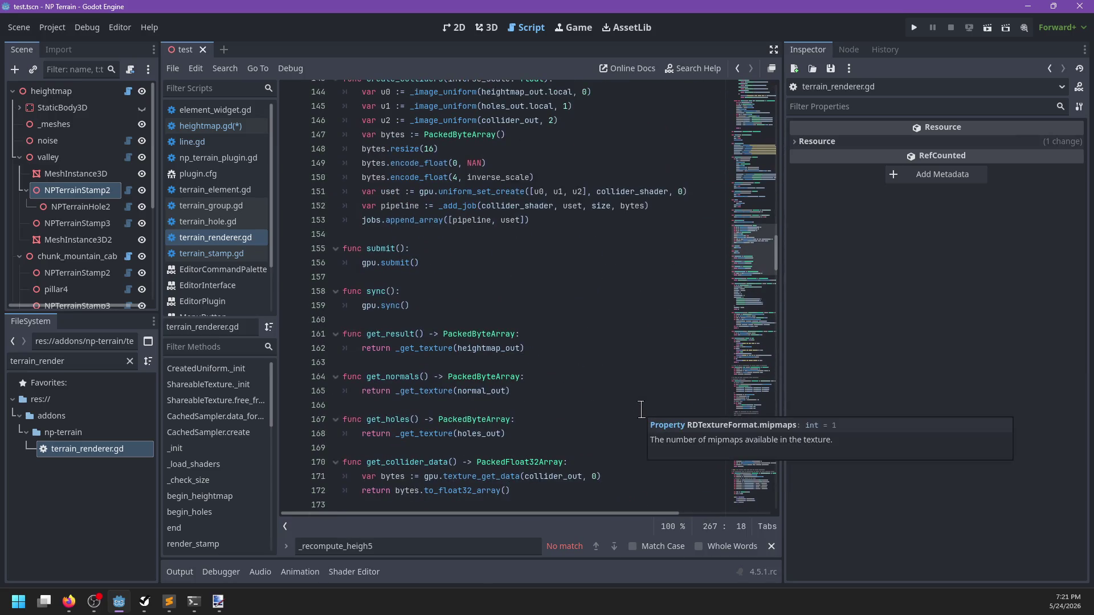
pyautogui.scroll(6, 592, 424)
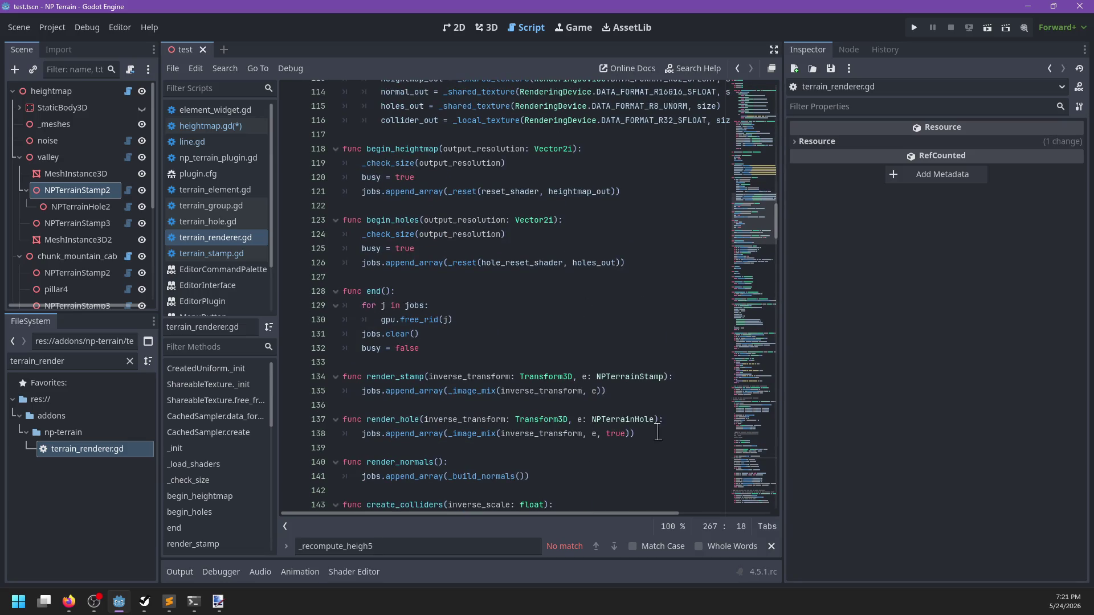
pyautogui.click(602, 448)
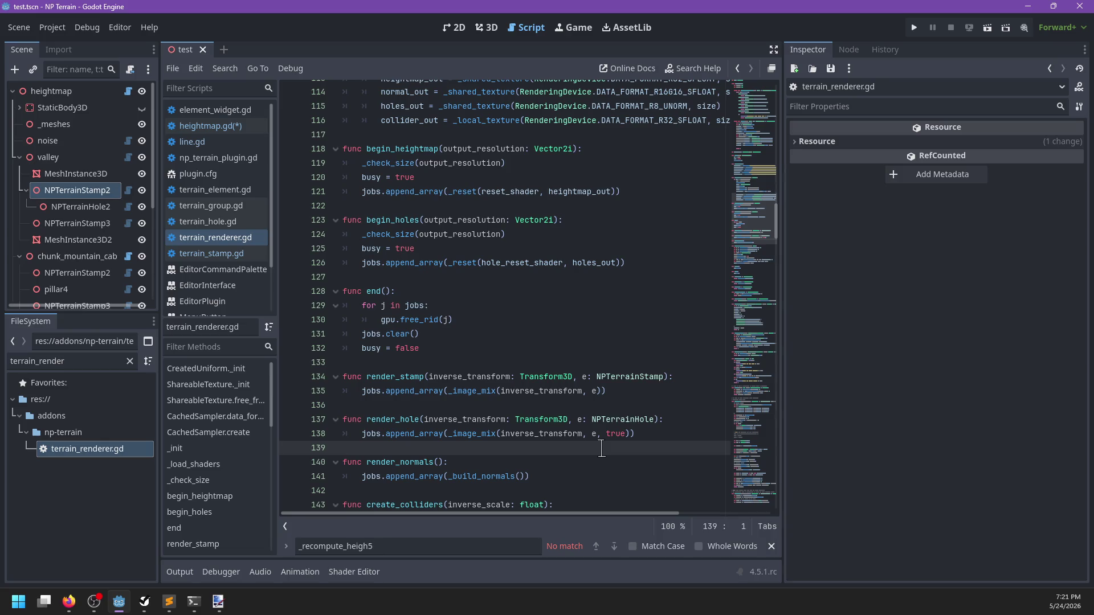
# Step: Write the header func render_line(stamp: NPTerrainStamp, line: NPTerrainLine) below render_hole
pyautogui.press('Return')
pyautogui.press('Up')
pyautogui.press('Return')
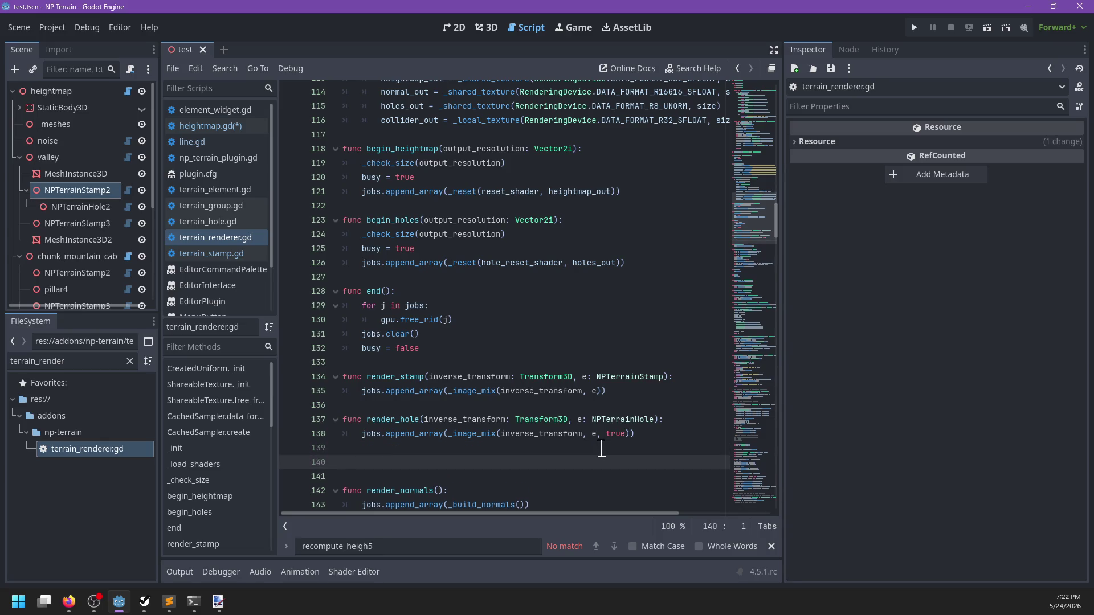
pyautogui.write('func ')
pyautogui.write('render_line')
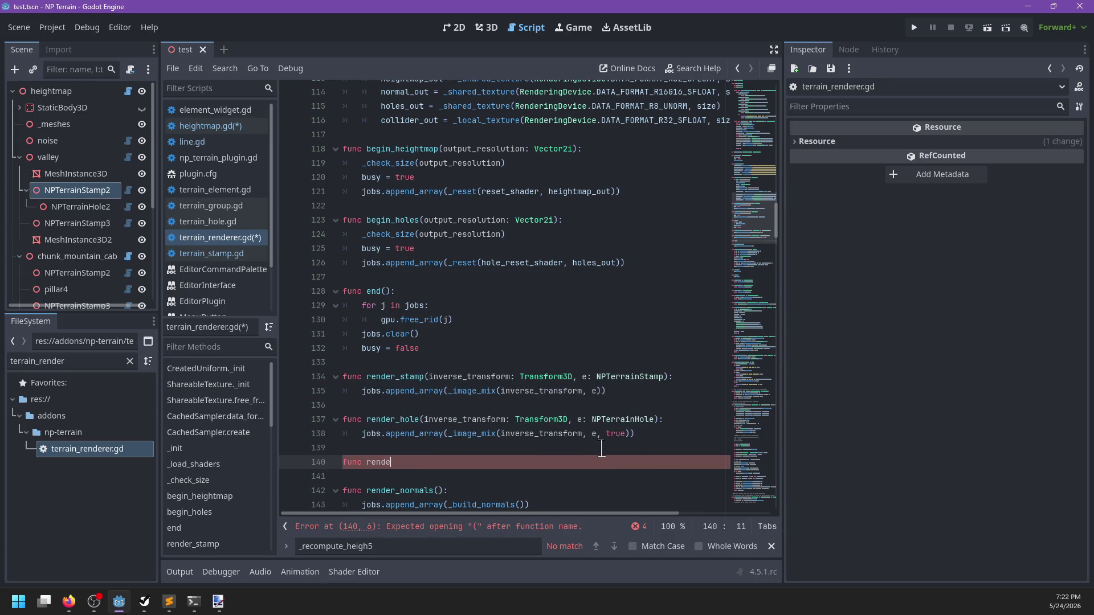
pyautogui.write('(ele')
pyautogui.press('BackSpace')
pyautogui.write('TerrainS')
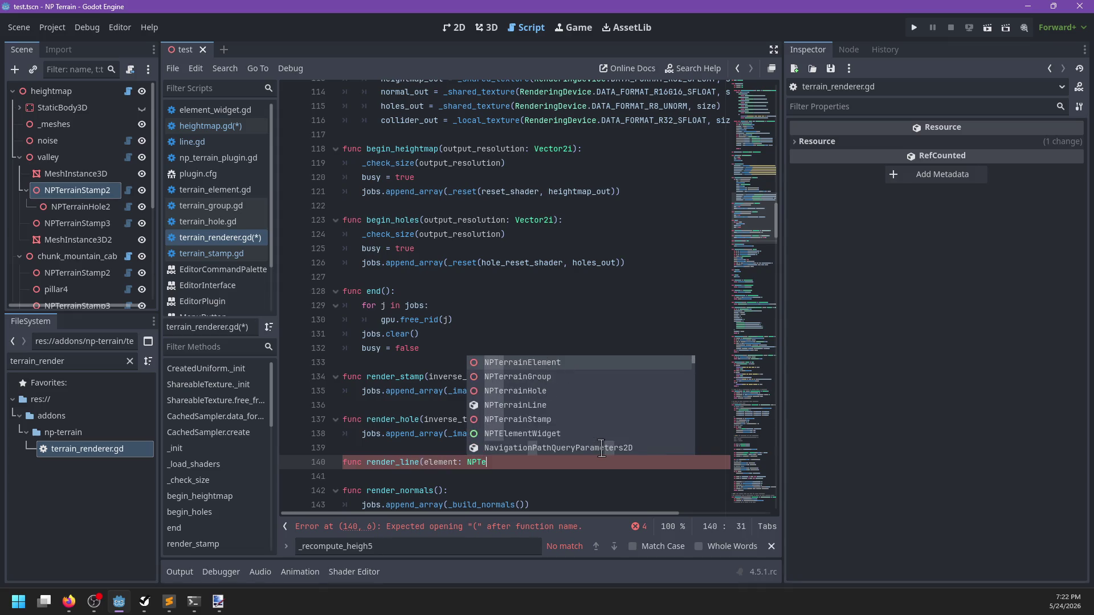
pyautogui.write('tamp,')
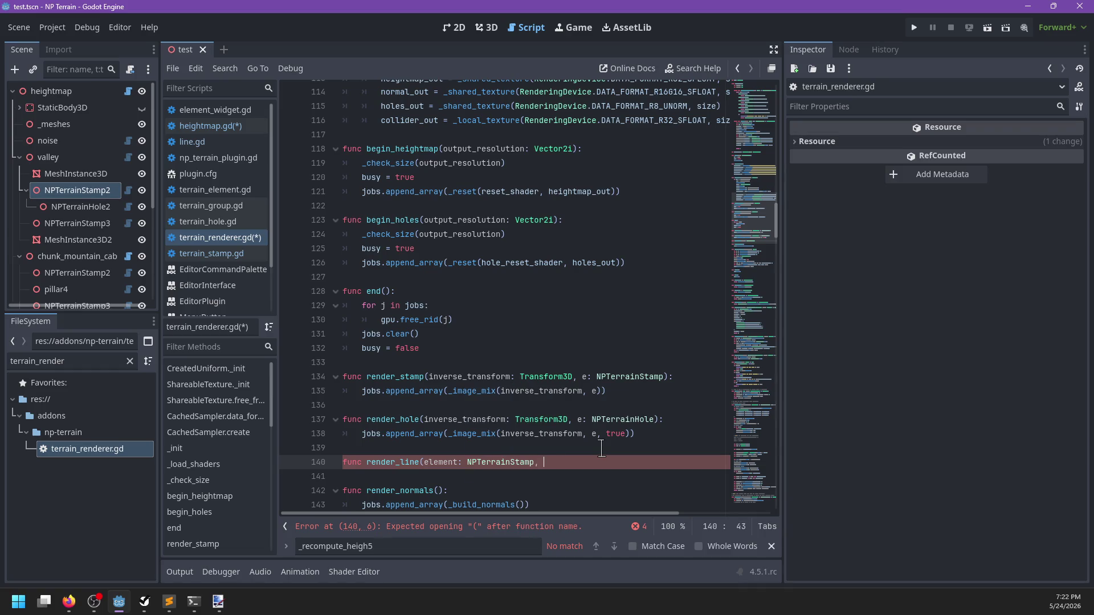
pyautogui.hotkey('ctrl', 'BackSpace')
pyautogui.hotkey('ctrl', 'BackSpace')
pyautogui.write('stamp:')
pyautogui.press('End')
pyautogui.write('NP')
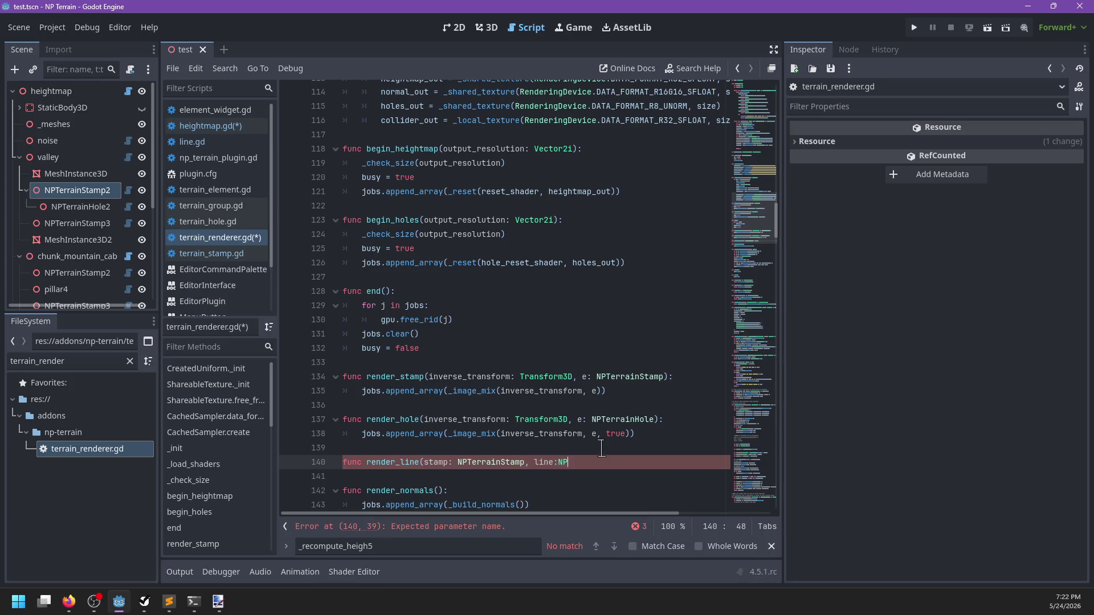
pyautogui.write('Ter')
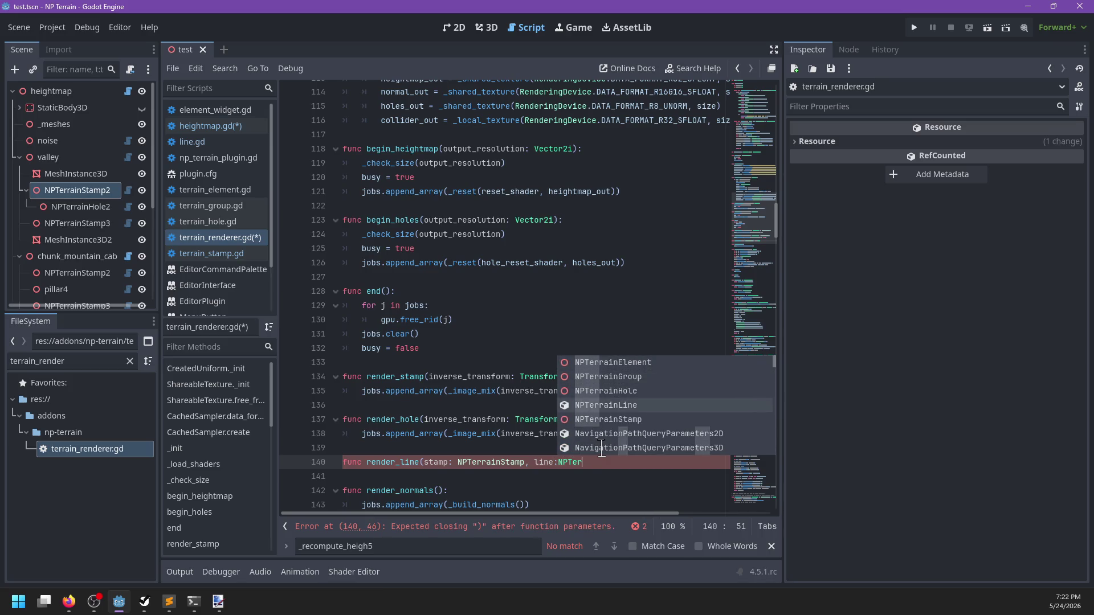
pyautogui.press('Return')
pyautogui.press('Return')
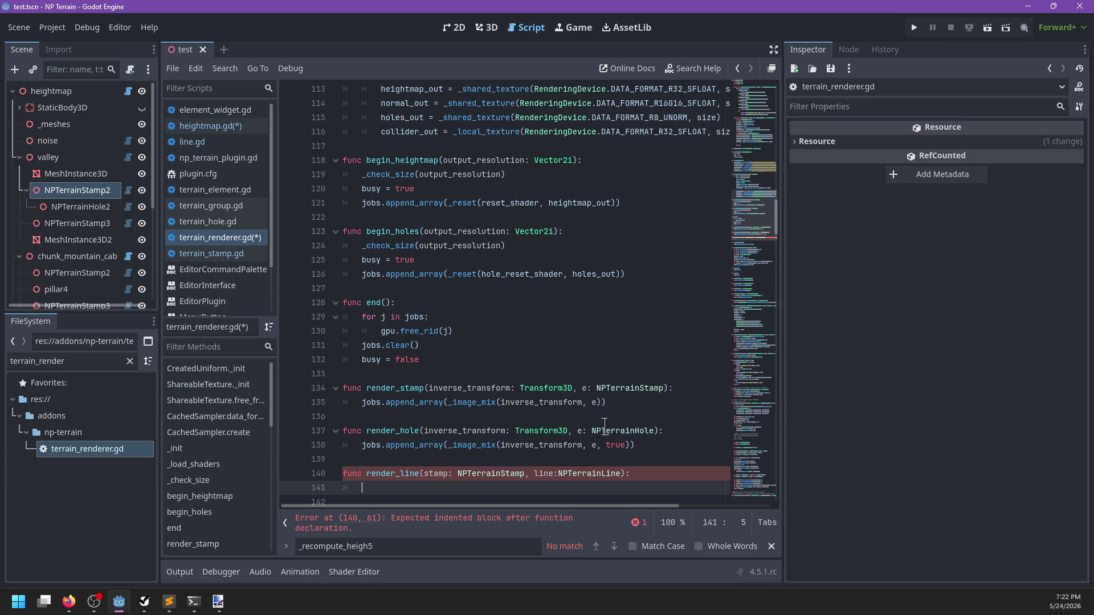
# Step: Give render_line a pass body and save the script
pyautogui.scroll(-3, 605, 419)
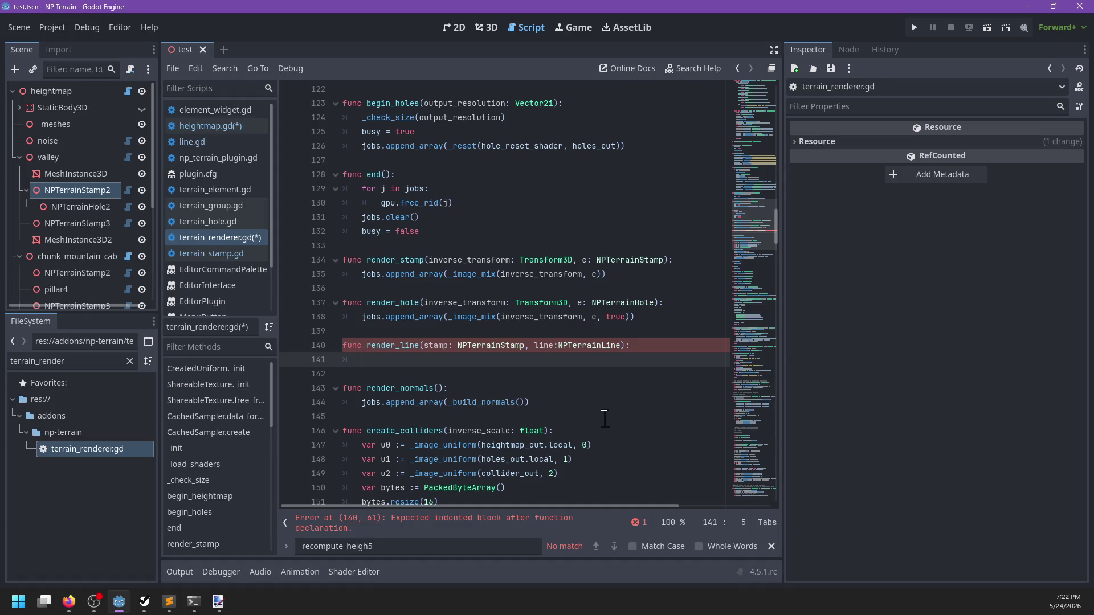
pyautogui.write('ss')
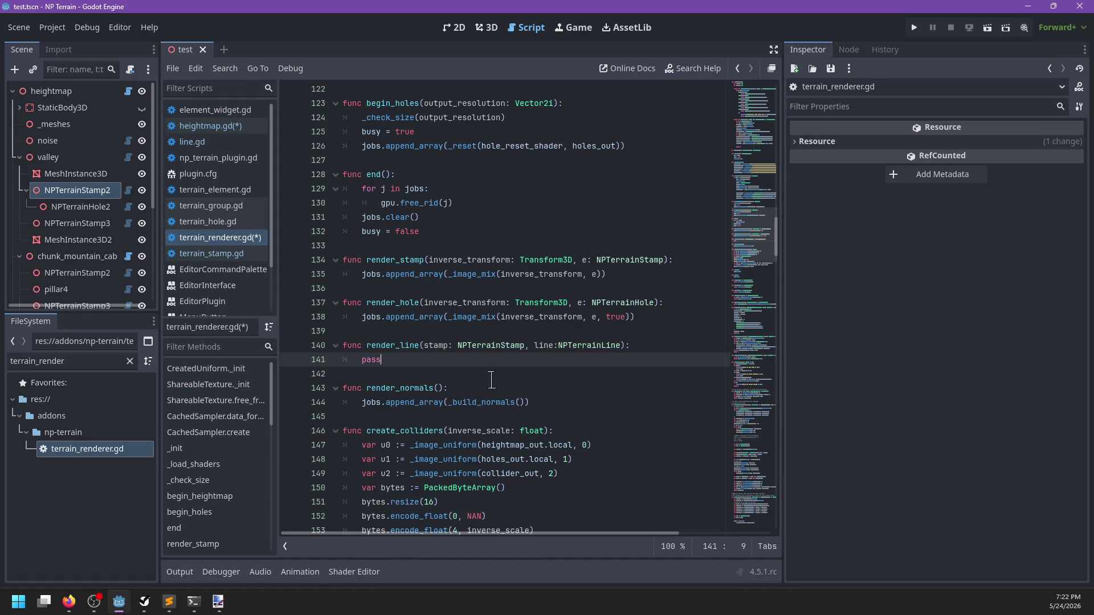
pyautogui.hotkey('ctrl', 's')
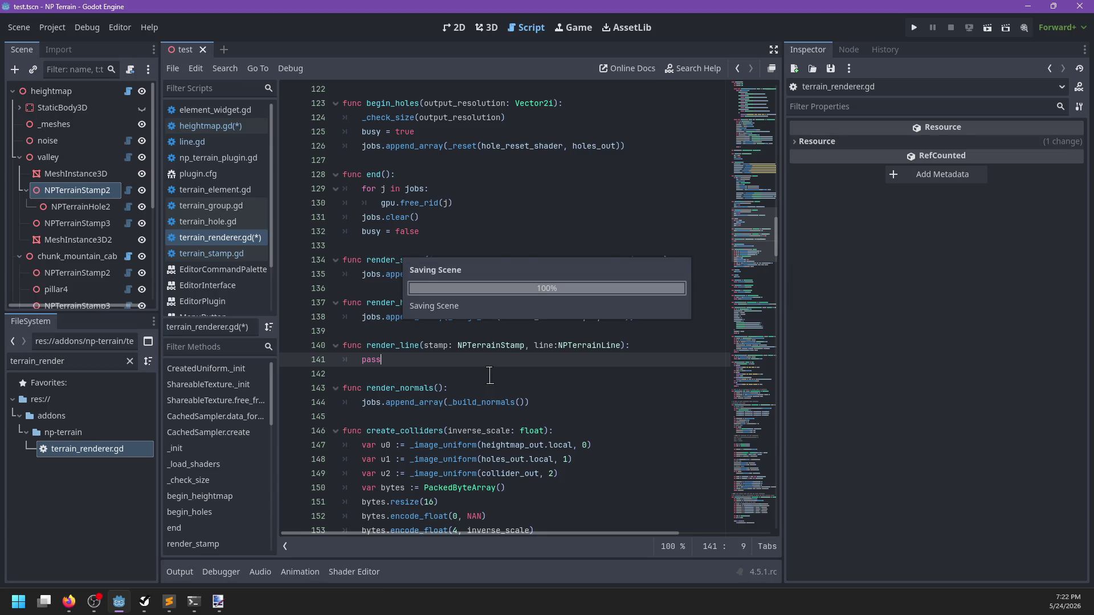
pyautogui.scroll(10, 489, 375)
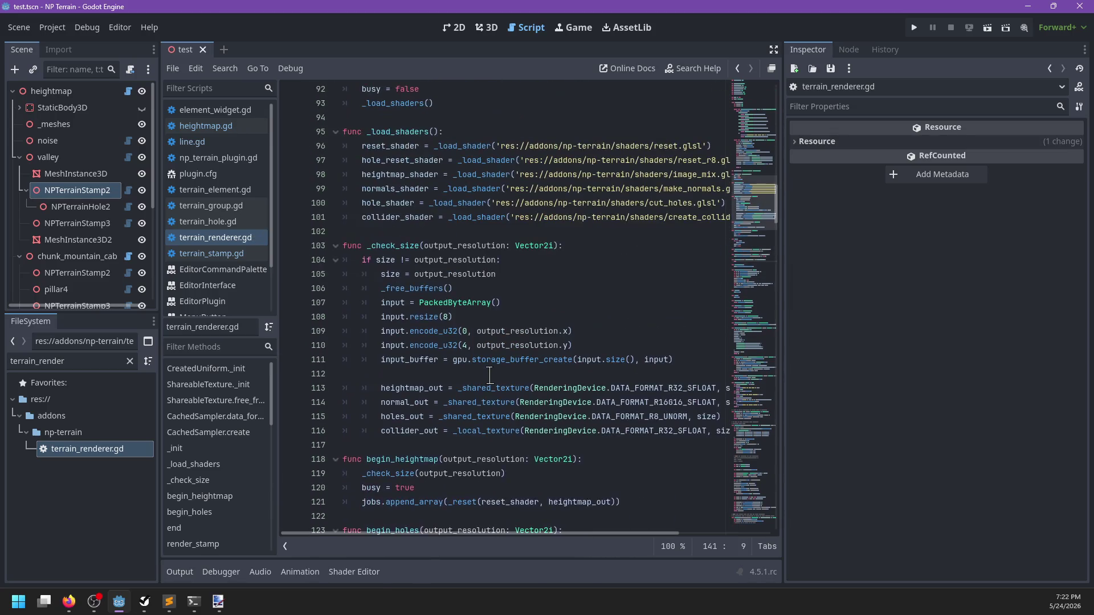
pyautogui.scroll(-11, 489, 375)
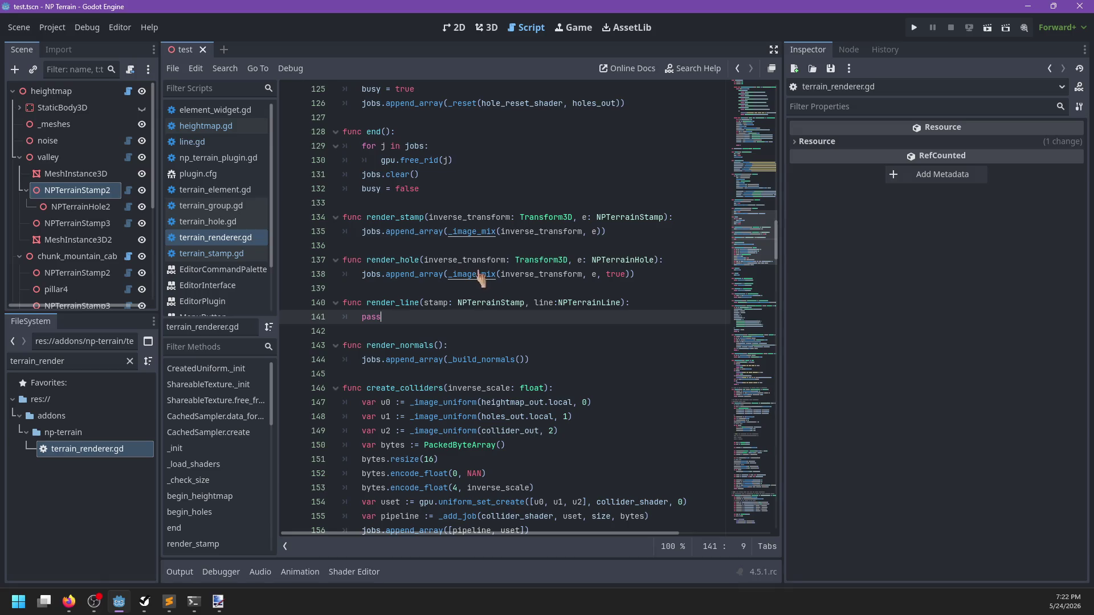
# Step: Add a func _line_mix(e: NPTerrainStamp, l: NPTerrainLine) header below _image_mix
pyautogui.keyDown('ctrl'); pyautogui.click(480, 279); pyautogui.keyUp('ctrl')
pyautogui.scroll(-10, 497, 322)
pyautogui.scroll(-7, 497, 322)
pyautogui.click(376, 259)
pyautogui.press('Down')
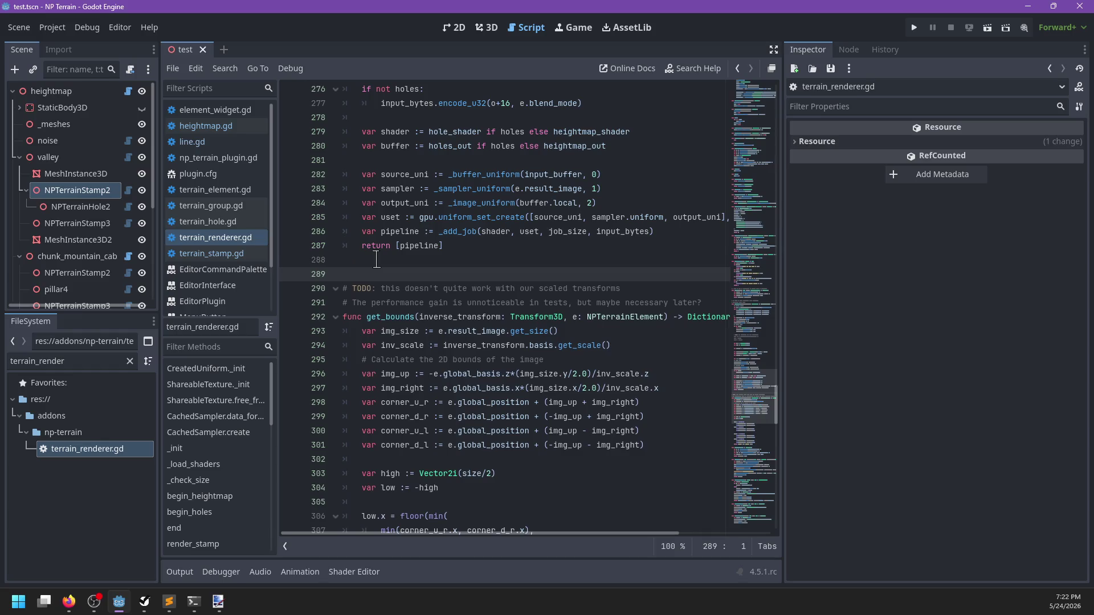
pyautogui.press('Return')
pyautogui.press('Up')
pyautogui.write('func _line_mix(e: NPTe')
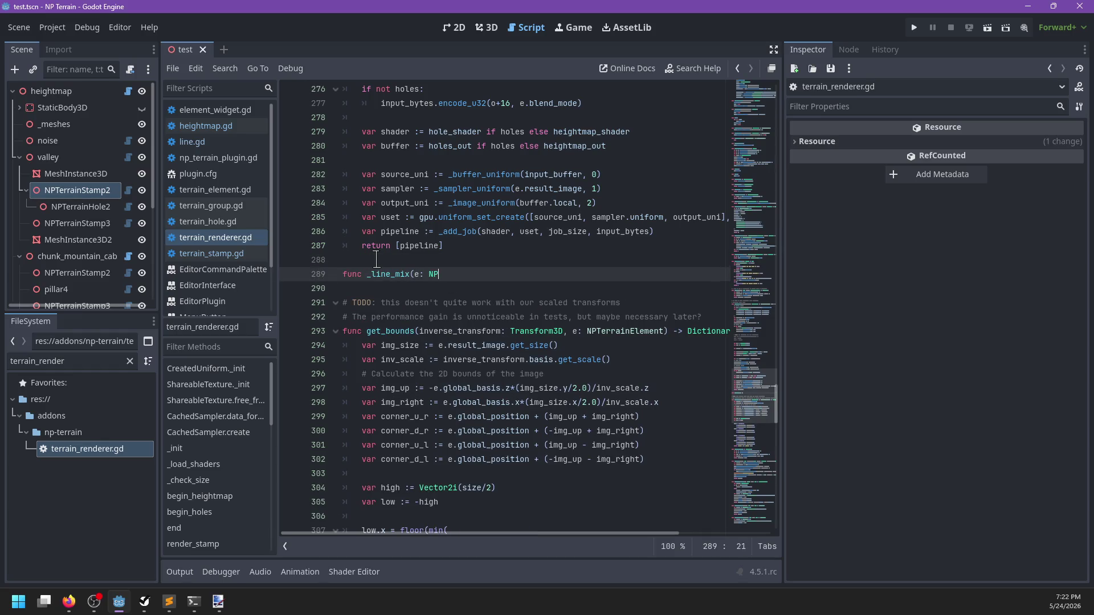
pyautogui.write('rrainStamp')
pyautogui.scroll(20, 546, 304)
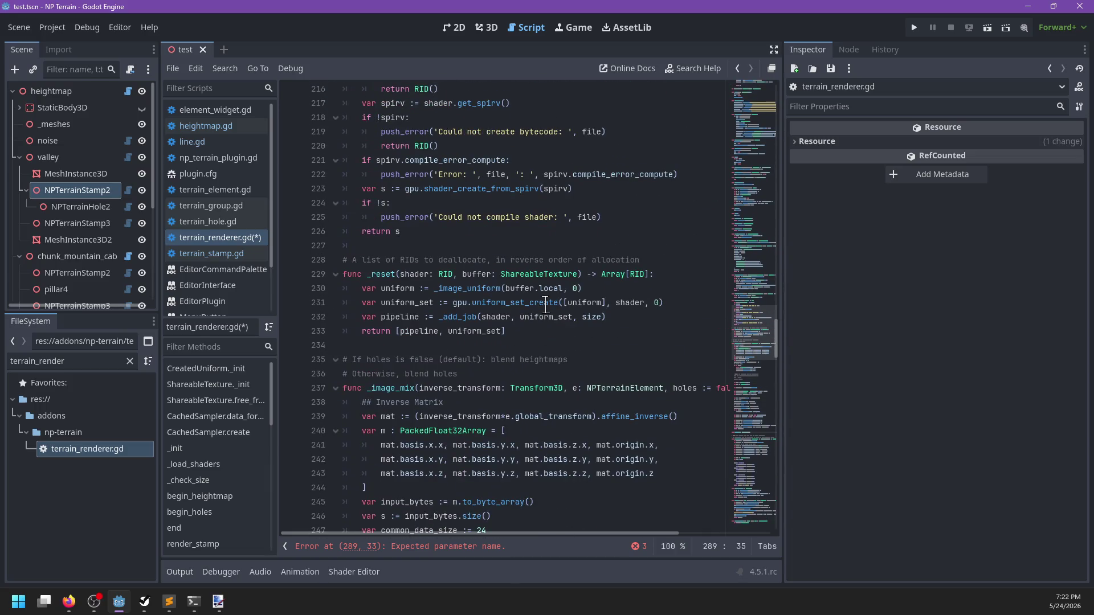
pyautogui.scroll(-20, 545, 304)
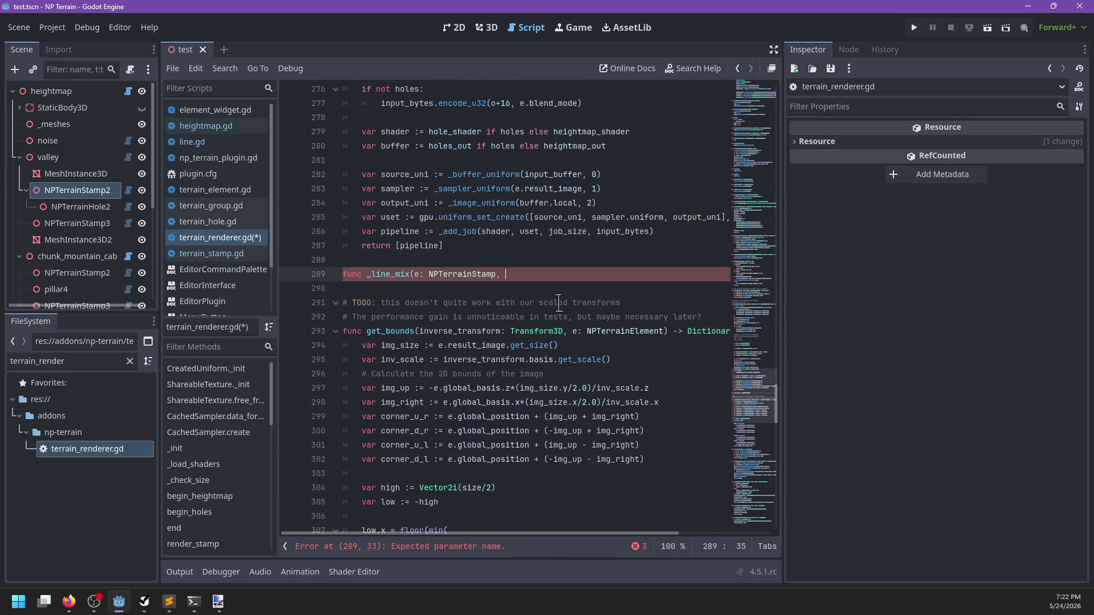
pyautogui.write(': N')
pyautogui.write('PTerrainLine):')
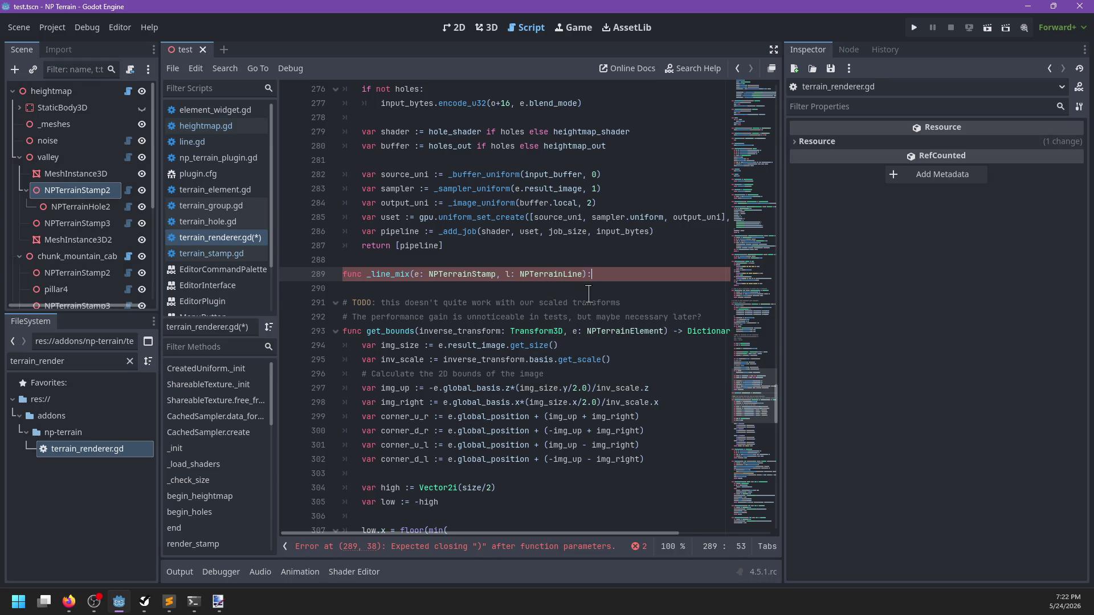
pyautogui.press('Return')
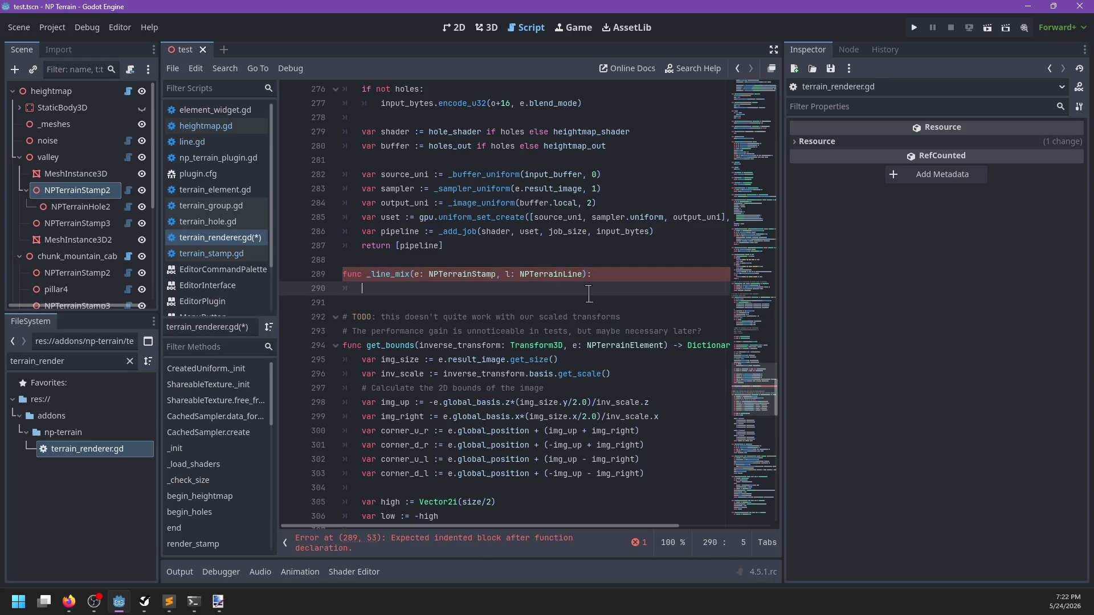
# Step: Scroll to the top of terrain_renderer.gd to view the shader declarations
pyautogui.scroll(5, 589, 294)
pyautogui.moveTo(775, 308); pyautogui.dragTo(752, 104)
pyautogui.scroll(15, 751, 104)
pyautogui.scroll(-10, 524, 228)
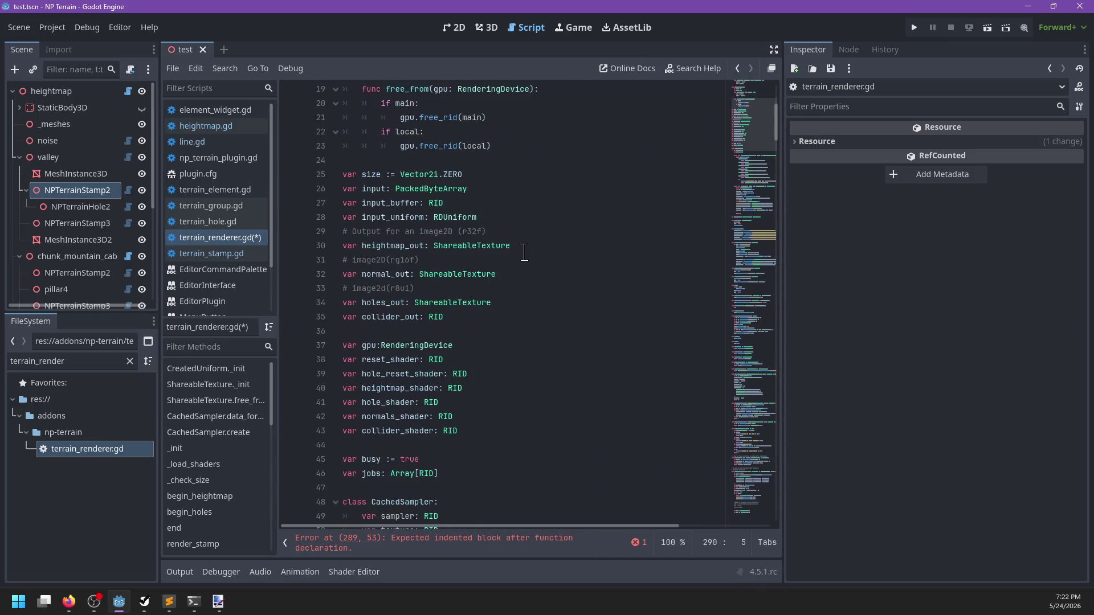
# Step: Duplicate the collider_shader declaration and rename the copy to line_shader: RID
pyautogui.click(485, 260)
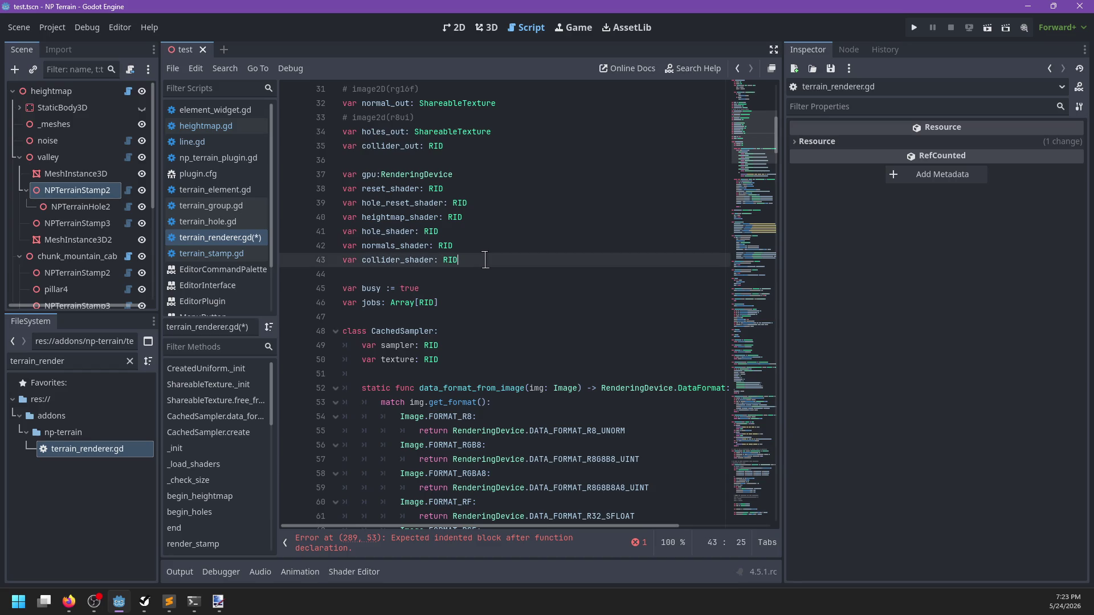
pyautogui.click(484, 219)
pyautogui.click(422, 232)
pyautogui.click(465, 218)
pyautogui.click(489, 260)
pyautogui.hotkey('ctrl', 'shift', 'd')
pyautogui.click(400, 274)
pyautogui.hotkey('ctrl', 'BackSpace')
pyautogui.write('line_shader: RID')
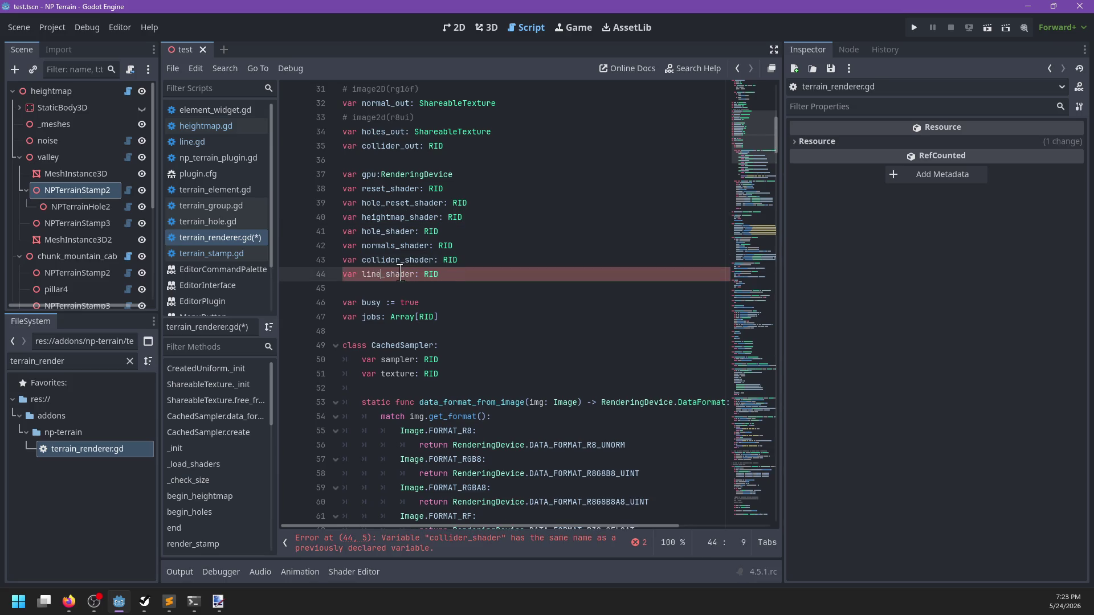
# Step: Put pass in _line_mix and append line_shader to the _free_shaders list
pyautogui.click(438, 544)
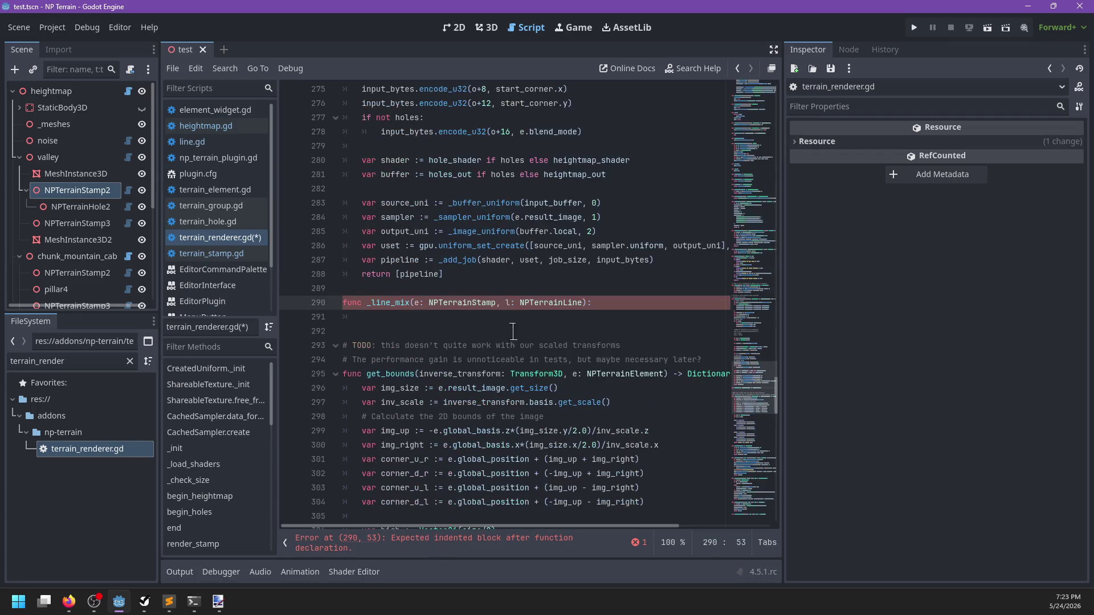
pyautogui.write('pass')
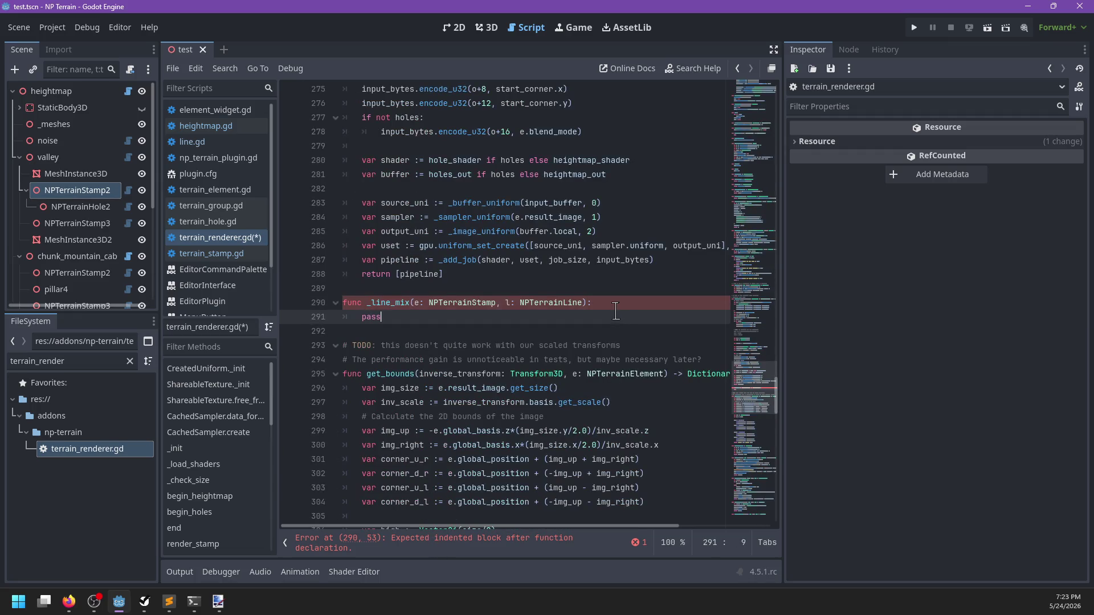
pyautogui.hotkey('ctrl', 'f')
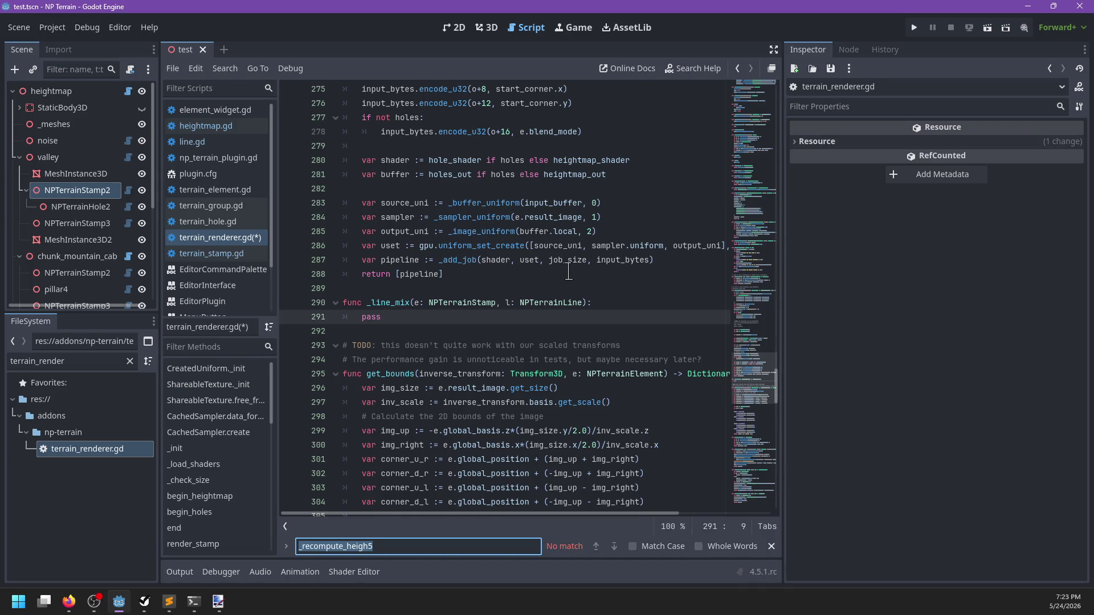
pyautogui.write('shaders')
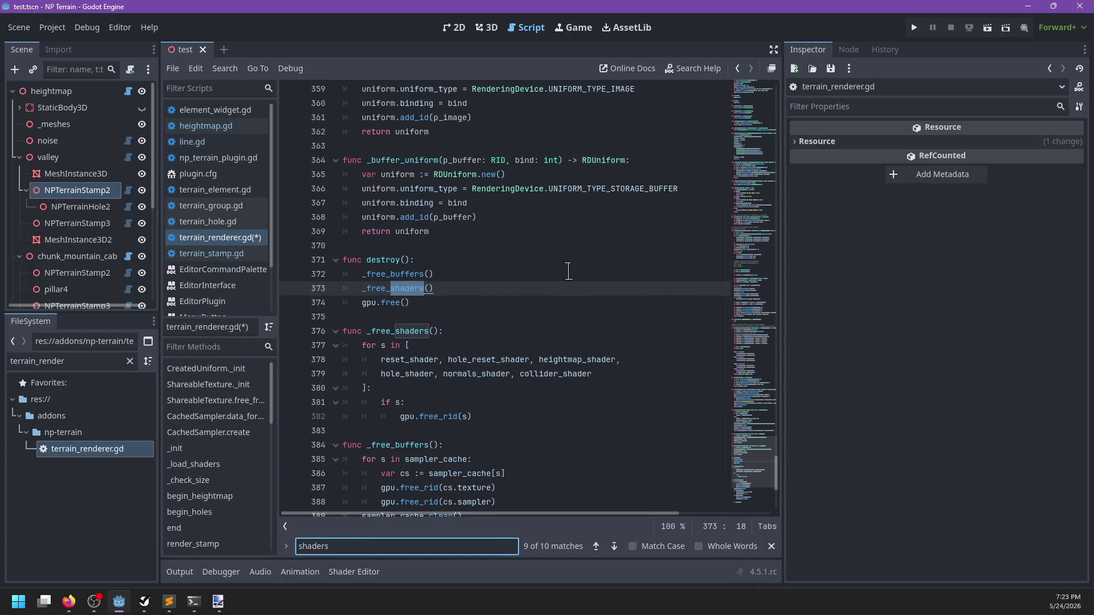
pyautogui.press('Escape')
pyautogui.click(624, 380)
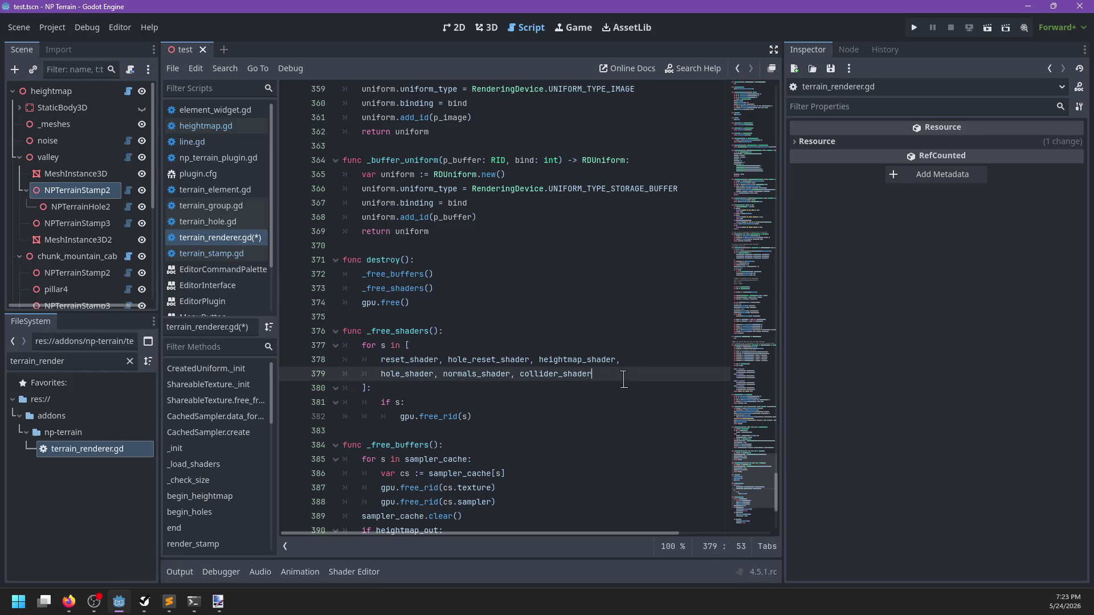
pyautogui.write(',')
pyautogui.press('Return')
pyautogui.write('_shader')
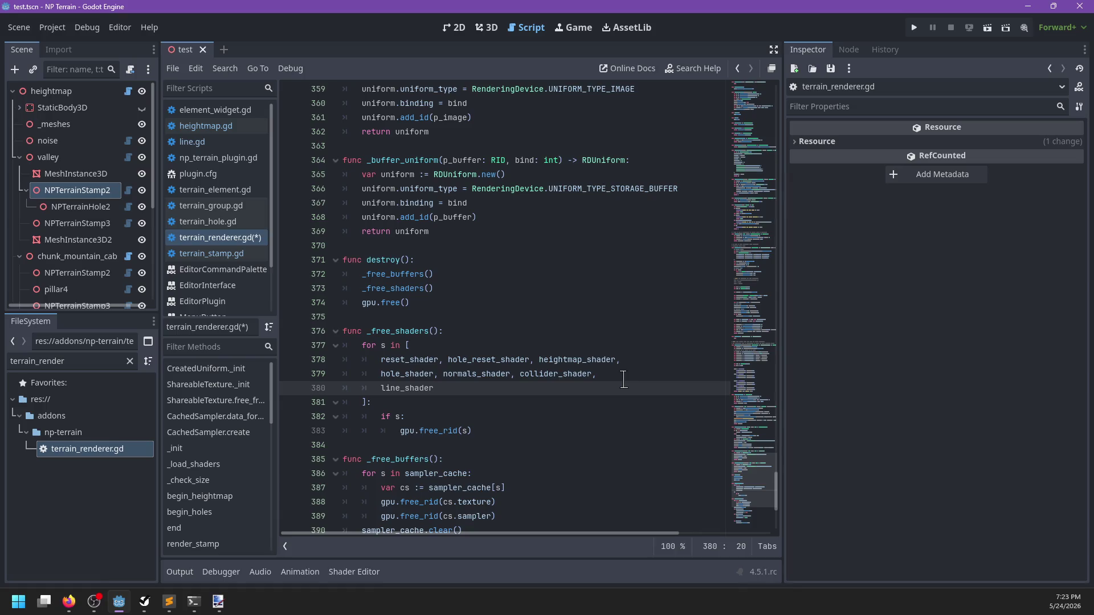
pyautogui.keyDown('ctrl'); pyautogui.click(540, 373); pyautogui.keyUp('ctrl')
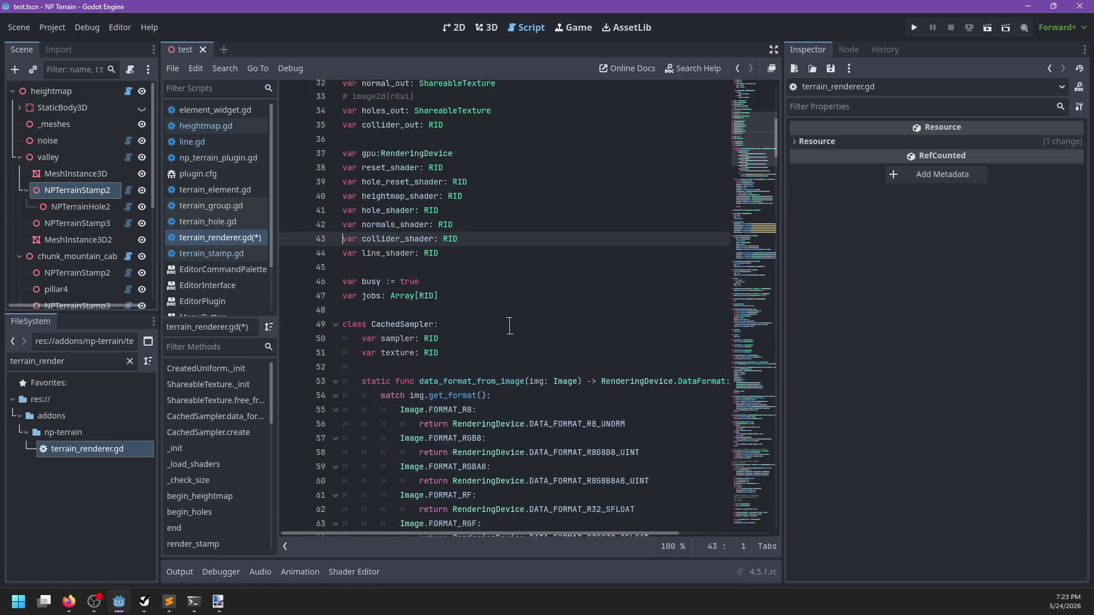
# Step: In _load_shaders, add line_shader = _load_shader('res://addons/np-terrain/shaders/draw_line_height.glsl')
pyautogui.scroll(-3, 510, 326)
pyautogui.hotkey('ctrl', 'f')
pyautogui.write('load_shad')
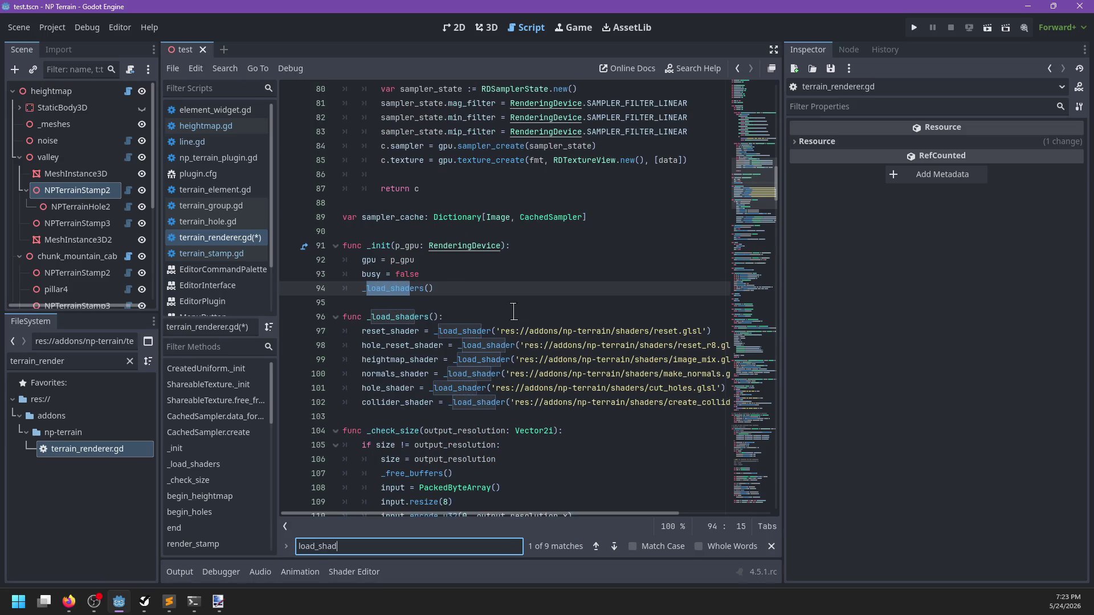
pyautogui.press('Escape')
pyautogui.click(442, 402)
pyautogui.press('End')
pyautogui.press('Return')
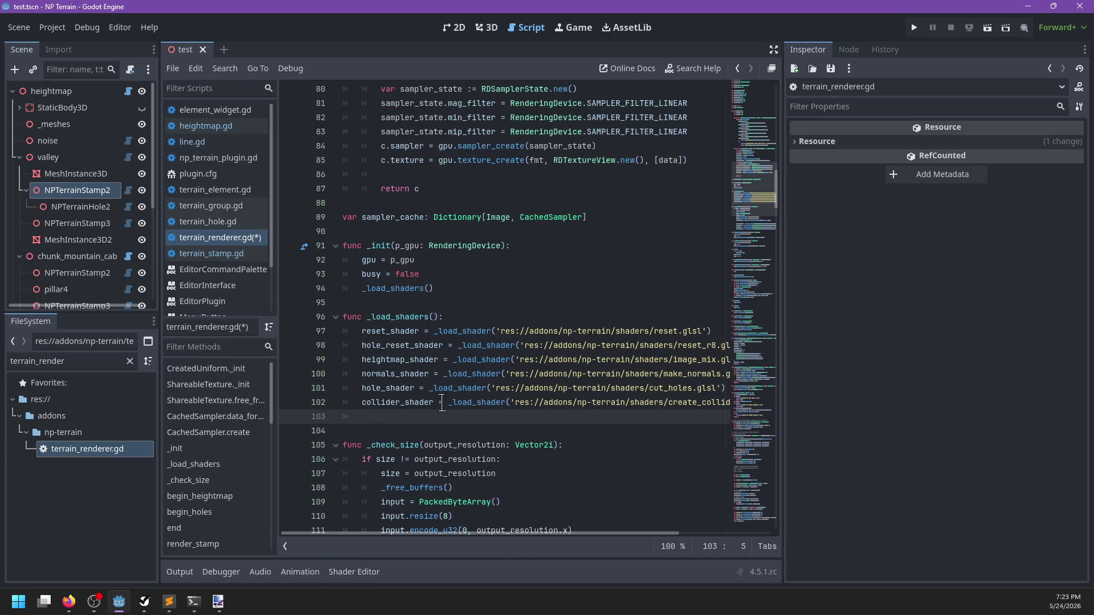
pyautogui.write('_shader = ')
pyautogui.write("_load_shader('res://")
pyautogui.write('addons/np_')
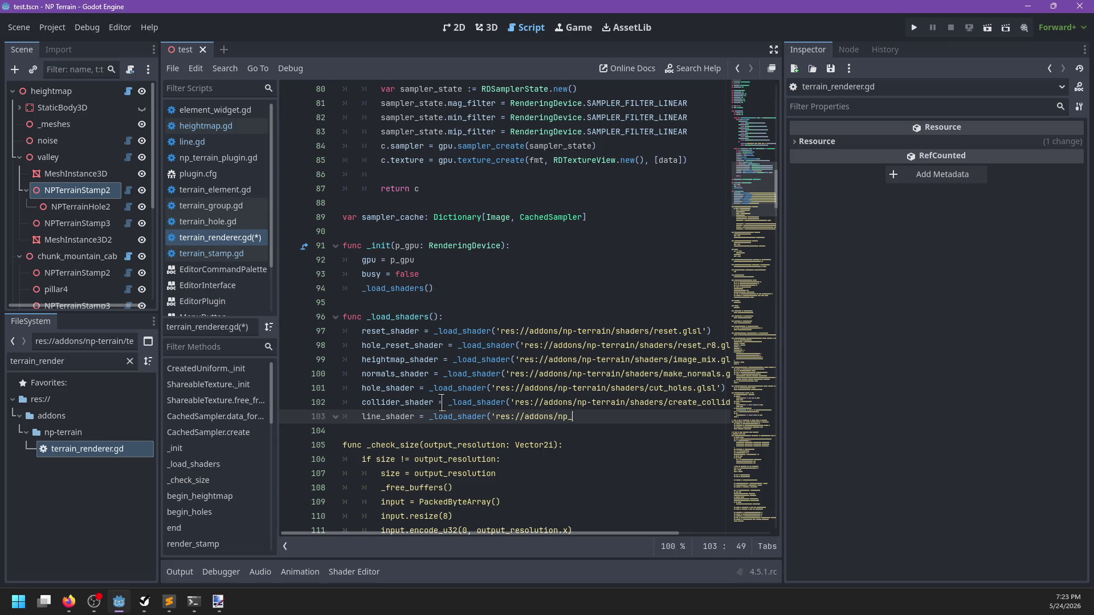
pyautogui.write('rrain/shaders/')
pyautogui.doubleClick(87, 359)
pyautogui.write('line')
pyautogui.click(706, 415)
pyautogui.hotkey('ctrl', 'BackSpace')
pyautogui.write('draw_line_hg')
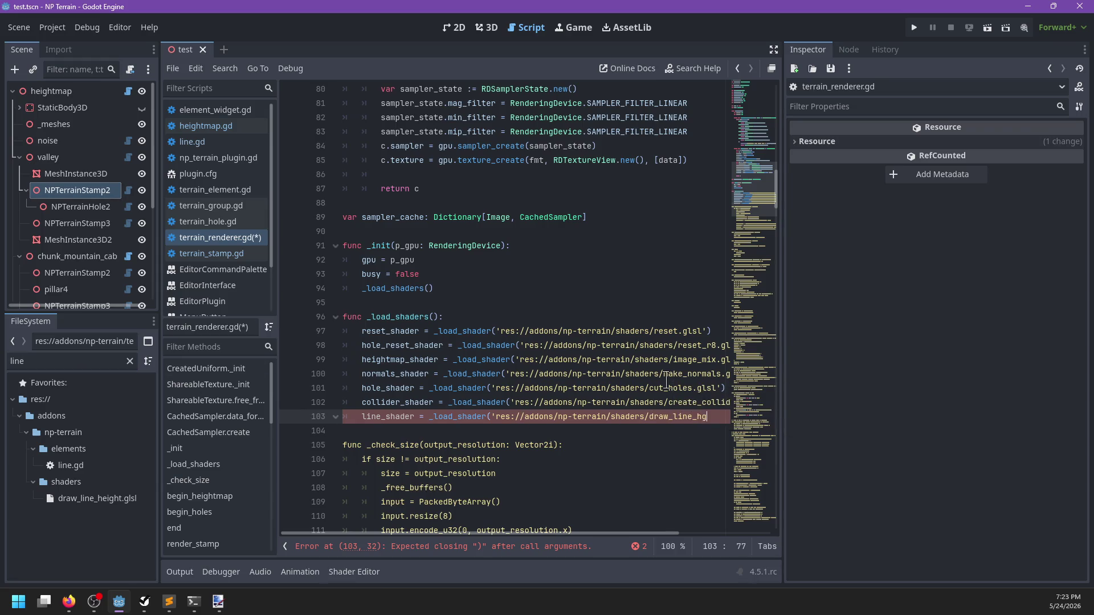
pyautogui.write('i')
pyautogui.write("ight.glsl')")
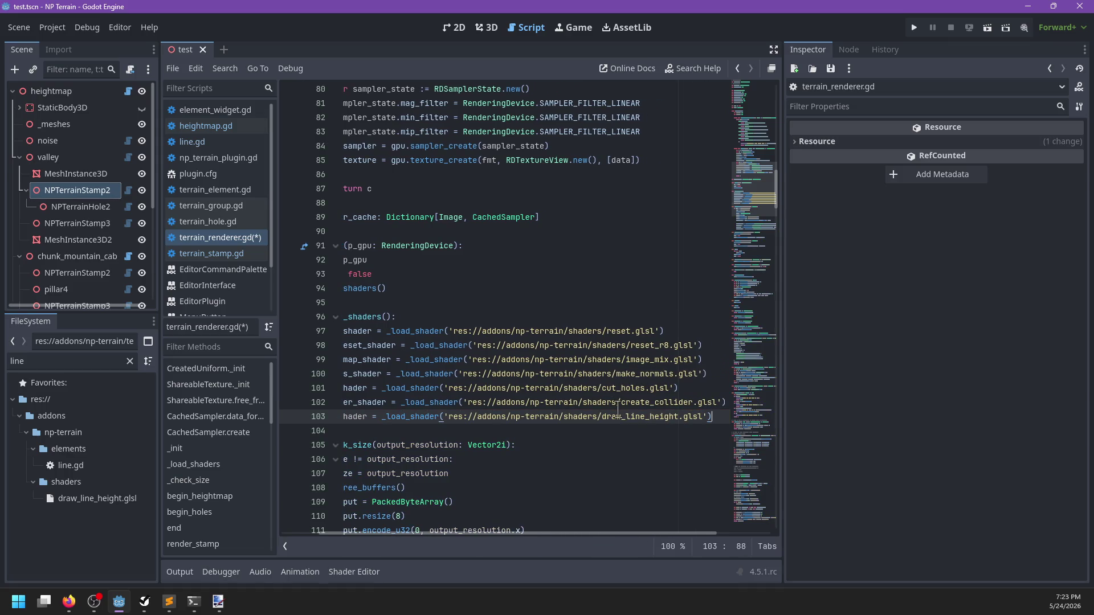
# Step: Save terrain_renderer.gd
pyautogui.hotkey('ctrl', 's')
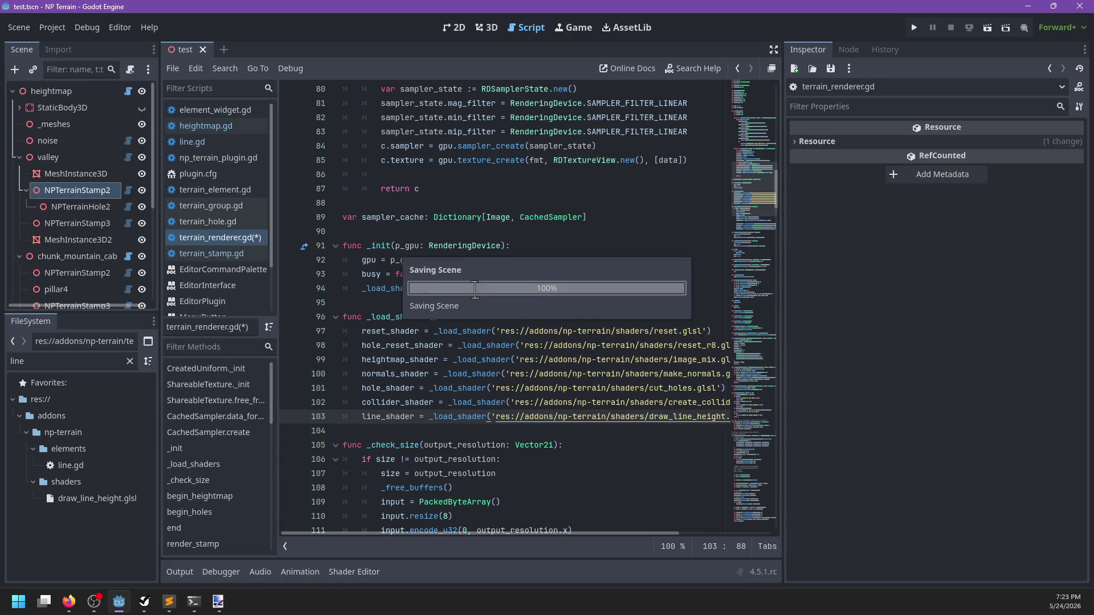
pyautogui.click(484, 296)
pyautogui.hotkey('ctrl', 'f')
# Step: Replace pass in render_line with jobs.append_array(_line_mix(stamp, line))
pyautogui.write('render_line')
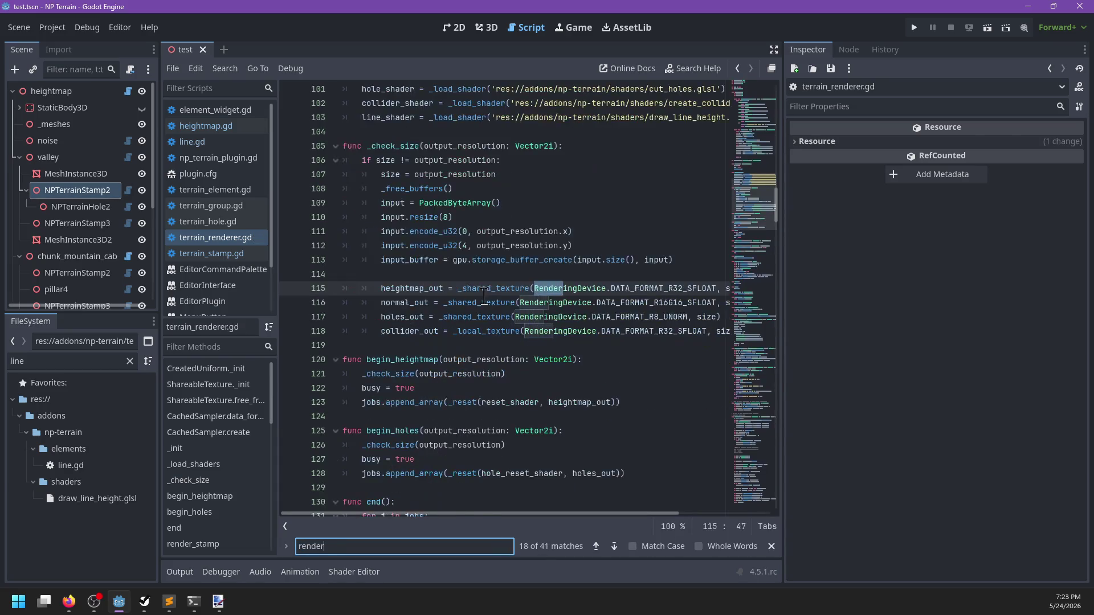
pyautogui.press('Escape')
pyautogui.click(465, 300)
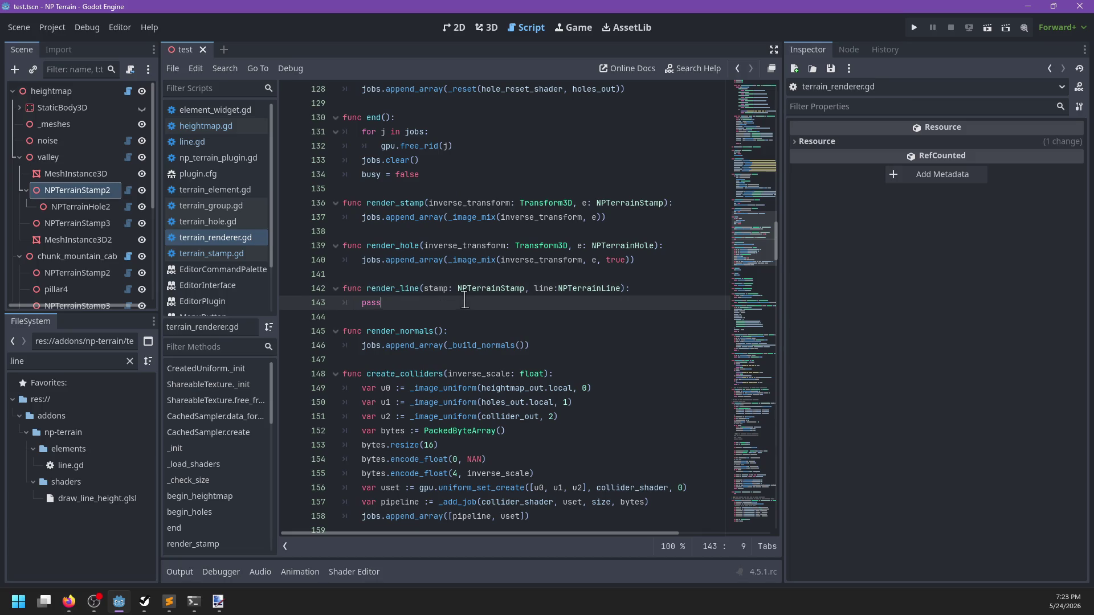
pyautogui.press('BackSpace')
pyautogui.press('BackSpace')
pyautogui.press('BackSpace')
pyautogui.write('hobs')
pyautogui.press('BackSpace')
pyautogui.press('BackSpace')
pyautogui.press('BackSpace')
pyautogui.write('.append_array')
pyautogui.write('(_line_mix(stamp, line))')
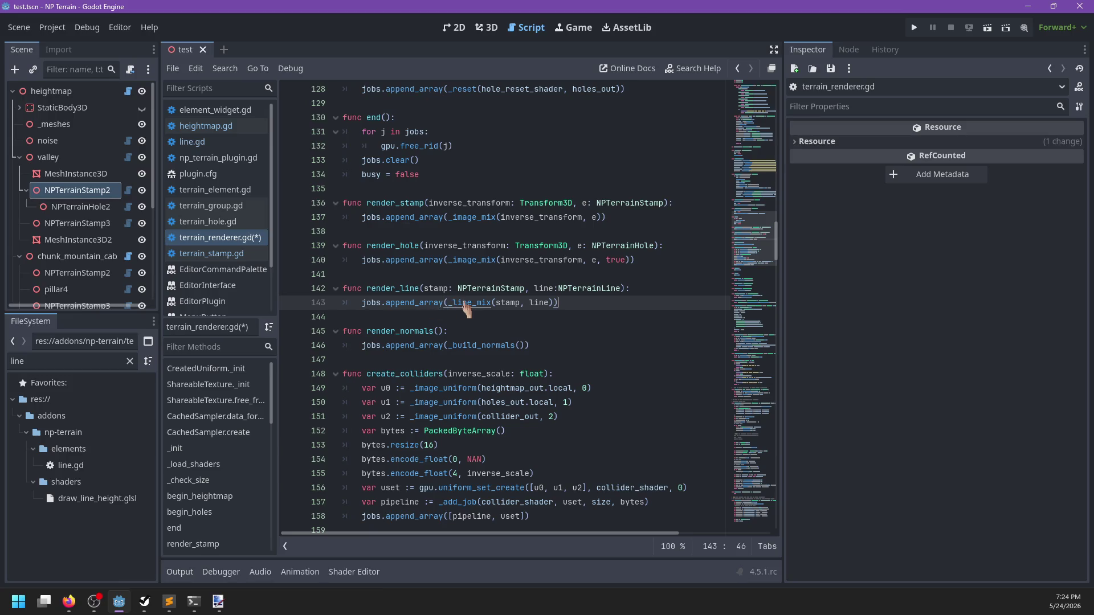
# Step: Remove the pass placeholder from the _line_mix body
pyautogui.keyDown('ctrl'); pyautogui.click(465, 302); pyautogui.keyUp('ctrl')
pyautogui.click(449, 319)
pyautogui.press('BackSpace')
pyautogui.press('BackSpace')
pyautogui.press('BackSpace')
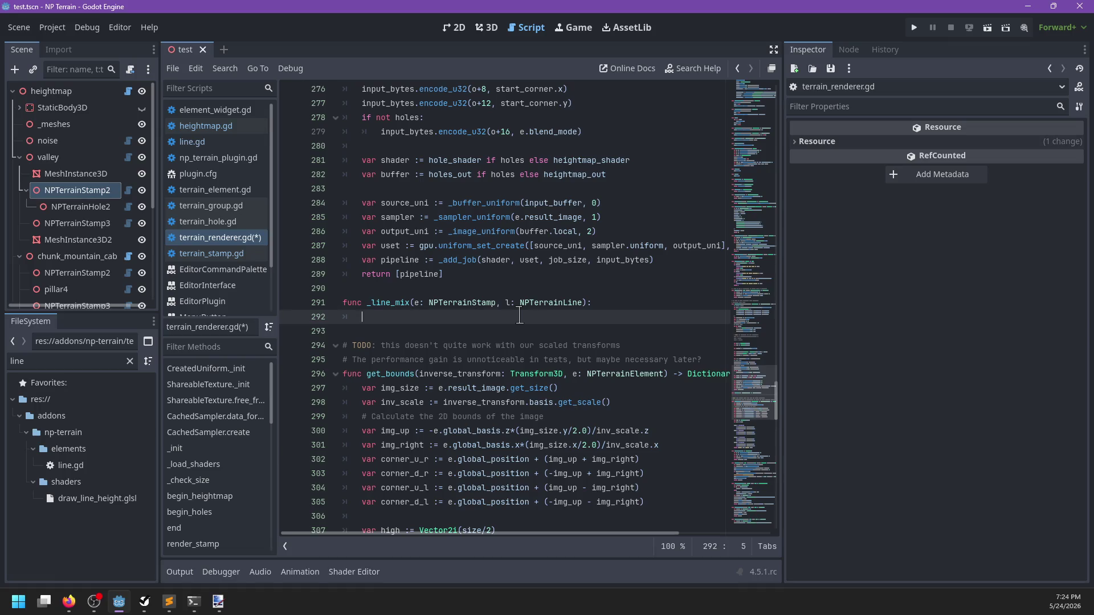
# Step: Start _line_mix with 'var output := _buffer_uniform(e.', modeled on _image_mix
pyautogui.scroll(4, 505, 338)
pyautogui.scroll(11, 505, 337)
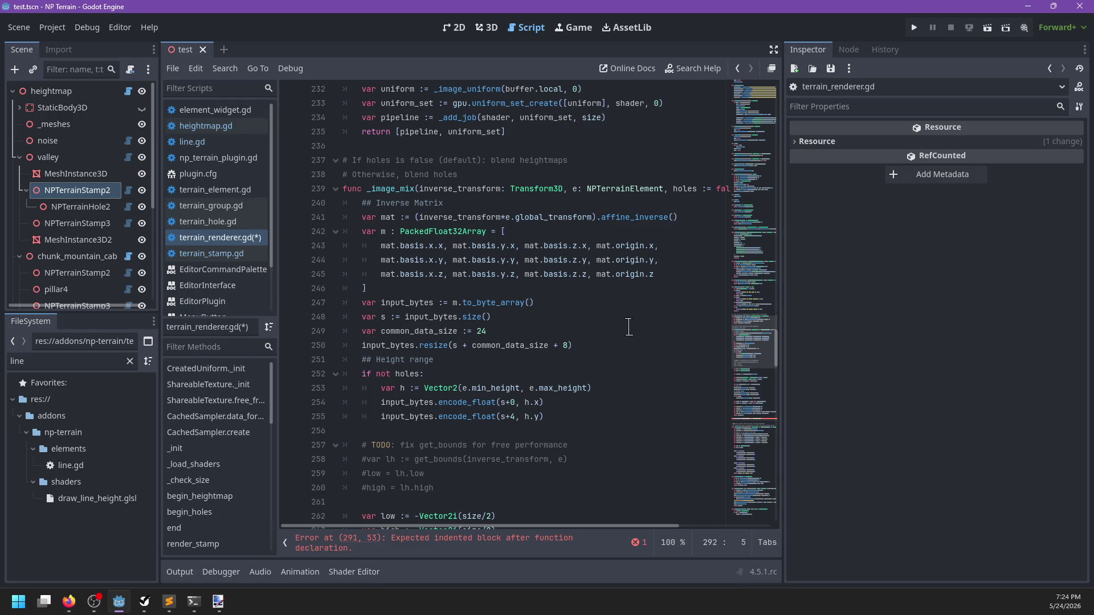
pyautogui.scroll(-12, 629, 327)
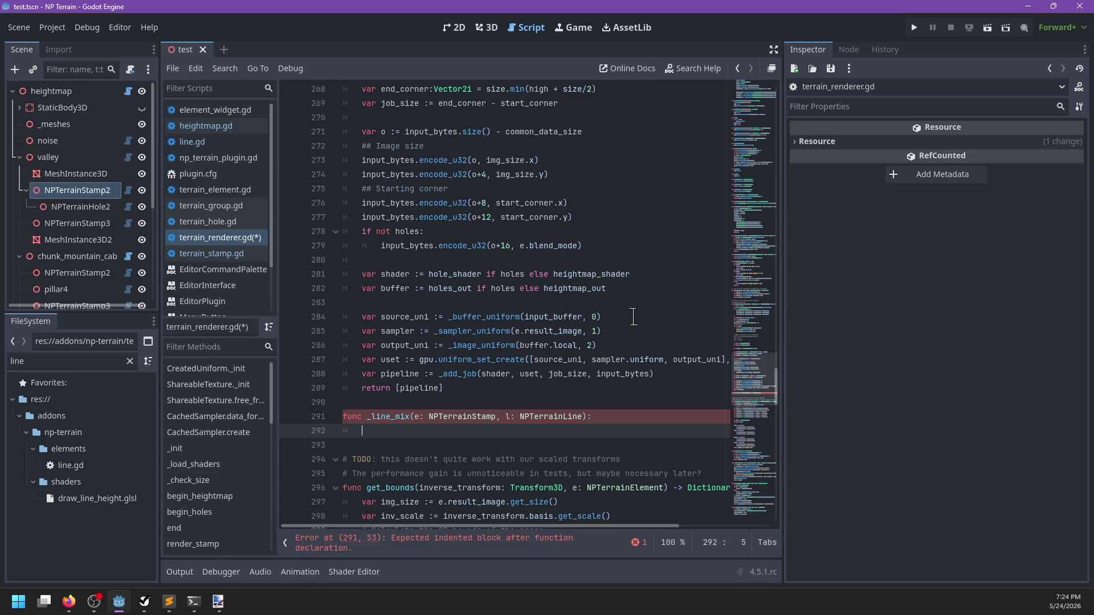
pyautogui.scroll(10, 596, 317)
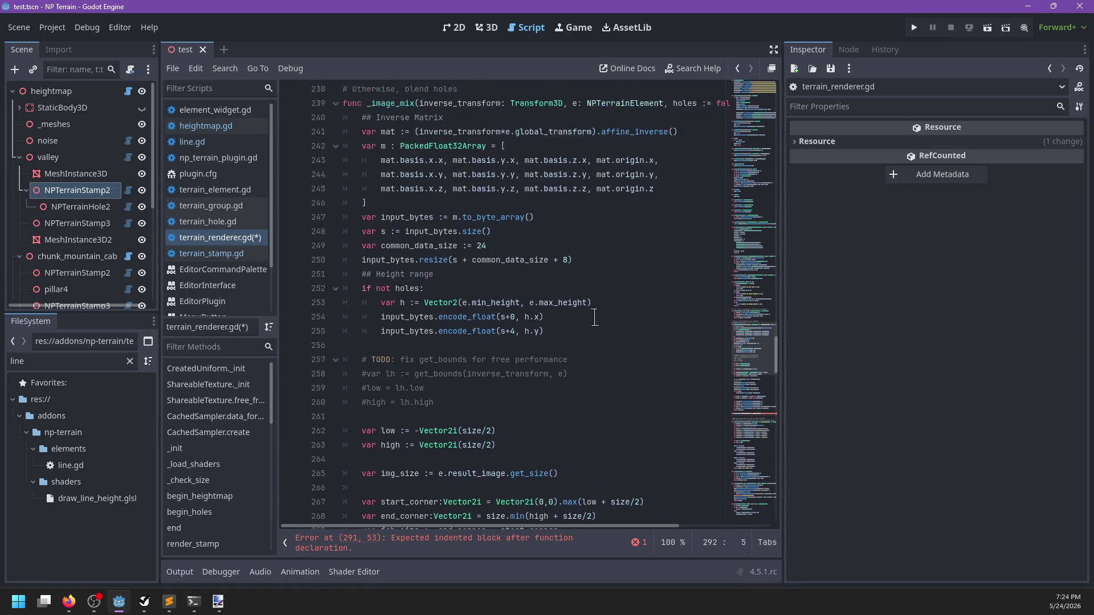
pyautogui.scroll(-3, 594, 318)
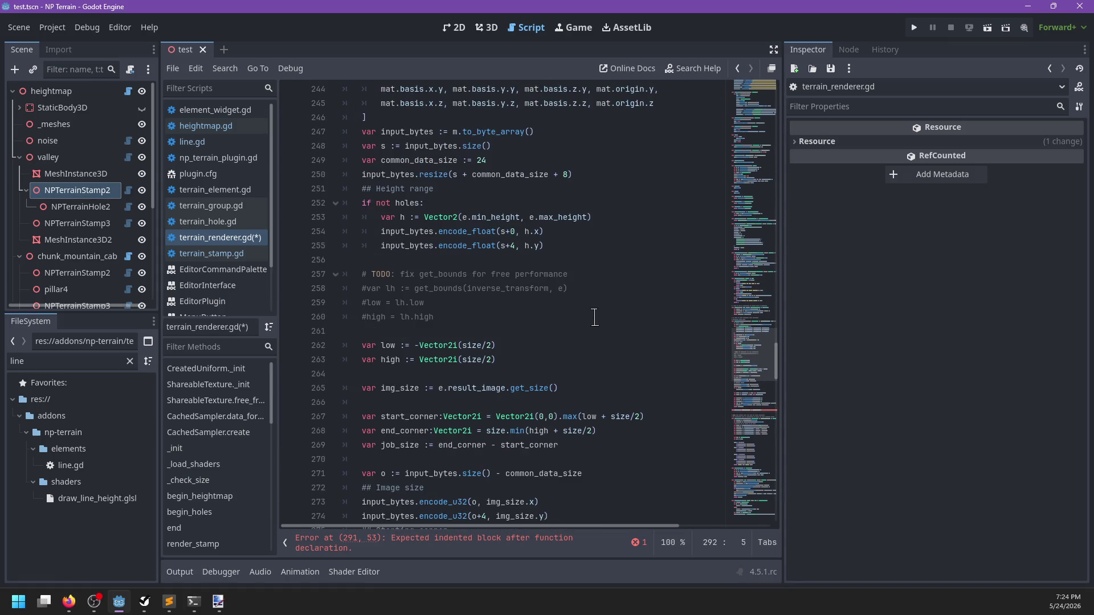
pyautogui.scroll(-7, 595, 317)
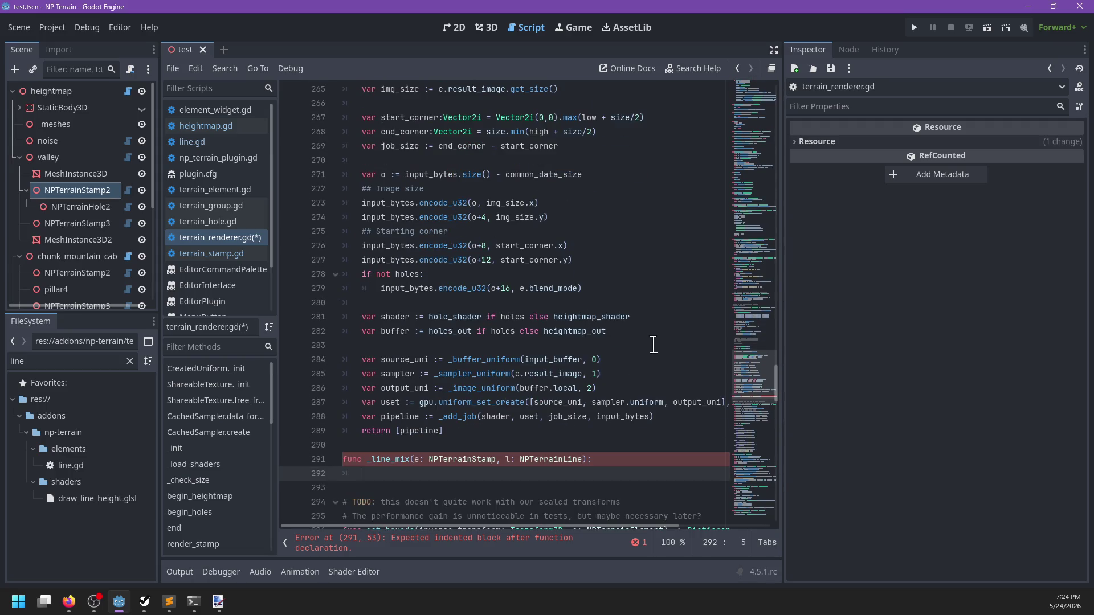
pyautogui.write('var image')
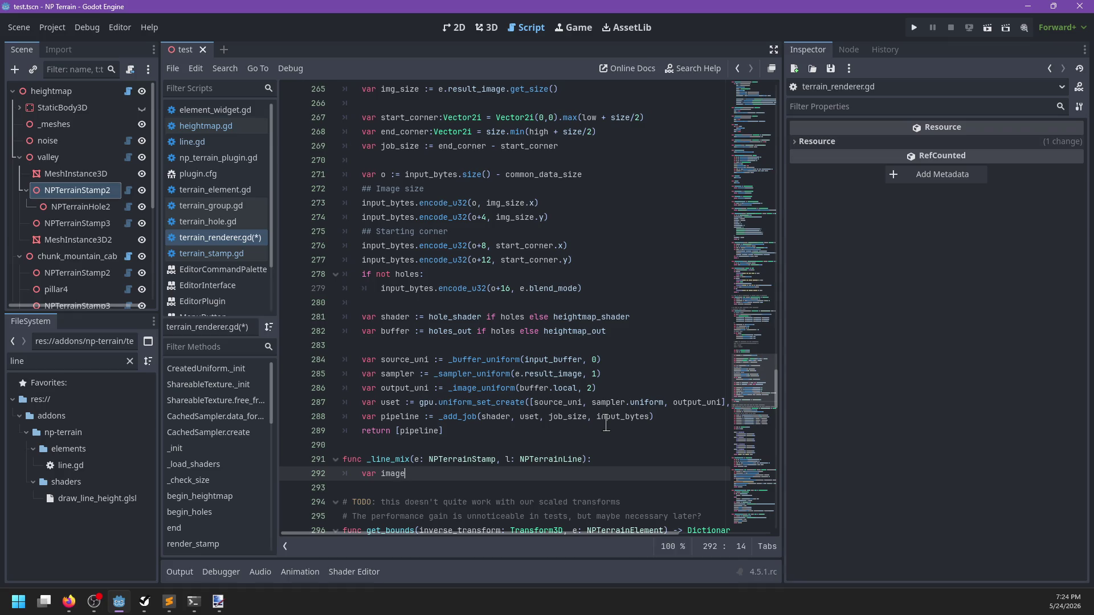
pyautogui.hotkey('ctrl', 'BackSpace')
pyautogui.write('_buf')
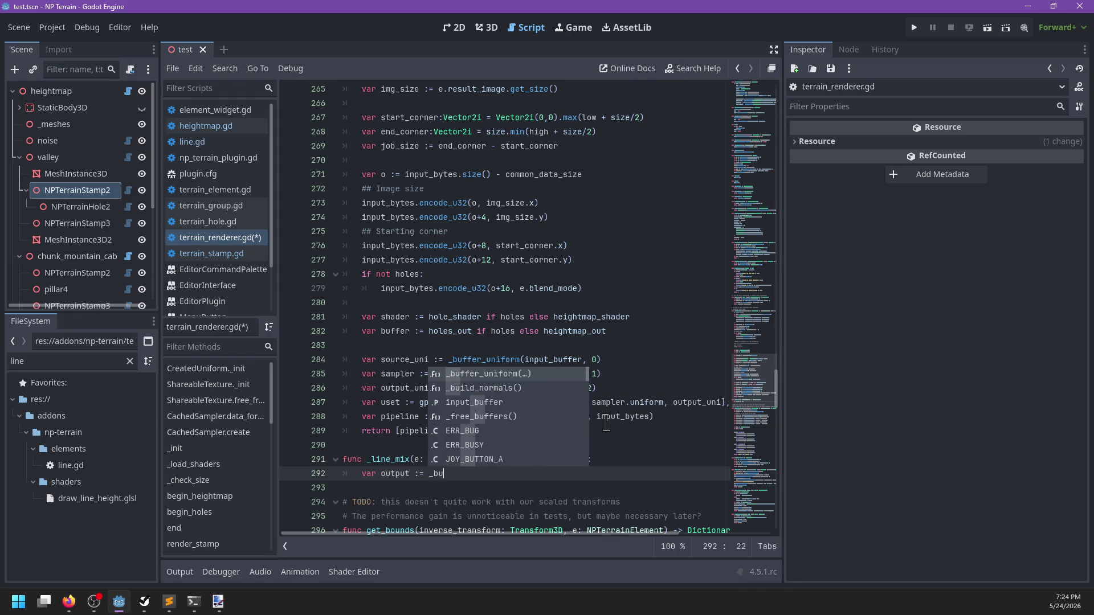
pyautogui.press('Return')
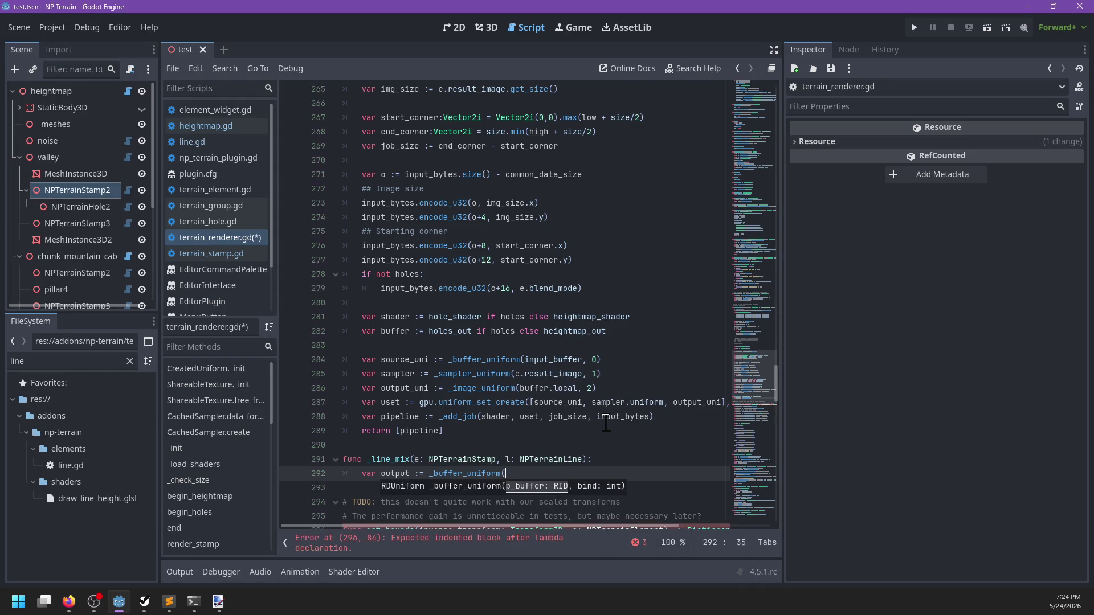
pyautogui.write('e.')
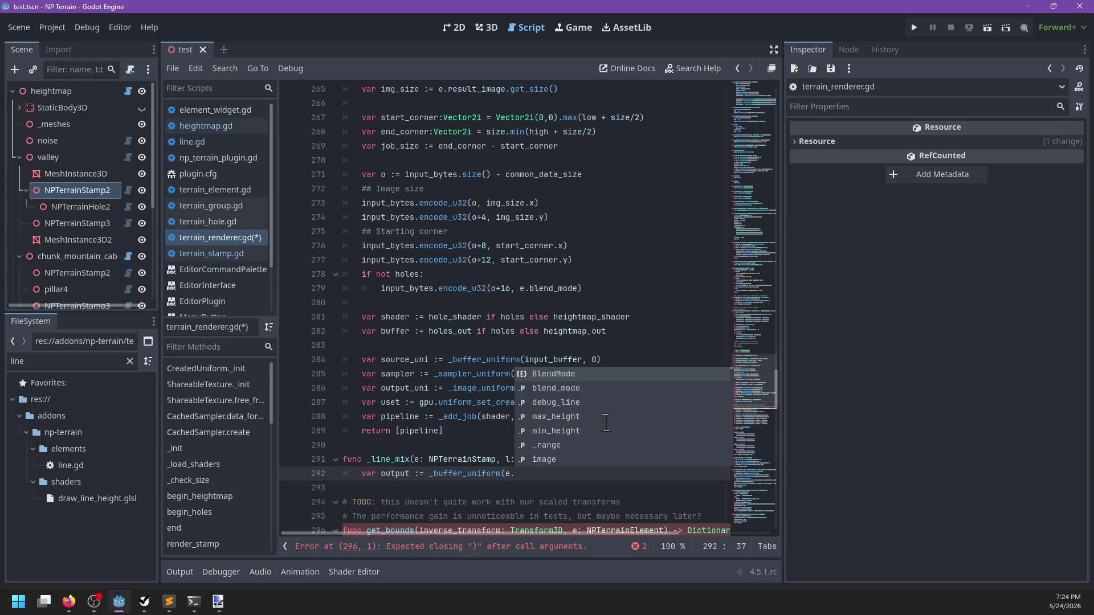
pyautogui.press('Escape')
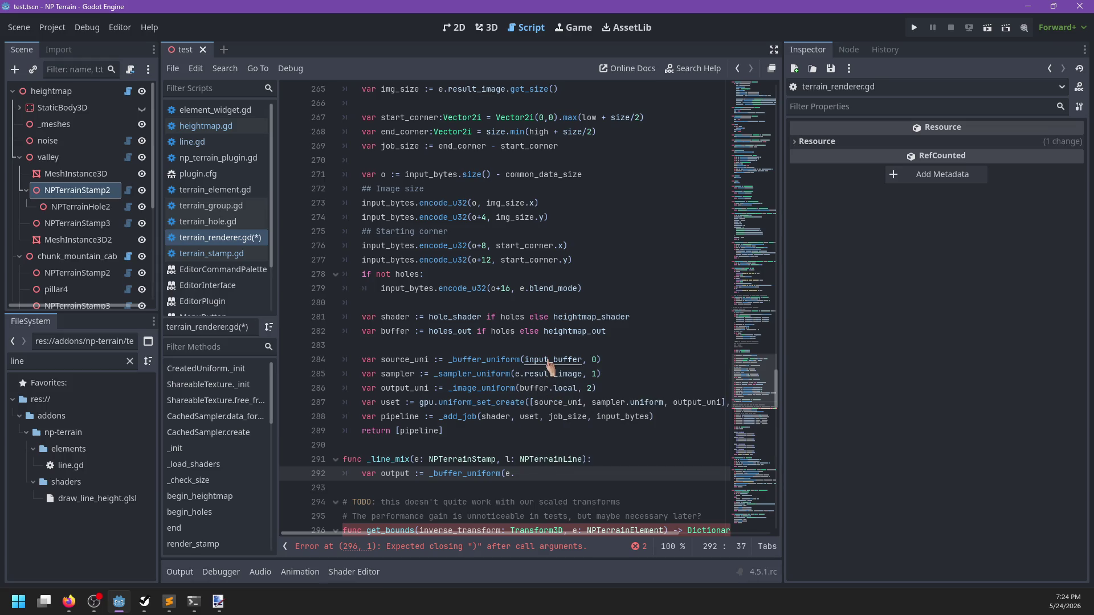
# Step: Trace input_buffer's use in _image_mix and go to its declaration on line 27
pyautogui.scroll(5, 549, 368)
pyautogui.scroll(7, 559, 371)
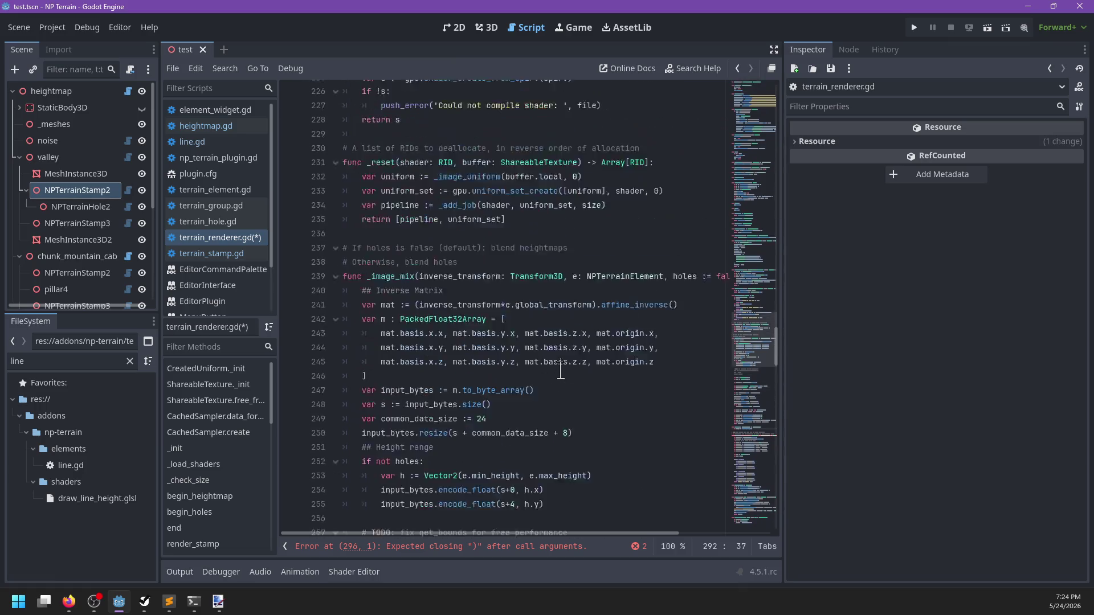
pyautogui.scroll(2, 560, 371)
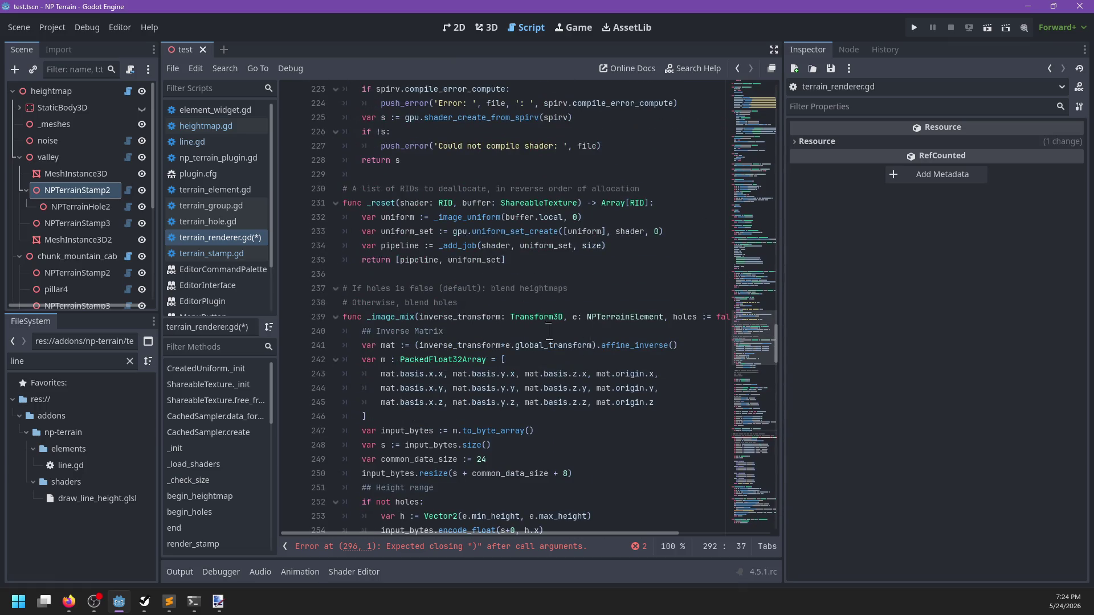
pyautogui.click(573, 317)
pyautogui.scroll(-10, 584, 345)
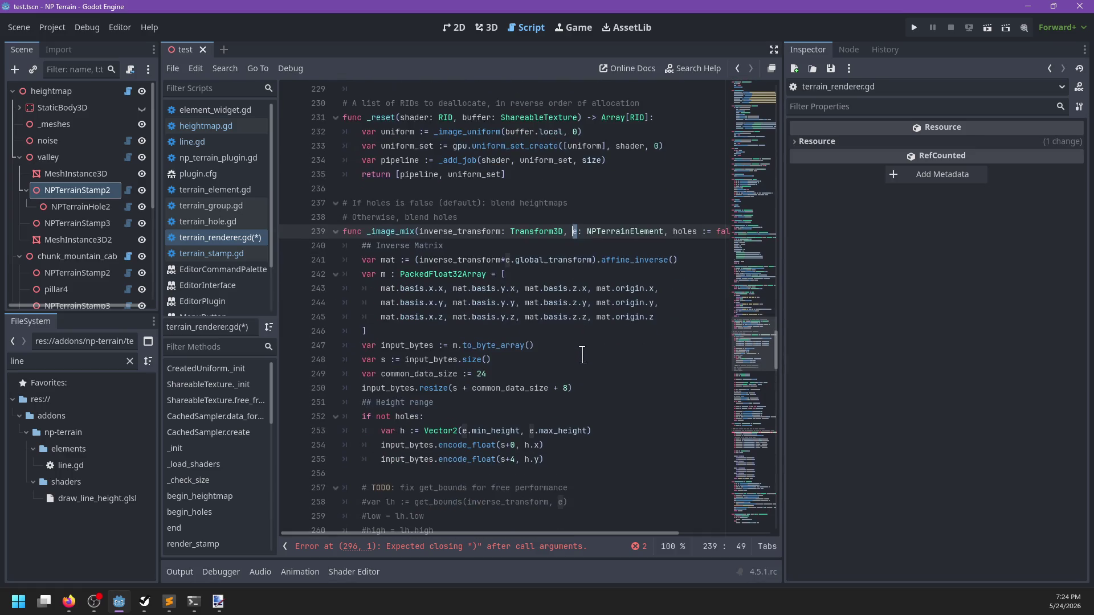
pyautogui.scroll(-2, 564, 380)
pyautogui.doubleClick(557, 444)
pyautogui.scroll(6, 593, 409)
pyautogui.scroll(3, 605, 398)
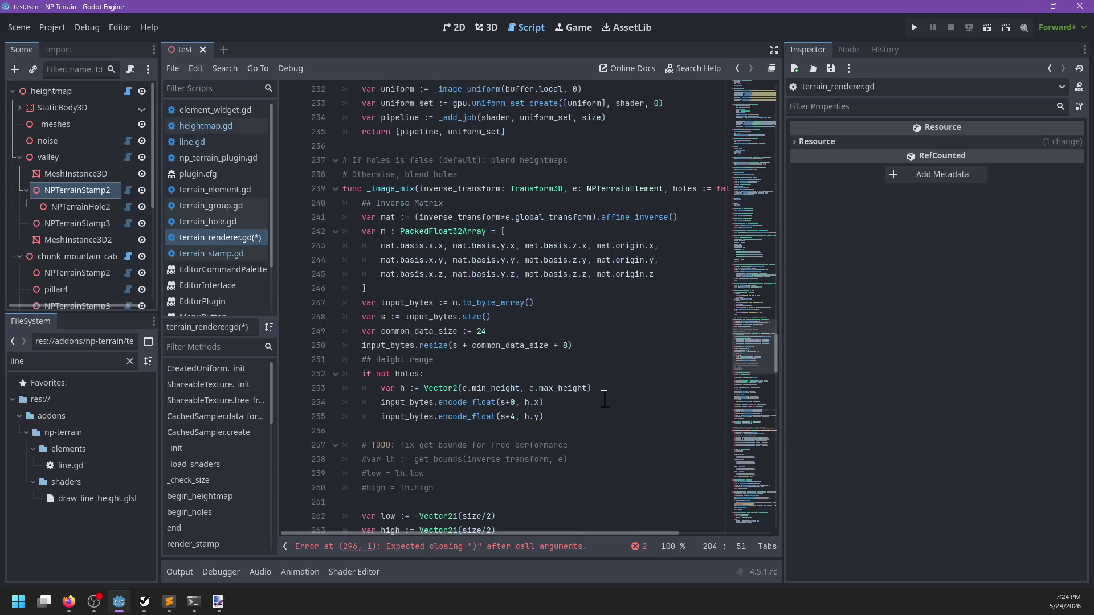
pyautogui.scroll(-10, 601, 397)
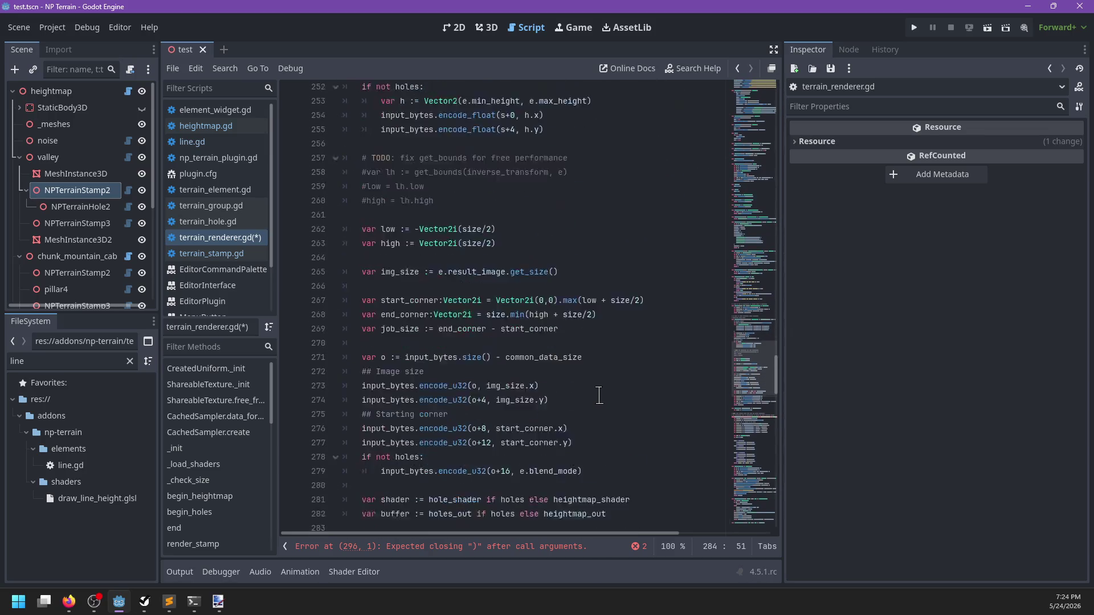
pyautogui.keyDown('ctrl'); pyautogui.click(545, 402); pyautogui.keyUp('ctrl')
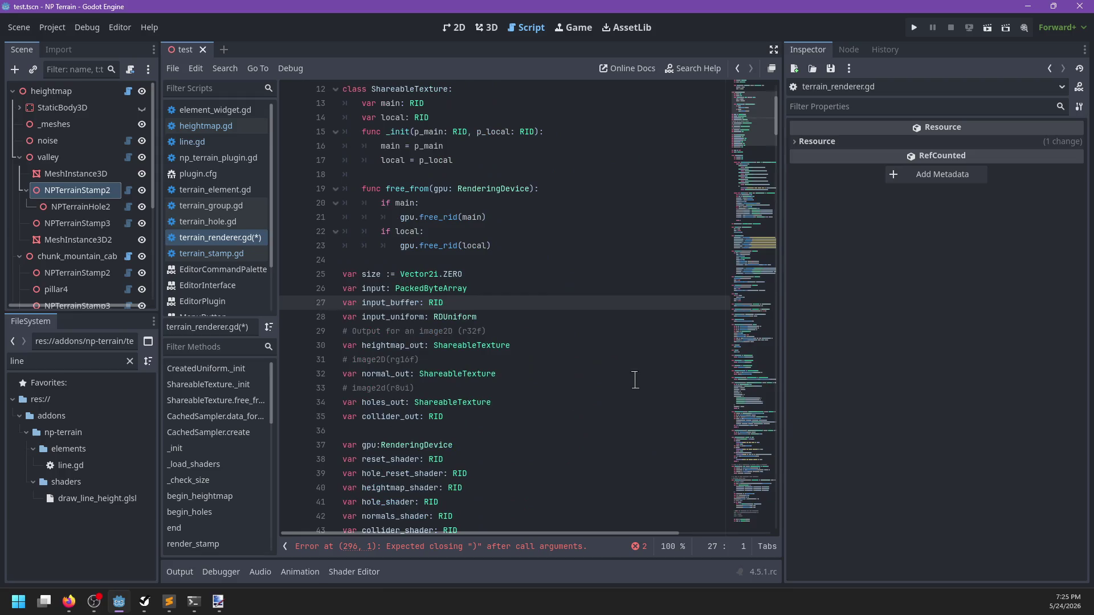
# Step: Find input_buffer's storage_buffer_create call in _check_size and inspect it
pyautogui.hotkey('ctrl', 'f')
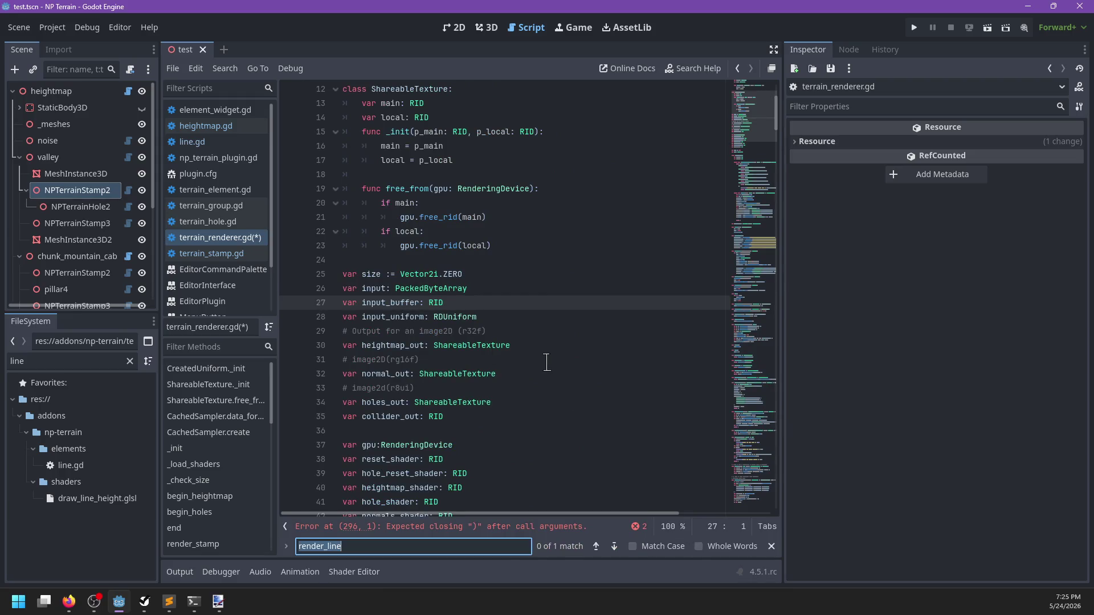
pyautogui.write('input_vb')
pyautogui.press('BackSpace')
pyautogui.press('BackSpace')
pyautogui.write('buffer')
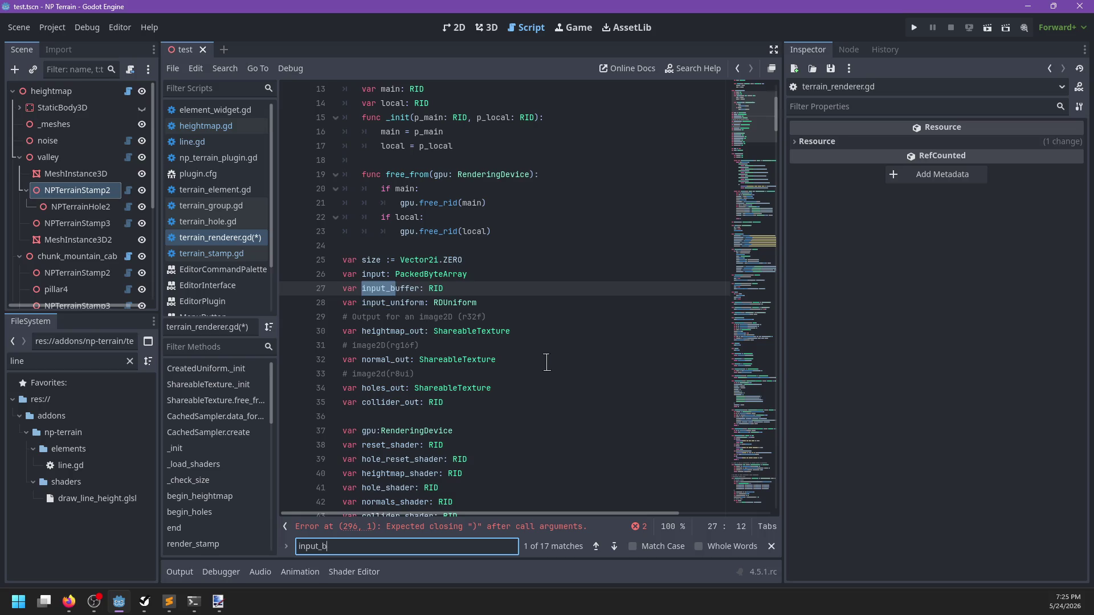
pyautogui.press('Return')
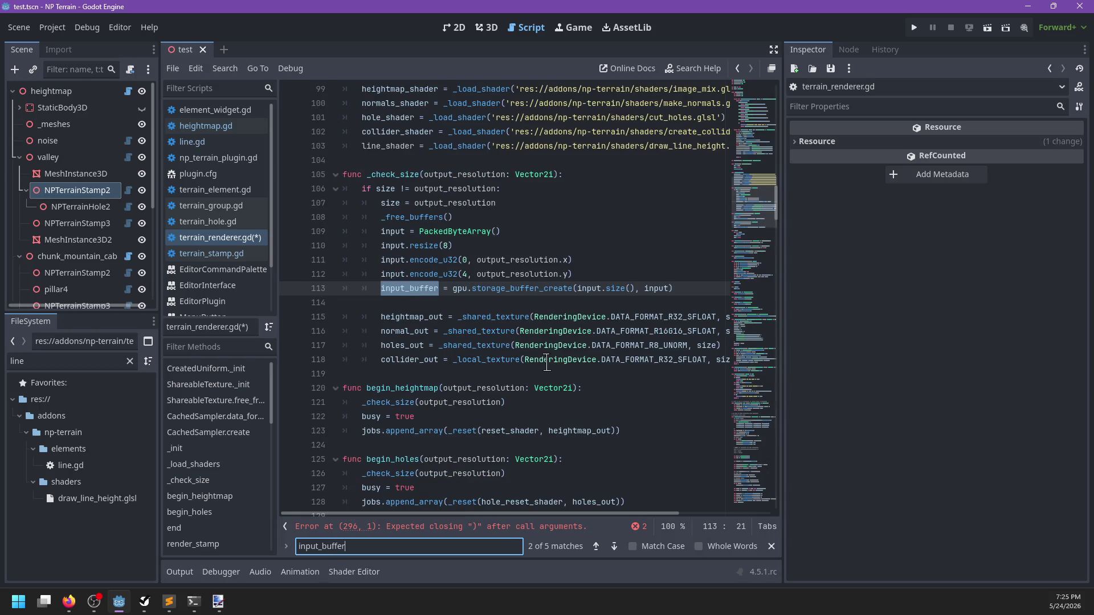
pyautogui.moveTo(597, 286)
pyautogui.doubleClick(395, 261)
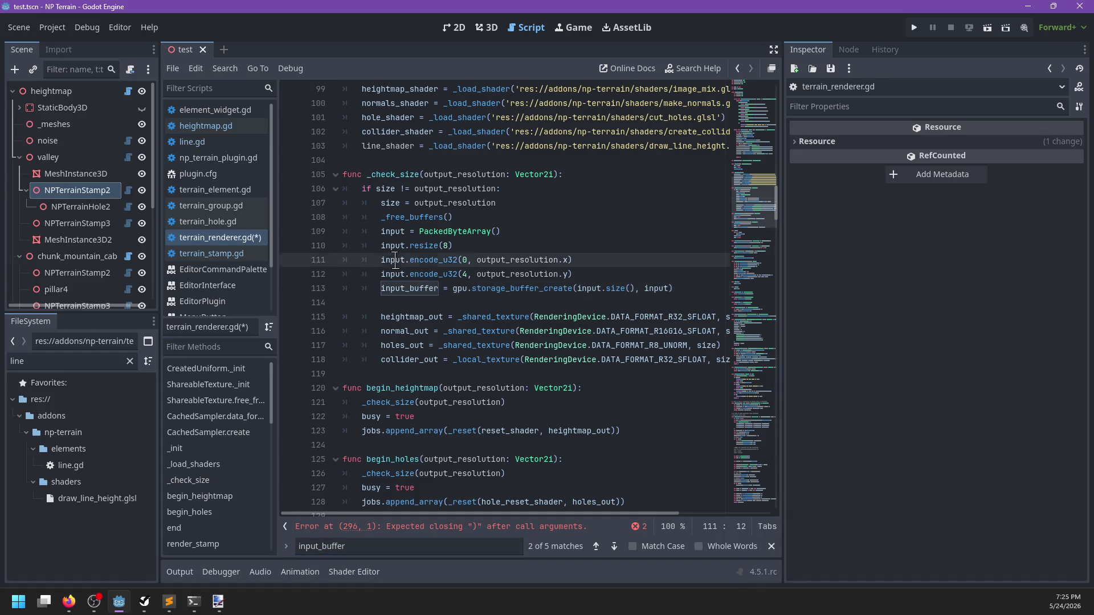
pyautogui.press('Escape')
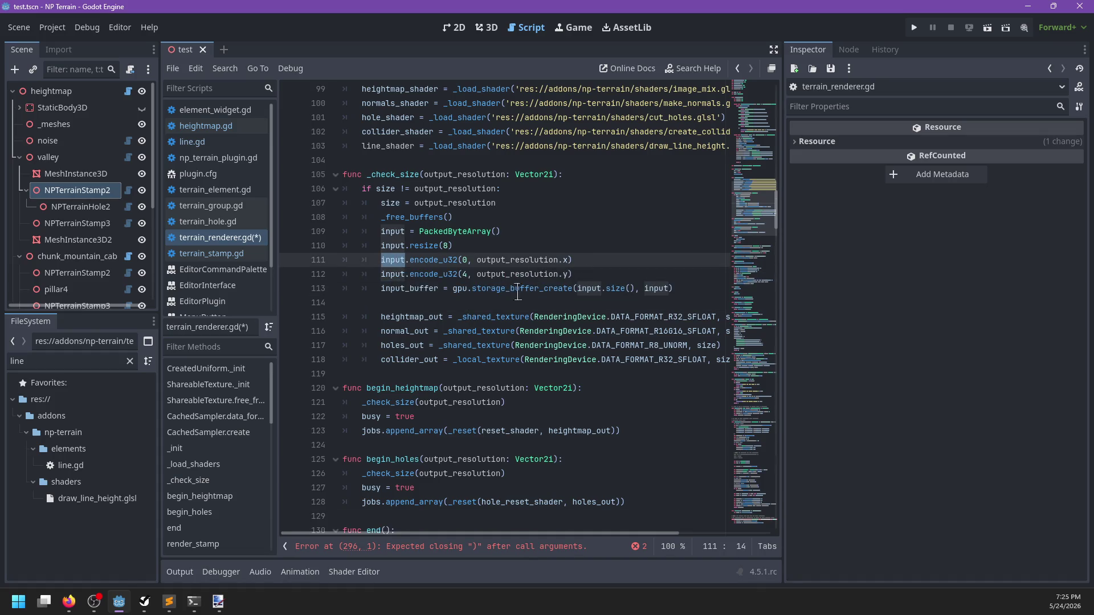
pyautogui.doubleClick(424, 289)
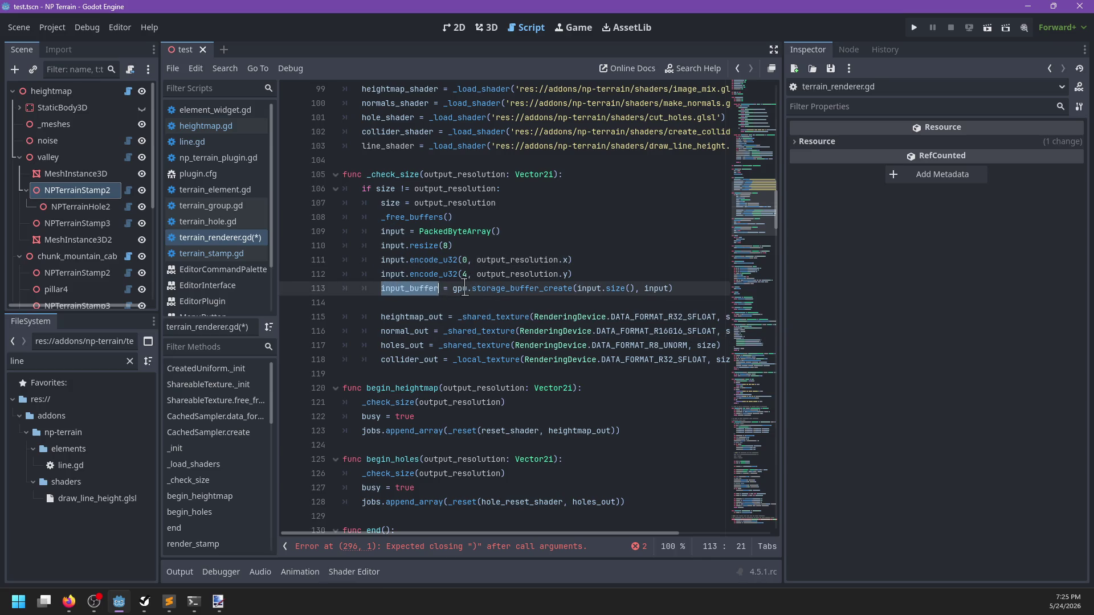
# Step: Bring up the draw_line_height.glsl shader in Sublime Text
pyautogui.moveTo(465, 286)
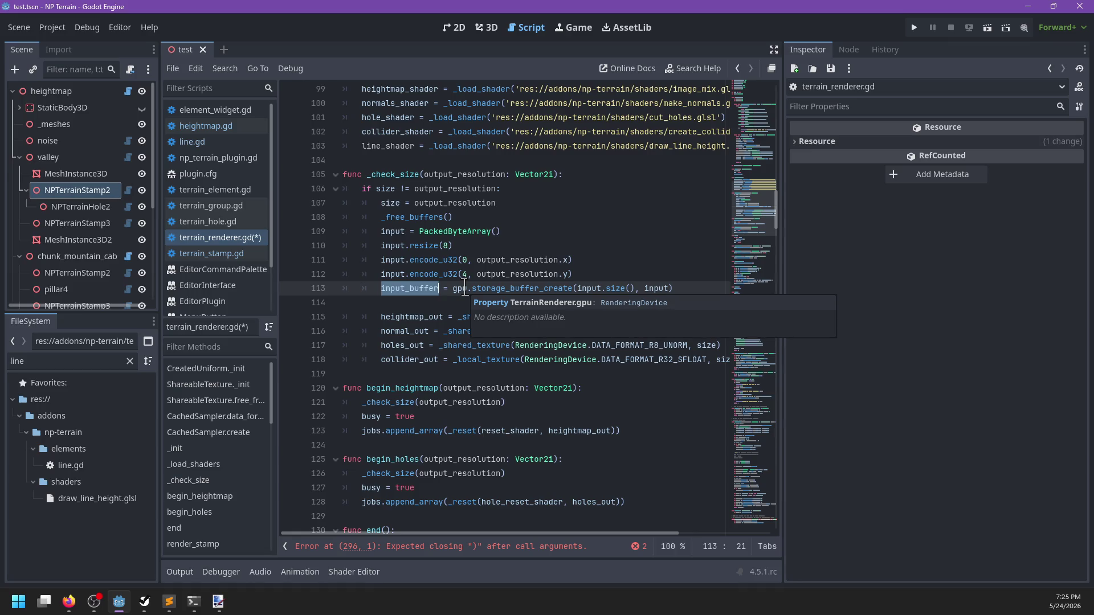
pyautogui.moveTo(168, 602)
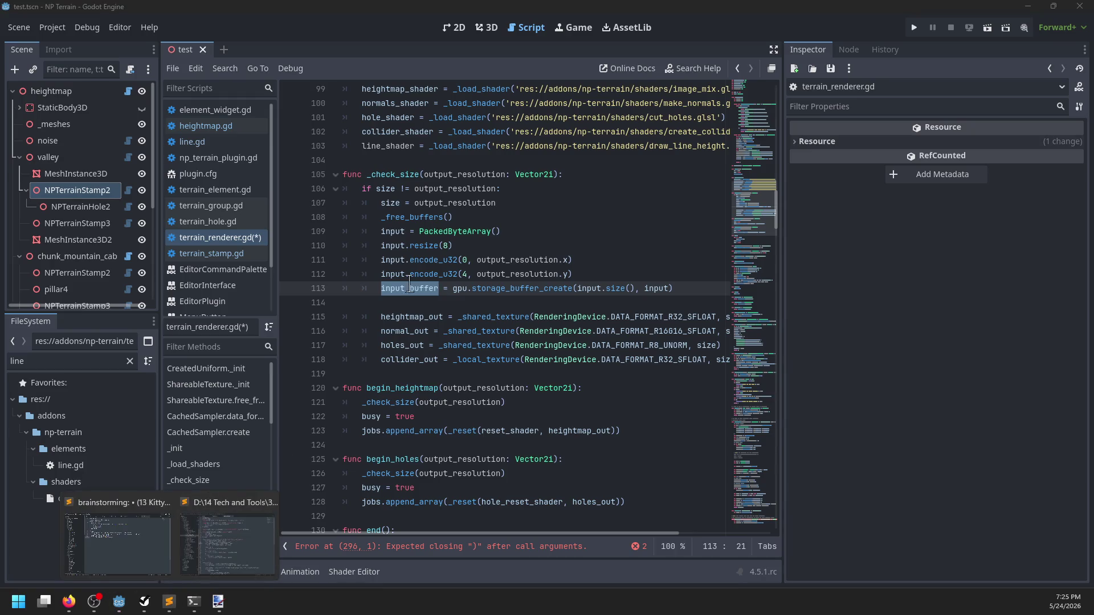
pyautogui.click(481, 289)
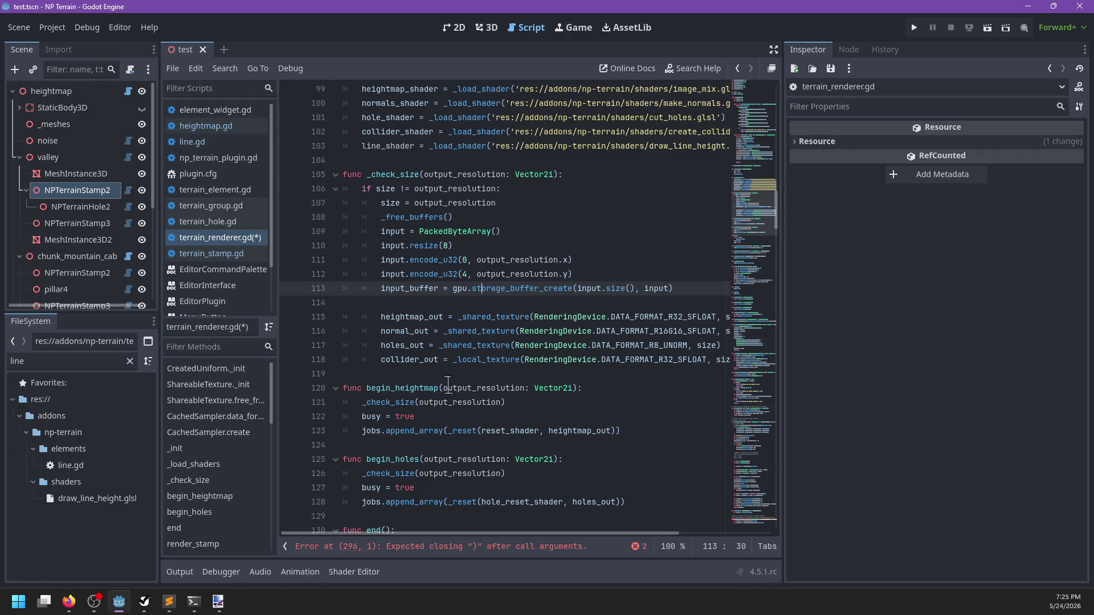
pyautogui.scroll(-3, 449, 387)
pyautogui.click(222, 522)
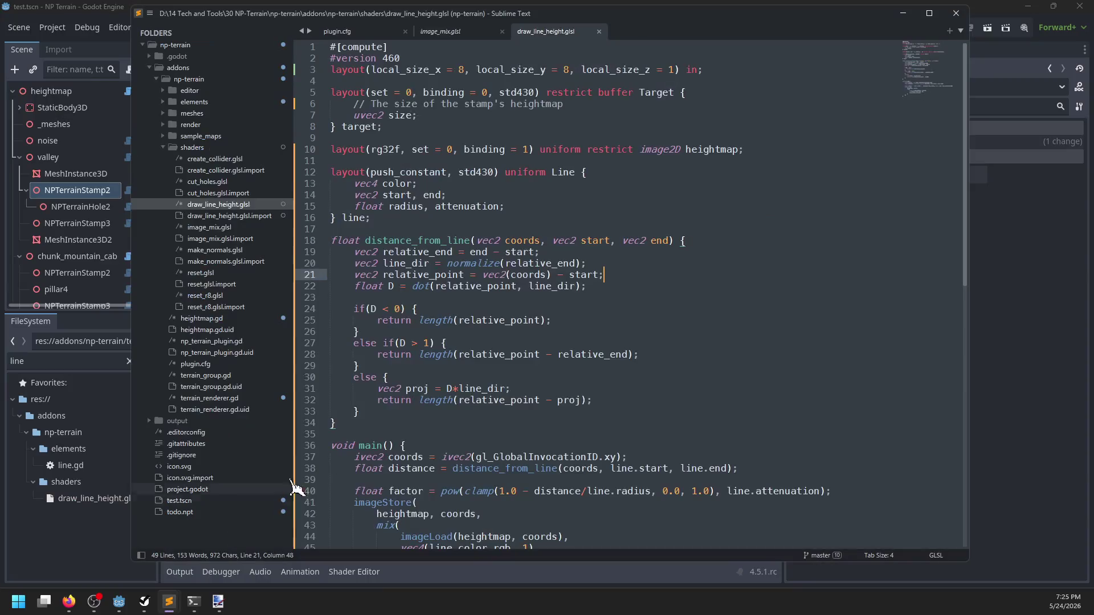
# Step: Delete the Target storage buffer block and change the heightmap binding from 1 to 0
pyautogui.click(467, 117)
pyautogui.moveTo(403, 136)
pyautogui.mouseDown()
pyautogui.moveTo(397, 73)
pyautogui.moveTo(404, 80)
pyautogui.mouseUp()
pyautogui.press('BackSpace')
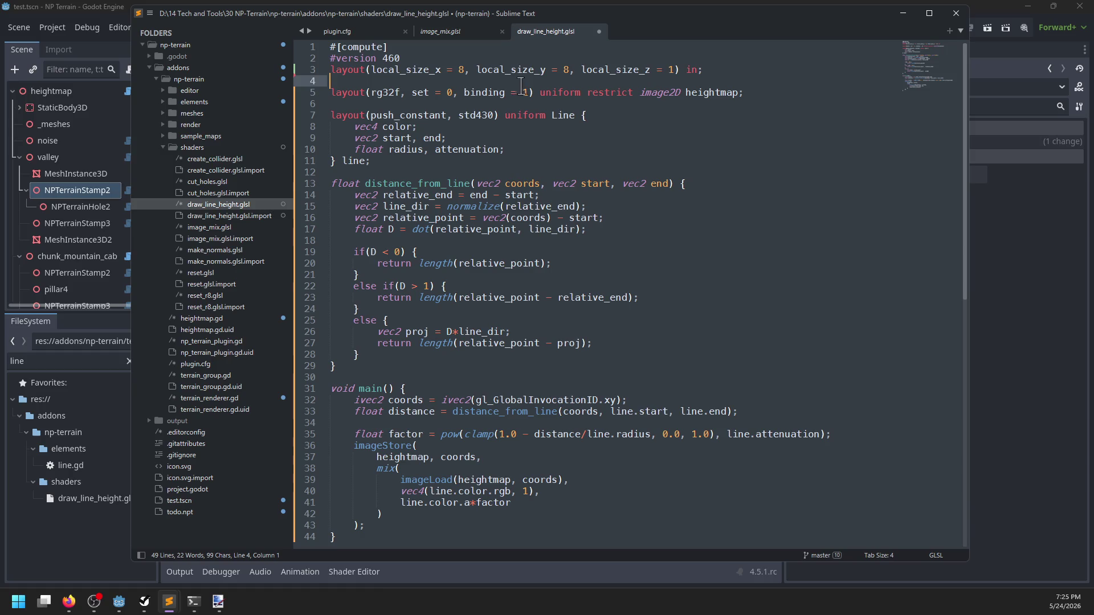
pyautogui.click(522, 92)
pyautogui.press('Delete')
pyautogui.write('0')
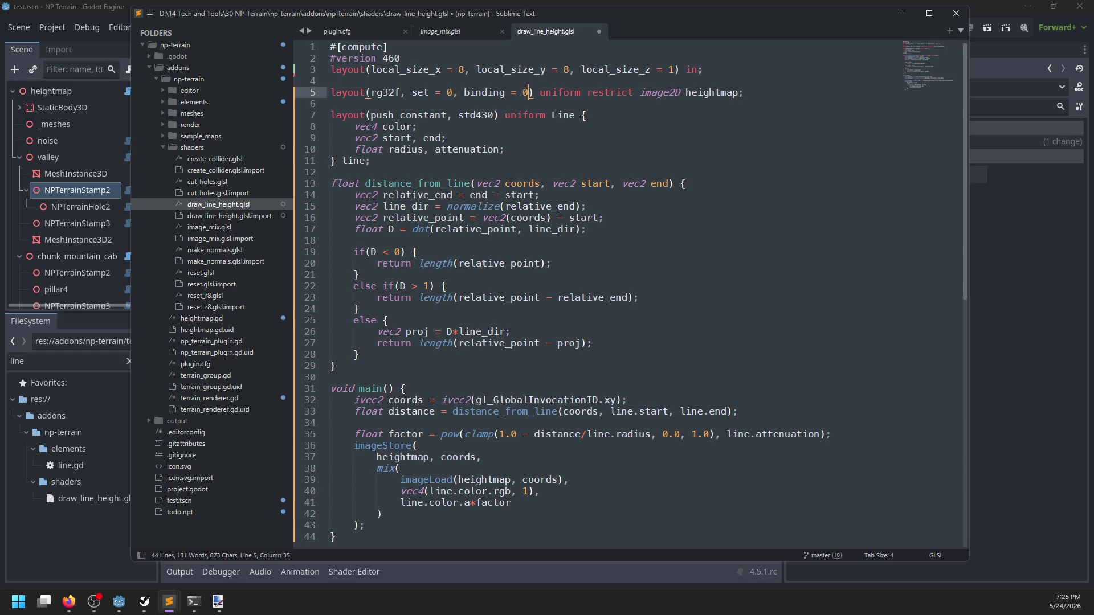
# Step: Add 'uvec2 heightmap_size;' to the Line push constant block and save draw_line_height.glsl
pyautogui.click(552, 145)
pyautogui.press('Return')
pyautogui.write('uvec2 heightmap_s')
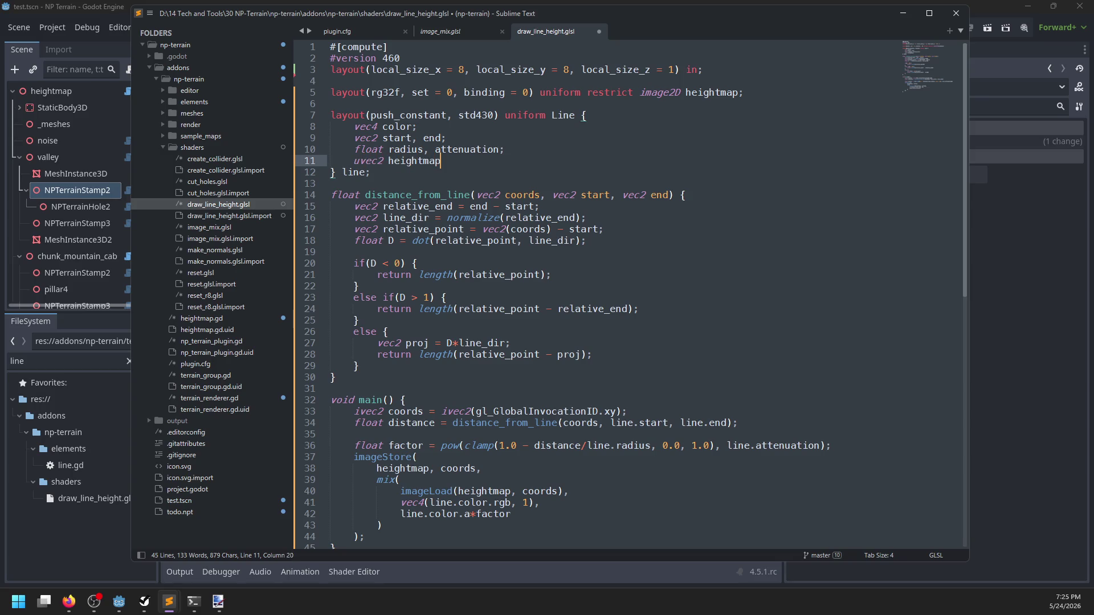
pyautogui.write('ize;')
pyautogui.click(350, 126)
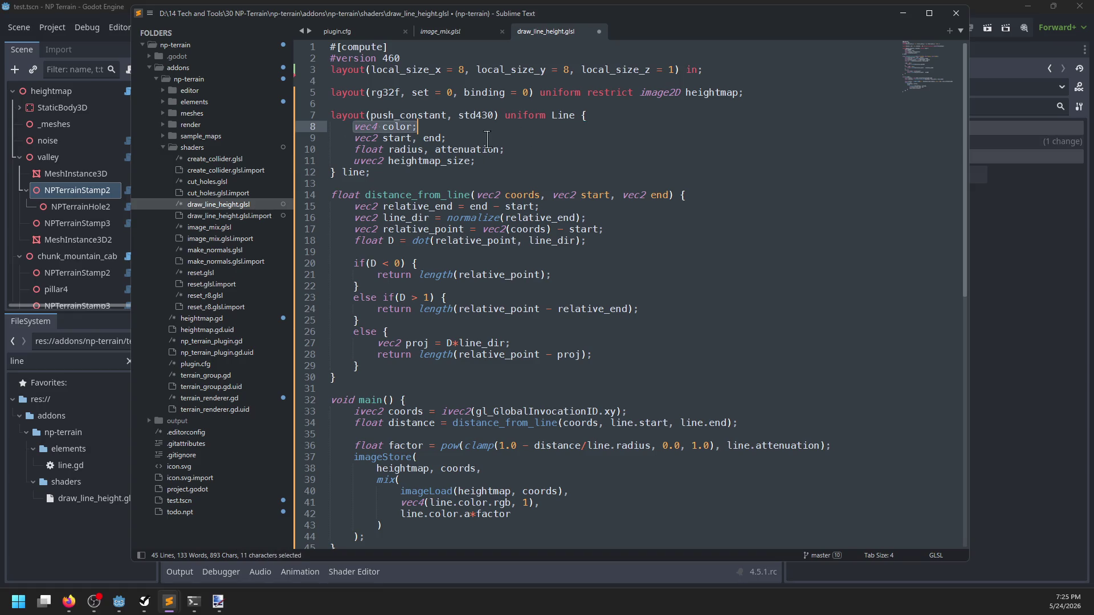
pyautogui.press('Down')
pyautogui.hotkey('shift', 'Down')
pyautogui.hotkey('shift', 'End')
pyautogui.click(483, 163)
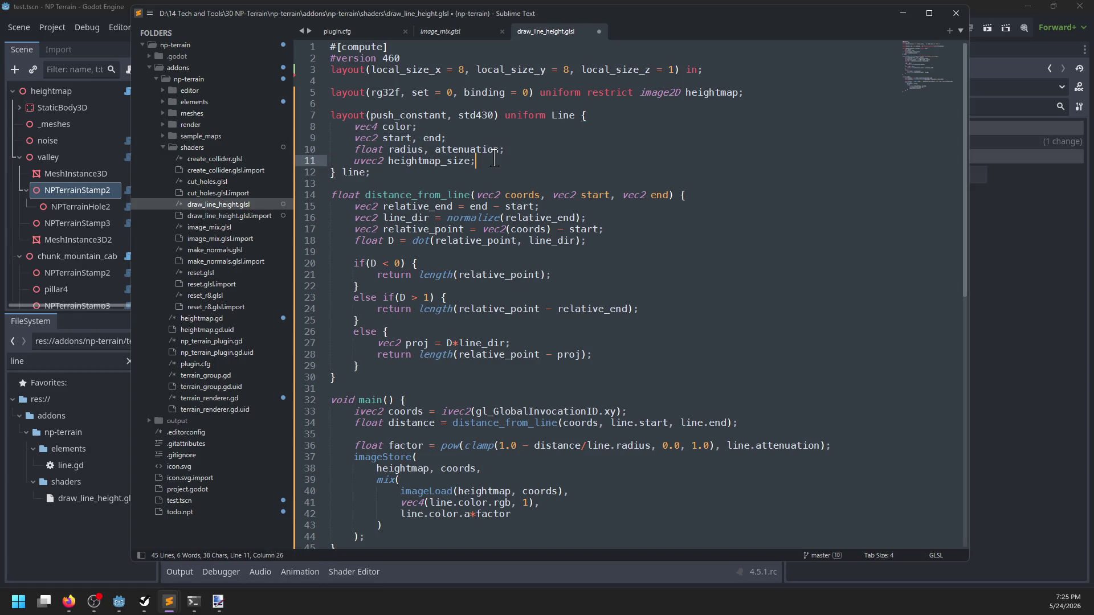
pyautogui.hotkey('ctrl', 's')
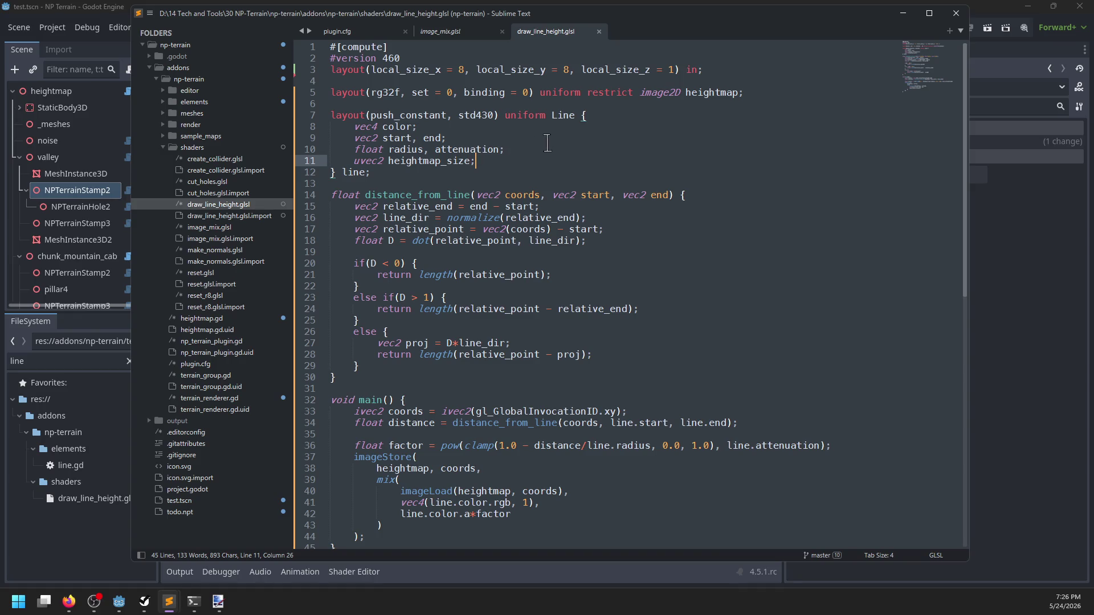
pyautogui.click(103, 5)
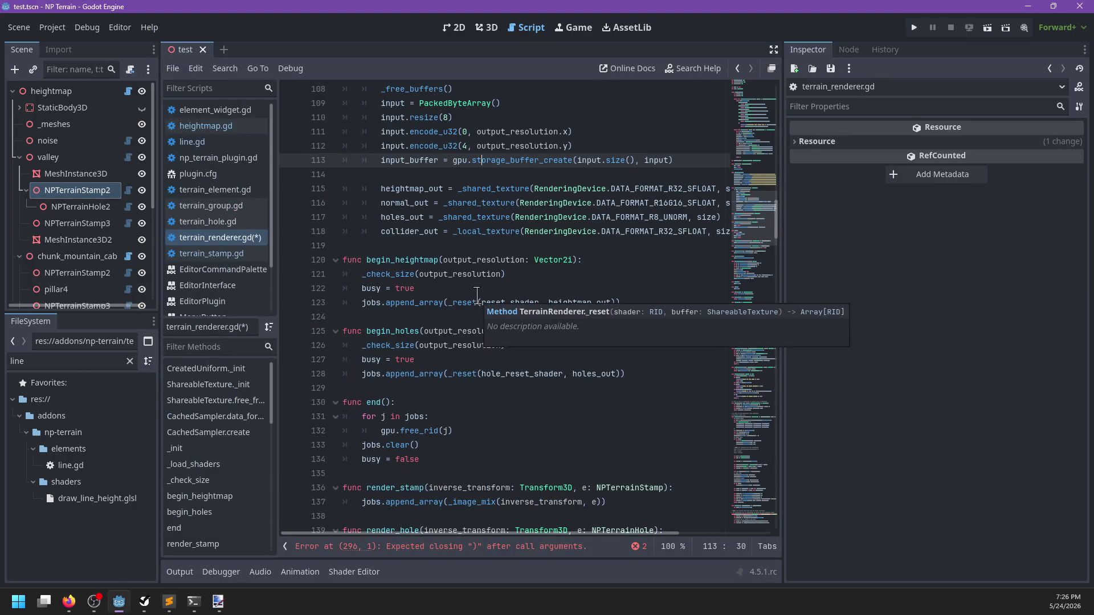
# Step: Delete the unfinished _buffer_uniform( call from _line_mix's output line
pyautogui.scroll(-4, 477, 295)
pyautogui.click(450, 546)
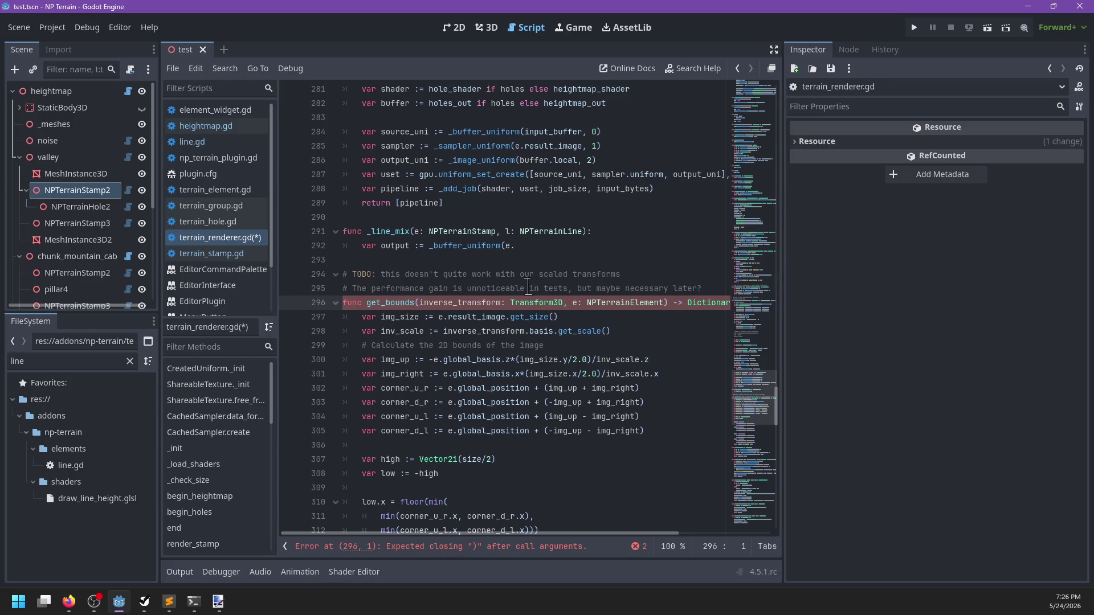
pyautogui.click(540, 246)
pyautogui.scroll(8, 547, 253)
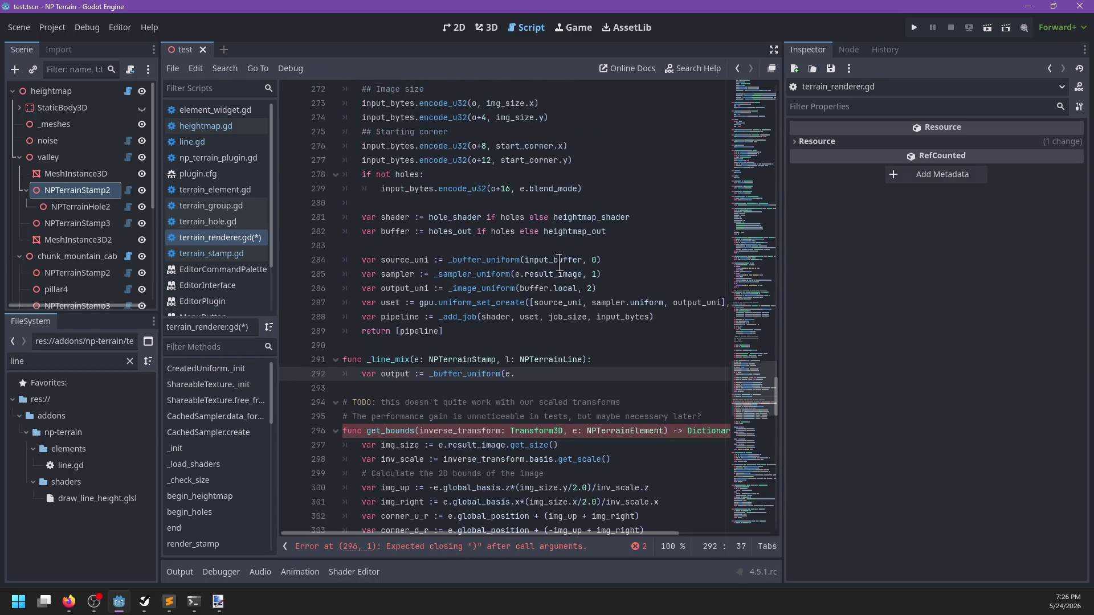
pyautogui.scroll(8, 559, 263)
pyautogui.scroll(-6, 558, 263)
pyautogui.scroll(-8, 559, 263)
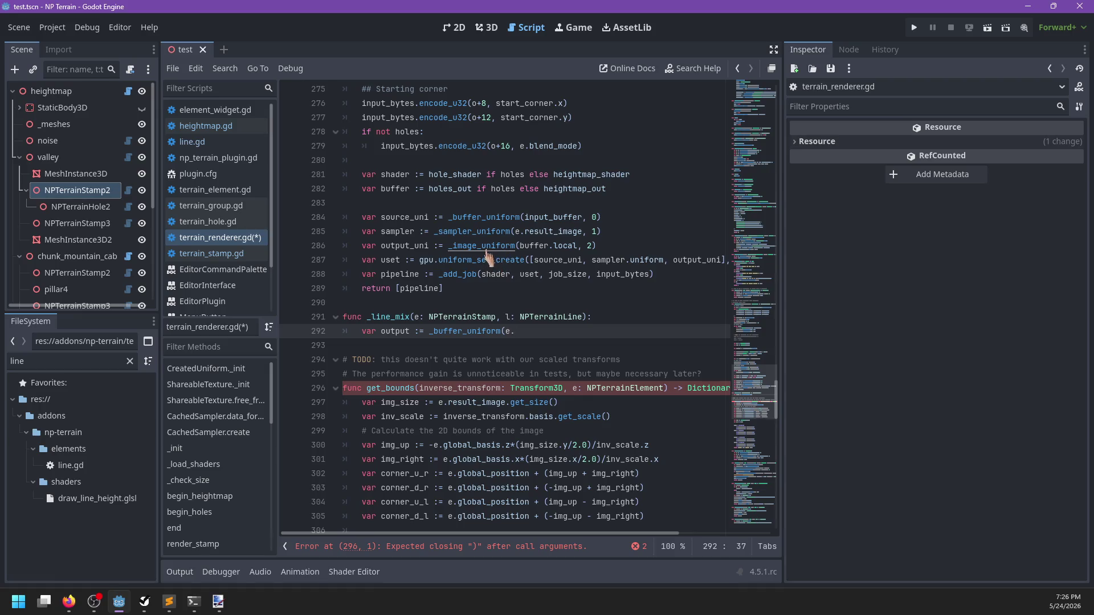
pyautogui.hotkey('ctrl', 'BackSpace')
pyautogui.hotkey('ctrl', 'BackSpace')
# Step: Review the _image_uniform, _local_texture and _shared_texture definitions in terrain_renderer.gd
pyautogui.keyDown('ctrl'); pyautogui.click(479, 246); pyautogui.keyUp('ctrl')
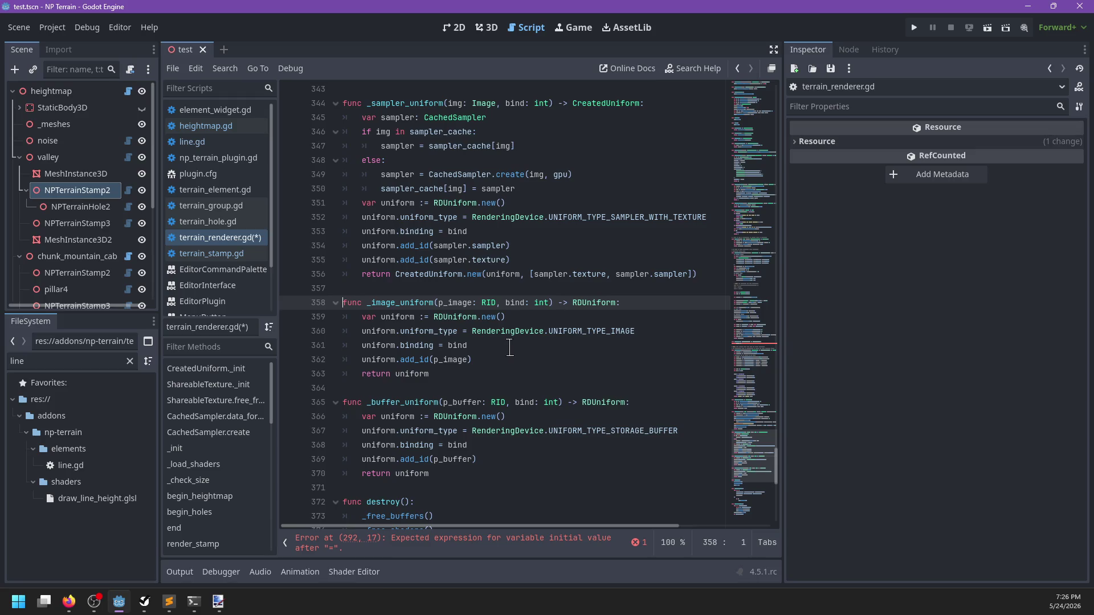
pyautogui.scroll(-5, 510, 341)
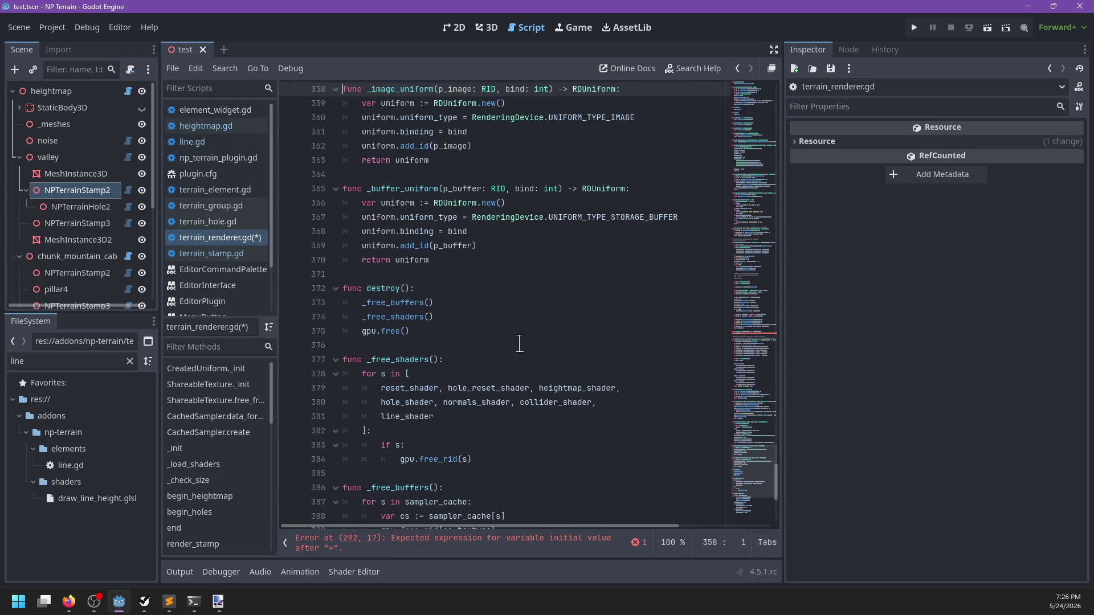
pyautogui.scroll(-4, 528, 308)
pyautogui.hotkey('ctrl', 'f')
pyautogui.write('local_ima')
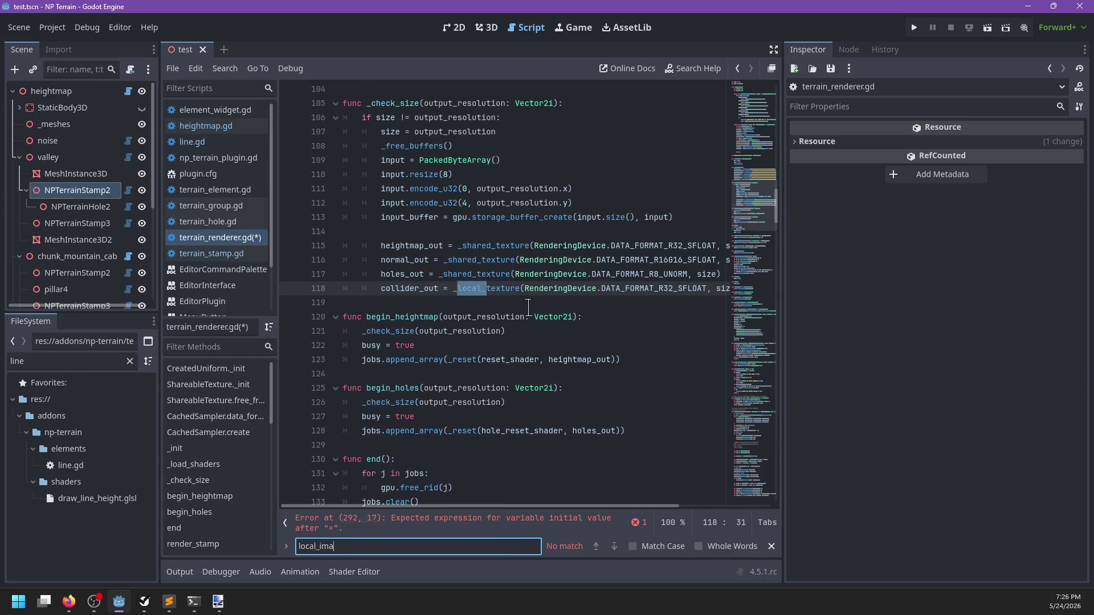
pyautogui.press('Escape')
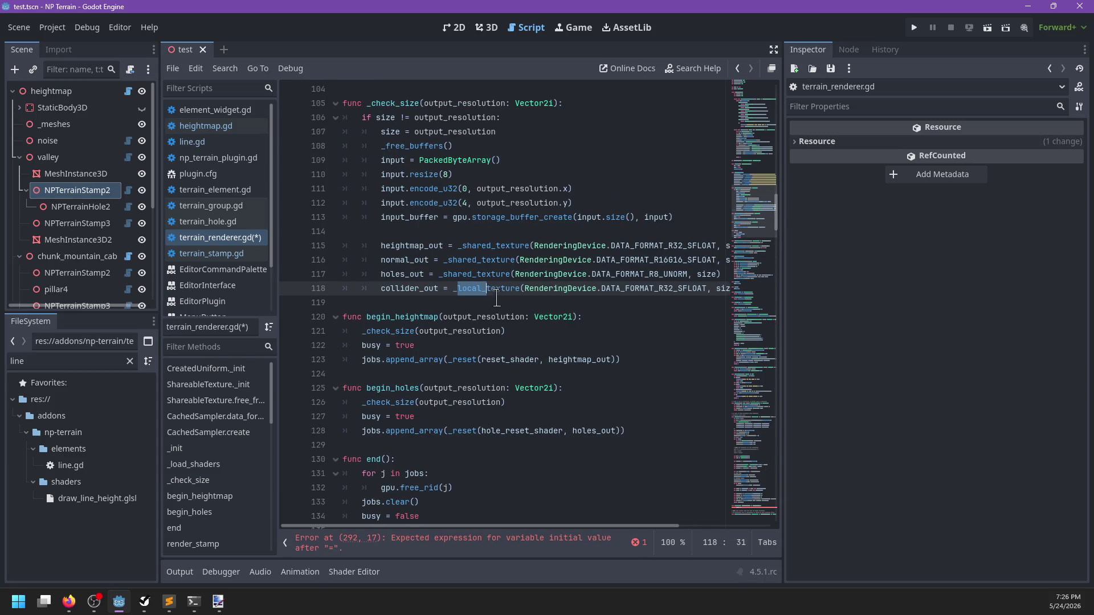
pyautogui.keyDown('ctrl'); pyautogui.click(497, 290); pyautogui.keyUp('ctrl')
pyautogui.hscroll(3, 541, 302)
pyautogui.hscroll(-3, 541, 302)
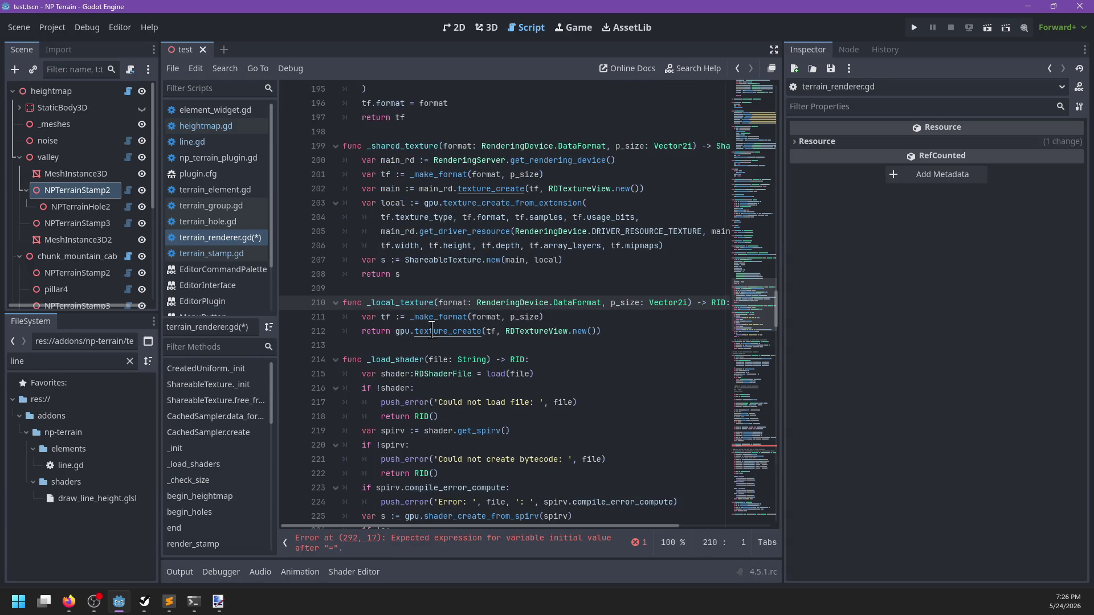
pyautogui.click(624, 329)
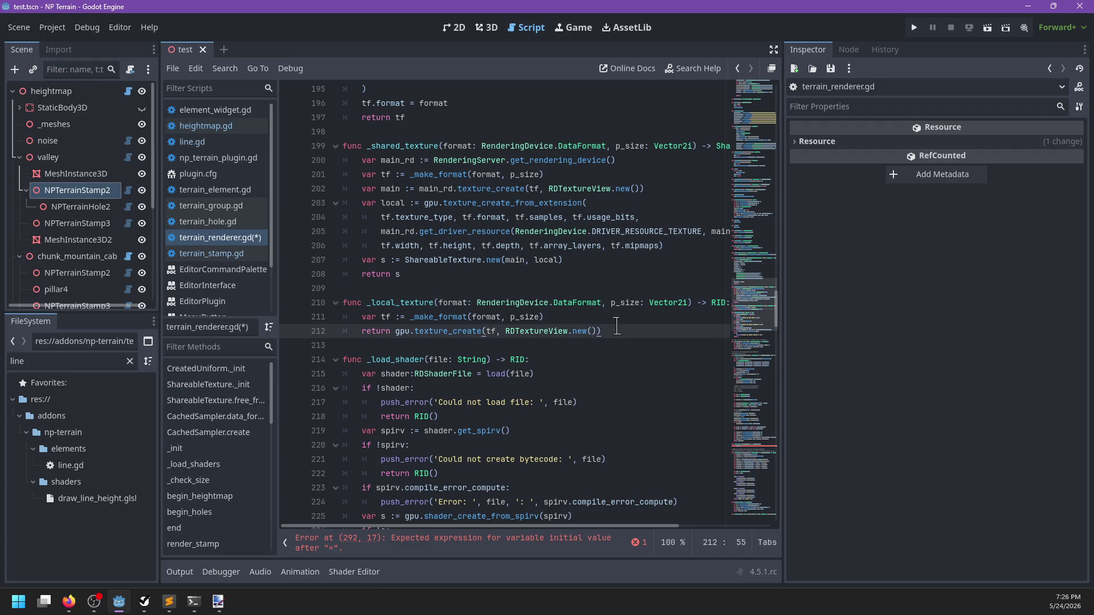
pyautogui.doubleClick(402, 145)
pyautogui.hscroll(3, 581, 270)
pyautogui.hscroll(-3, 581, 270)
pyautogui.scroll(-3, 566, 279)
# Step: Search the script for '_image_uniform' and step through each of its usages
pyautogui.hotkey('ctrl', 'f')
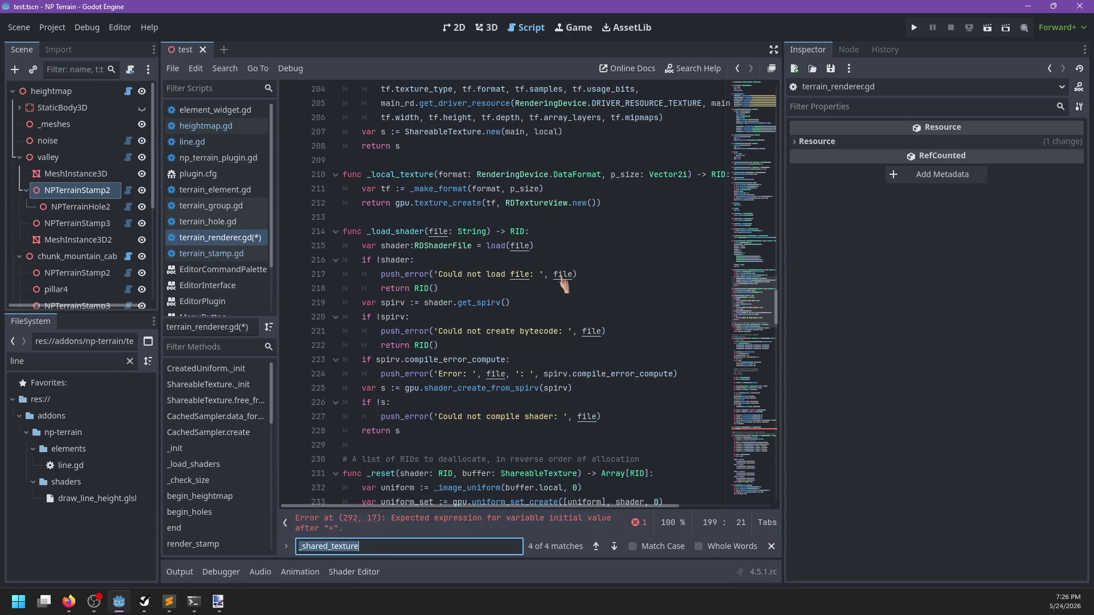
pyautogui.write('_image')
pyautogui.press('BackSpace')
pyautogui.press('BackSpace')
pyautogui.press('BackSpace')
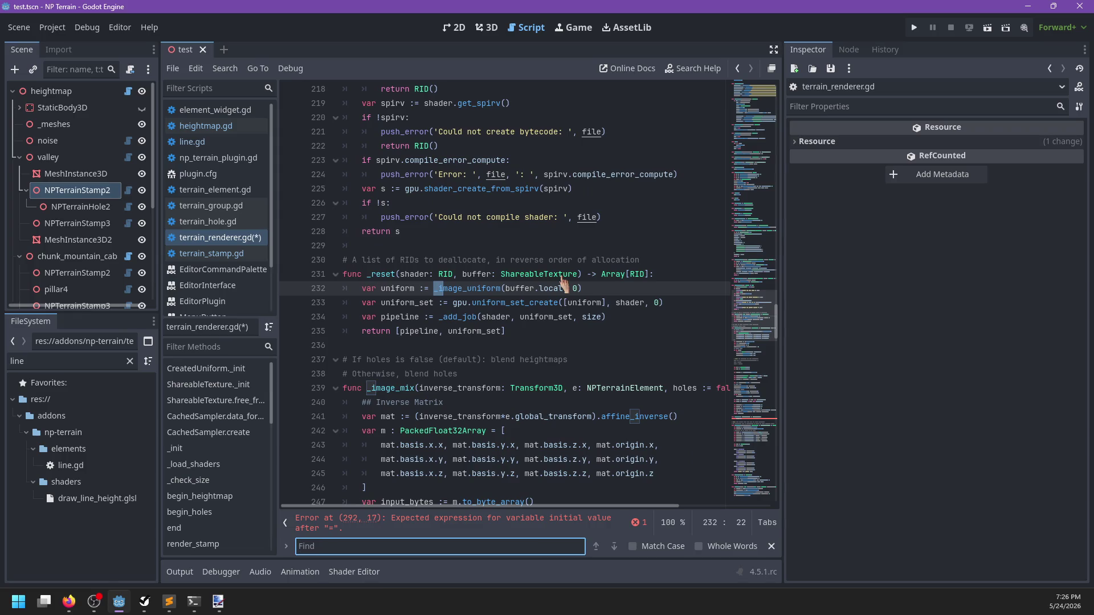
pyautogui.press('Escape')
pyautogui.keyDown('ctrl'); pyautogui.click(475, 289); pyautogui.keyUp('ctrl')
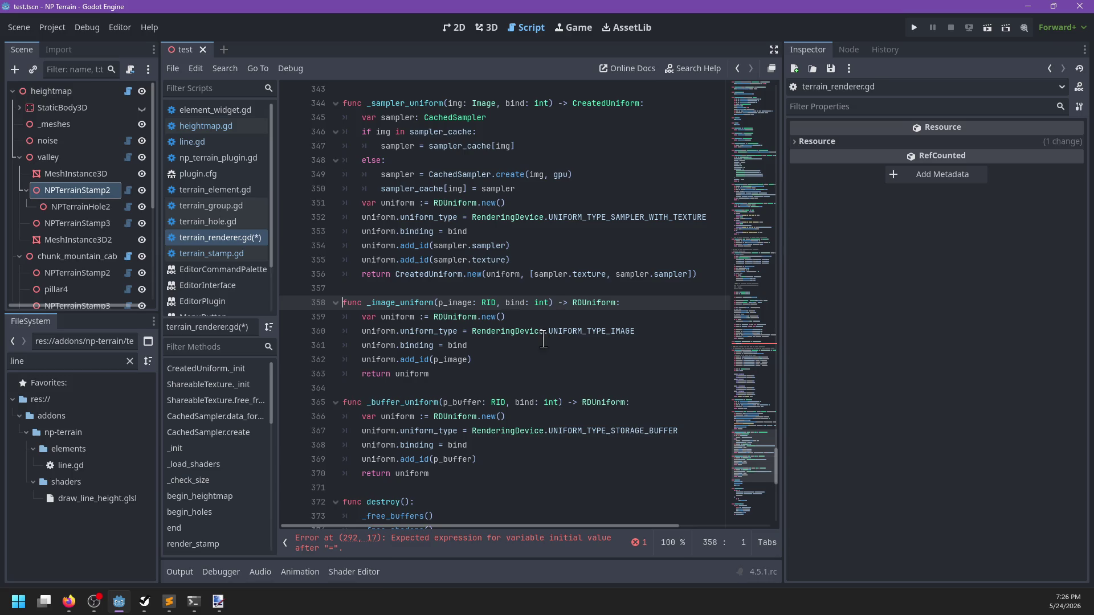
pyautogui.hotkey('ctrl', 'f')
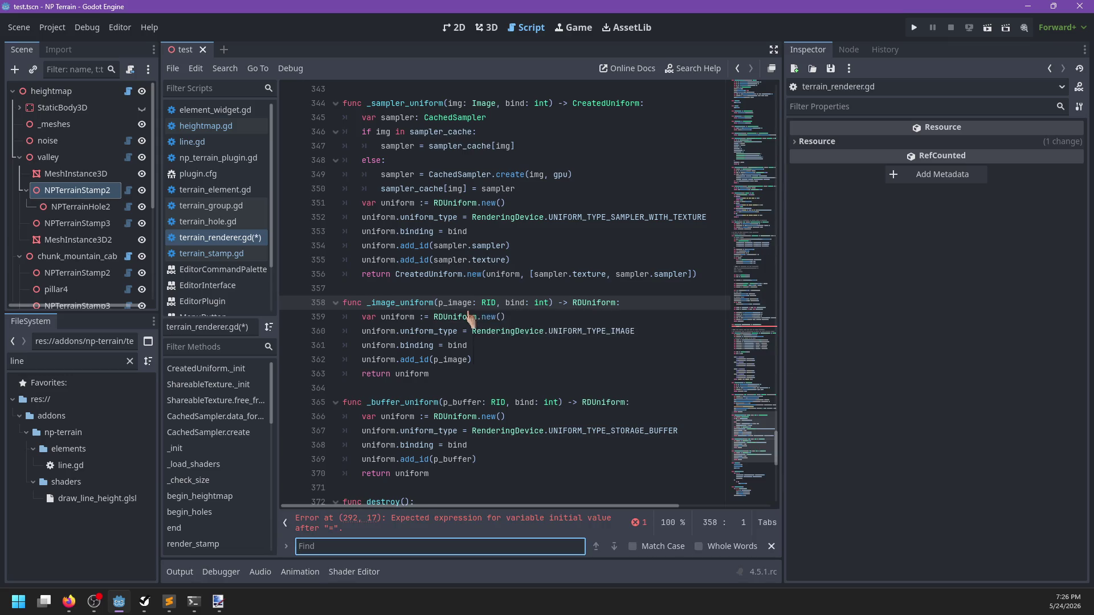
pyautogui.scroll(-1, 470, 319)
pyautogui.write('_image_unif')
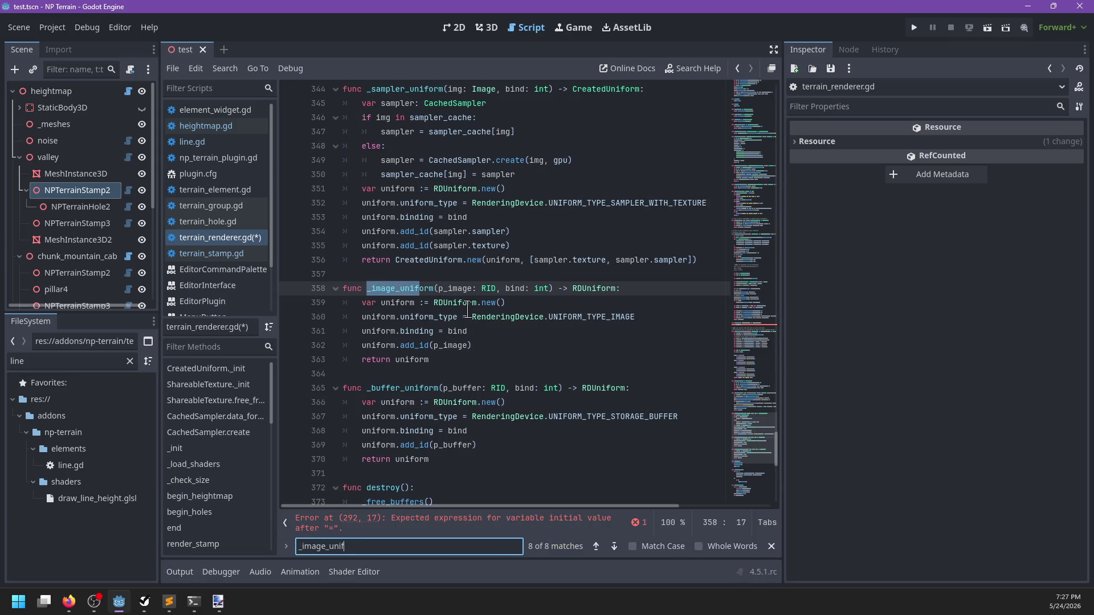
pyautogui.write('orm')
pyautogui.press('Return')
pyautogui.press('Return')
pyautogui.press('Return')
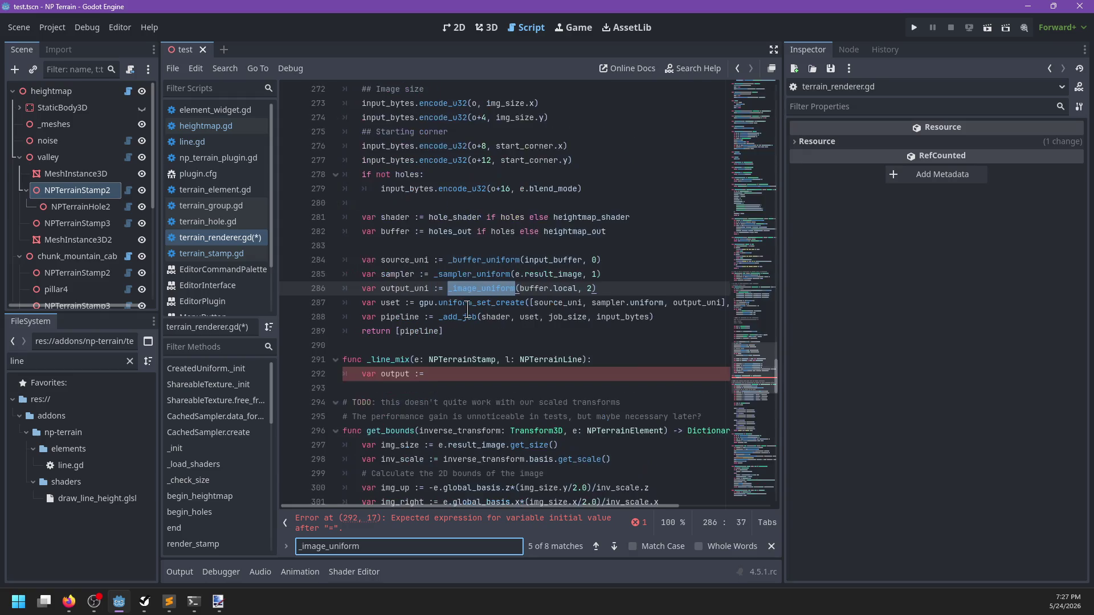
pyautogui.press('Return')
pyautogui.press('Return')
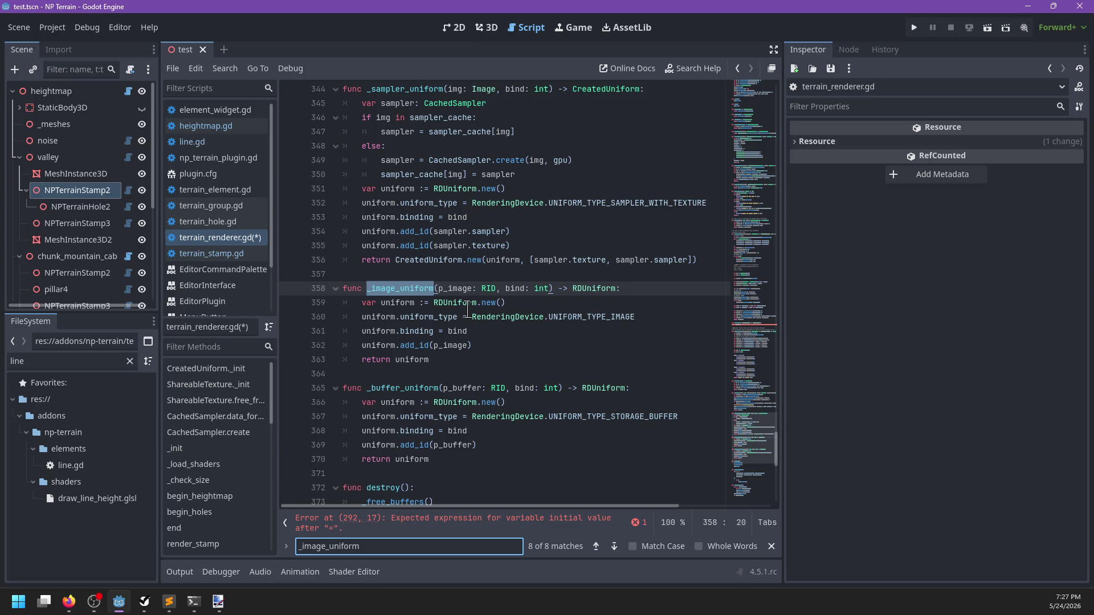
pyautogui.press('Return')
pyautogui.press('Escape')
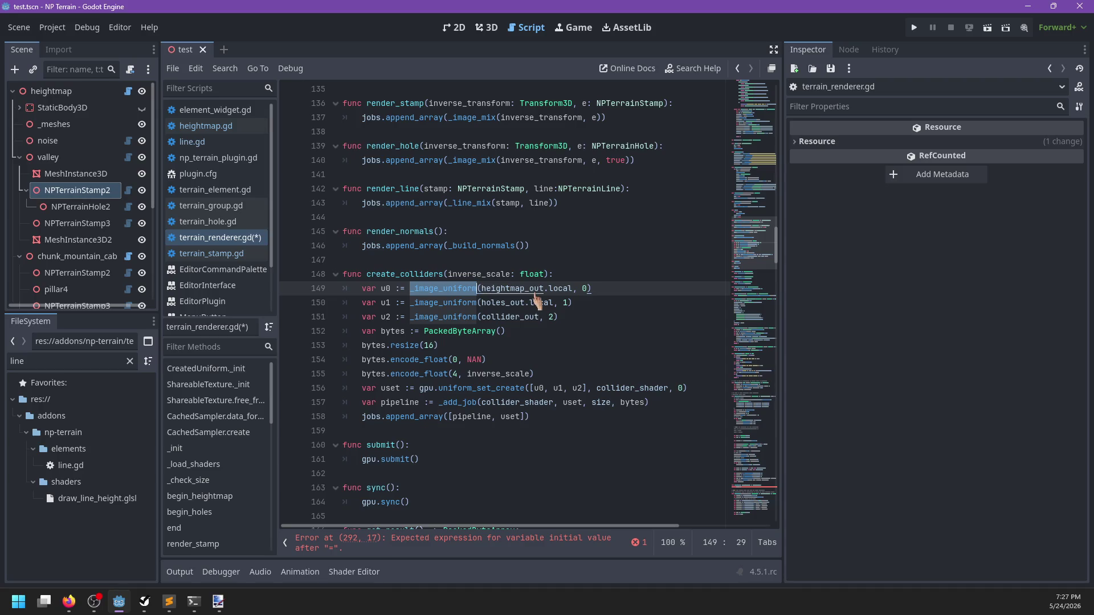
# Step: Return to line 292 and place the caret after 'var output :='
pyautogui.keyDown('ctrl'); pyautogui.click(538, 291); pyautogui.keyUp('ctrl')
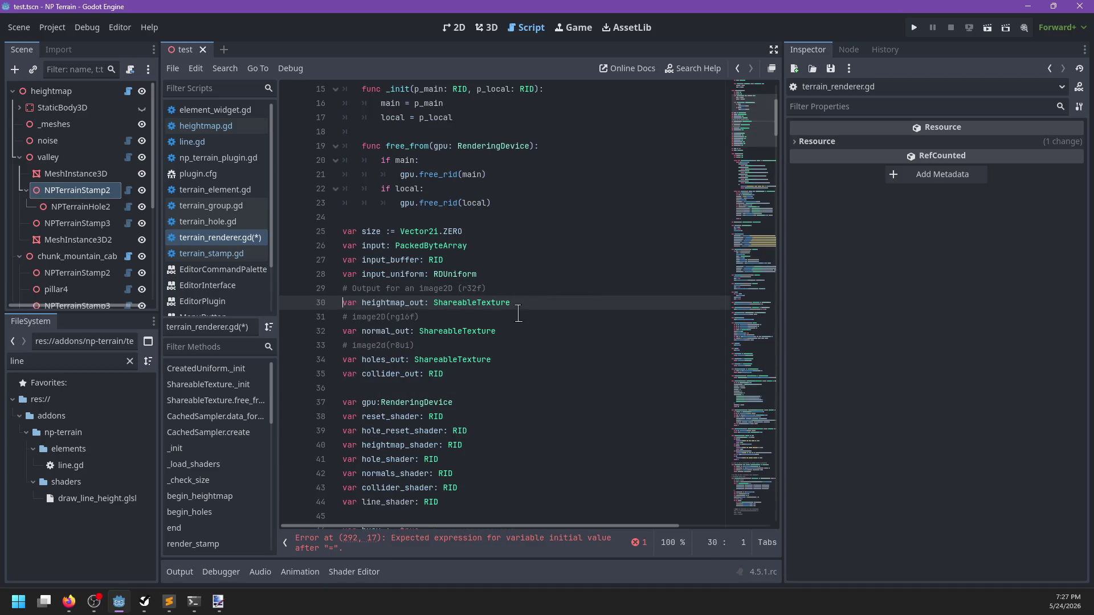
pyautogui.click(437, 545)
pyautogui.click(463, 302)
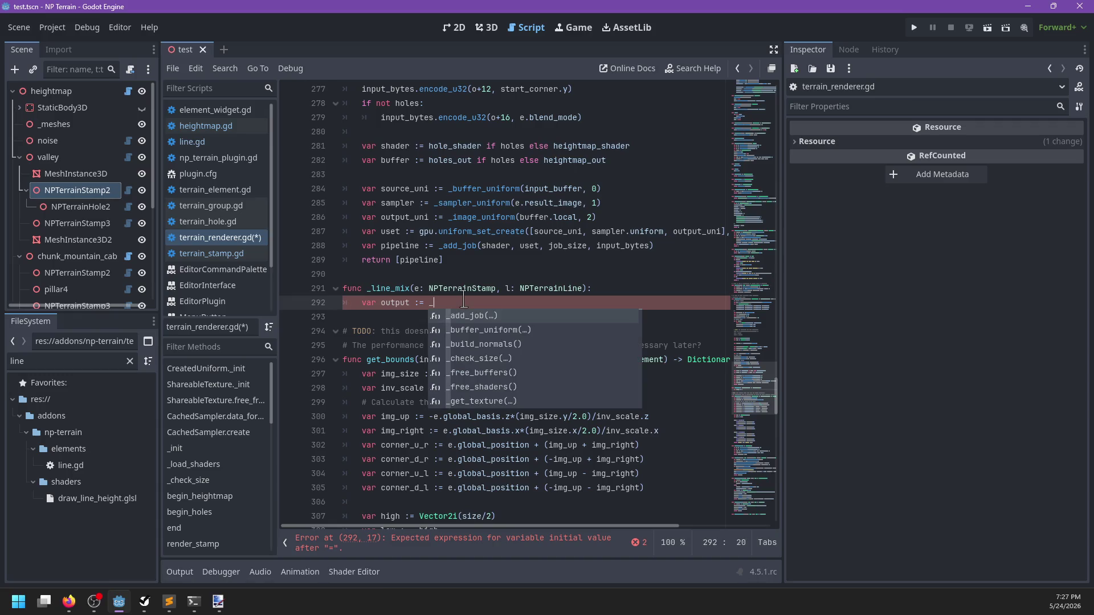
# Step: Write _local_texture(e.result_image, e.result_image.get_size()) as the output value
pyautogui.write('local')
pyautogui.press('Return')
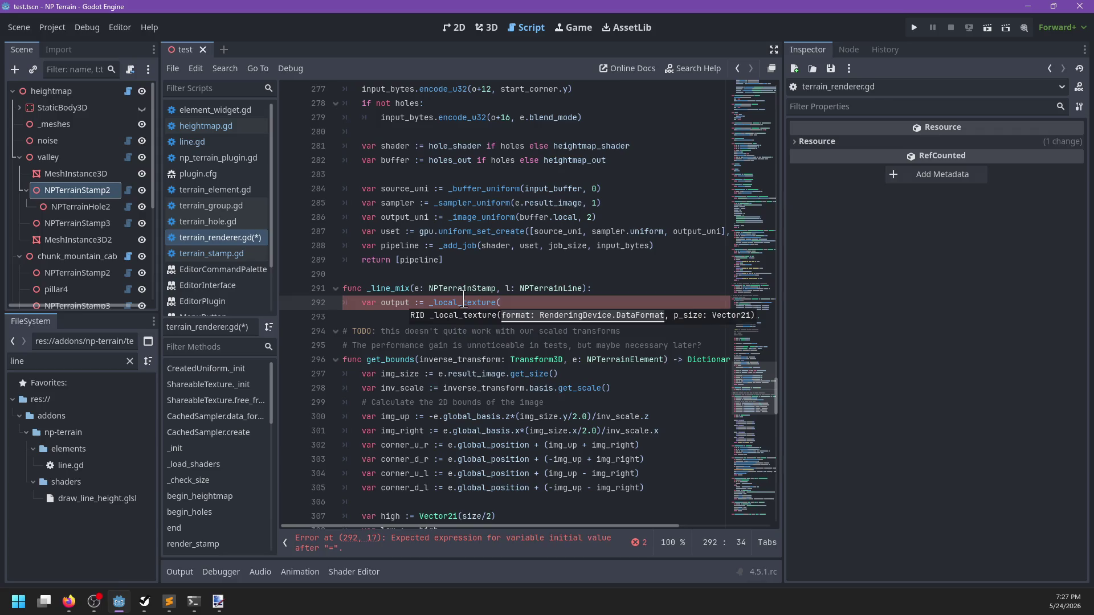
pyautogui.press('BackSpace')
pyautogui.press('BackSpace')
pyautogui.write('.')
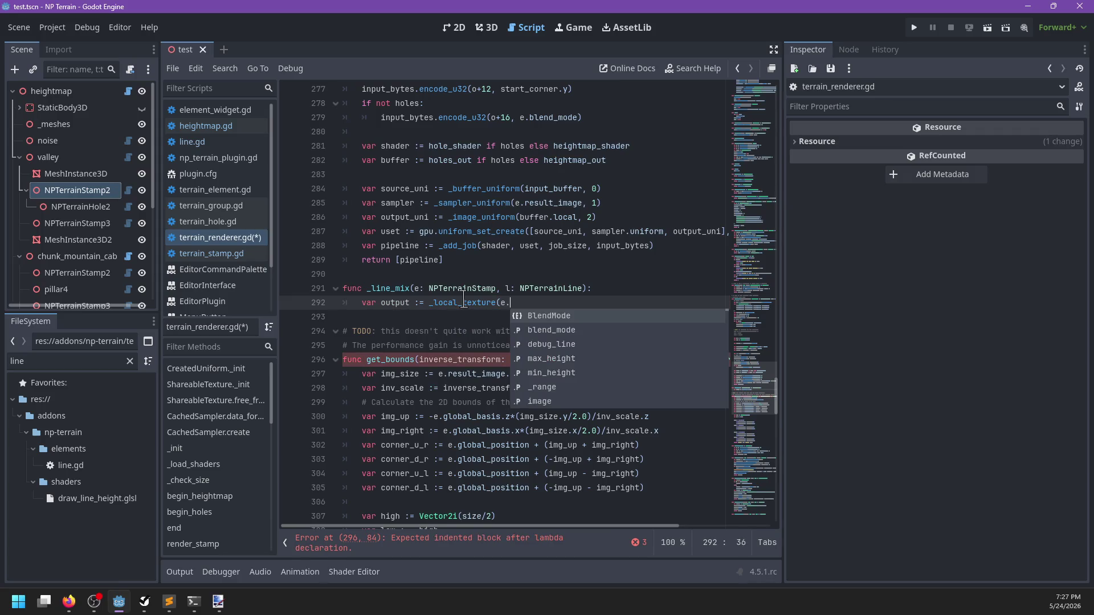
pyautogui.write('result_image, e.result_image.get_size())')
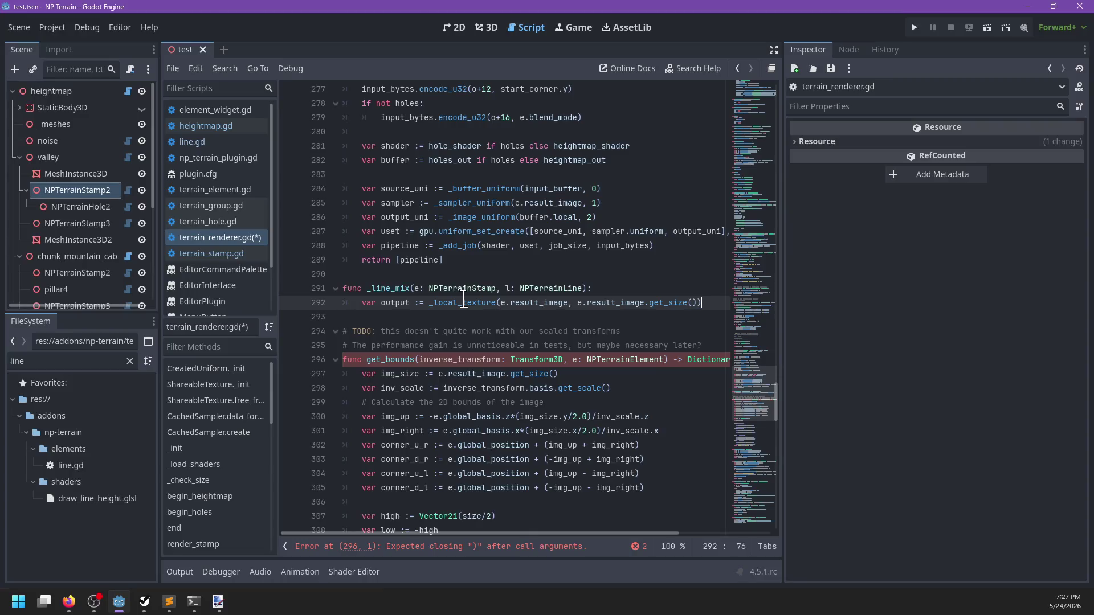
# Step: Check _local_texture's Vector2i size parameter and delete the wrong image first argument
pyautogui.keyDown('ctrl'); pyautogui.click(471, 308); pyautogui.keyUp('ctrl')
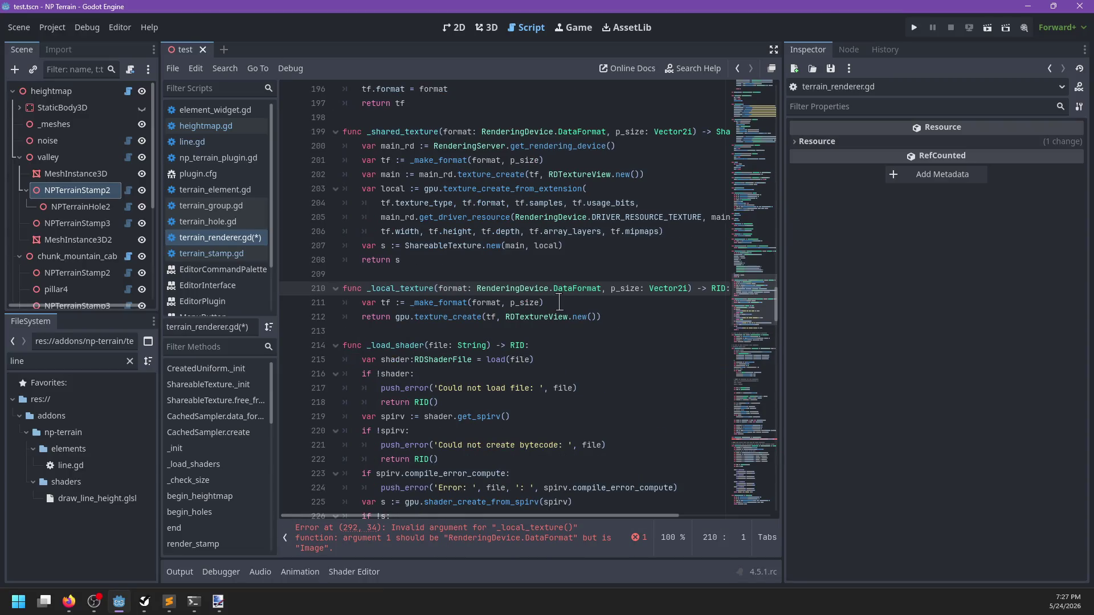
pyautogui.doubleClick(667, 289)
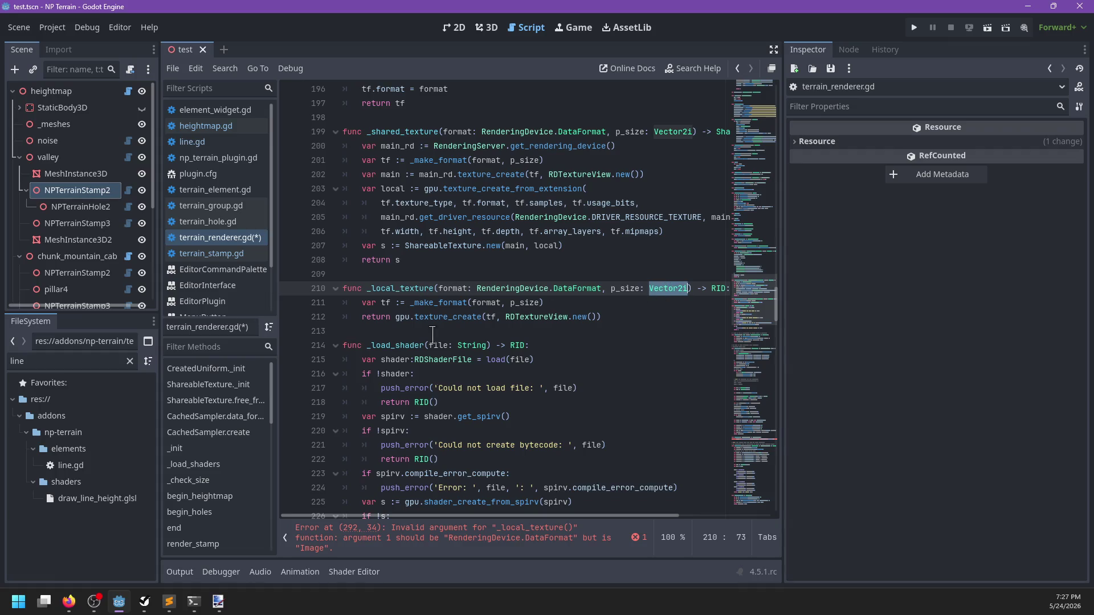
pyautogui.click(463, 542)
pyautogui.click(567, 288)
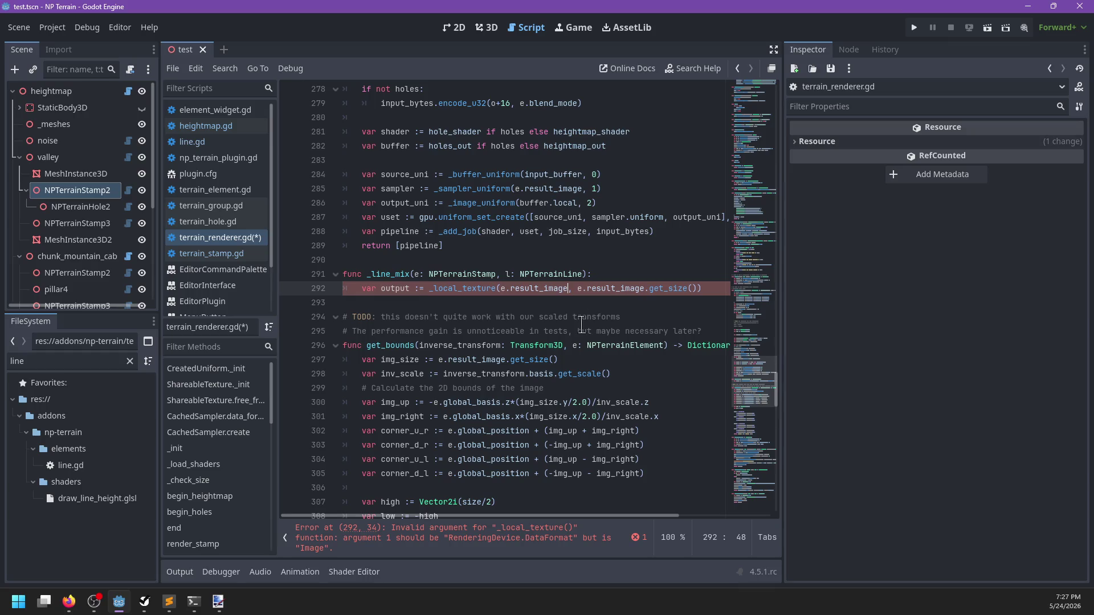
pyautogui.write('.')
pyautogui.press('BackSpace')
pyautogui.press('BackSpace')
pyautogui.press('BackSpace')
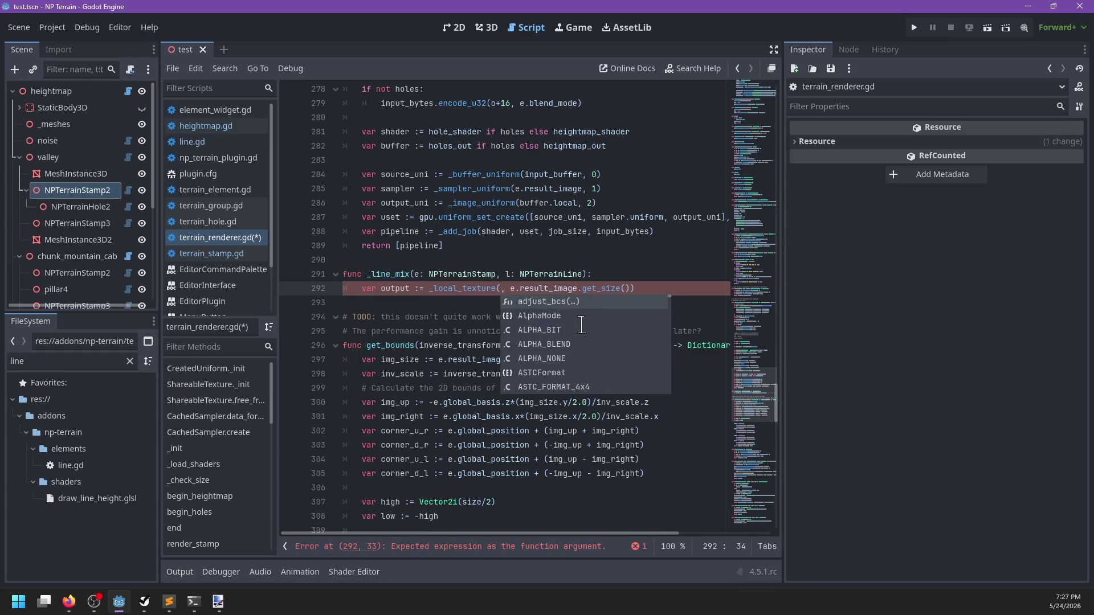
pyautogui.press('Escape')
pyautogui.keyDown('ctrl'); pyautogui.click(462, 289); pyautogui.keyUp('ctrl')
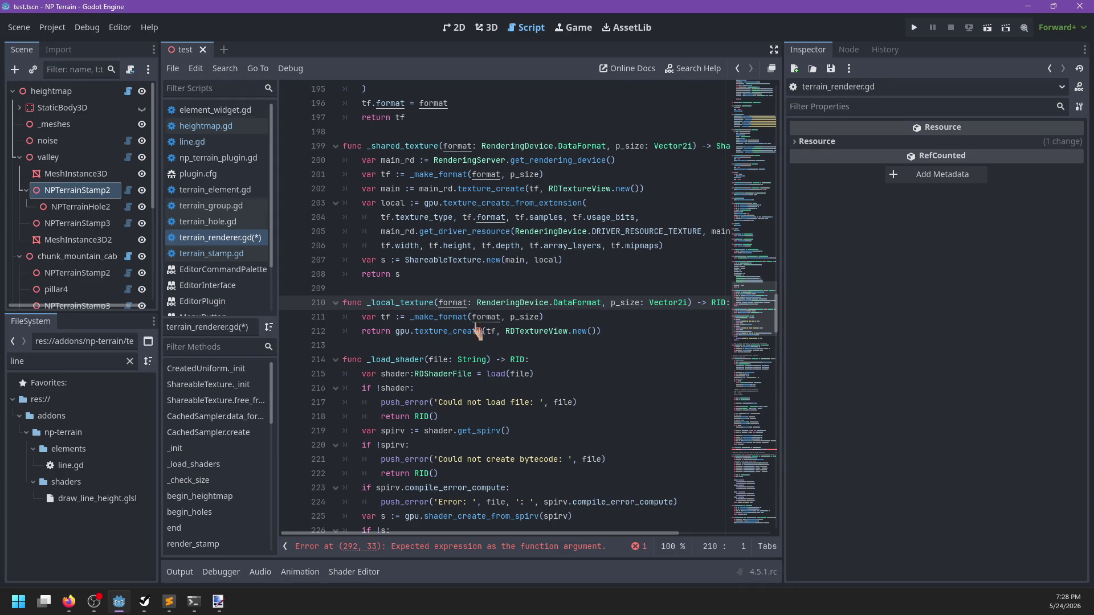
# Step: Look up _make_format and request completions for _local_texture's empty first argument
pyautogui.keyDown('ctrl'); pyautogui.click(450, 318); pyautogui.keyUp('ctrl')
pyautogui.scroll(-2, 587, 342)
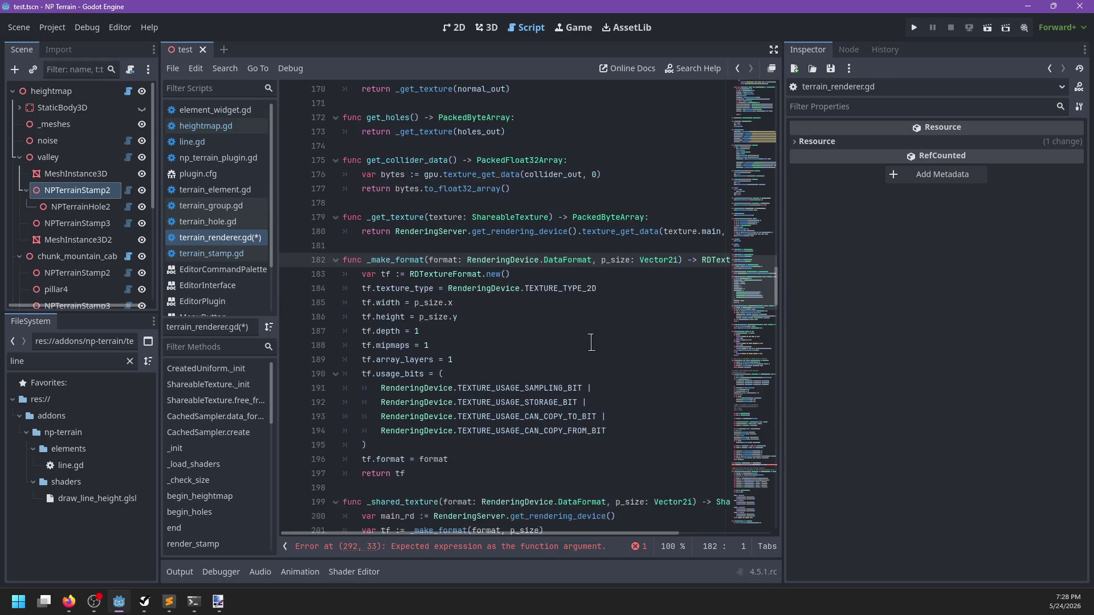
pyautogui.click(450, 547)
pyautogui.press('Right')
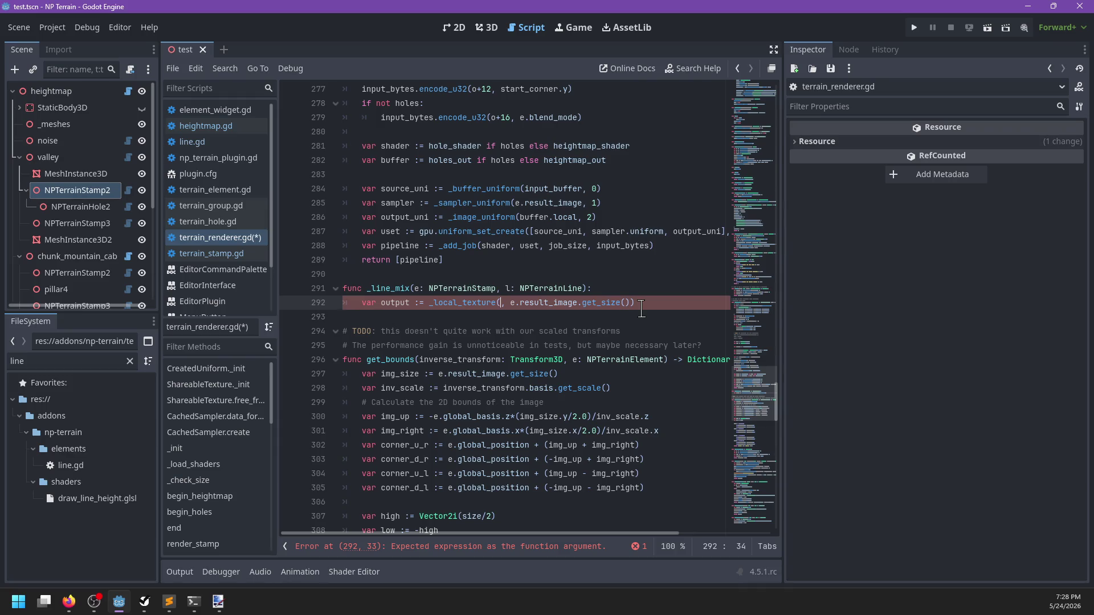
pyautogui.hotkey('ctrl', 'space')
pyautogui.press('Escape')
# Step: Pass RenderingDevice.DataFormat.DATA_FORMAT_R32G32_SFLOAT as _local_texture's first argument
pyautogui.keyDown('ctrl'); pyautogui.click(461, 302); pyautogui.keyUp('ctrl')
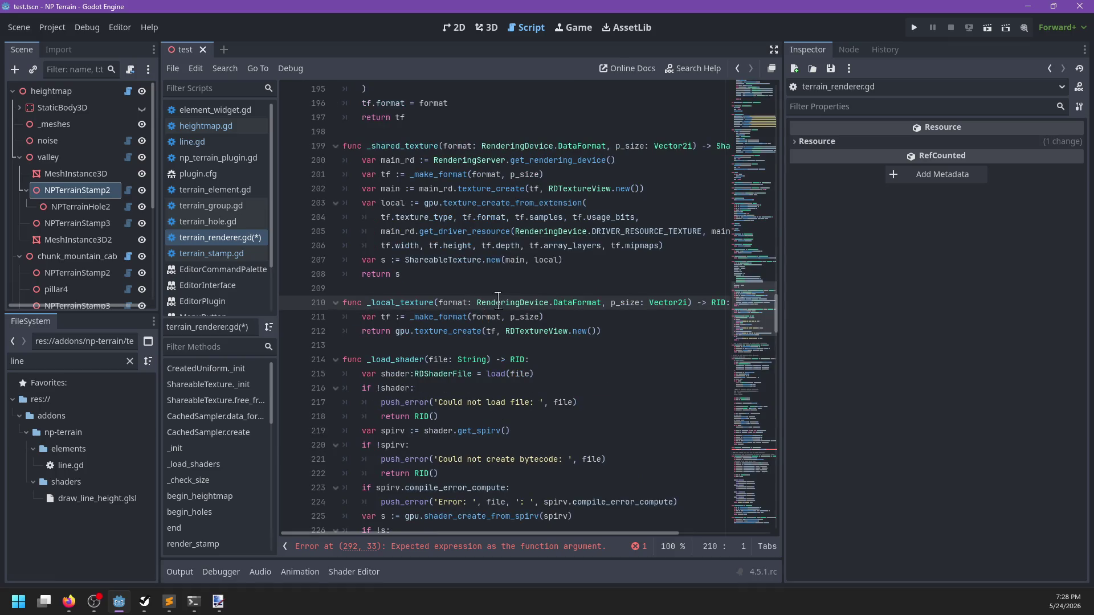
pyautogui.moveTo(602, 303); pyautogui.dragTo(477, 302)
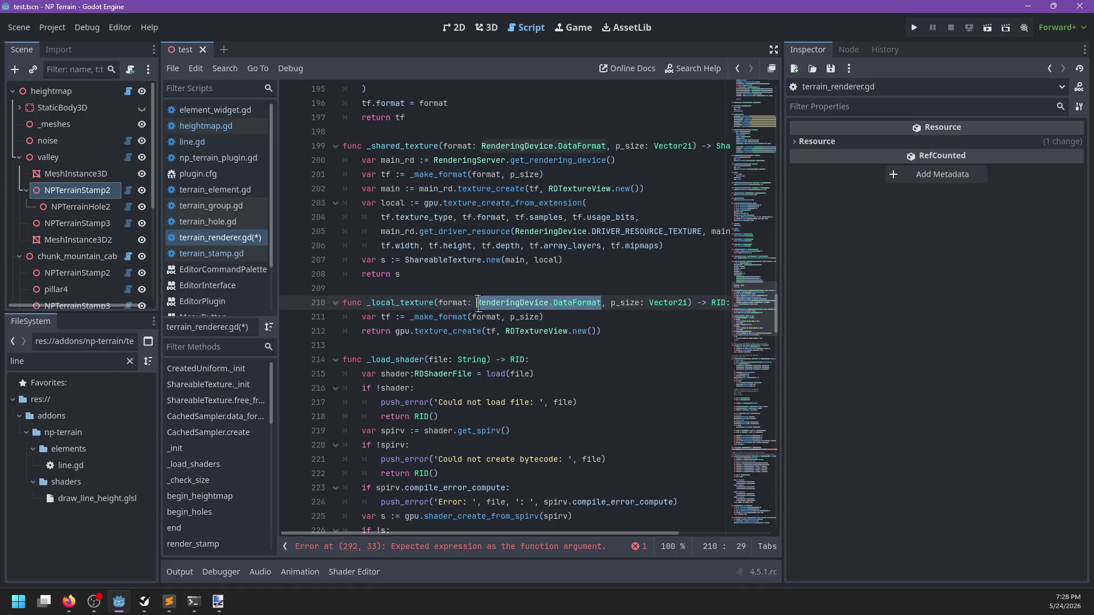
pyautogui.hotkey('ctrl', 'c')
pyautogui.click(507, 550)
pyautogui.click(499, 302)
pyautogui.hotkey('ctrl', 'v')
pyautogui.write('.')
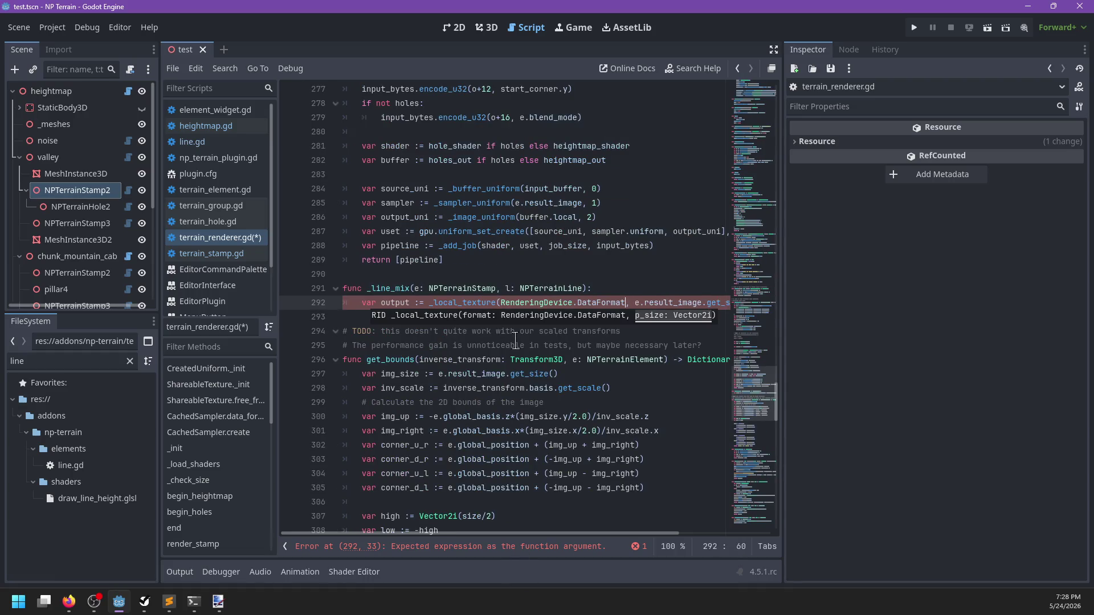
pyautogui.write('DATA_FORMAT_')
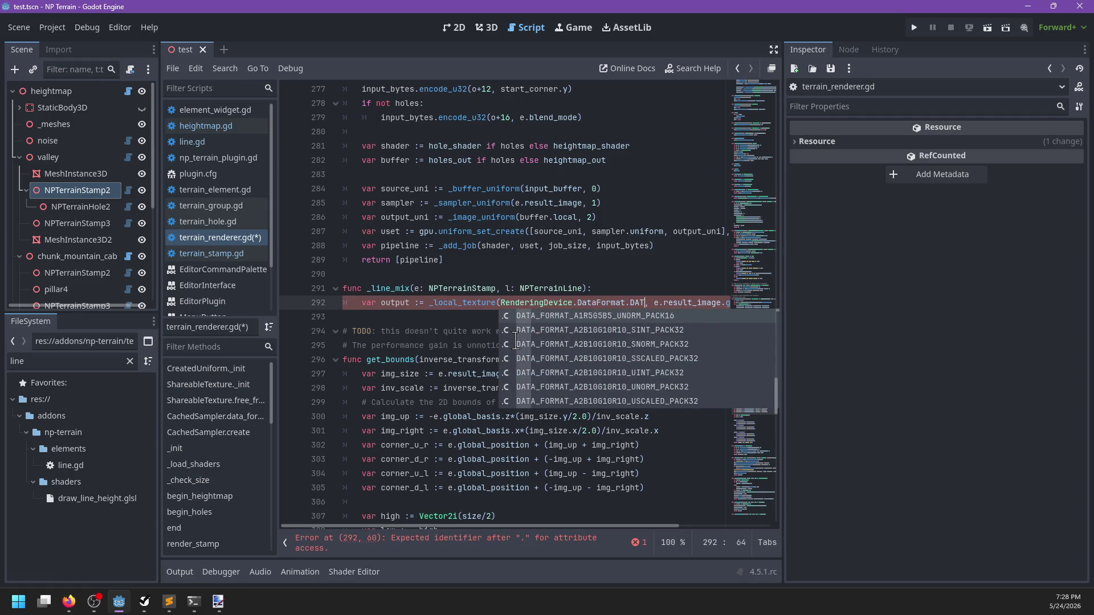
pyautogui.write('R')
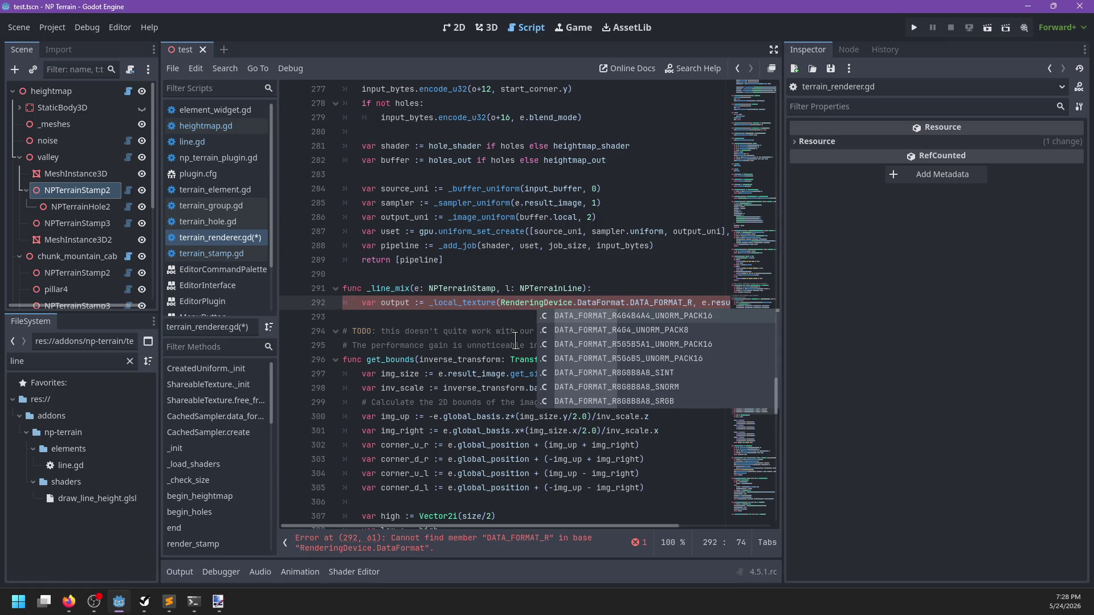
pyautogui.write('16G16')
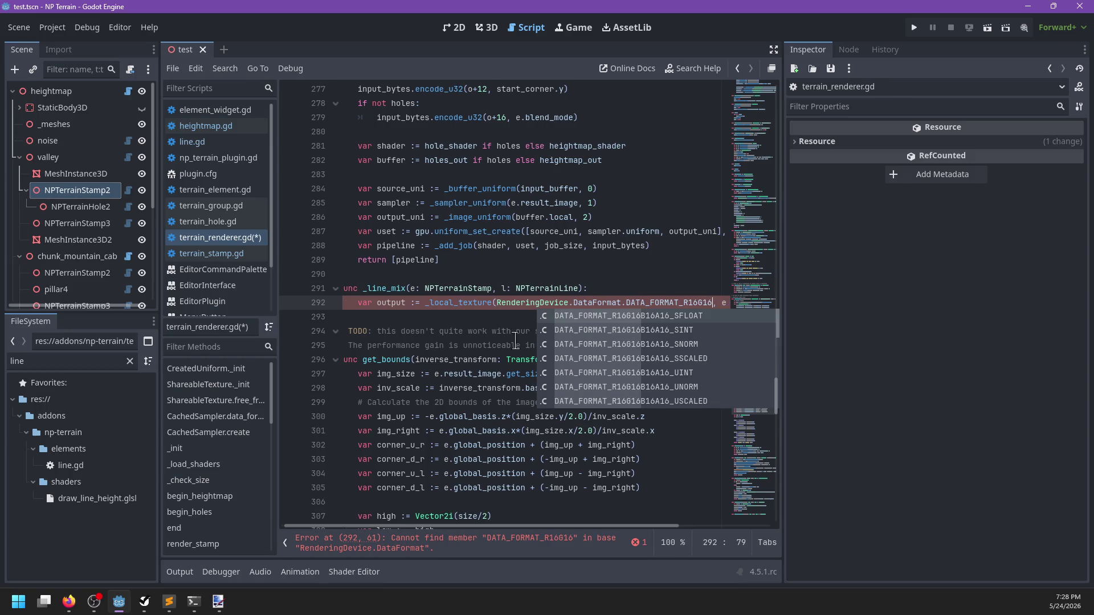
pyautogui.press('BackSpace')
pyautogui.press('BackSpace')
pyautogui.press('BackSpace')
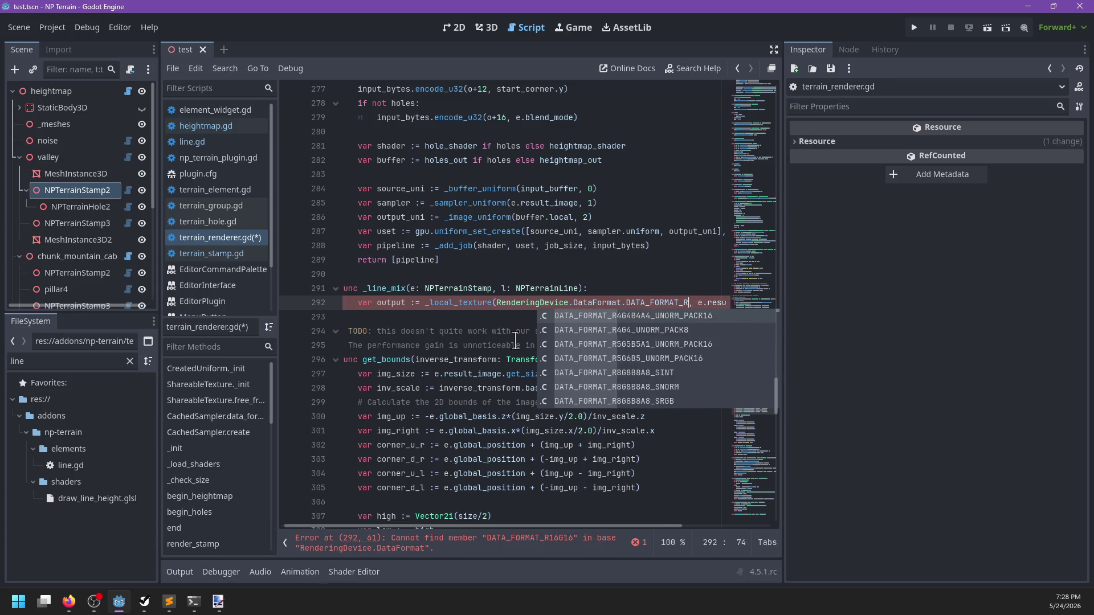
pyautogui.write('32G32')
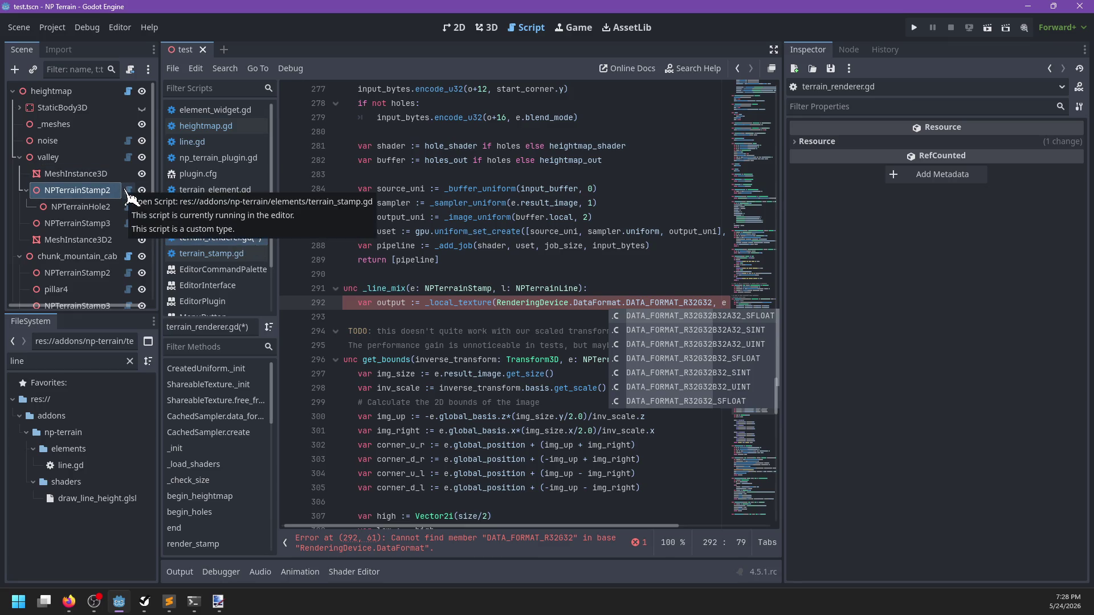
pyautogui.write('_SFLOAT')
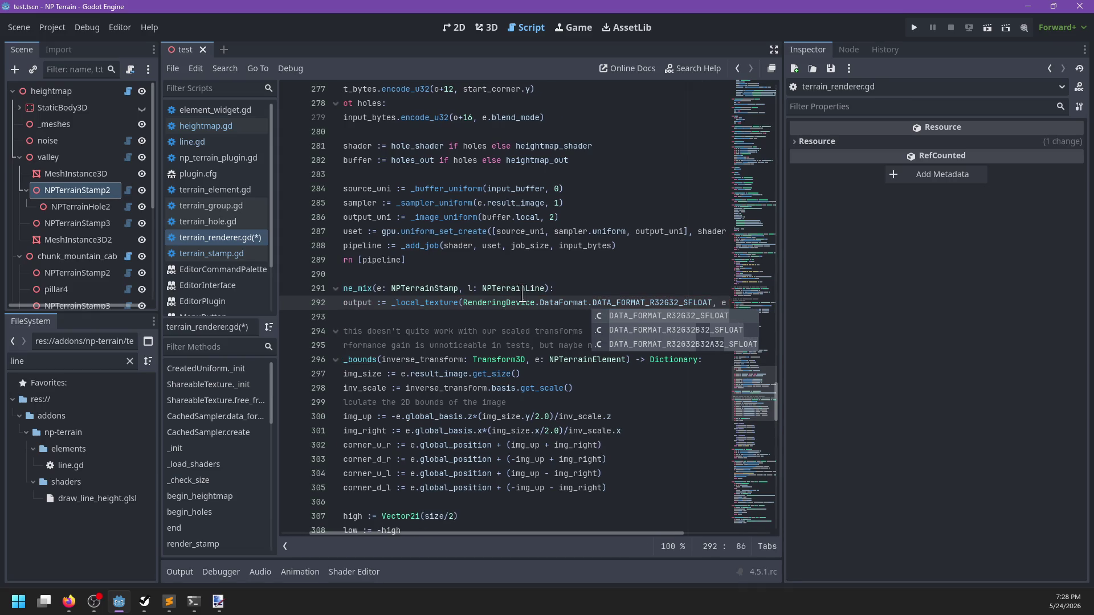
pyautogui.press('Escape')
# Step: Put the format and size arguments on separate lines and begin a new 'gpu.' line below
pyautogui.hscroll(2, 511, 304)
pyautogui.hscroll(-3, 511, 306)
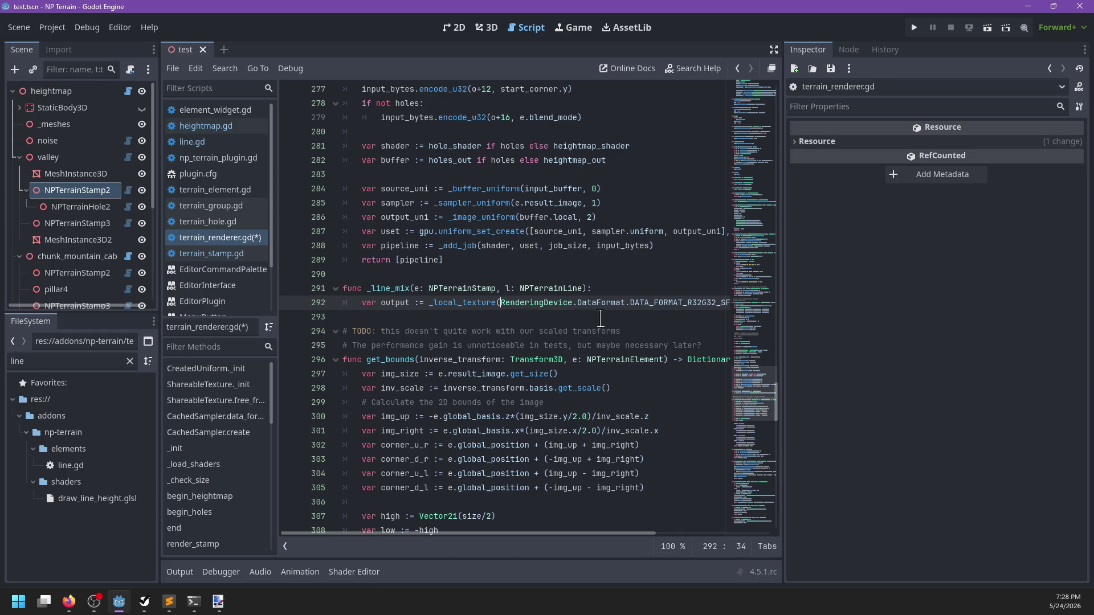
pyautogui.press('Return')
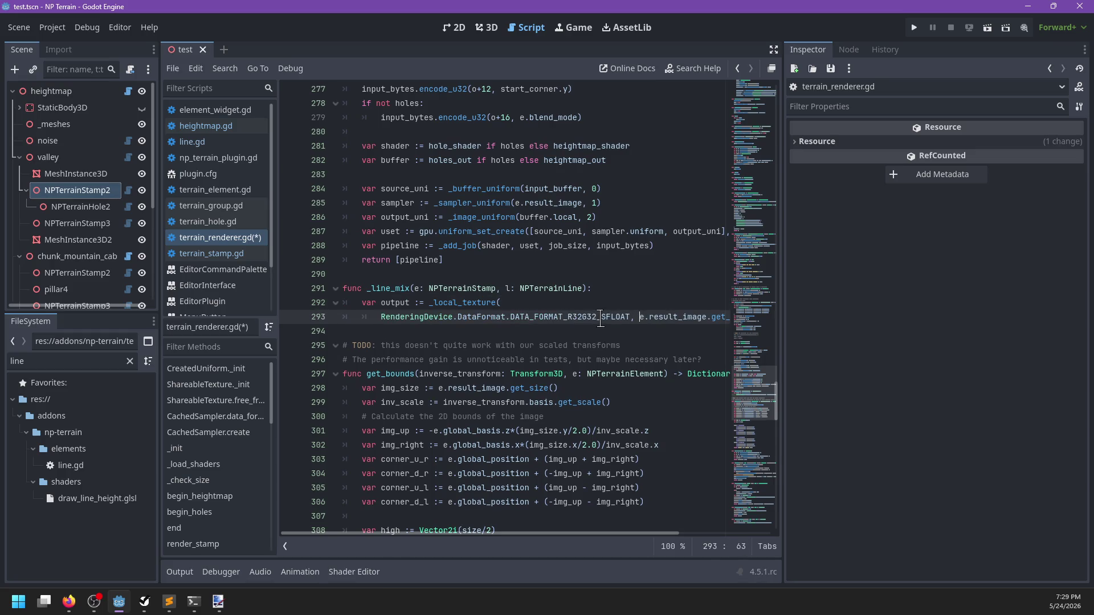
pyautogui.press('Return')
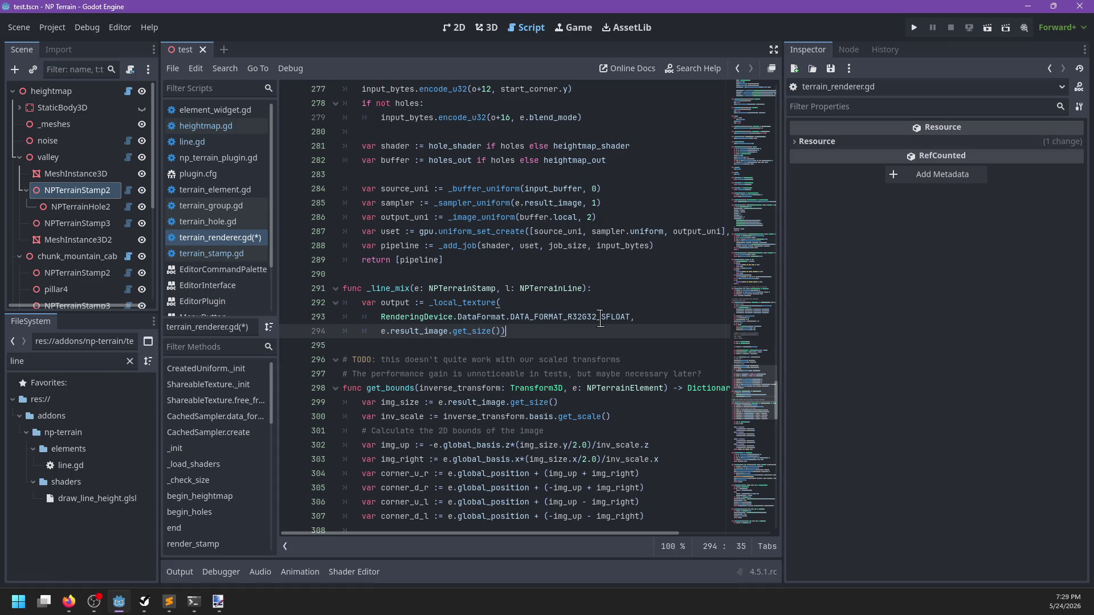
pyautogui.press('Return')
pyautogui.click(444, 303)
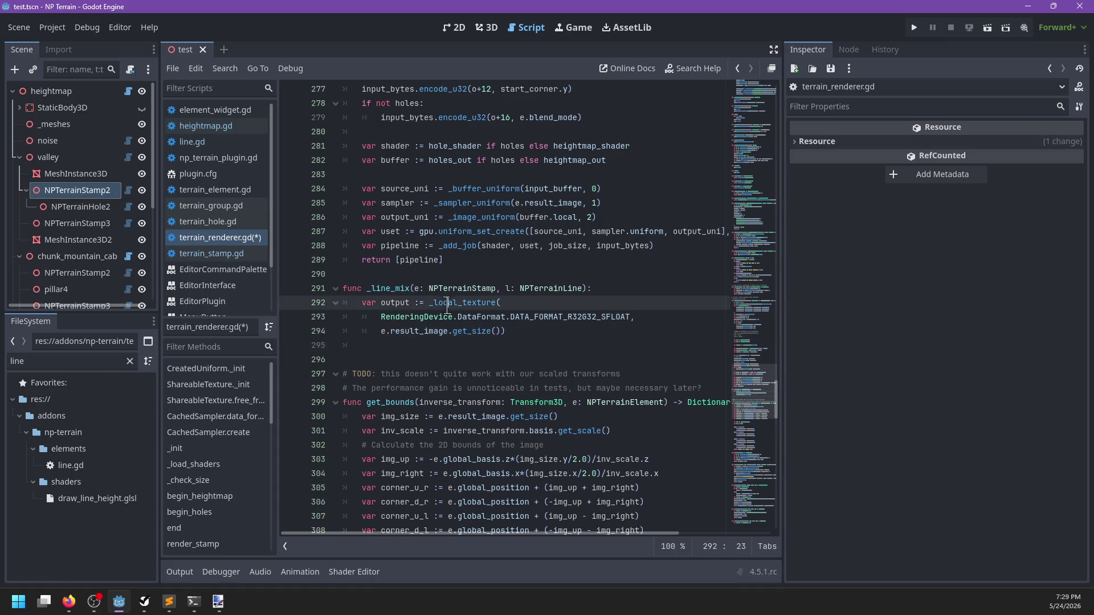
pyautogui.click(440, 343)
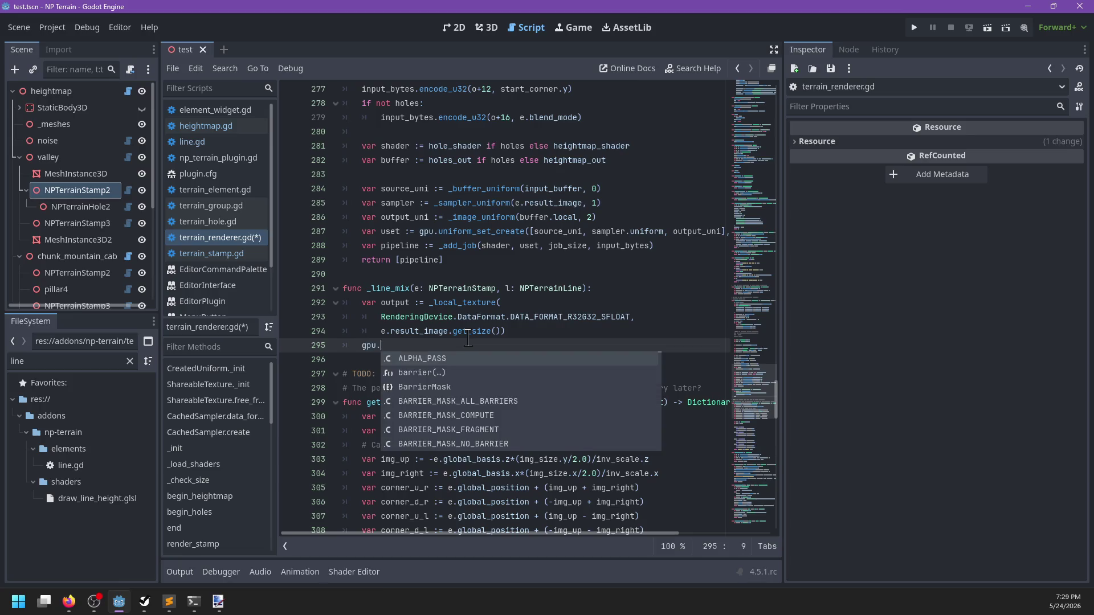
pyautogui.write('image')
pyautogui.press('BackSpace')
pyautogui.press('BackSpace')
pyautogui.press('BackSpace')
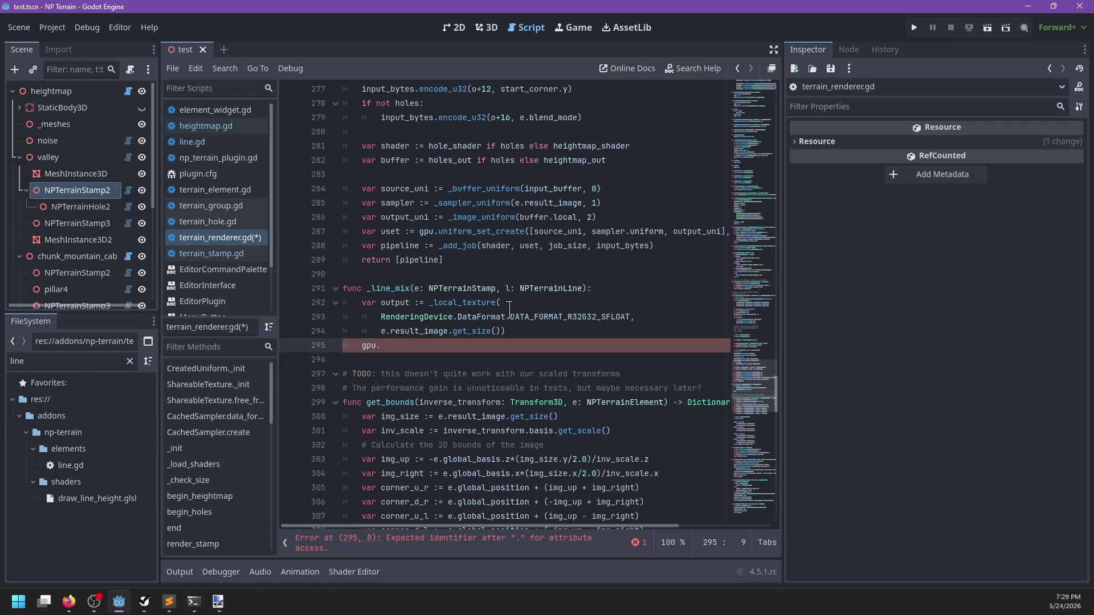
# Step: Scroll up reviewing _make_format, _local_texture and _add_job, then bring Firefox forward
pyautogui.scroll(8, 551, 368)
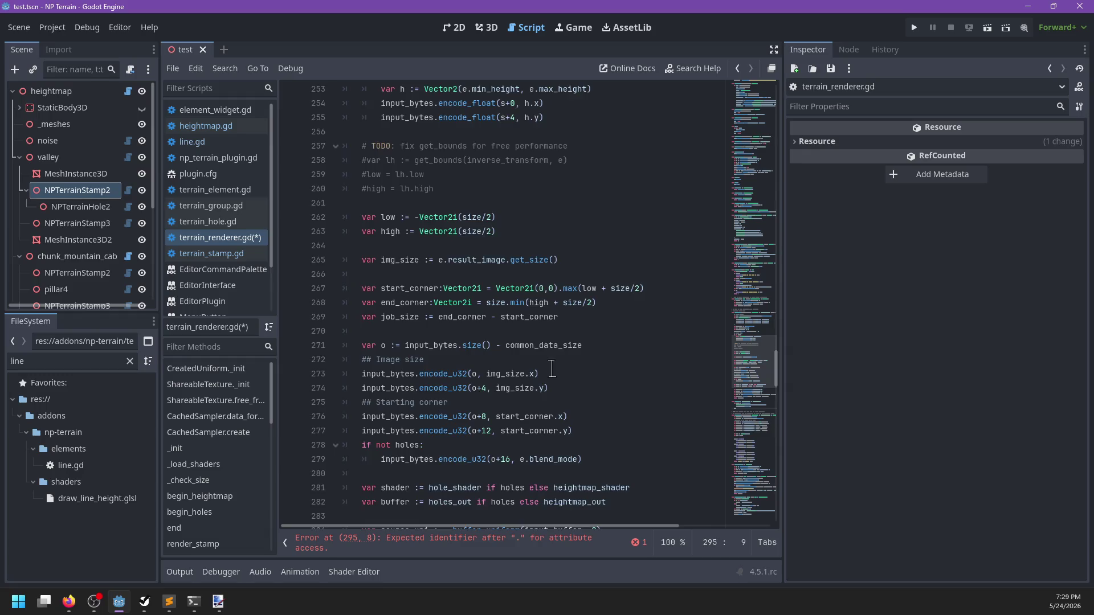
pyautogui.scroll(11, 551, 368)
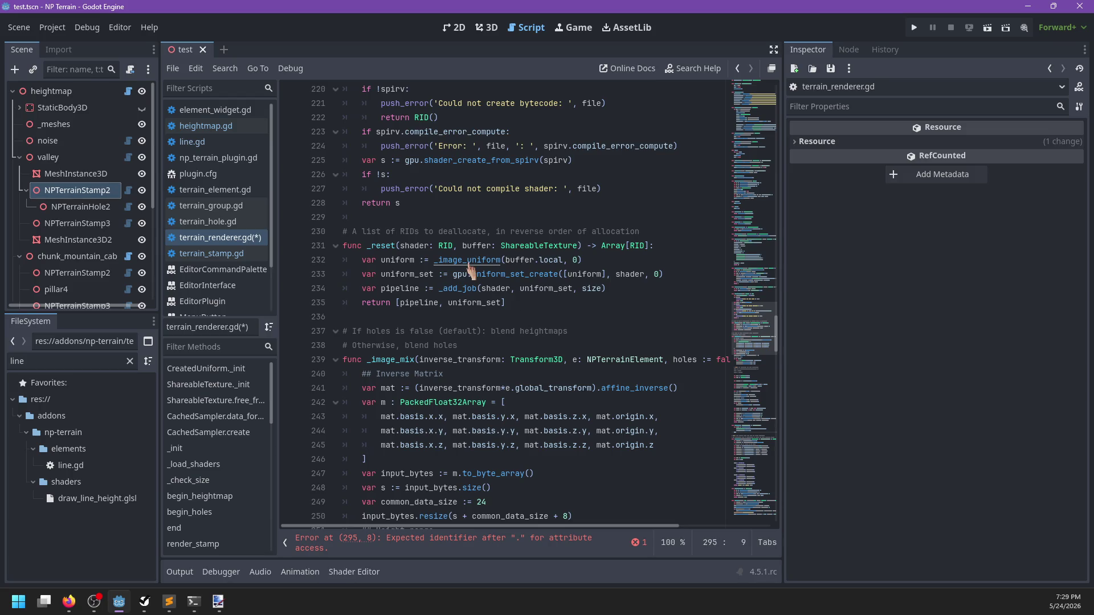
pyautogui.scroll(10, 470, 268)
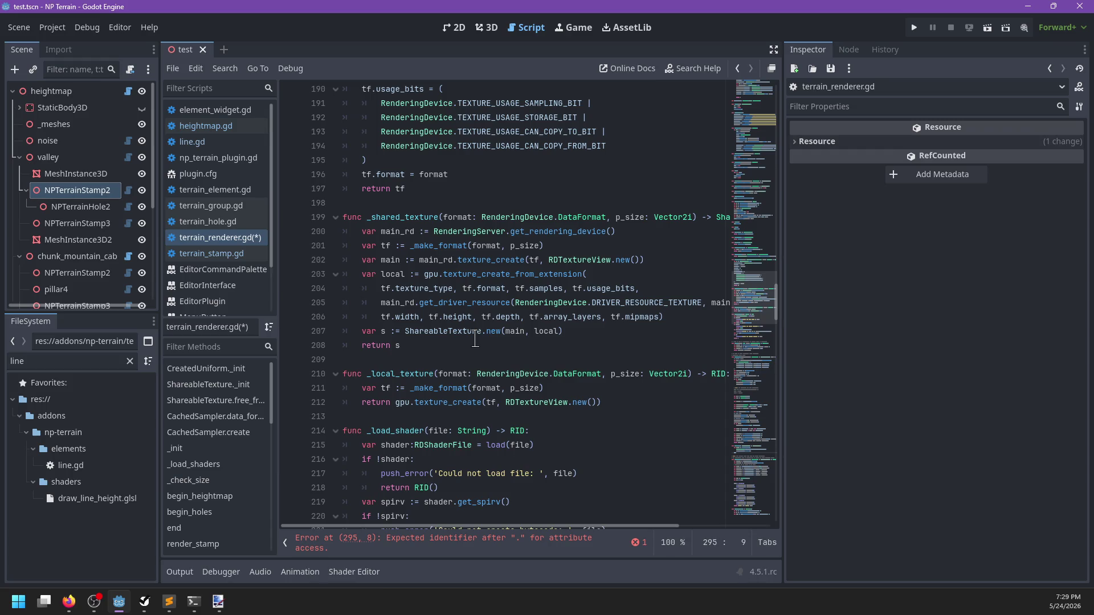
pyautogui.scroll(10, 475, 340)
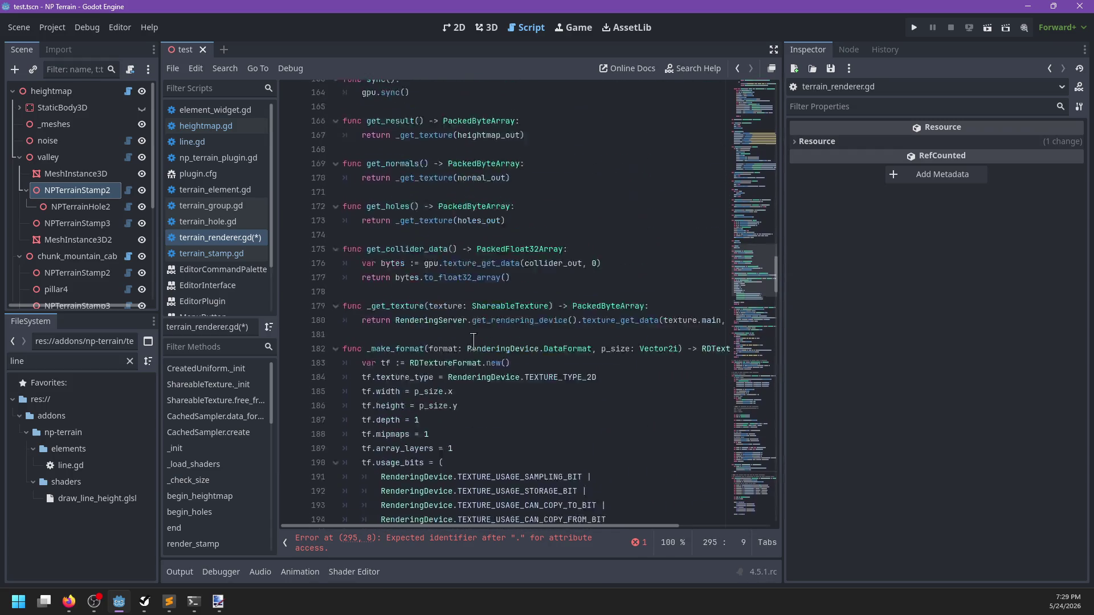
pyautogui.scroll(6, 474, 342)
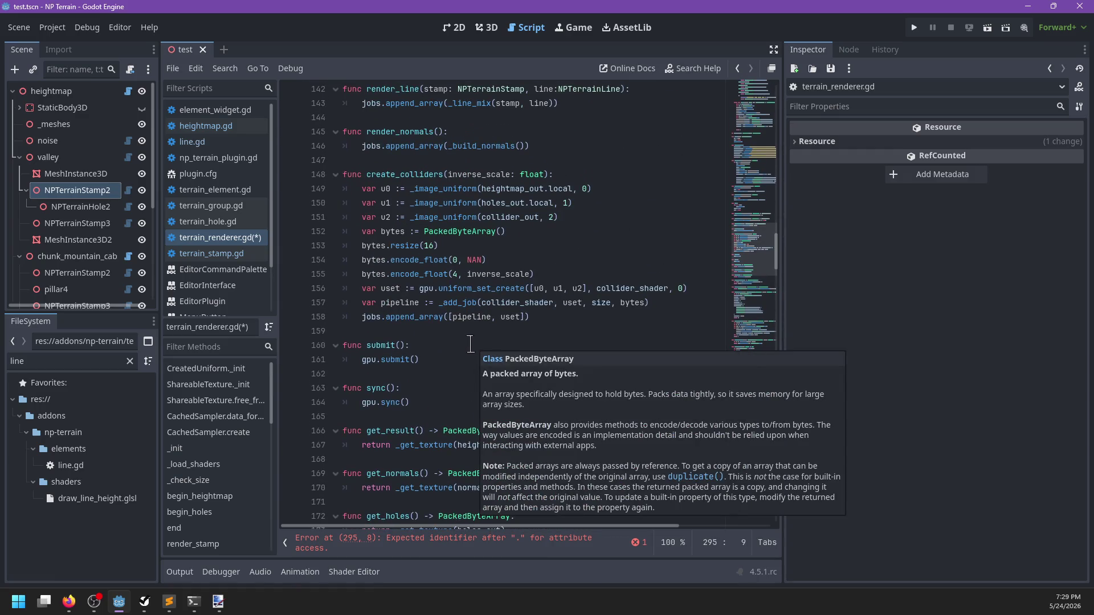
pyautogui.scroll(-20, 470, 343)
pyautogui.scroll(-16, 461, 395)
pyautogui.scroll(4, 404, 329)
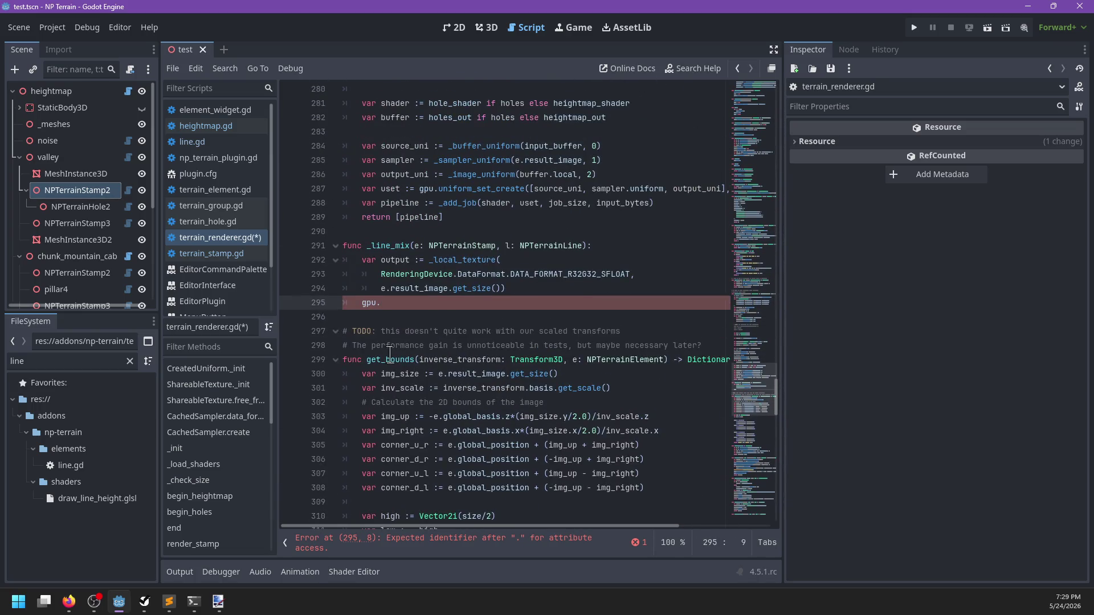
pyautogui.moveTo(68, 601)
pyautogui.click(239, 519)
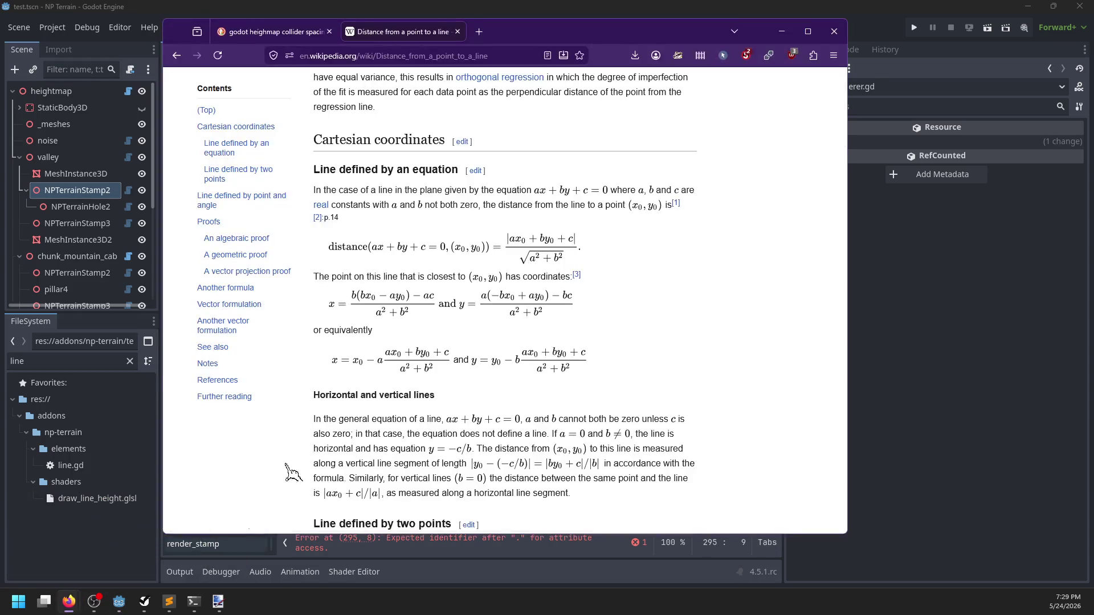
# Step: Search 'godot compute shader image' in Firefox and open the Using compute shaders tutorial
pyautogui.click(402, 50)
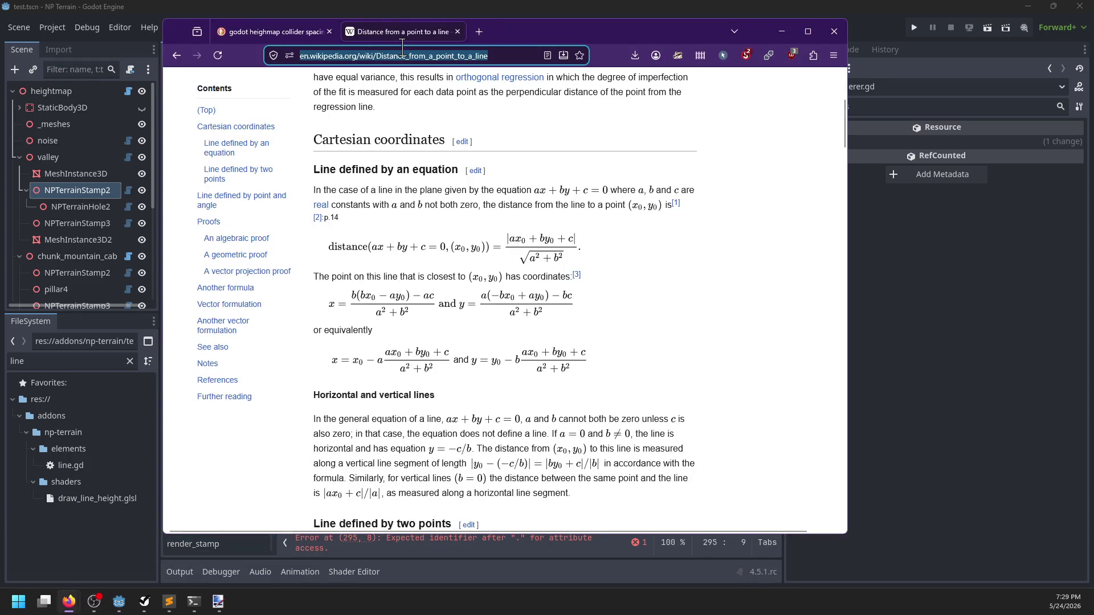
pyautogui.write('godot image')
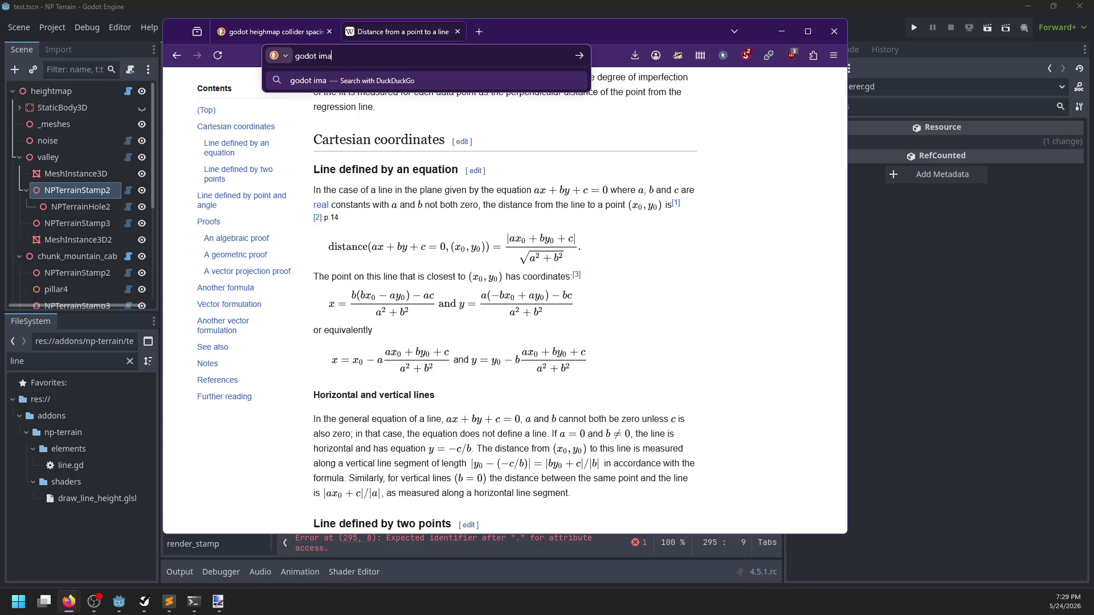
pyautogui.write(' shade')
pyautogui.press('BackSpace')
pyautogui.press('BackSpace')
pyautogui.press('BackSpace')
pyautogui.write('compute shader image')
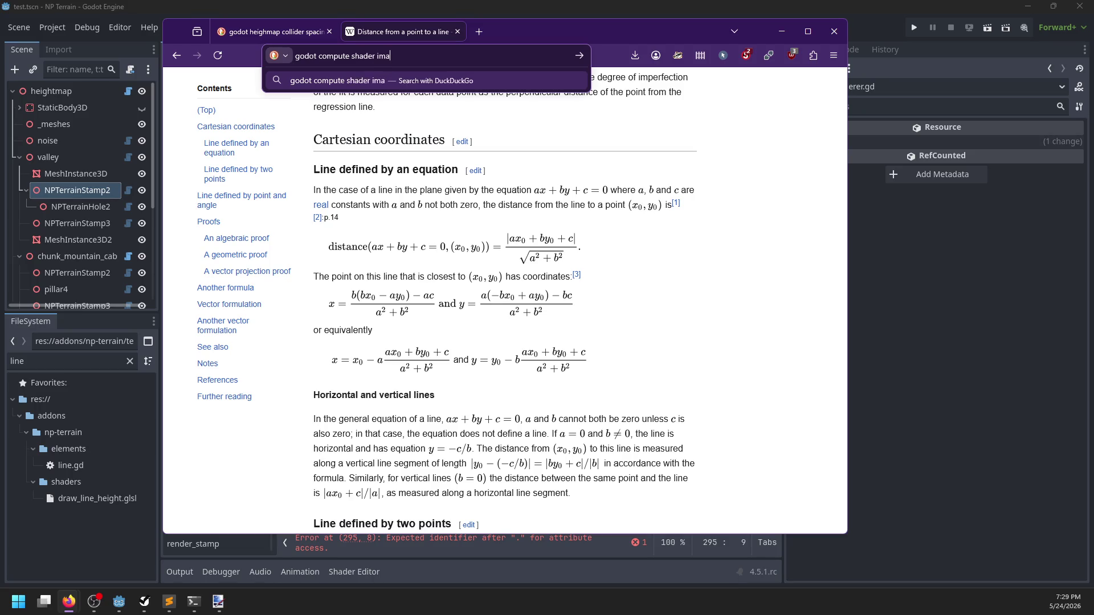
pyautogui.press('Return')
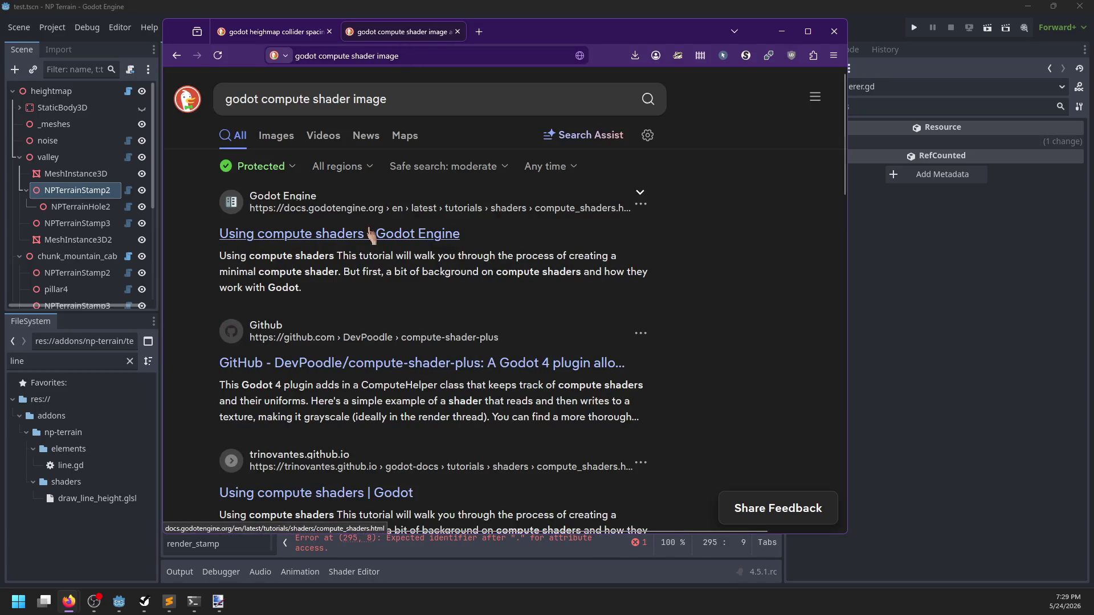
pyautogui.click(369, 237)
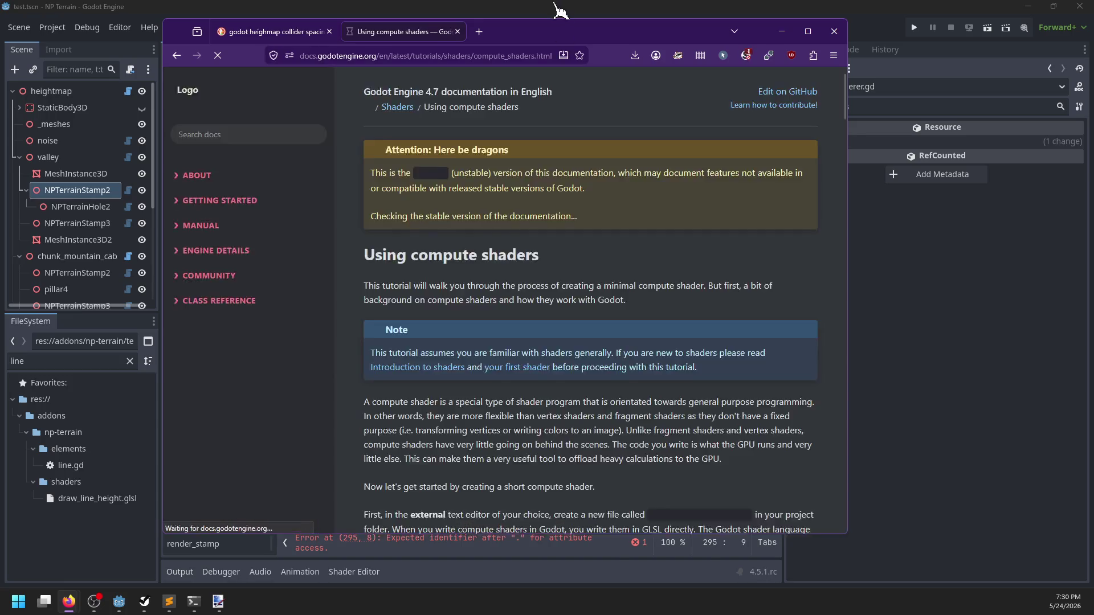
# Step: Back in Godot, open the RenderingDevice class reference from line 293
pyautogui.click(560, 10)
pyautogui.click(419, 274)
pyautogui.keyDown('ctrl'); pyautogui.click(419, 274); pyautogui.keyUp('ctrl')
# Step: Search the RenderingDevice docs for 'image', advancing to the texture_create_from_extension match
pyautogui.hotkey('ctrl', 'f')
pyautogui.write('shader')
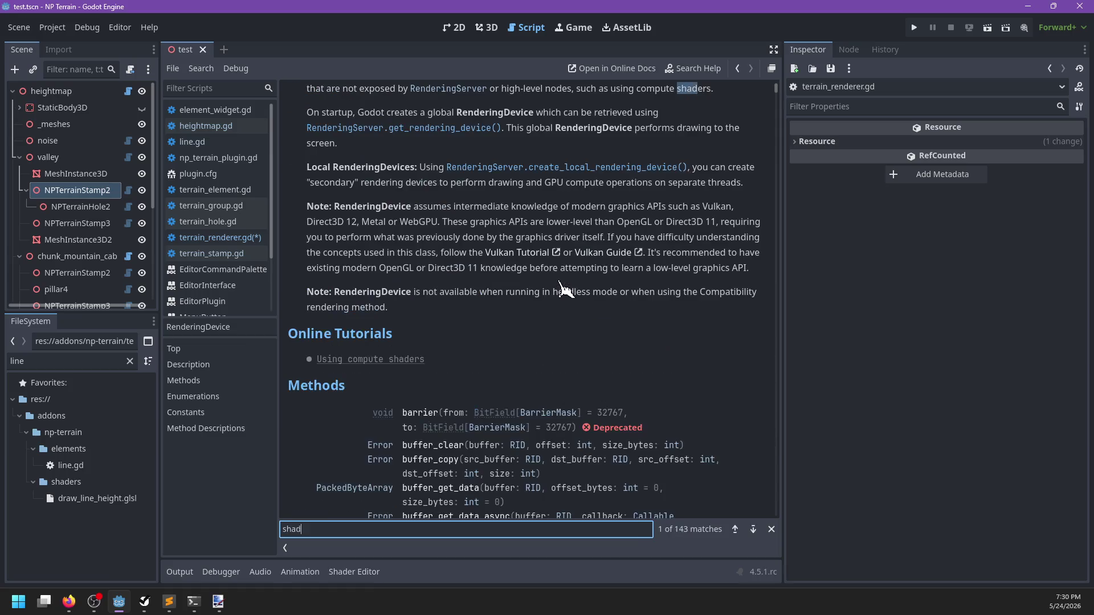
pyautogui.hotkey('ctrl', 'BackSpace')
pyautogui.write('image')
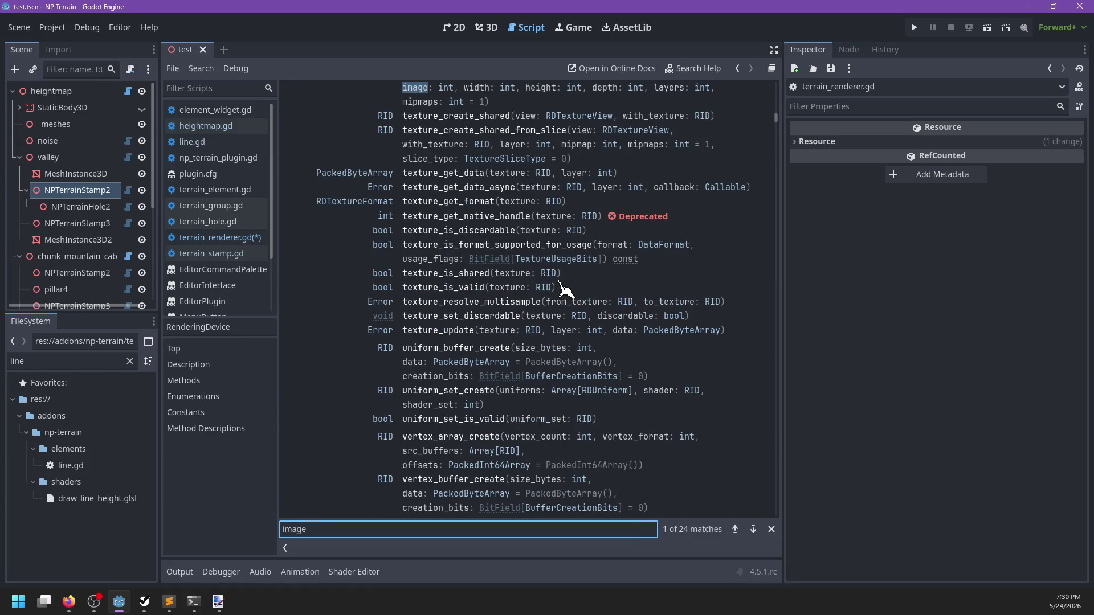
pyautogui.scroll(3, 564, 290)
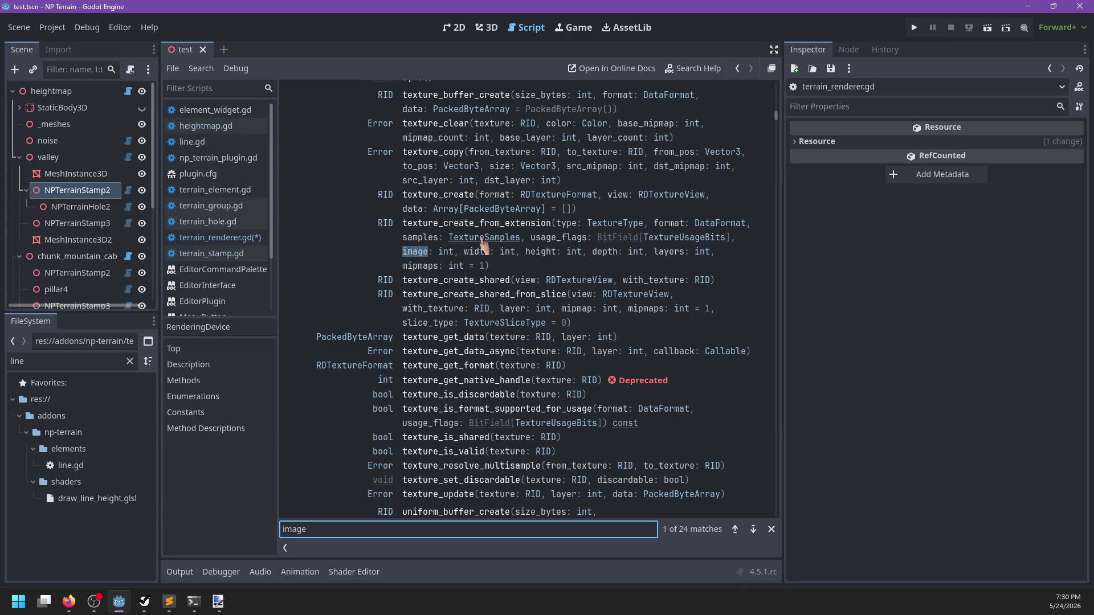
pyautogui.press('Return')
pyautogui.press('Return')
pyautogui.press('Return')
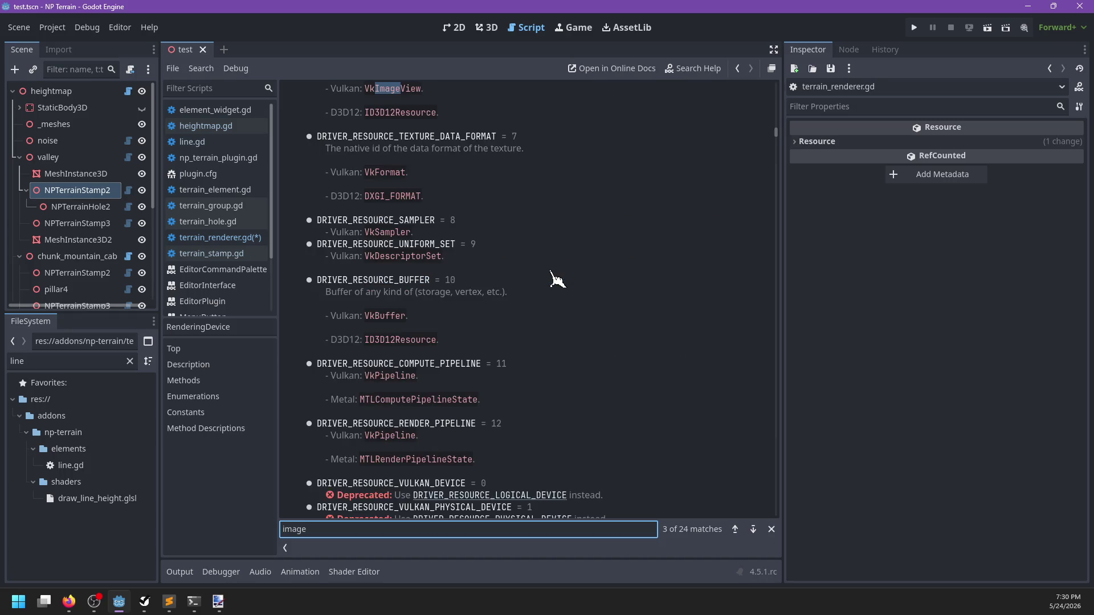
pyautogui.press('Return')
pyautogui.press('Return')
pyautogui.press('Return')
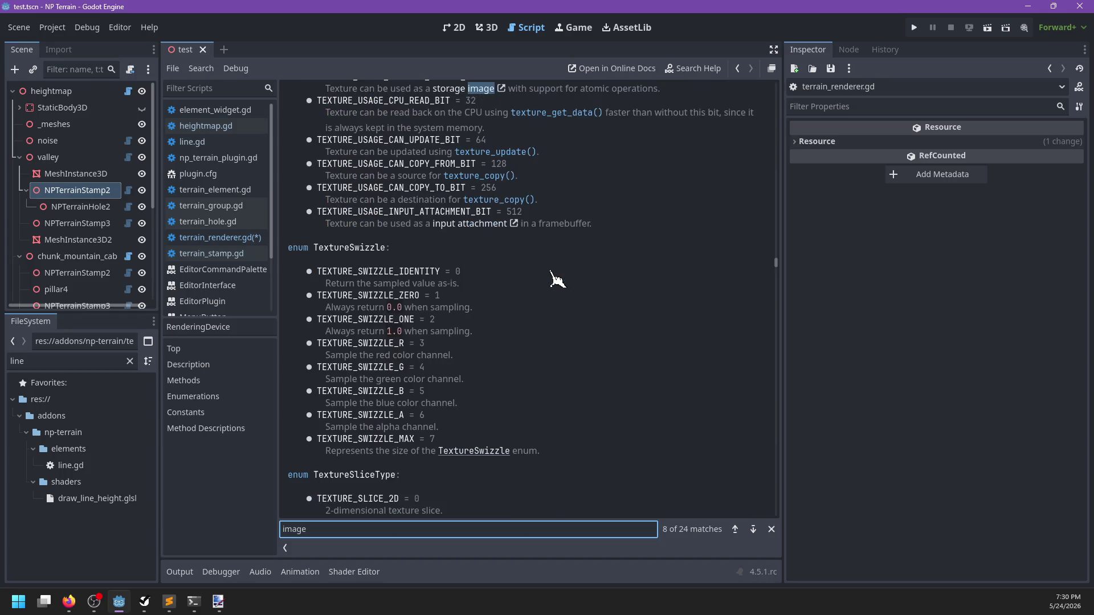
pyautogui.press('Return')
pyautogui.press('Return')
pyautogui.press('Return')
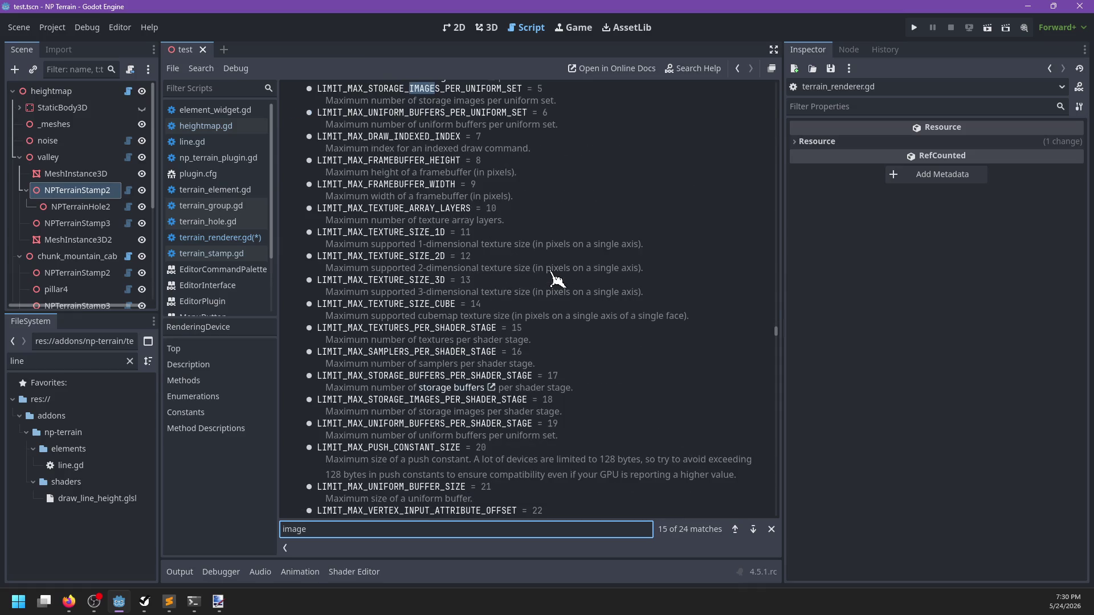
pyautogui.press('Return')
pyautogui.press('Return')
pyautogui.press('Return')
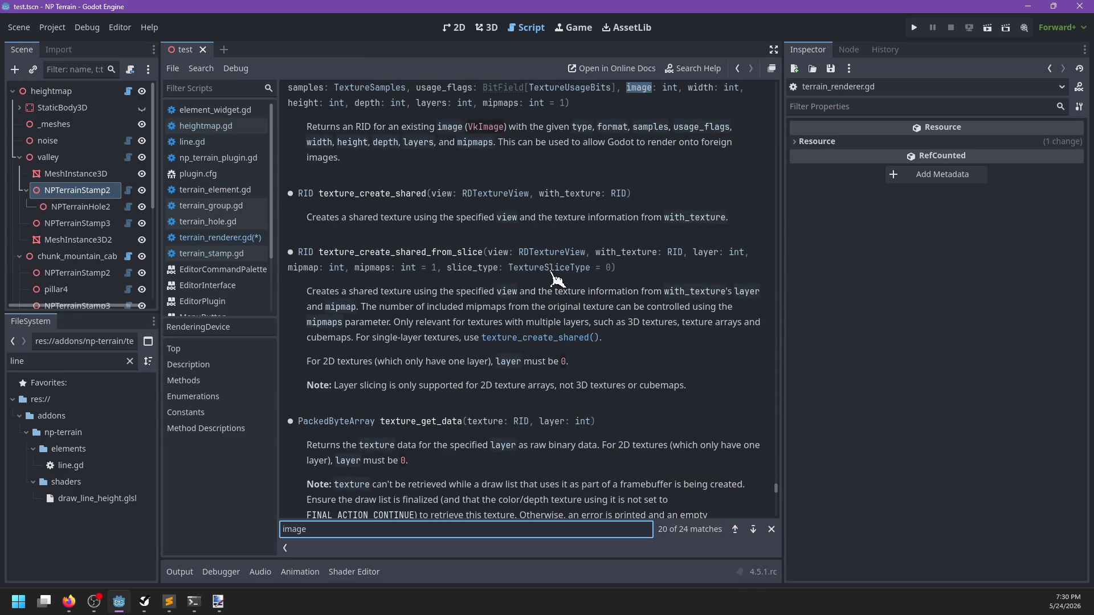
# Step: Step back through earlier 'image' matches in the RenderingDevice docs
pyautogui.scroll(3, 513, 302)
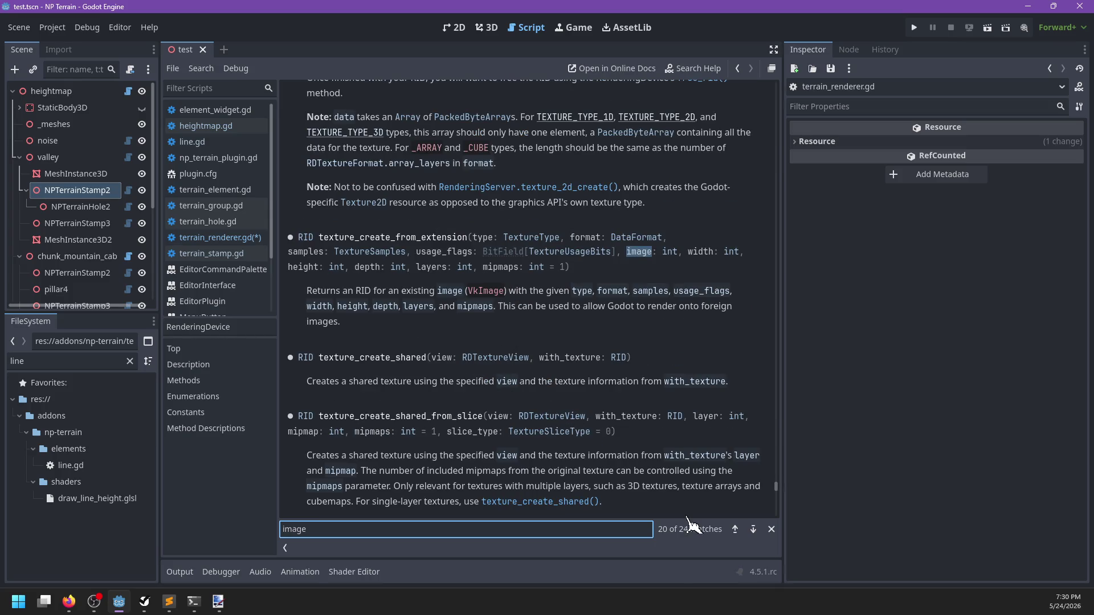
pyautogui.click(734, 530)
pyautogui.click(735, 530)
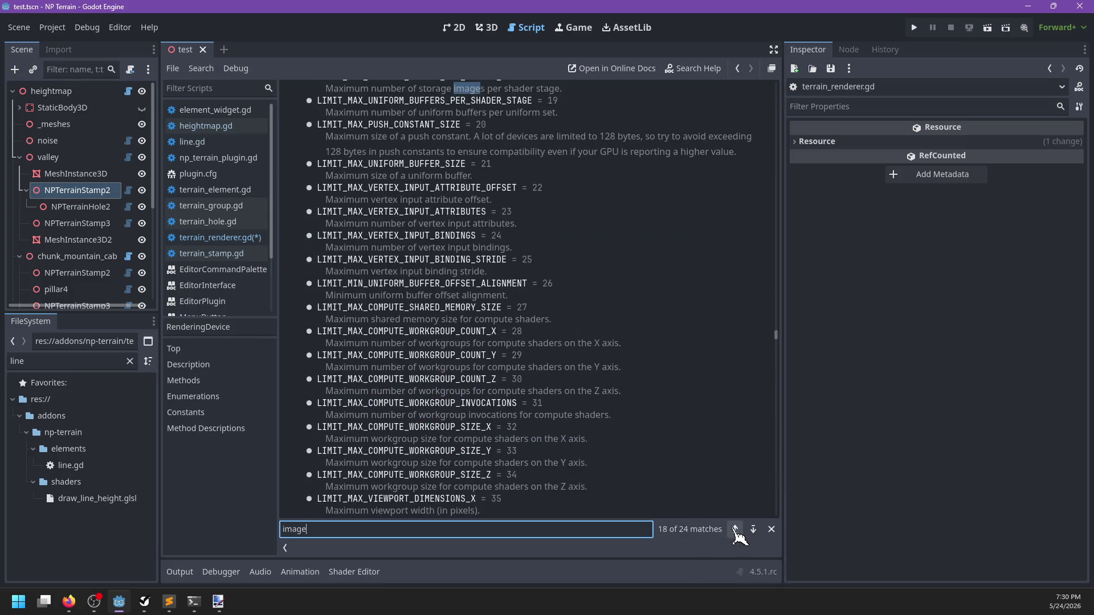
pyautogui.scroll(10, 630, 427)
pyautogui.write('_)')
pyautogui.press('BackSpace')
pyautogui.press('BackSpace')
pyautogui.press('BackSpace')
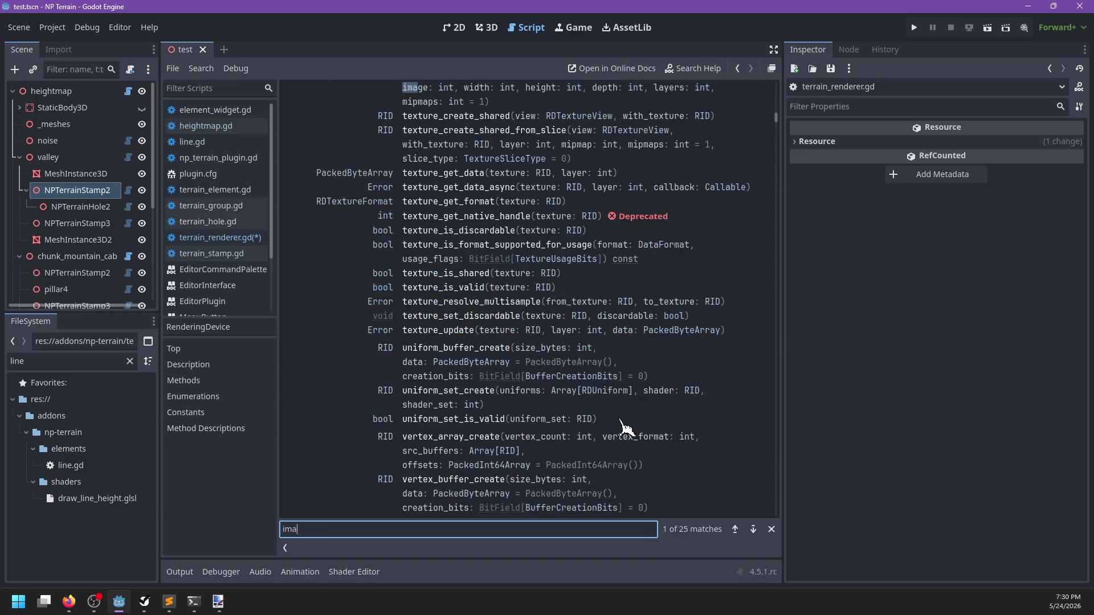
pyautogui.scroll(10, 591, 397)
# Step: Switch between the RID class docs, terrain_renderer.gd and the RenderingDevice docs
pyautogui.click(637, 380)
pyautogui.click(216, 238)
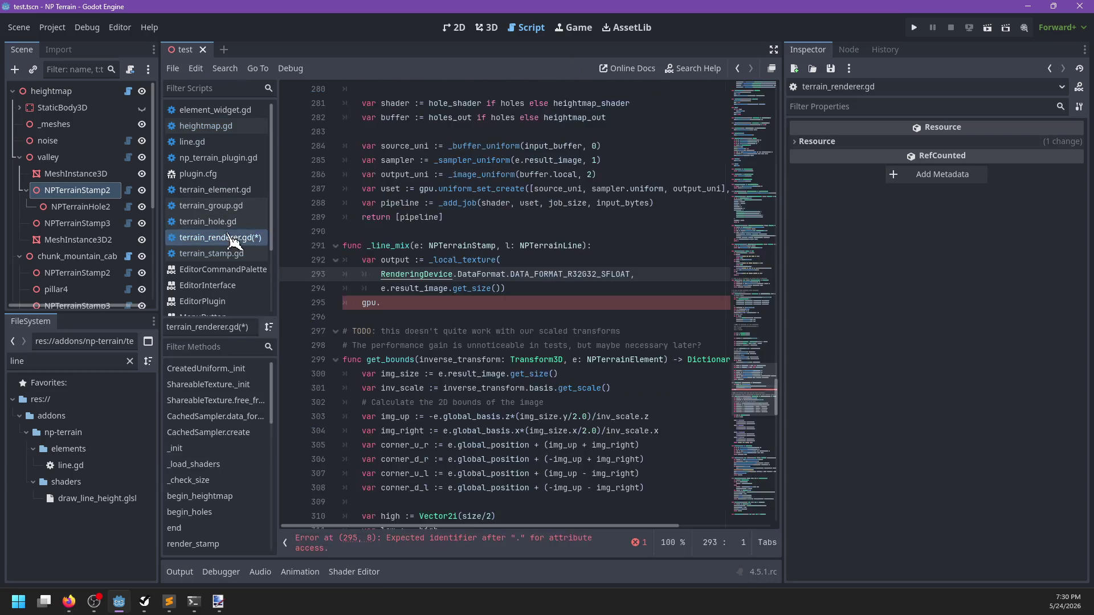
pyautogui.scroll(-3, 222, 250)
pyautogui.click(219, 307)
pyautogui.click(217, 290)
# Step: Search the RenderingDevice docs for 'texture' and read the texture_create description
pyautogui.hotkey('ctrl', 'f')
pyautogui.write('texture')
pyautogui.scroll(10, 496, 315)
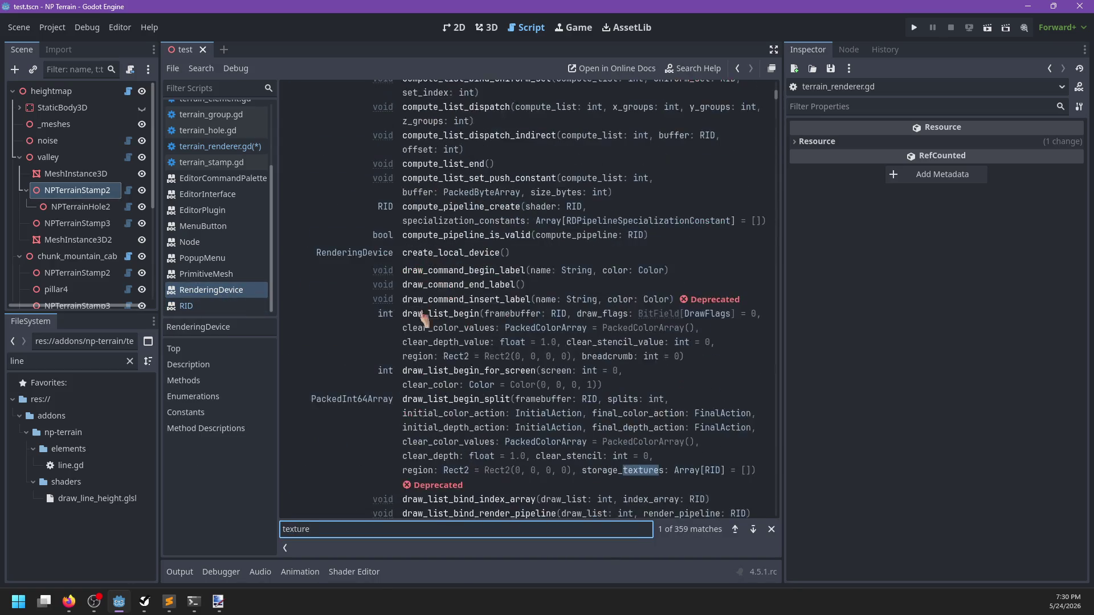
pyautogui.scroll(-5, 348, 353)
pyautogui.scroll(-20, 345, 357)
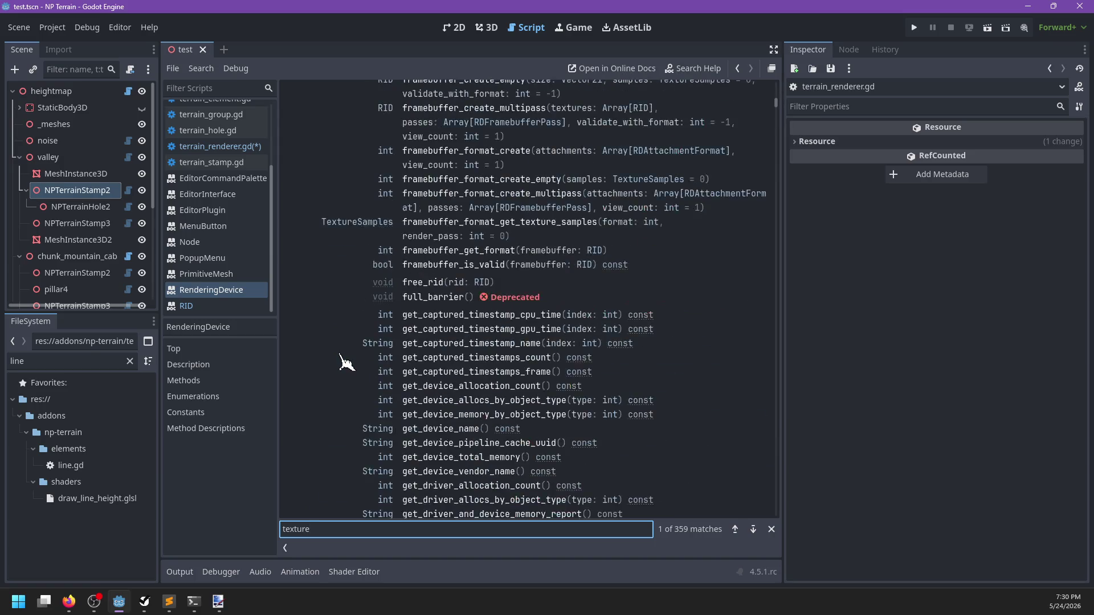
pyautogui.scroll(-10, 342, 363)
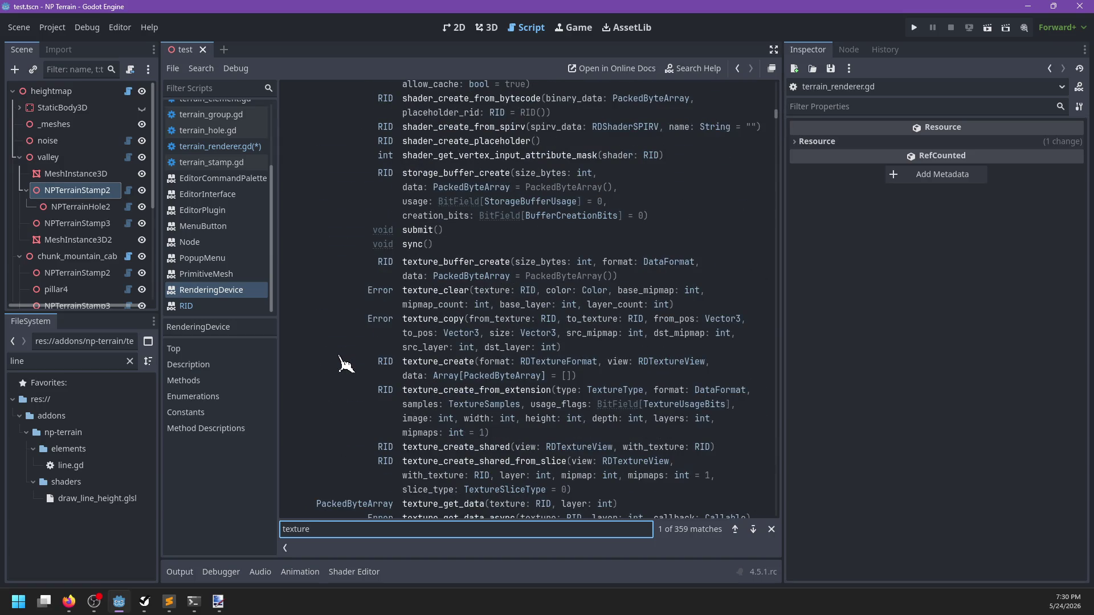
pyautogui.click(455, 370)
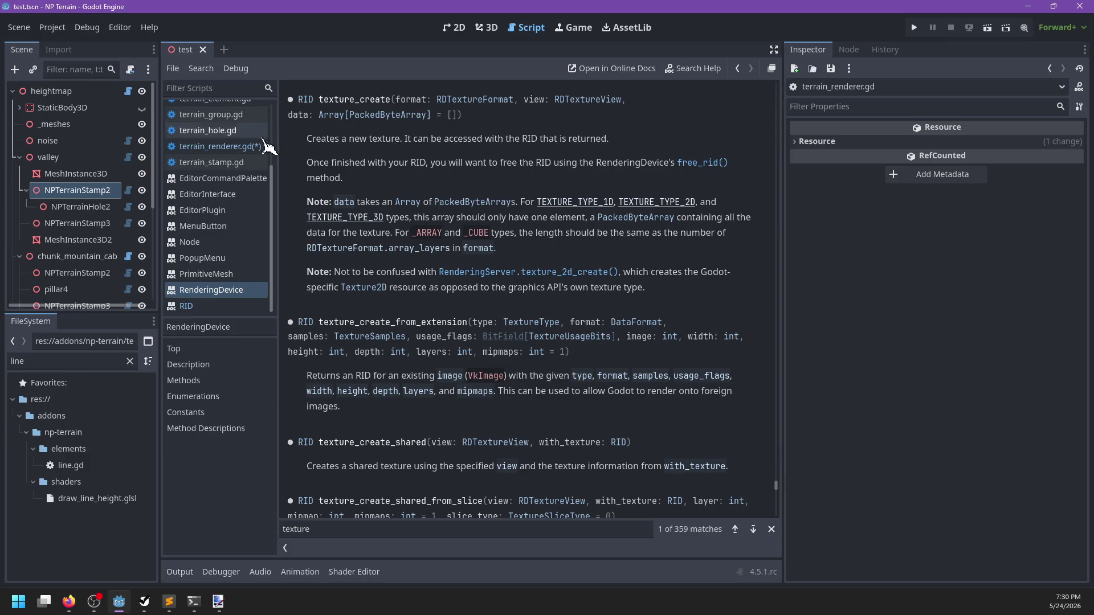
pyautogui.click(238, 152)
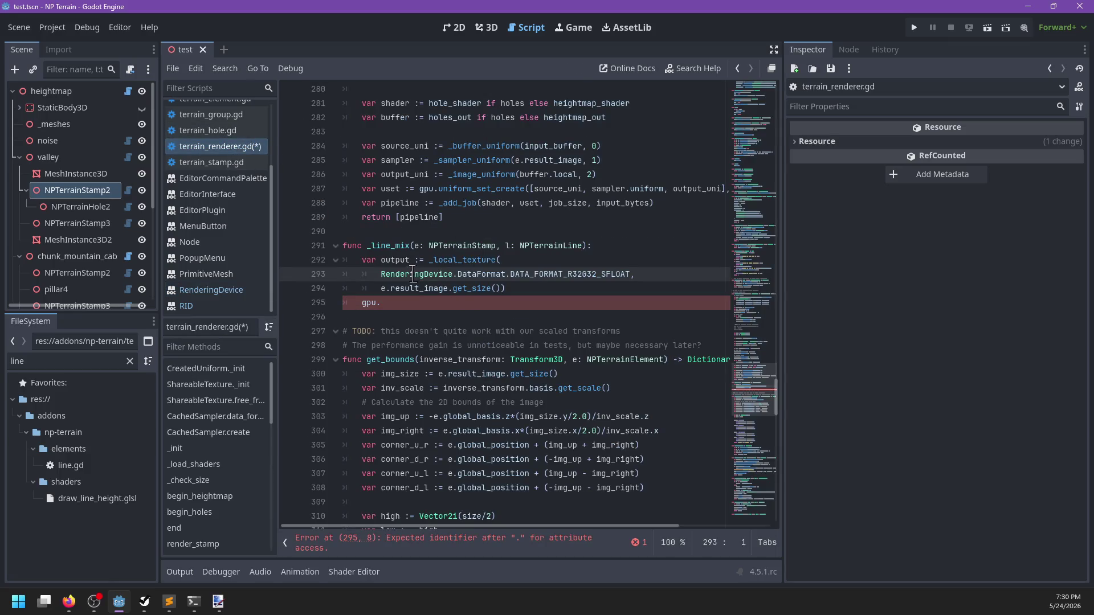
# Step: Give _local_texture an optional 'bytes: PackedByteArray = []' parameter and pass bytes to texture_create
pyautogui.keyDown('ctrl'); pyautogui.click(468, 261); pyautogui.keyUp('ctrl')
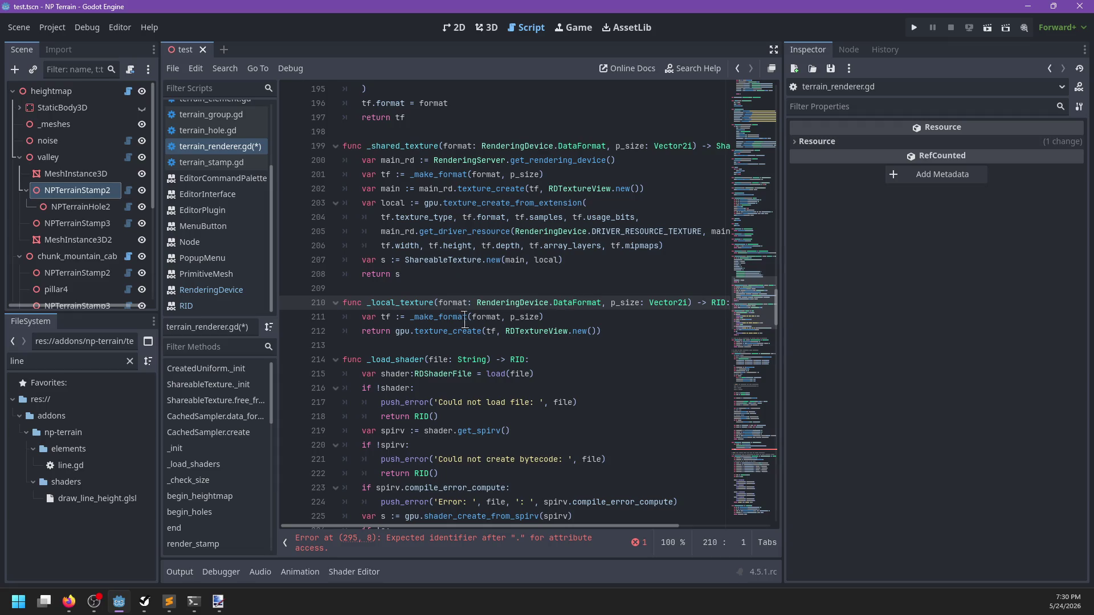
pyautogui.click(597, 331)
pyautogui.click(689, 302)
pyautogui.write('bytes: S')
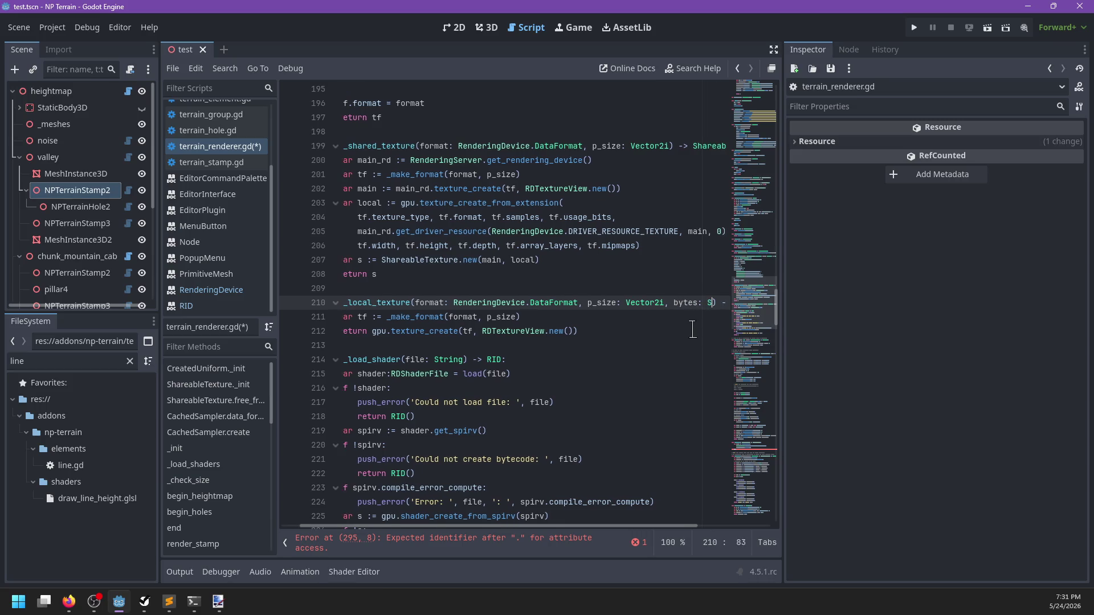
pyautogui.press('Escape')
pyautogui.write('ackedByteArray = []')
pyautogui.press('Down')
pyautogui.press('Down')
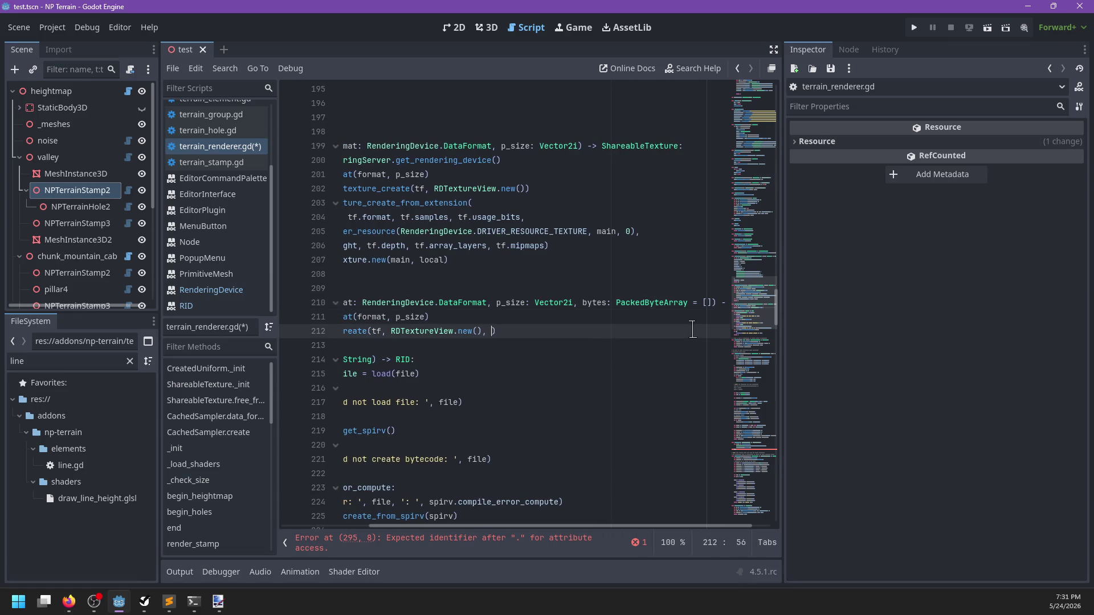
pyautogui.press('BackSpace')
pyautogui.write('ytes')
pyautogui.press('Escape')
# Step: Pass e.raw_image.get_data() as the third _local_texture argument in _line_mix and remove the stray gpu. line
pyautogui.click(556, 542)
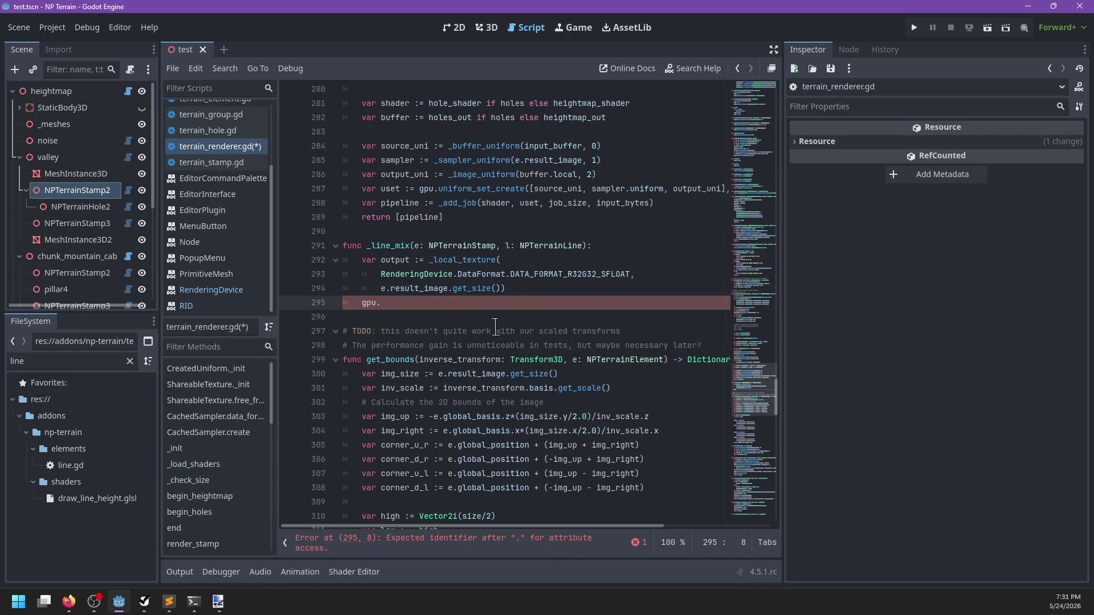
pyautogui.click(515, 288)
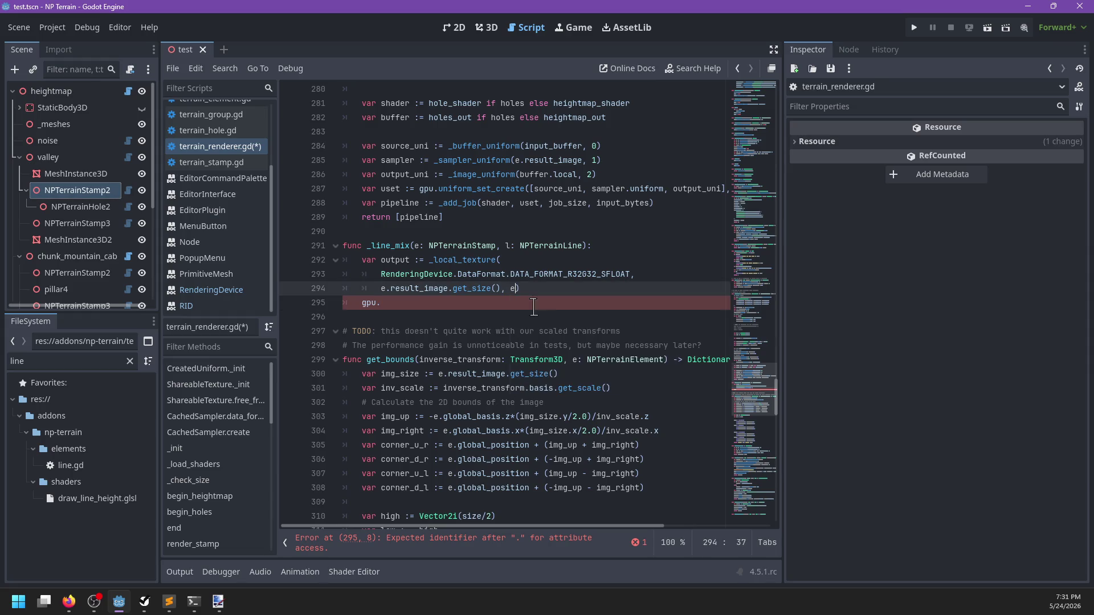
pyautogui.write('re')
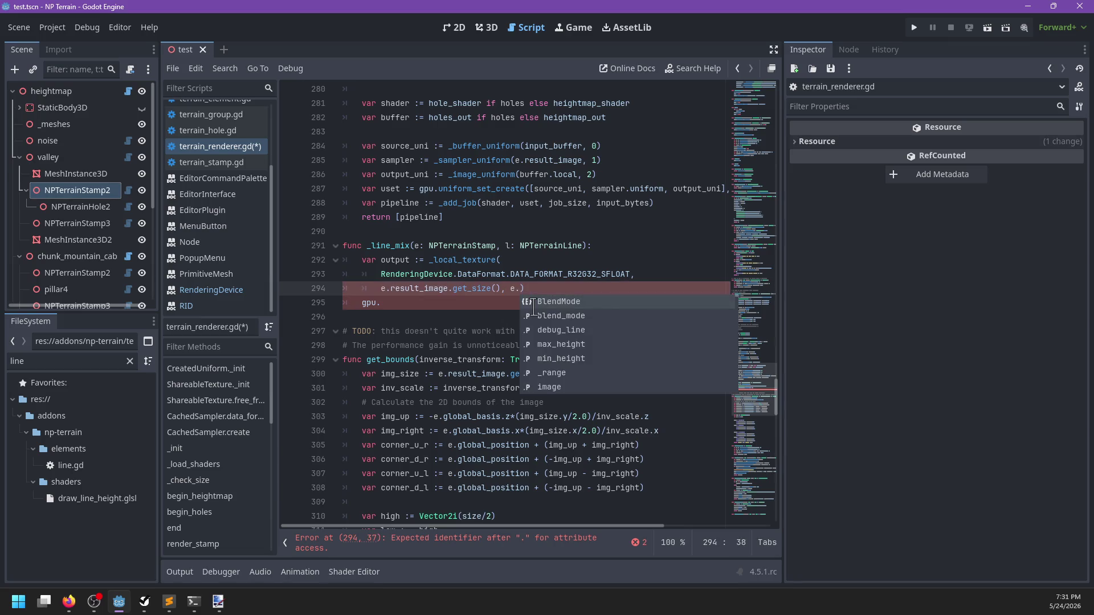
pyautogui.press('Return')
pyautogui.press('BackSpace')
pyautogui.press('BackSpace')
pyautogui.press('BackSpace')
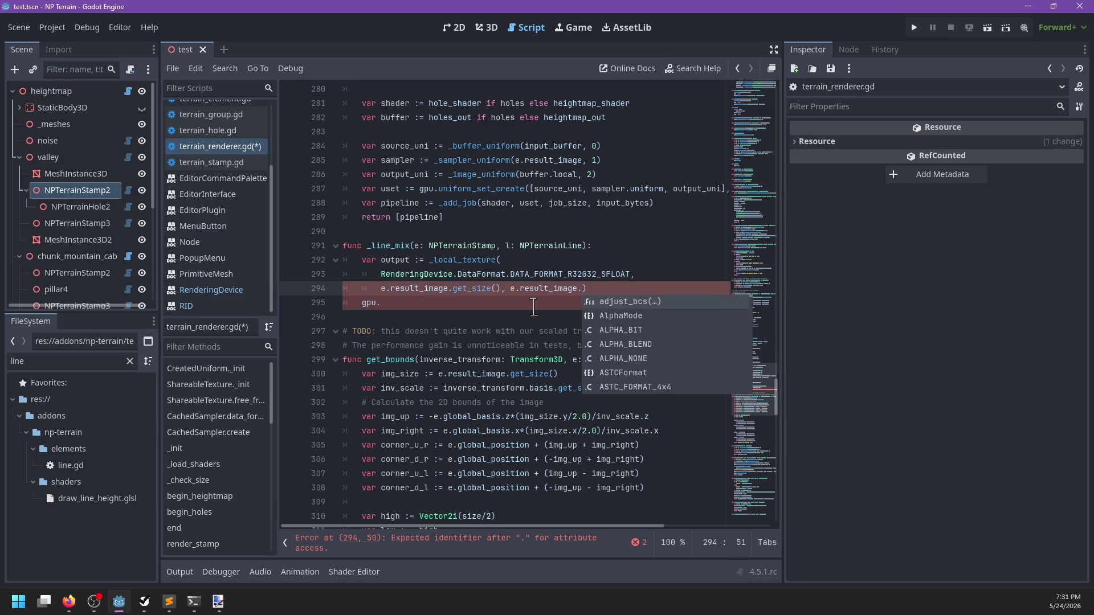
pyautogui.write('raw_')
pyautogui.press('Return')
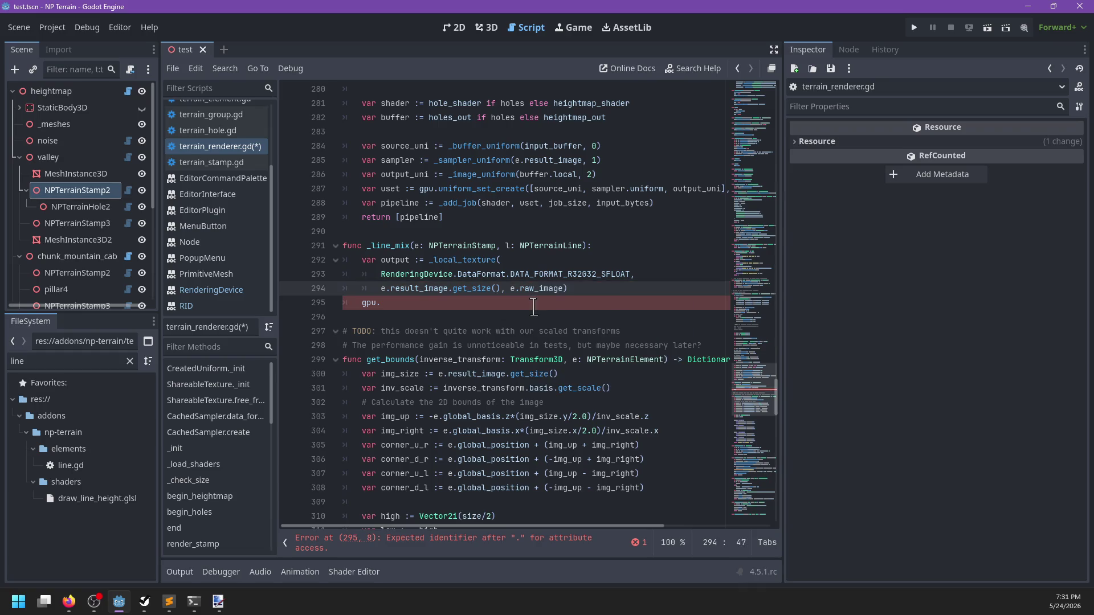
pyautogui.write('.')
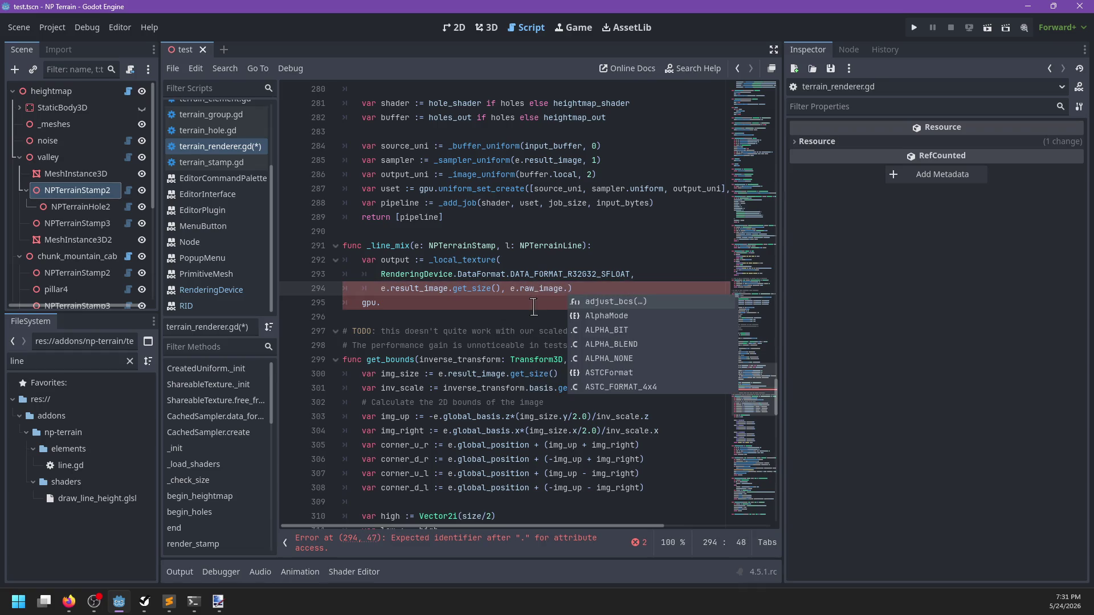
pyautogui.write('get_')
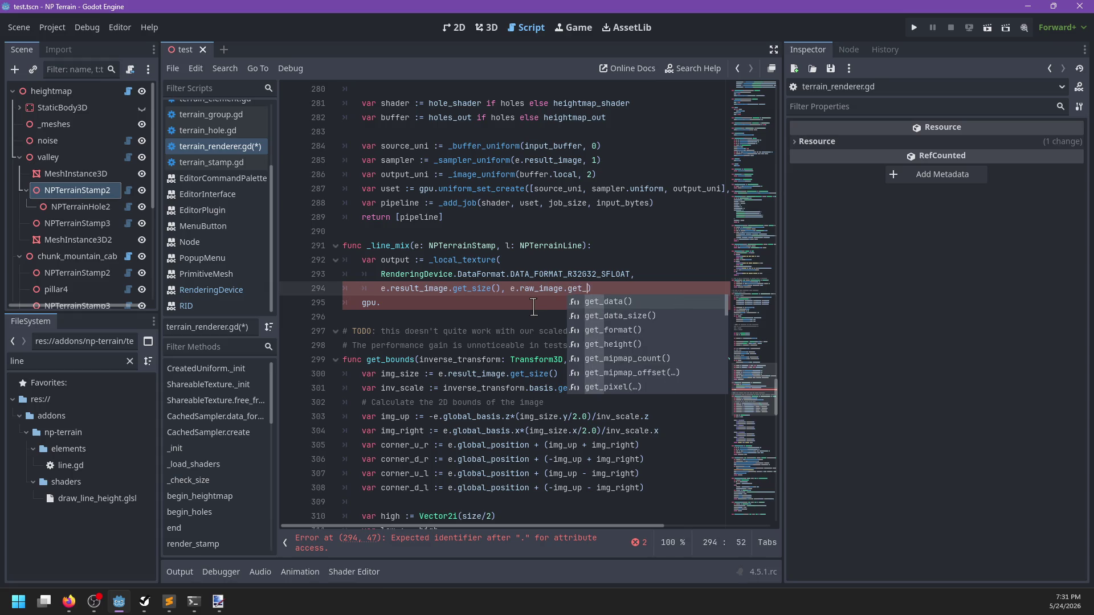
pyautogui.write('d')
pyautogui.press('Return')
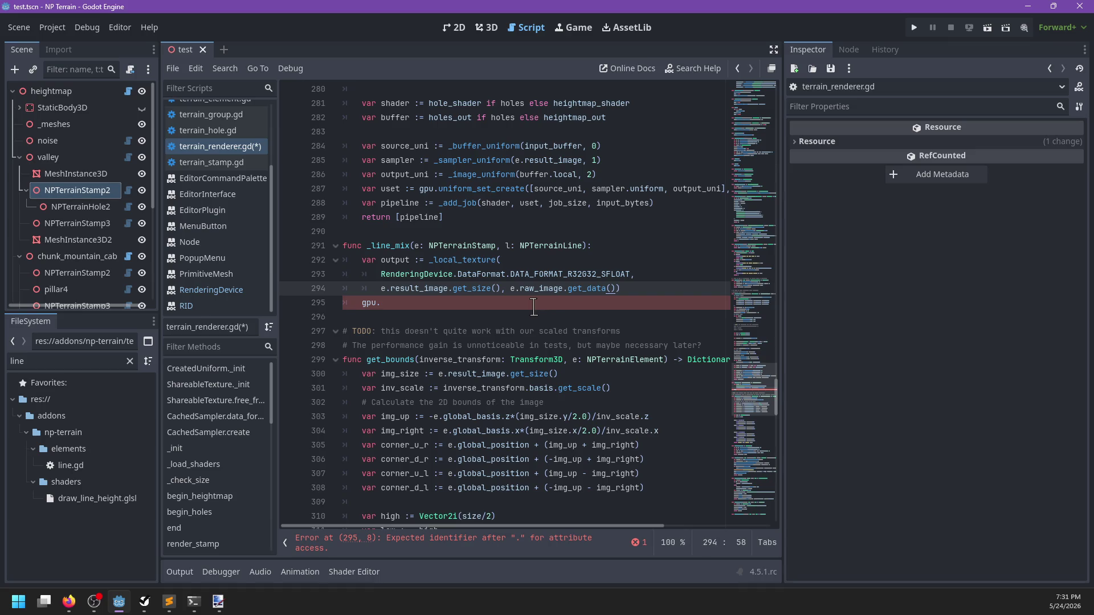
pyautogui.press('Down')
pyautogui.press('BackSpace')
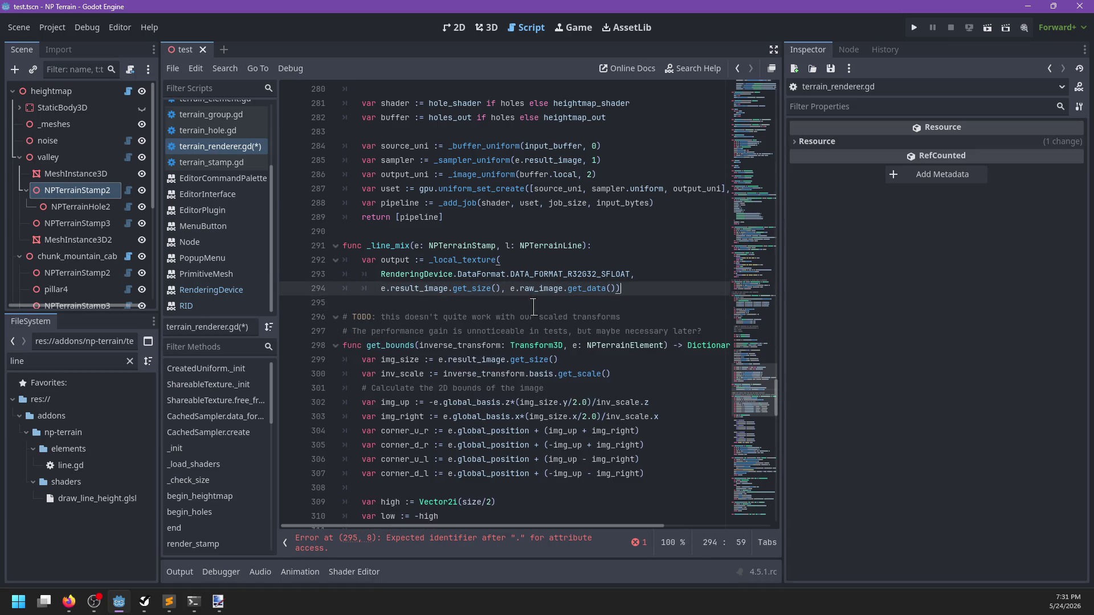
pyautogui.moveTo(571, 285)
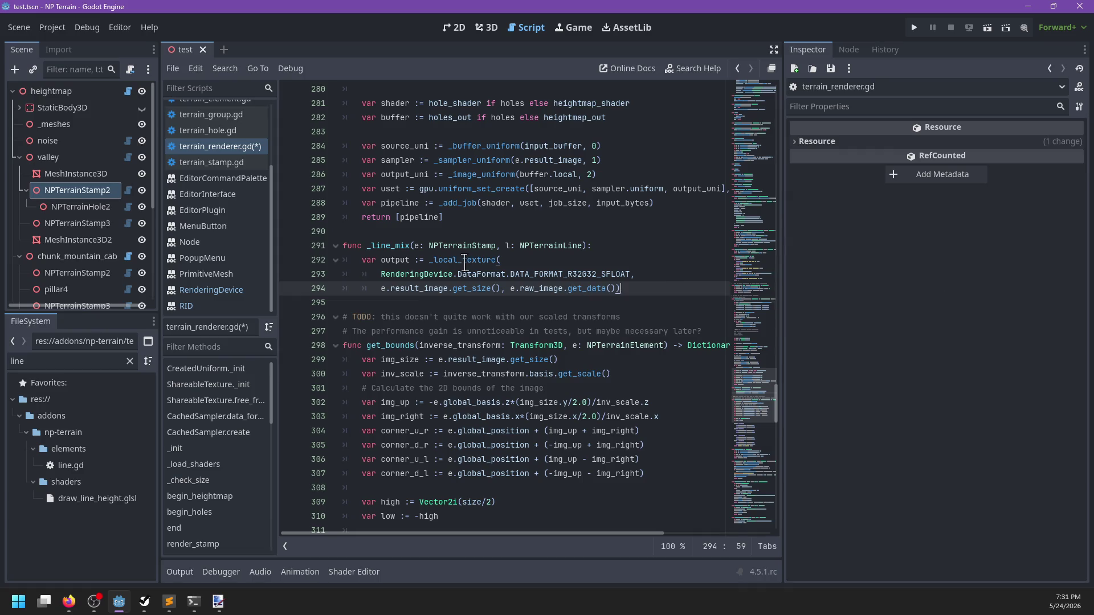
pyautogui.press('Return')
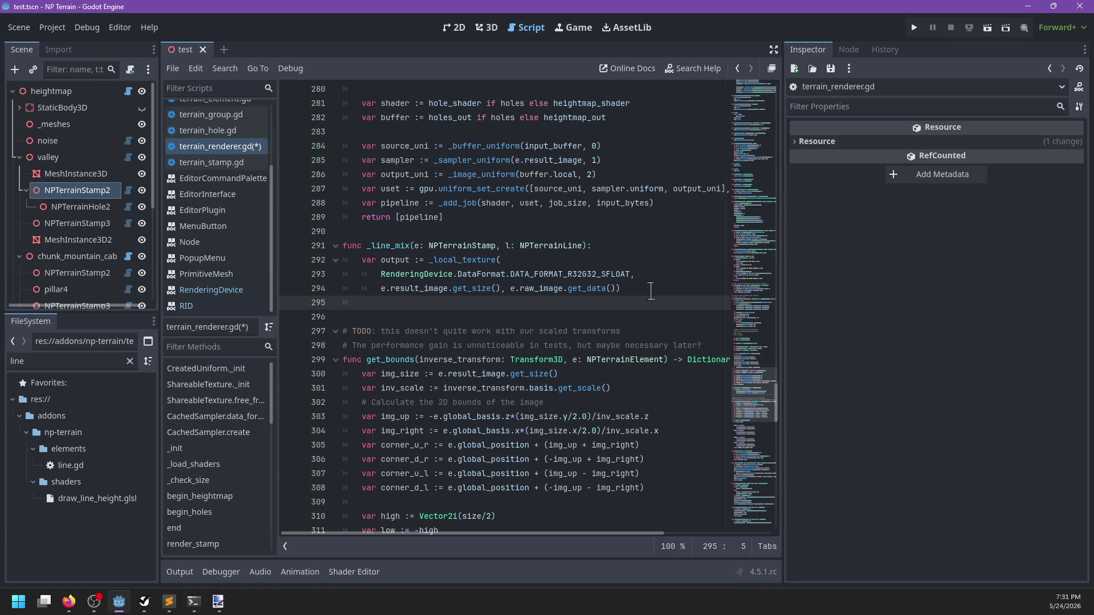
pyautogui.scroll(8, 621, 288)
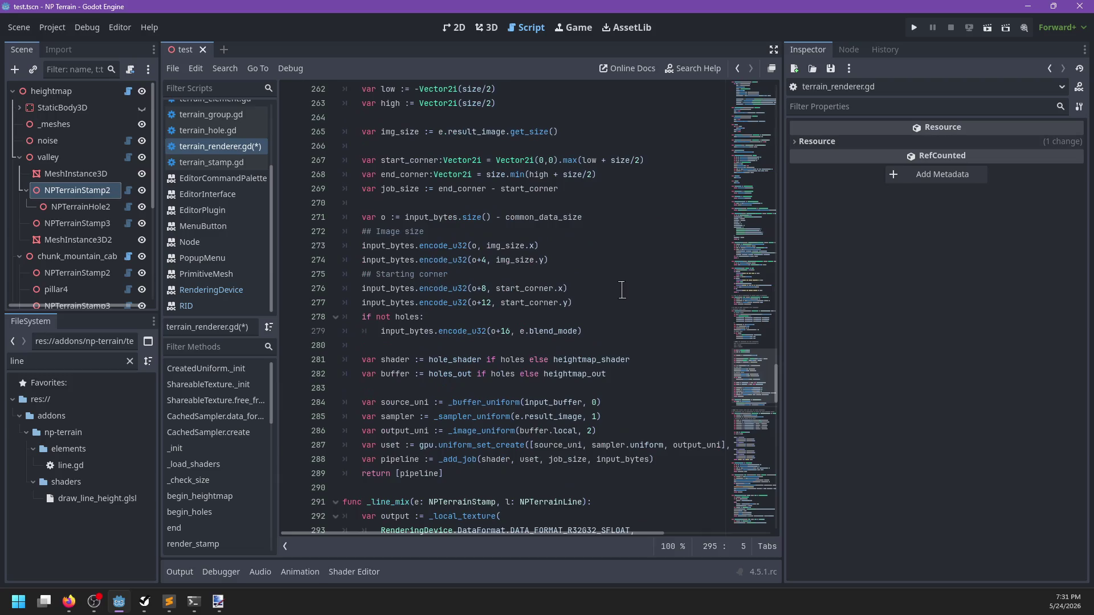
pyautogui.scroll(7, 613, 288)
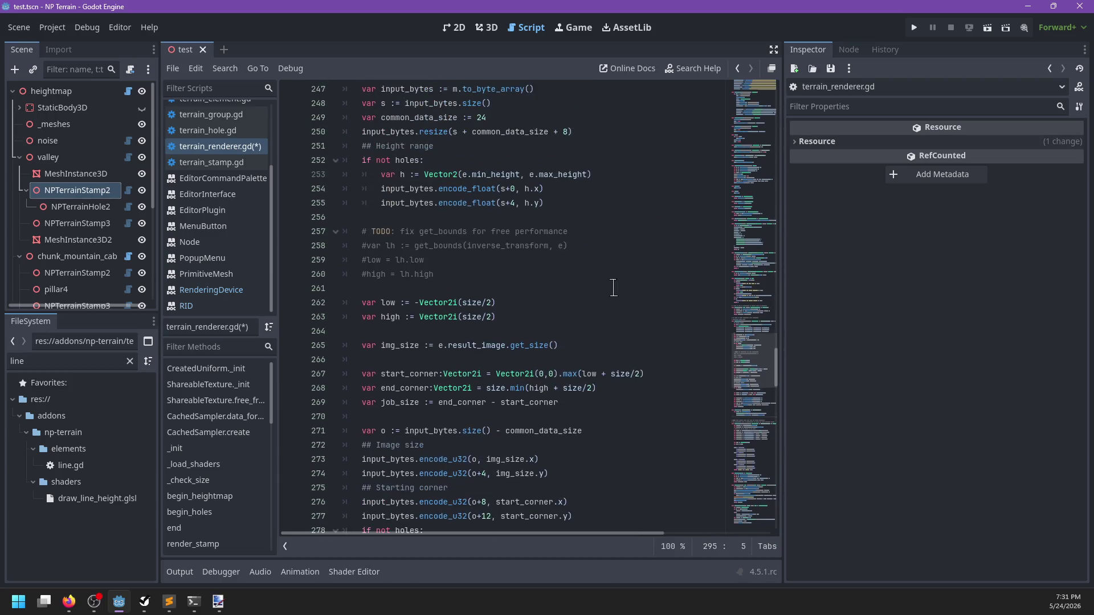
pyautogui.scroll(6, 613, 289)
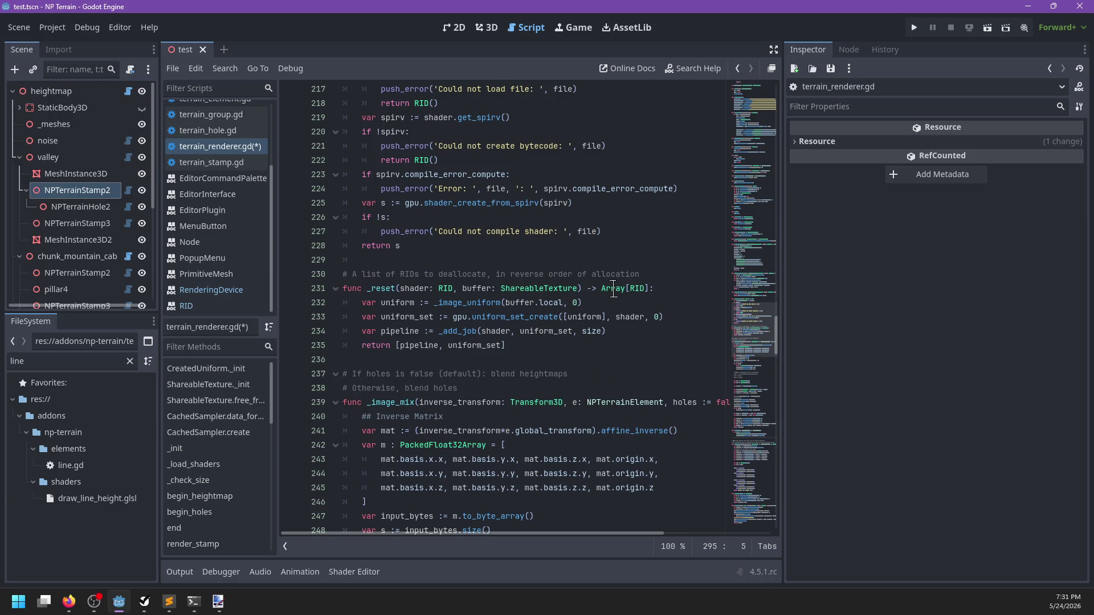
pyautogui.scroll(-20, 613, 289)
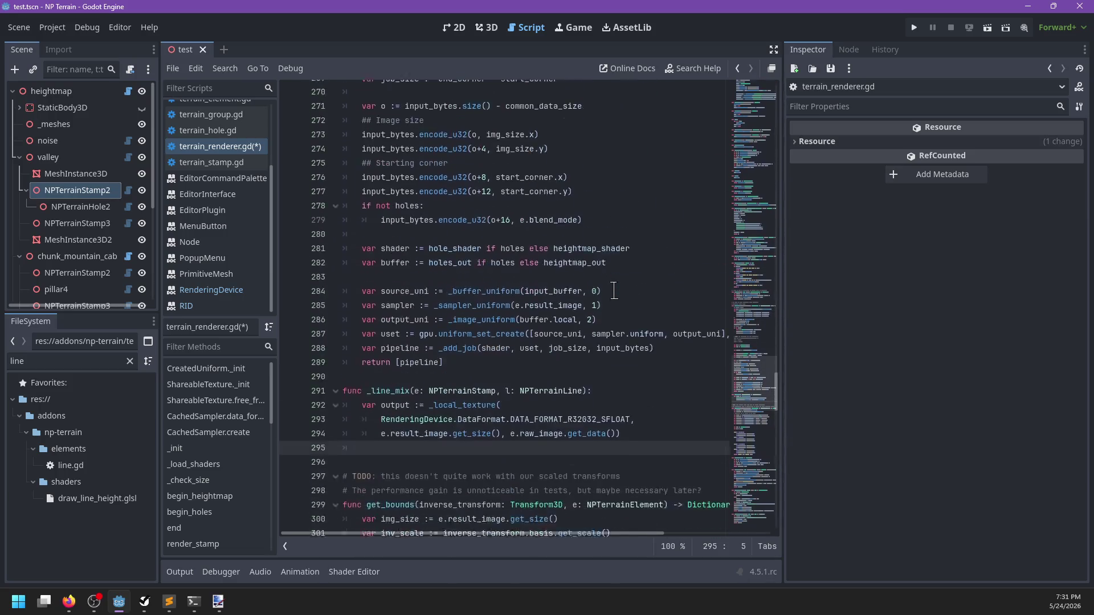
pyautogui.scroll(6, 613, 291)
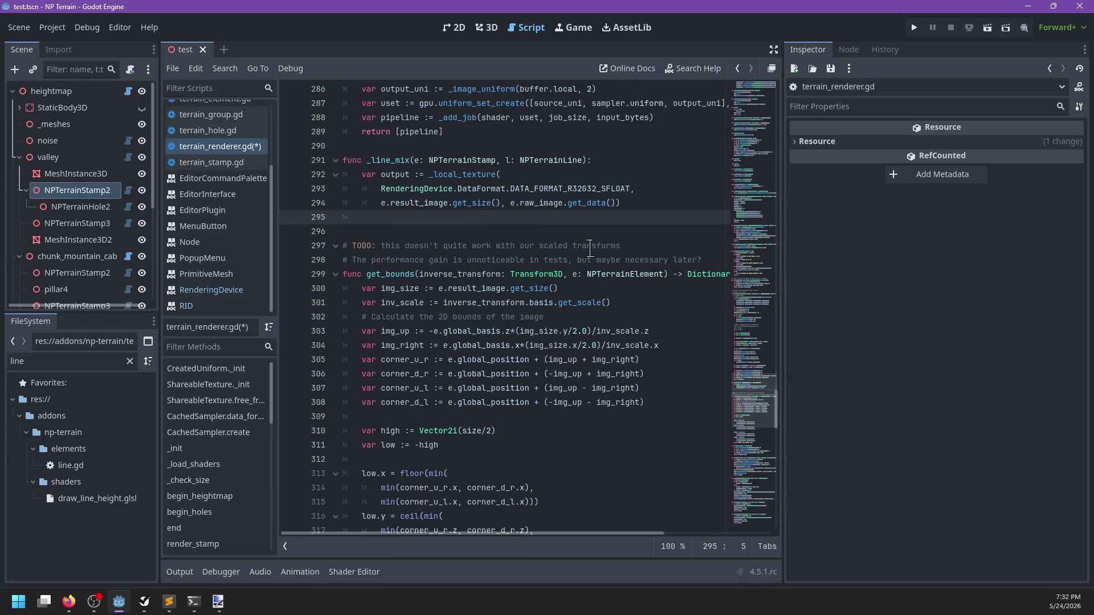
pyautogui.scroll(-6, 590, 250)
pyautogui.scroll(9, 596, 302)
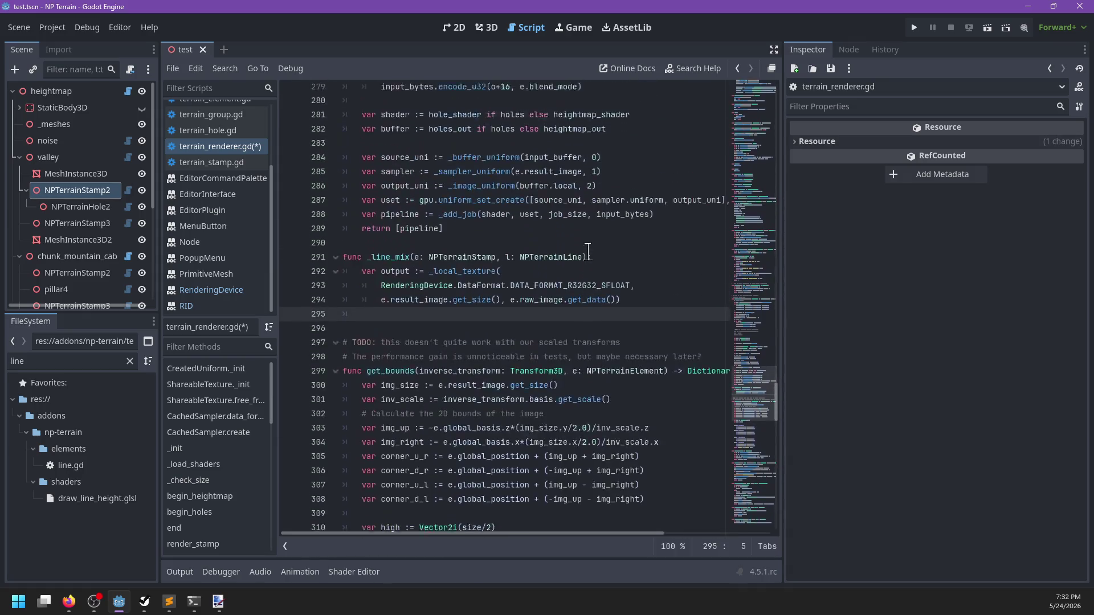
pyautogui.write('var output_uniform :=')
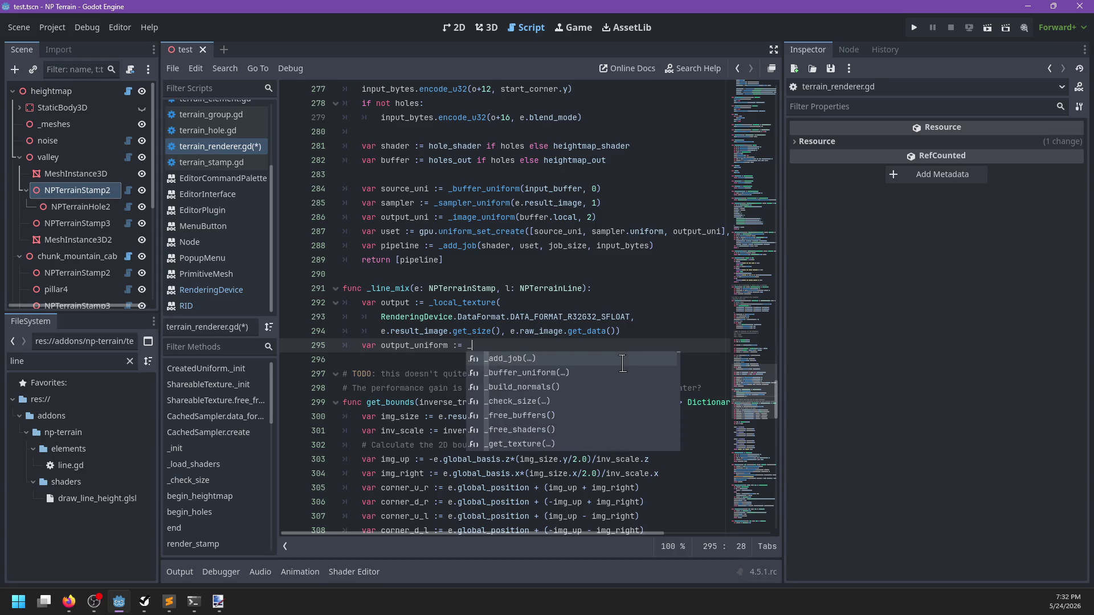
# Step: Declare 'var output_uniform := _image_uniform(output, 0)', confirming the rg32f format in draw_line_height.glsl
pyautogui.write('_image_')
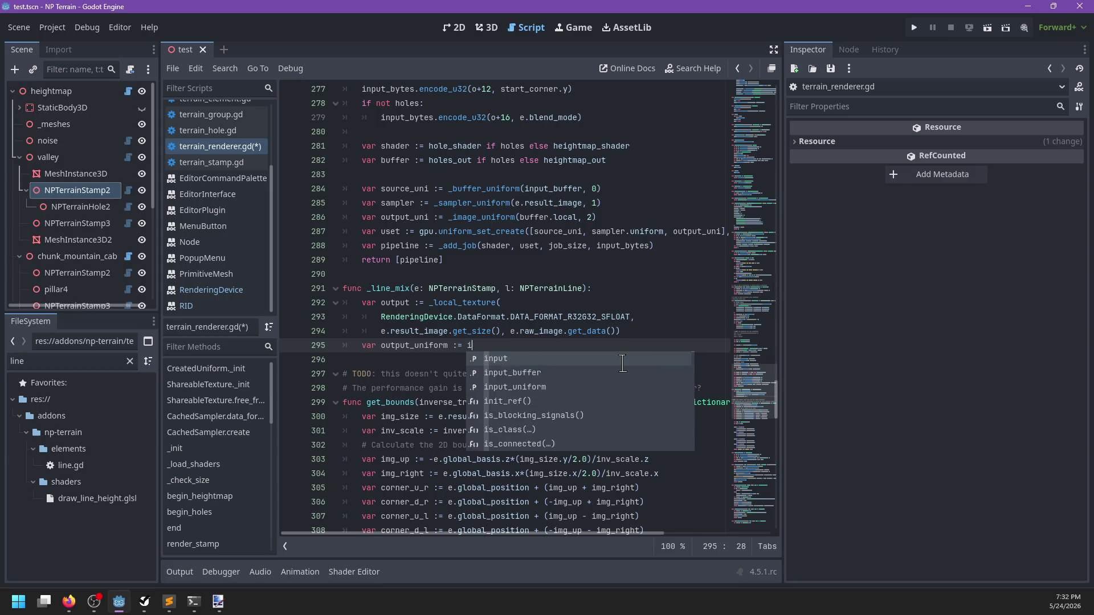
pyautogui.write('uniform(outp')
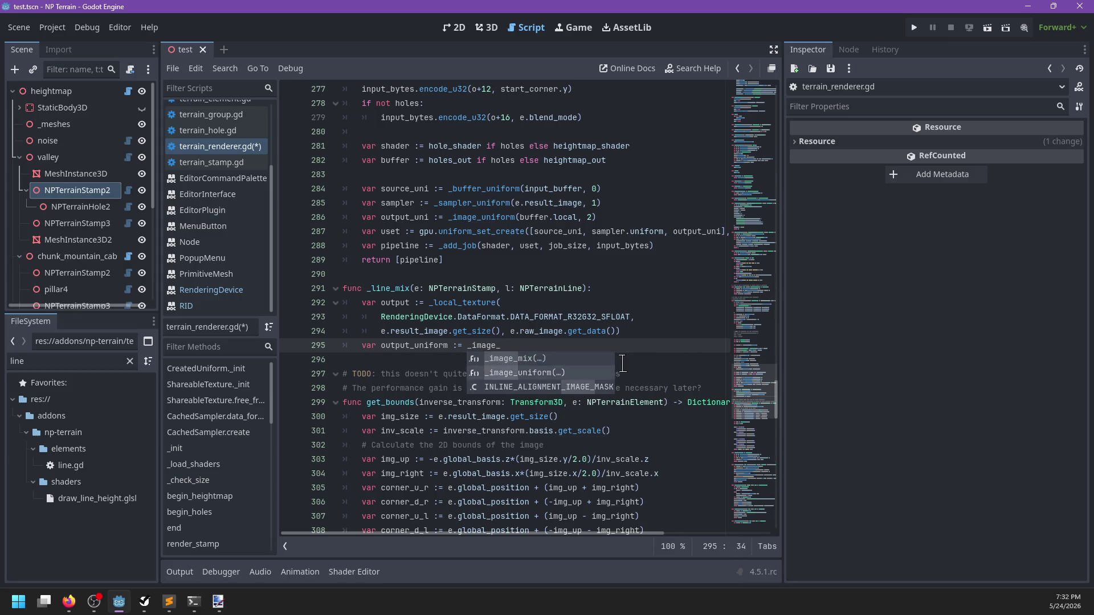
pyautogui.press('Return')
pyautogui.write('ut, 0)')
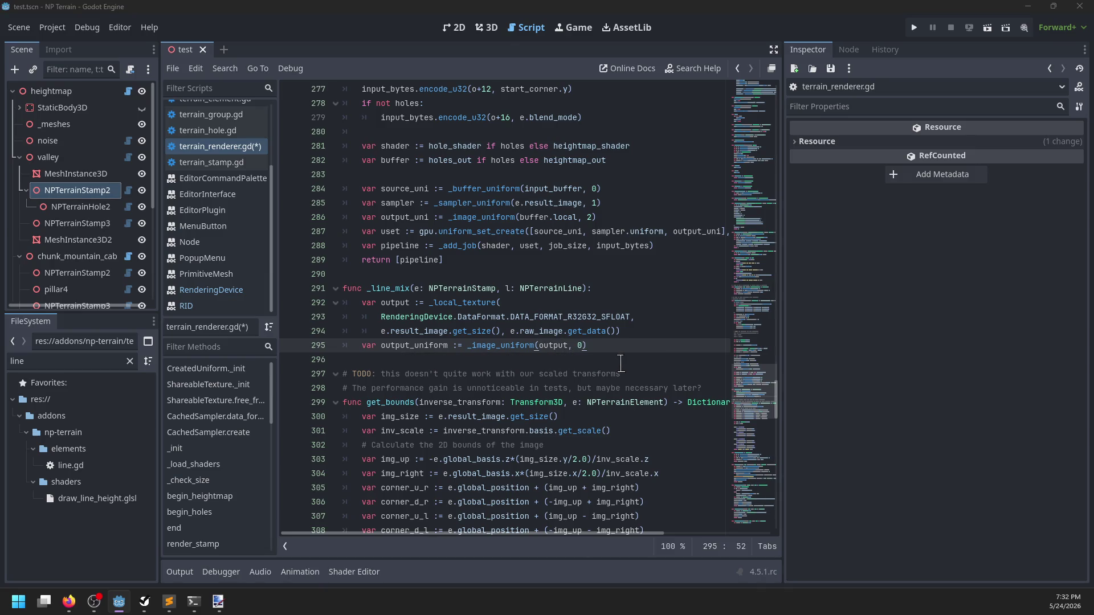
pyautogui.hotkey('alt', 'Tab')
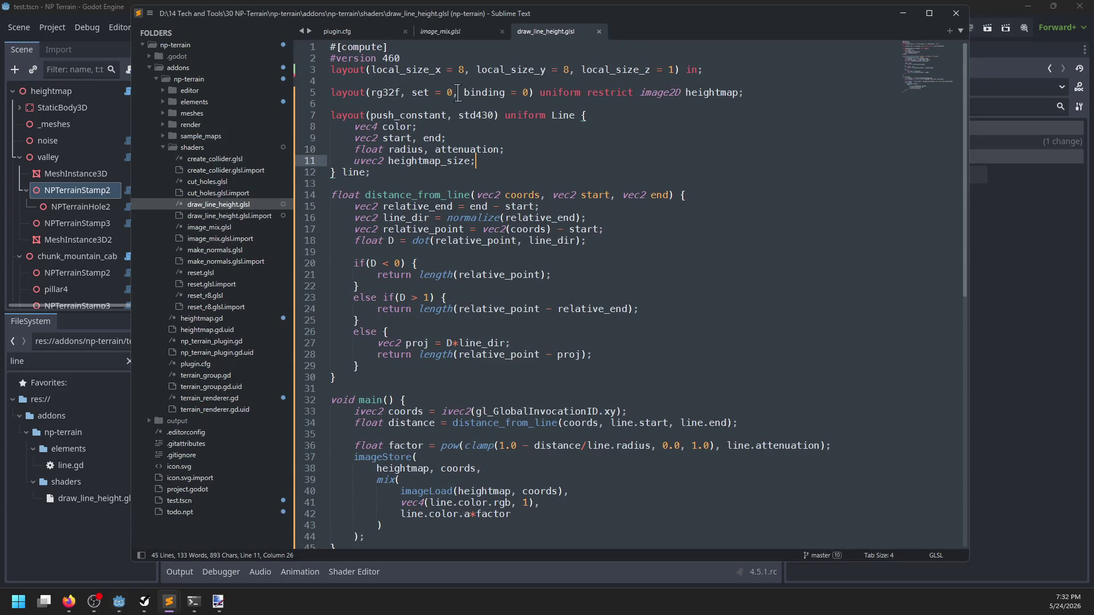
pyautogui.doubleClick(387, 92)
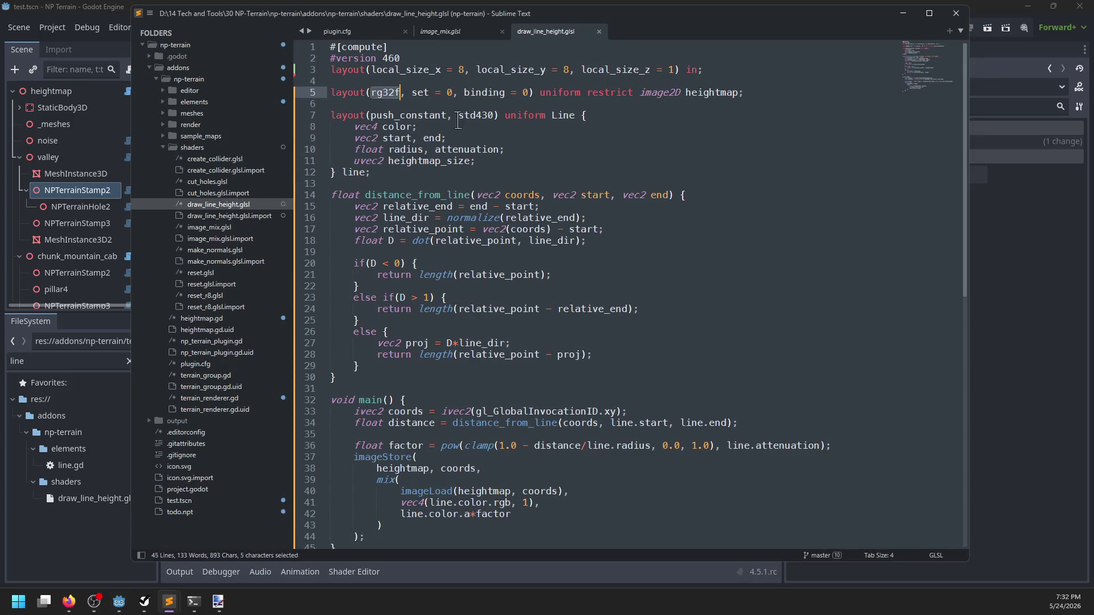
pyautogui.hotkey('alt', 'Tab')
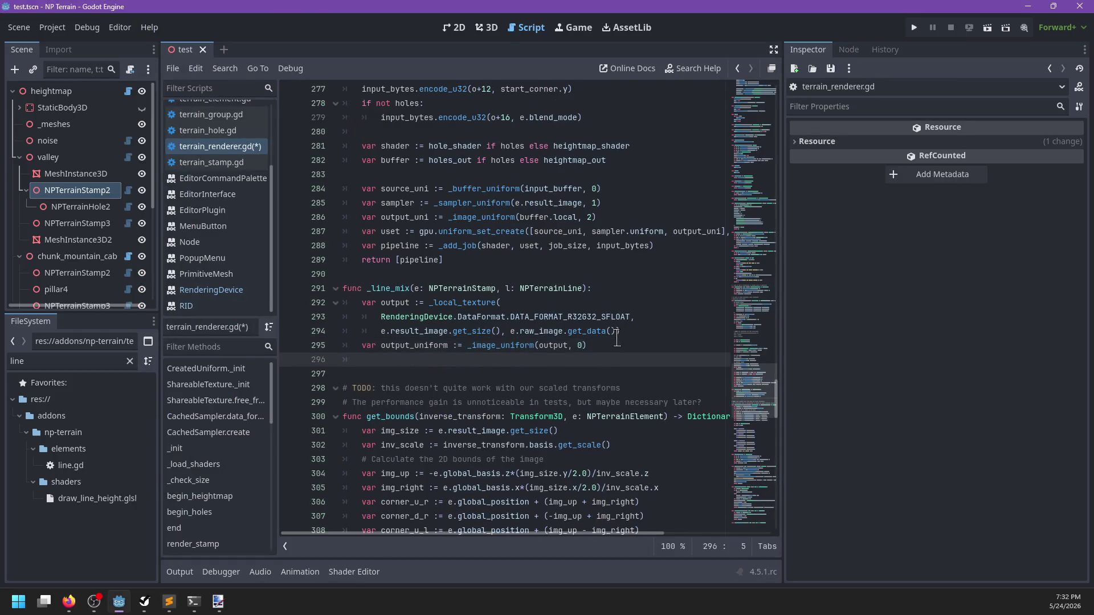
pyautogui.hotkey('alt', 'Tab')
pyautogui.hotkey('alt', 'Tab')
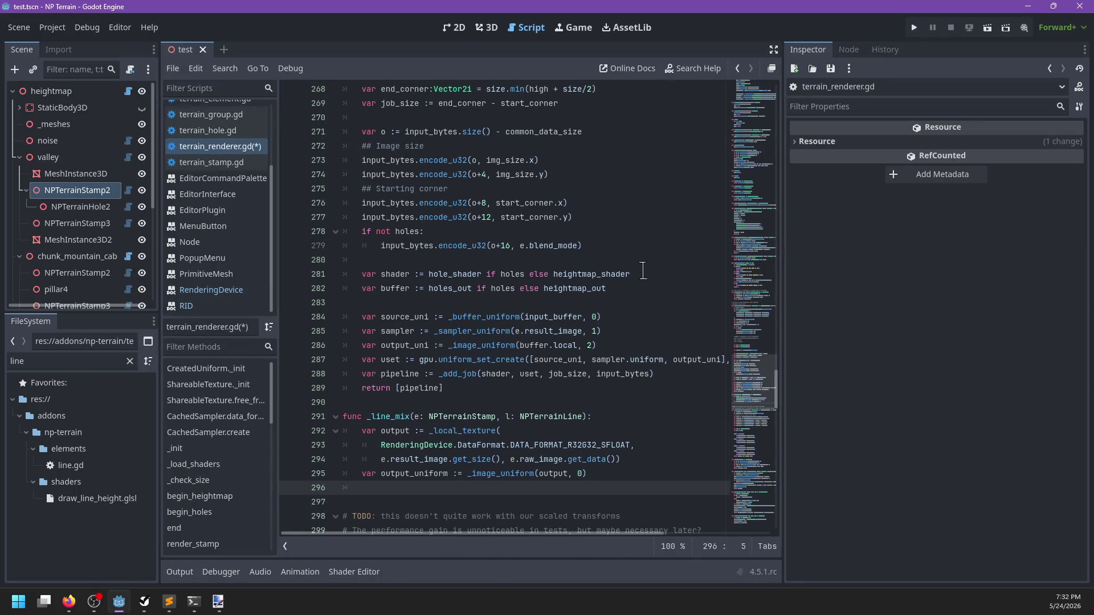
pyautogui.scroll(2, 643, 270)
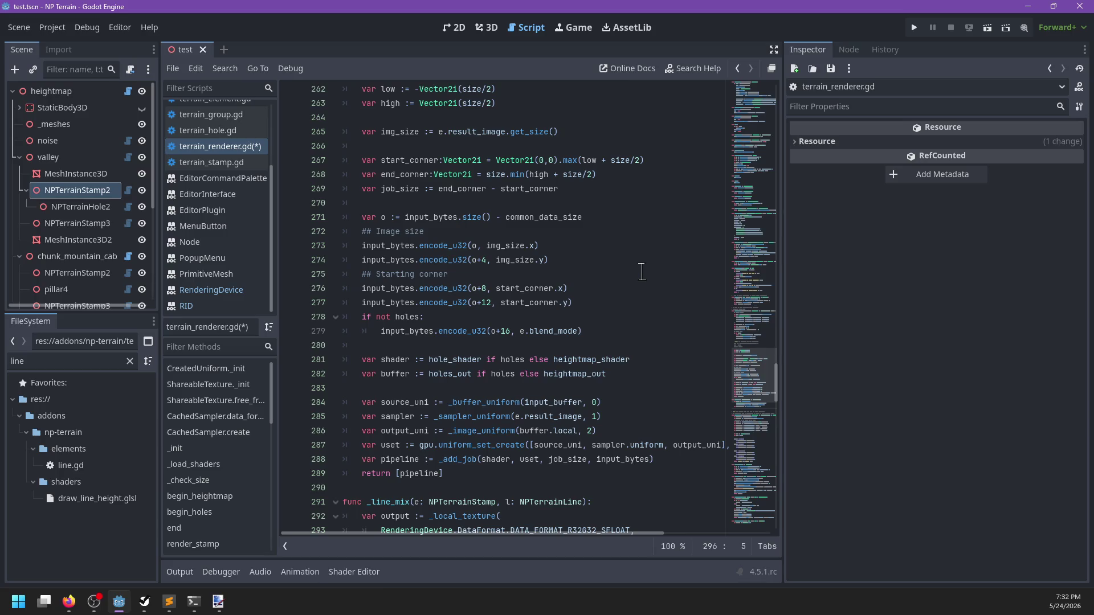
# Step: Declare 'var push_constants := PackedByteArray()' and begin a push_constants.resize( call below it
pyautogui.write('va')
pyautogui.write('pus')
pyautogui.write('onstants :=')
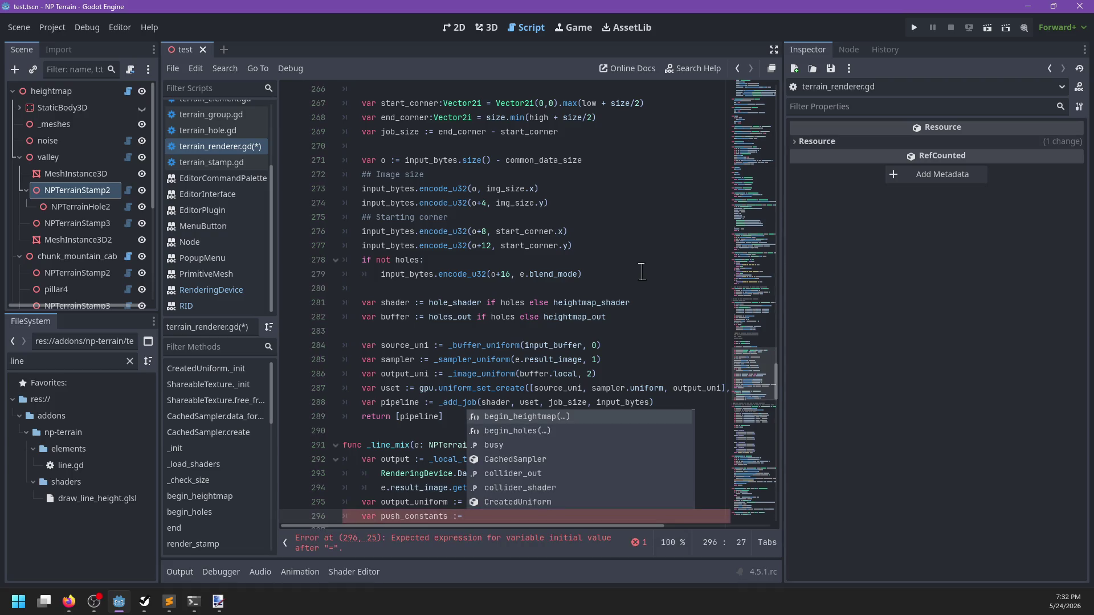
pyautogui.write('packed')
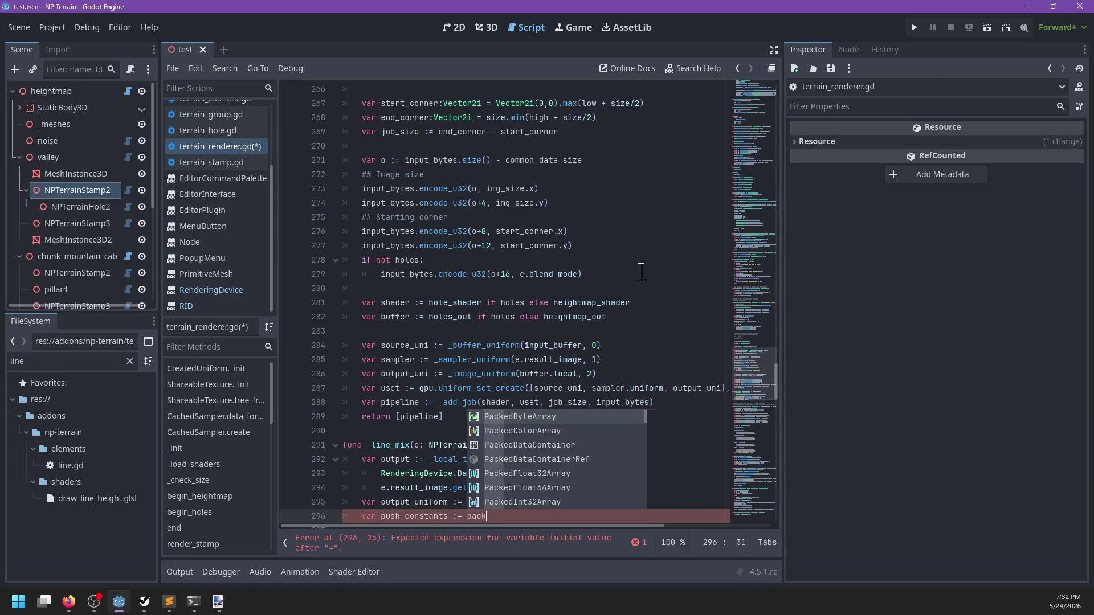
pyautogui.press('Return')
pyautogui.press('BackSpace')
pyautogui.press('BackSpace')
pyautogui.press('BackSpace')
pyautogui.write('()')
pyautogui.press('Return')
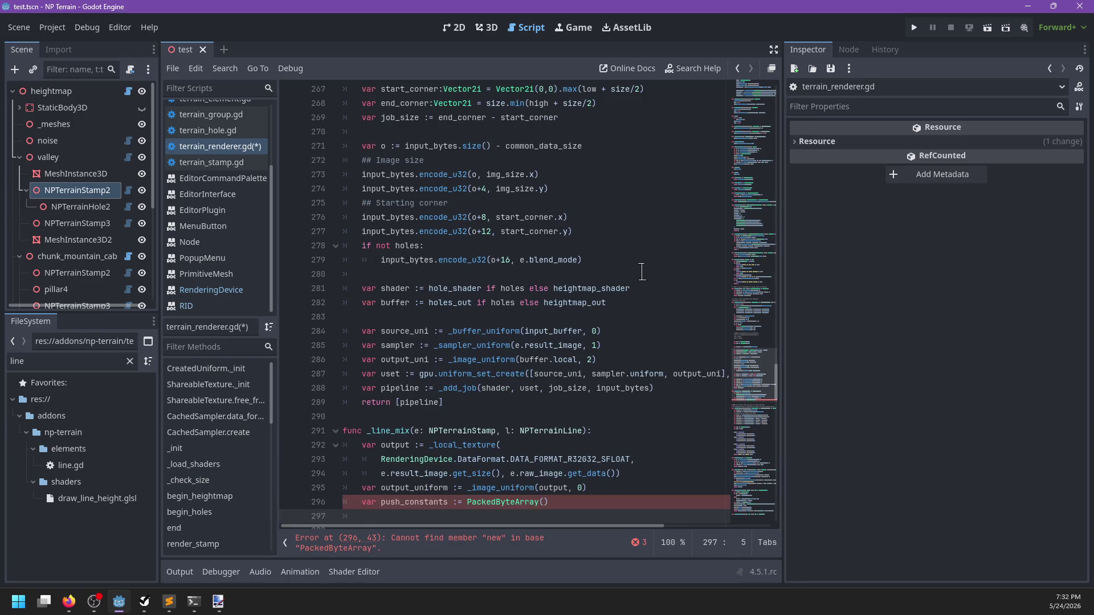
pyautogui.write('sh_constants.resi')
pyautogui.write('ze(')
pyautogui.hotkey('alt', 'Tab')
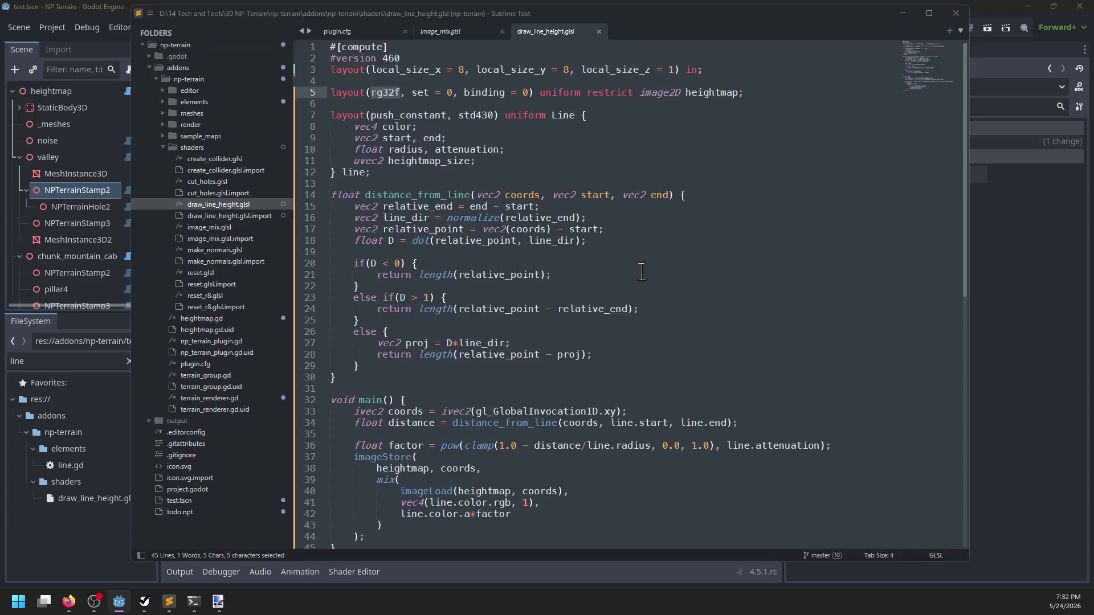
# Step: Measure the Line struct's color, start, end, radius and heightmap_size fields in draw_line_height.glsl
pyautogui.moveTo(353, 126); pyautogui.dragTo(480, 130)
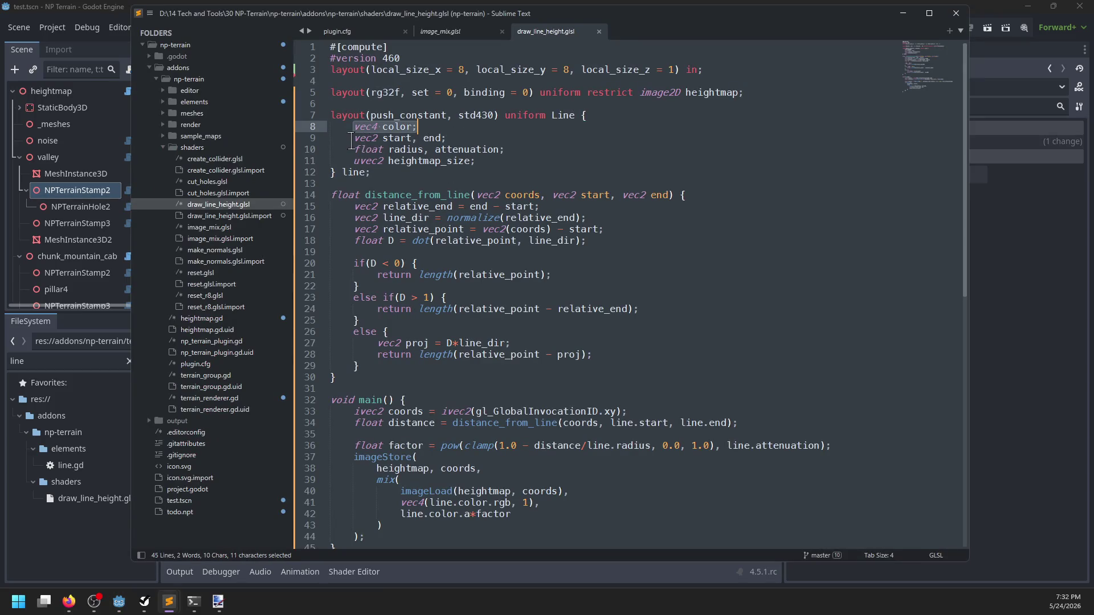
pyautogui.moveTo(353, 138); pyautogui.dragTo(607, 154)
pyautogui.moveTo(354, 160); pyautogui.dragTo(548, 160)
pyautogui.hotkey('alt', 'Tab')
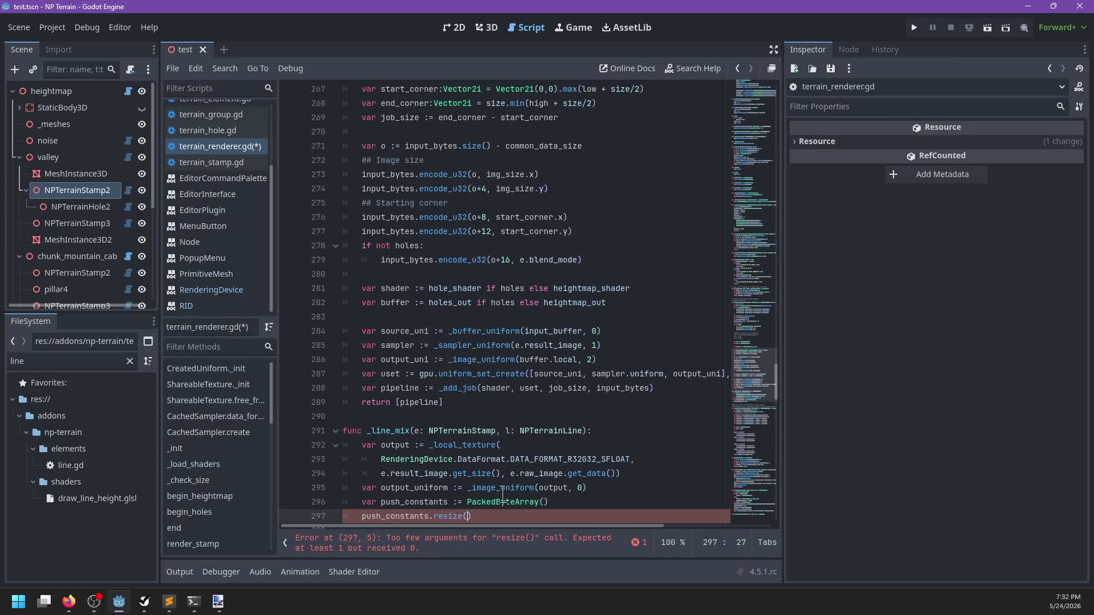
# Step: Finish the resize call so push_constants holds 48 bytes
pyautogui.write('48)')
pyautogui.scroll(-3, 558, 388)
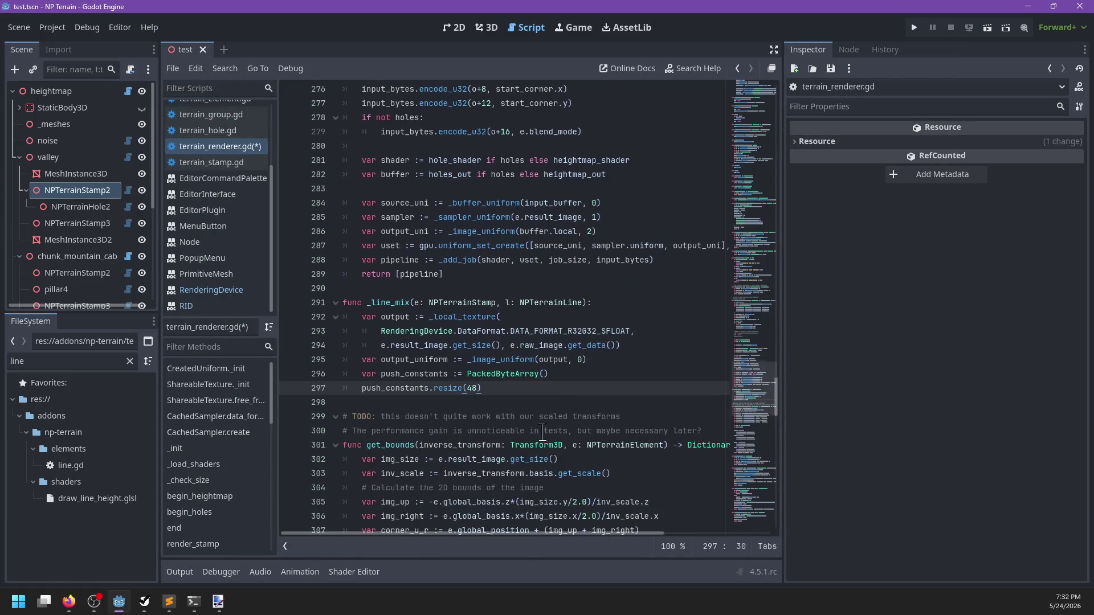
pyautogui.press('Return')
pyautogui.scroll(2, 581, 376)
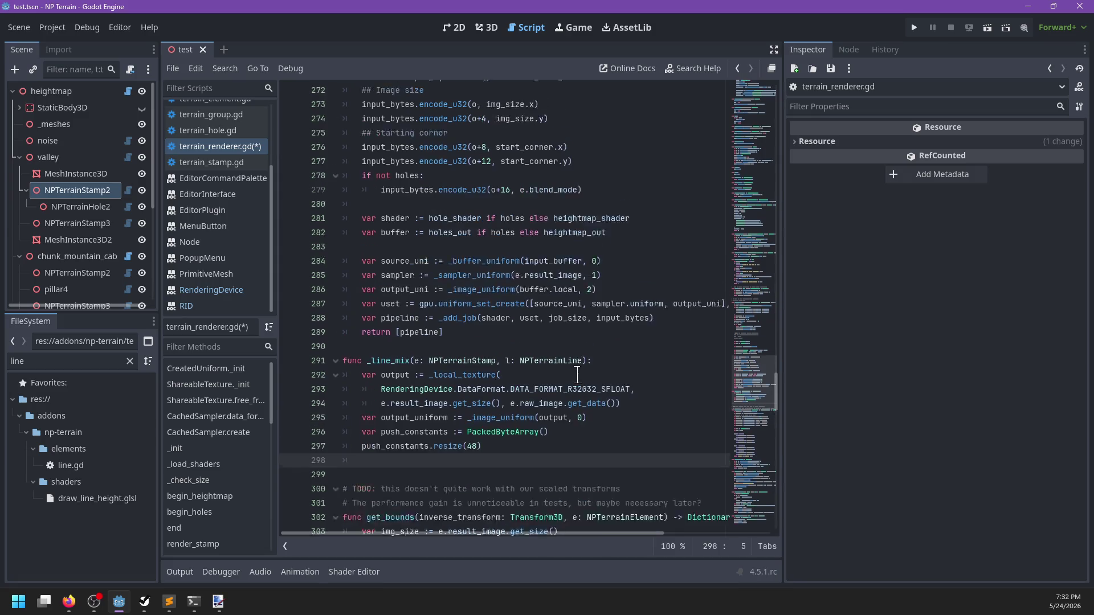
pyautogui.scroll(-2, 581, 374)
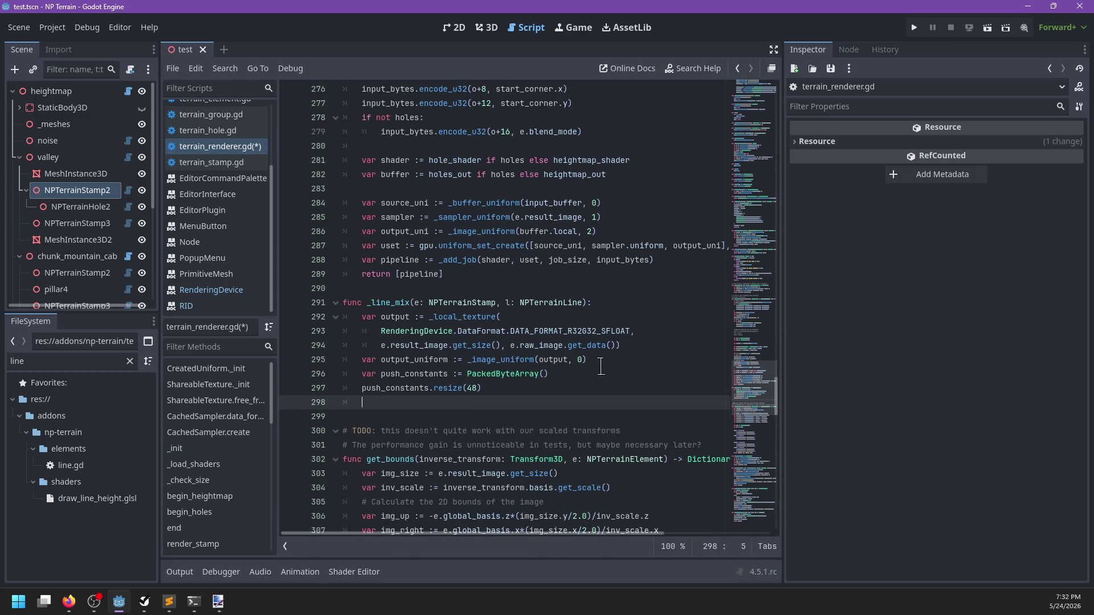
# Step: Start 'var line_uniform := _buffer_uniform(push_constants, 1)' on the next line
pyautogui.write('var ')
pyautogui.write('pus')
pyautogui.press('BackSpace')
pyautogui.press('BackSpace')
pyautogui.press('BackSpace')
pyautogui.write('line_u')
pyautogui.write('niform := ')
pyautogui.write('_un')
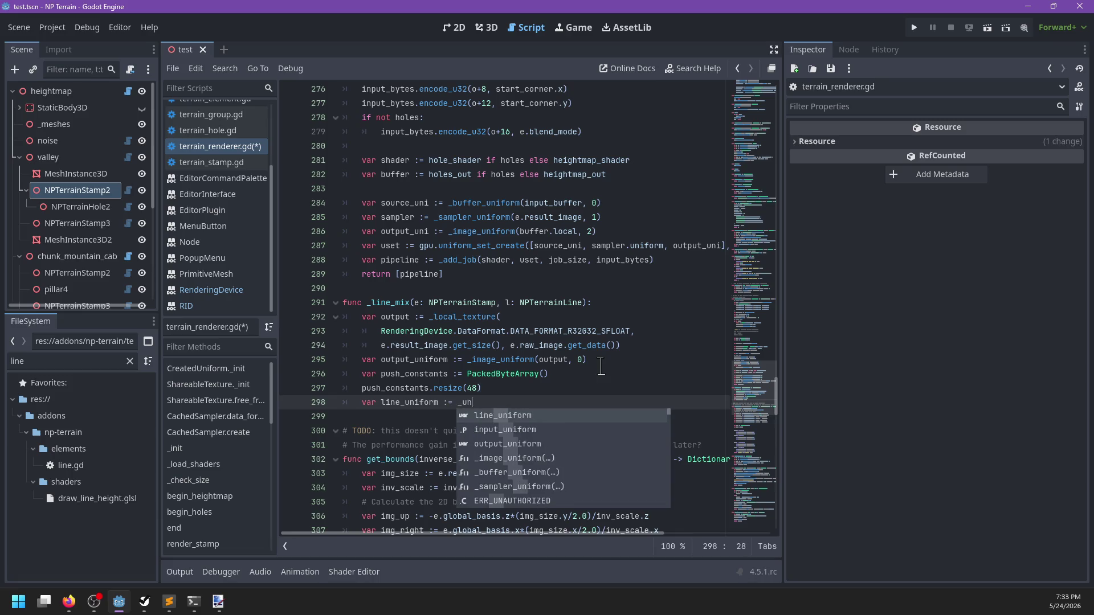
pyautogui.press('BackSpace')
pyautogui.press('Down')
pyautogui.press('Down')
pyautogui.press('Down')
pyautogui.press('BackSpace')
pyautogui.press('BackSpace')
pyautogui.press('BackSpace')
pyautogui.press('Return')
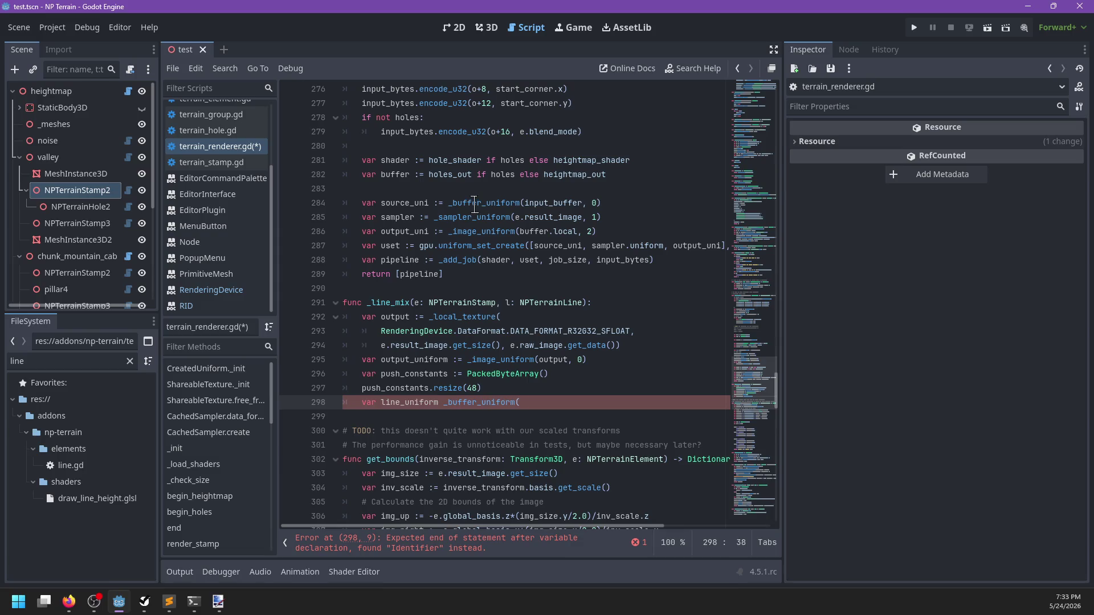
pyautogui.write('ush_constants, 1')
pyautogui.scroll(3, 546, 317)
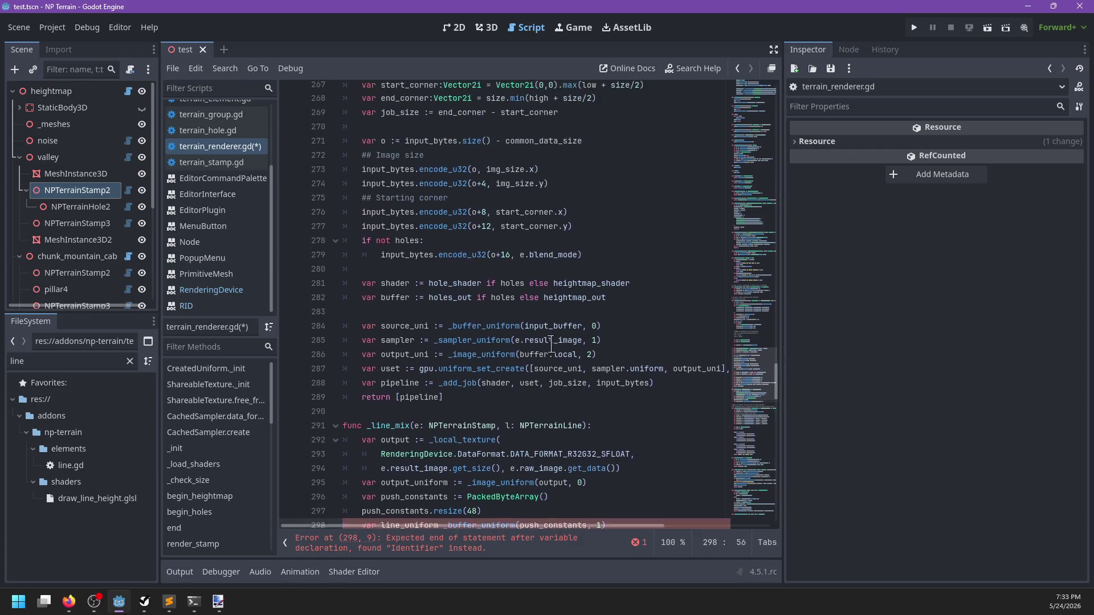
# Step: Replace the line_uniform statement with 'var pipeline := _add_job(line_shader, uset'
pyautogui.doubleClick(494, 332)
pyautogui.doubleClick(539, 331)
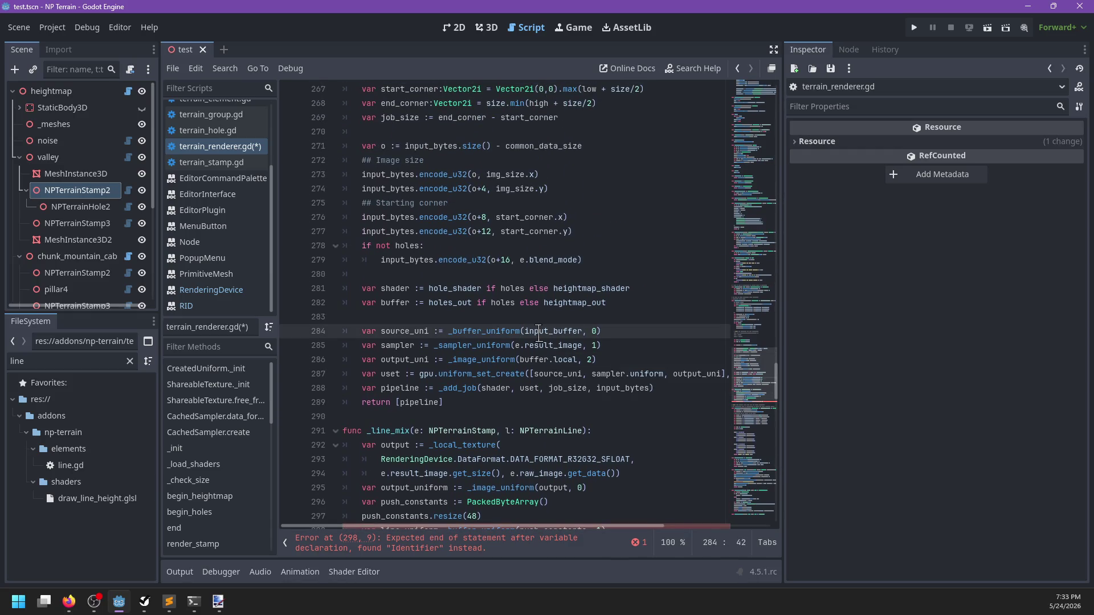
pyautogui.doubleClick(390, 175)
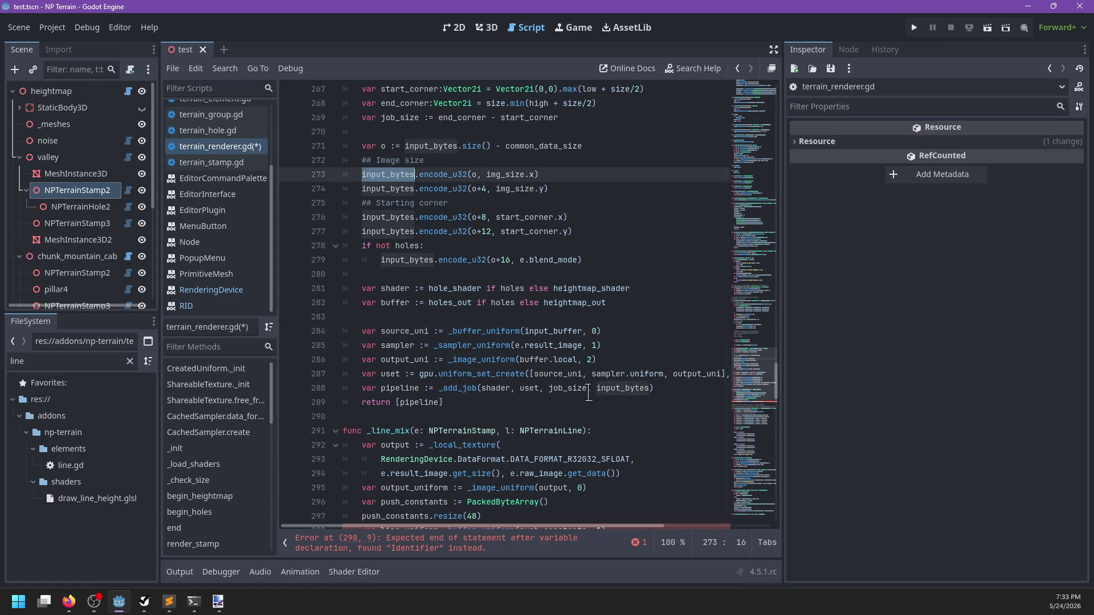
pyautogui.scroll(-2, 579, 391)
pyautogui.moveTo(626, 445); pyautogui.dragTo(374, 446)
pyautogui.write('return')
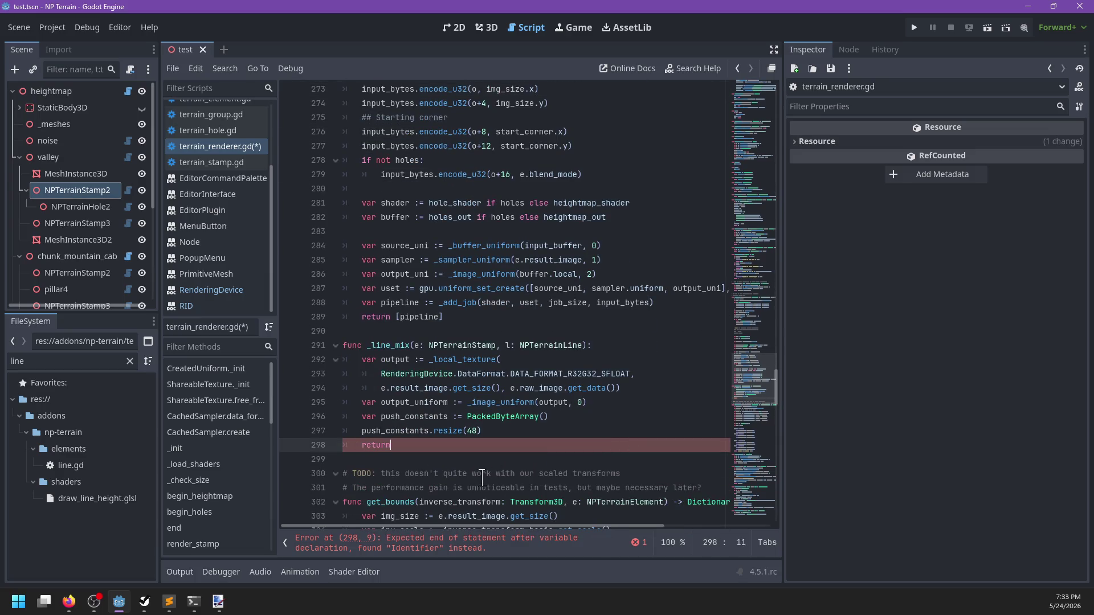
pyautogui.write('[')
pyautogui.write('_')
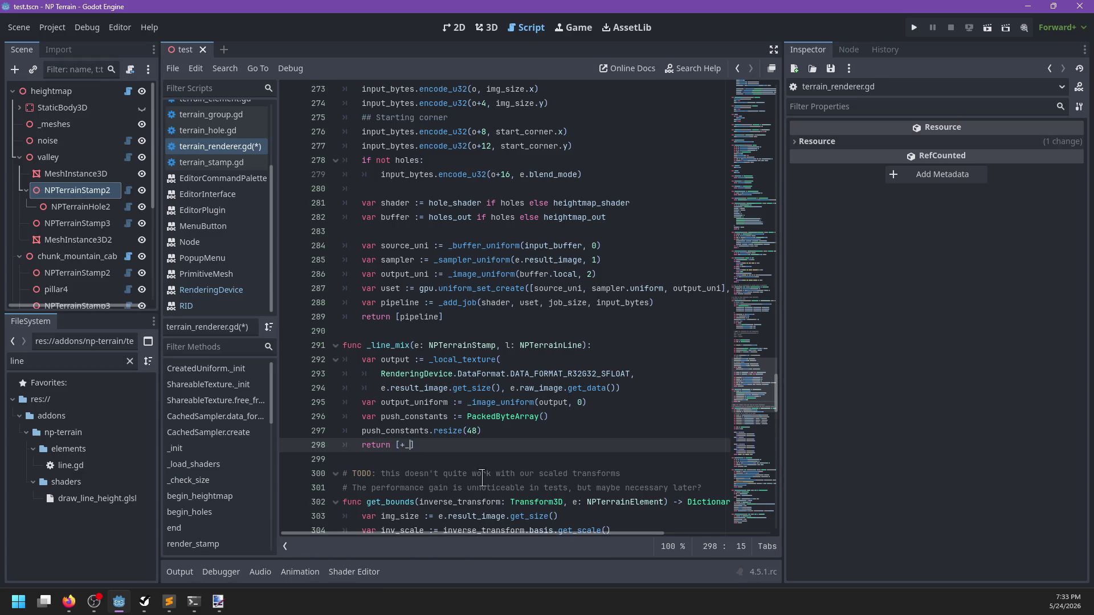
pyautogui.write('_add_')
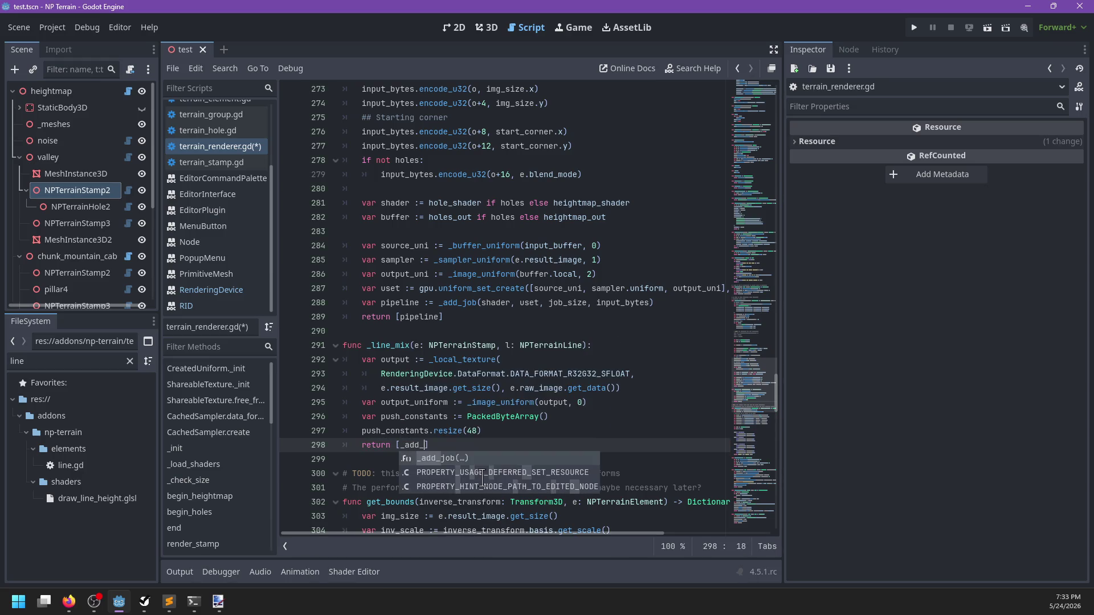
pyautogui.hotkey('shift', 'Home')
pyautogui.press('BackSpace')
pyautogui.write('var ')
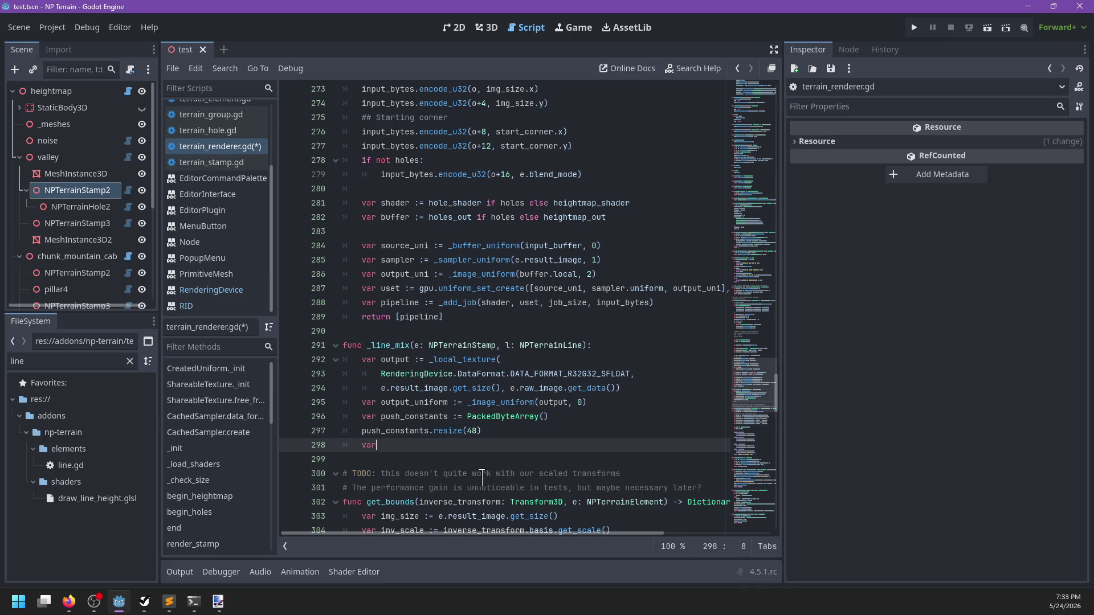
pyautogui.write('pipeline := _add_job')
pyautogui.write('(line_shader, u')
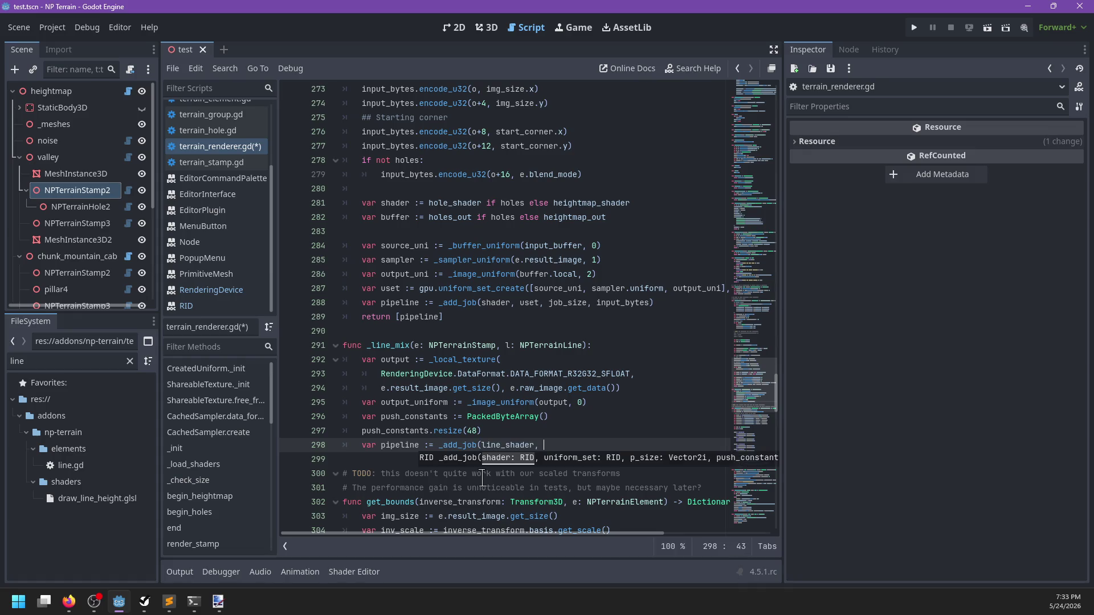
pyautogui.write('set')
# Step: Add 'var uset := gpu.uniform_set_create([output_uniform]' above the pipeline line
pyautogui.press('Escape')
pyautogui.hotkey('ctrl', 'shift', 'Return')
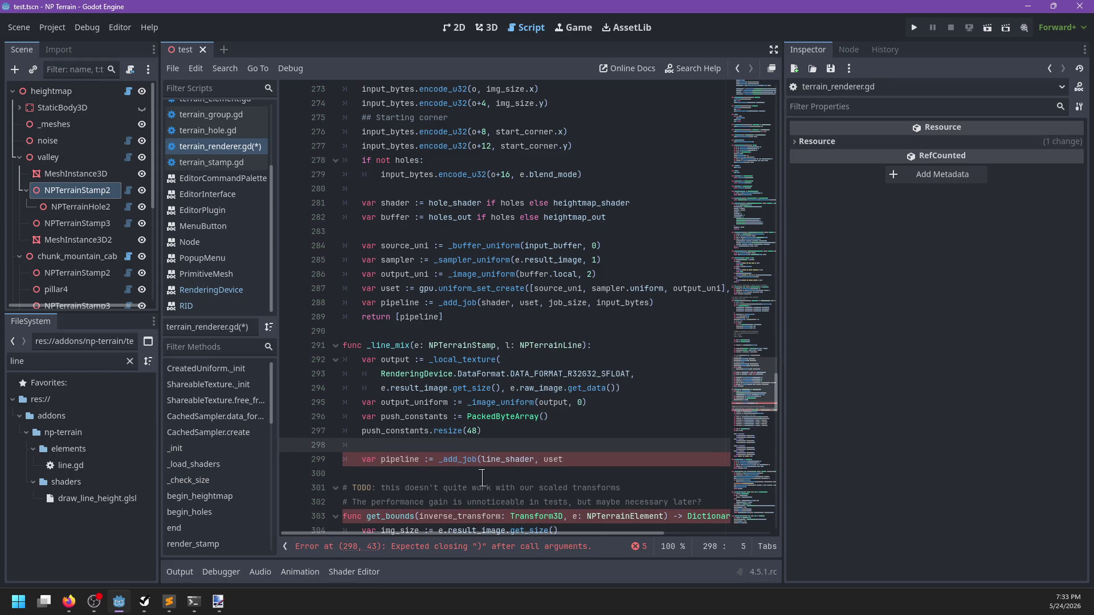
pyautogui.write('ar uset := ')
pyautogui.write('gpu.uni')
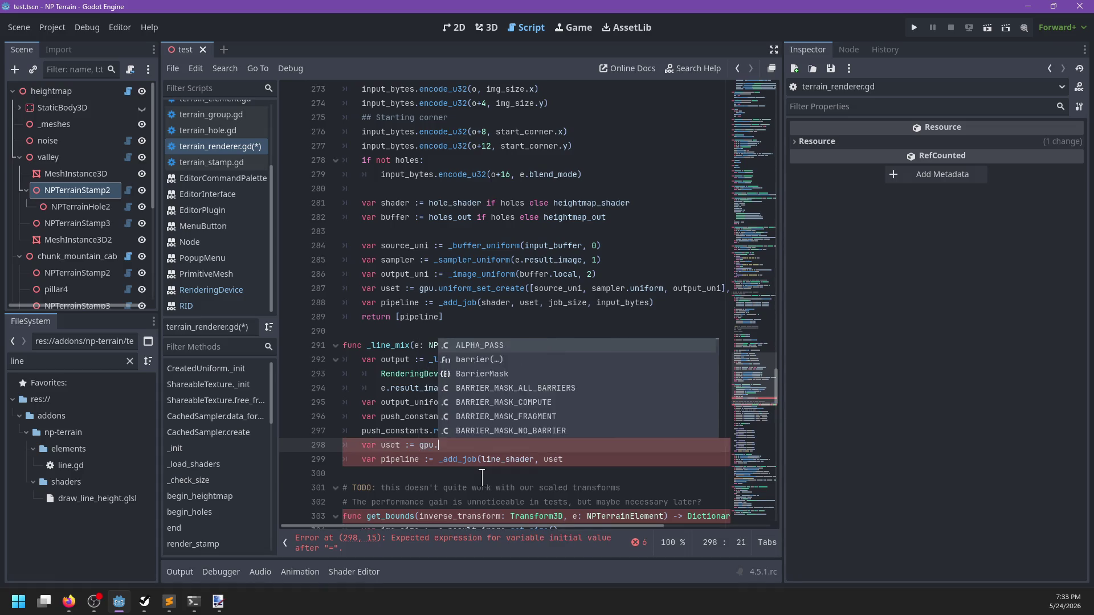
pyautogui.press('Down')
pyautogui.press('Return')
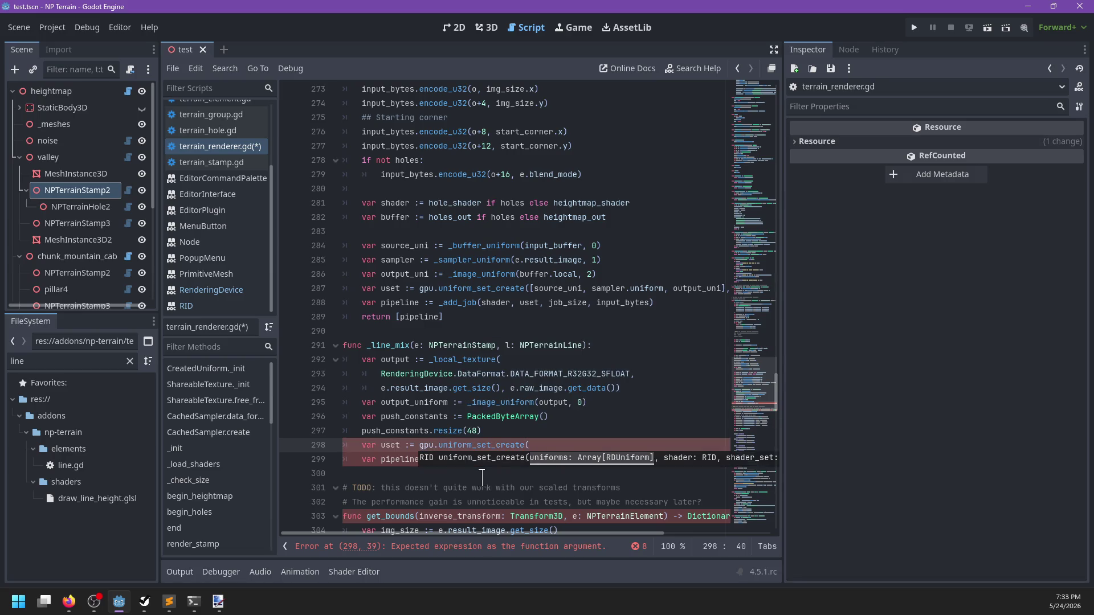
pyautogui.write('[')
pyautogui.write('outpu')
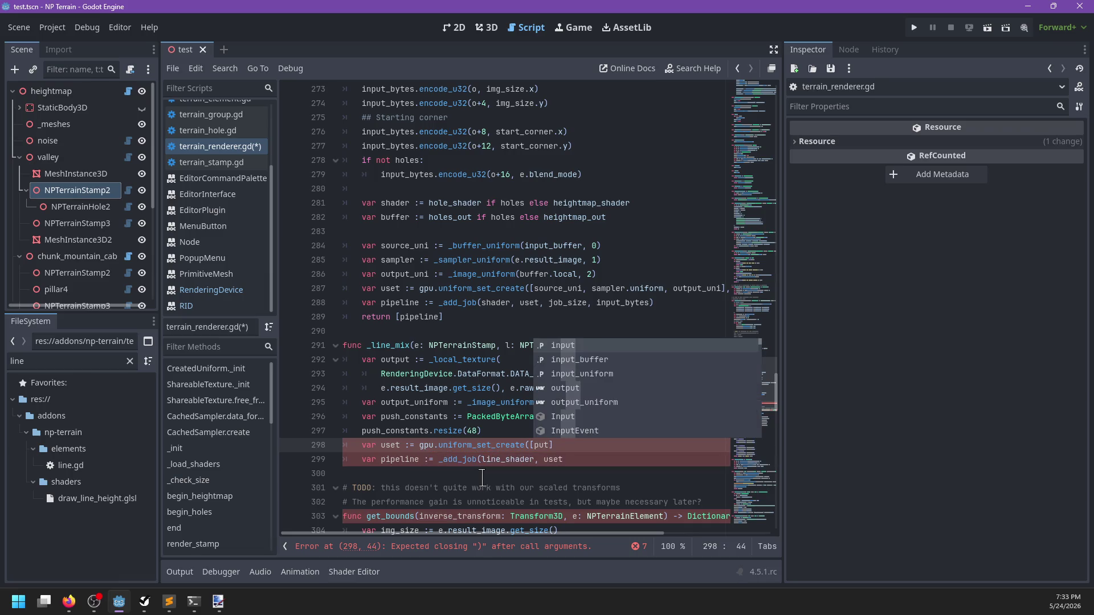
pyautogui.write('t_uniform')
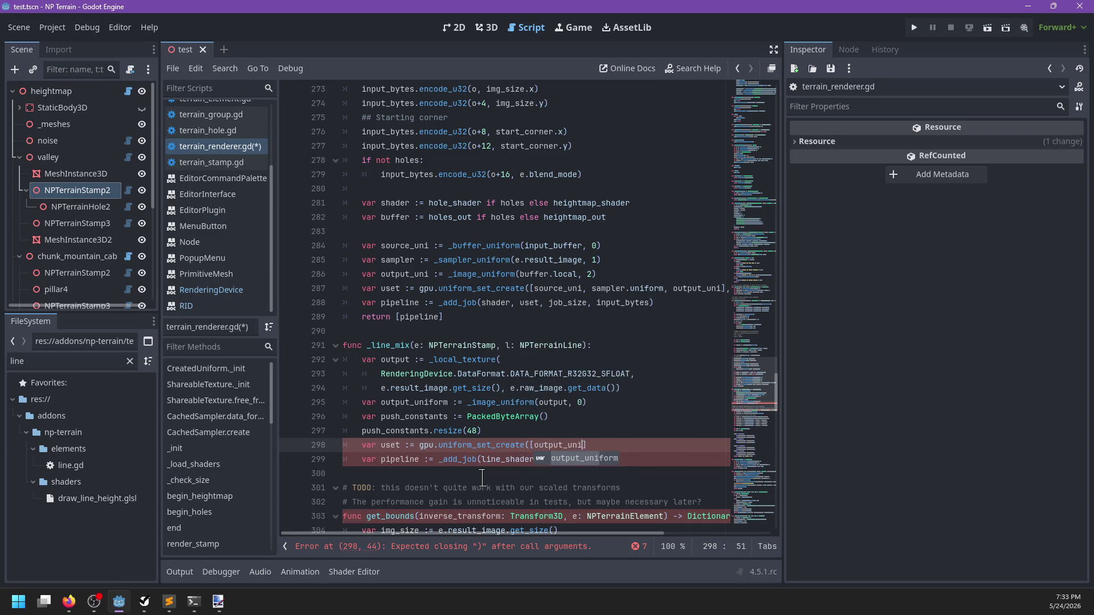
# Step: Reposition the output_uniform declaration relative to the push_constants lines
pyautogui.click(425, 402)
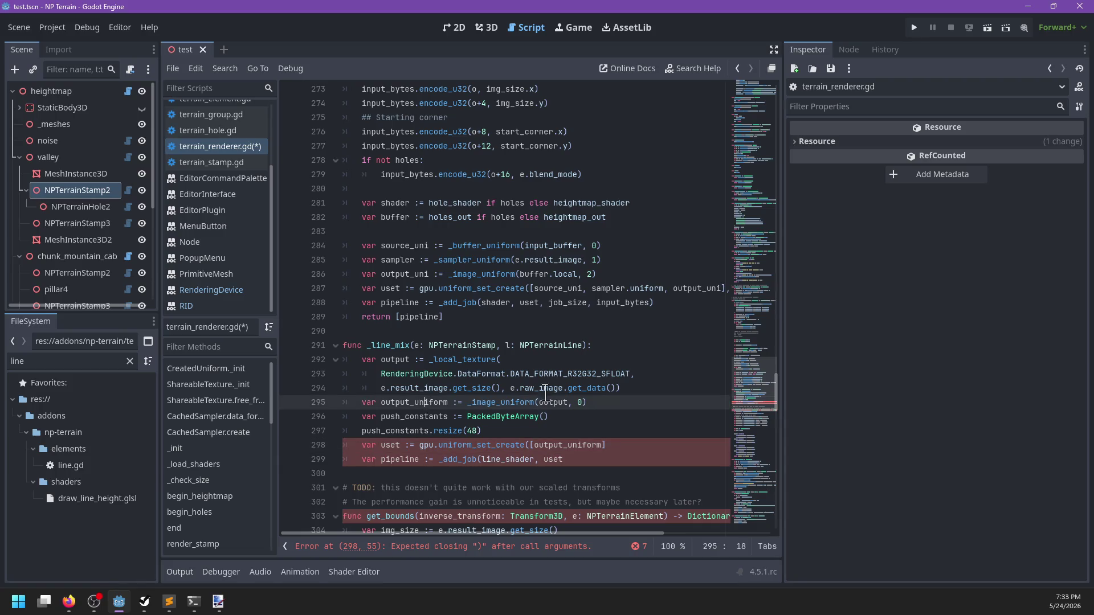
pyautogui.click(614, 401)
pyautogui.hotkey('alt', 'Down')
pyautogui.hotkey('alt', 'Down')
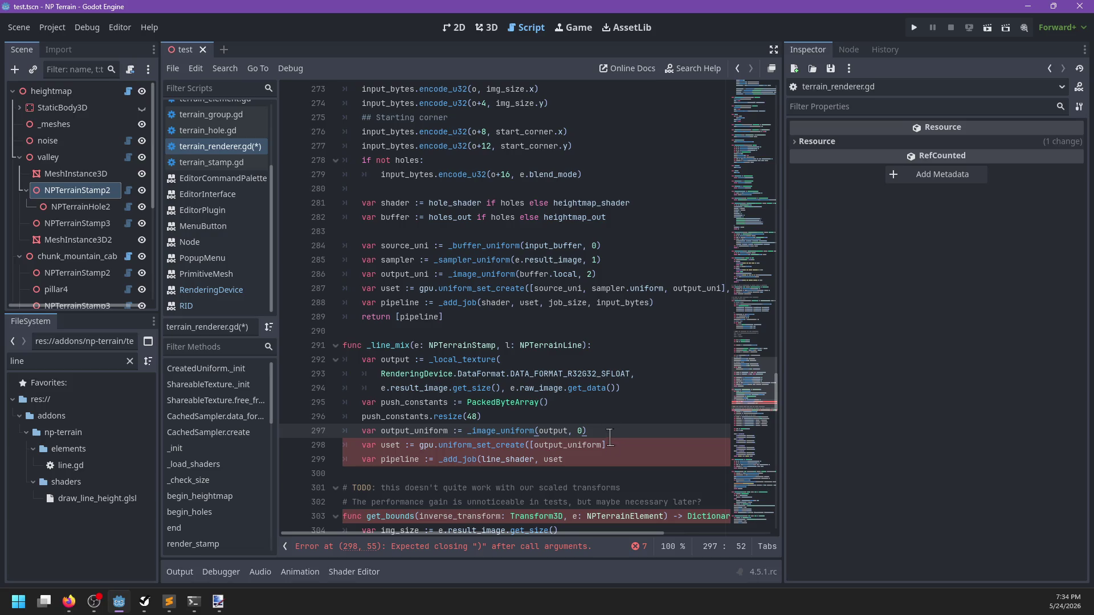
pyautogui.hotkey('ctrl', 'shift', 'k')
pyautogui.hotkey('ctrl', 'z')
pyautogui.hotkey('alt', 'Up')
pyautogui.hotkey('alt', 'Up')
pyautogui.click(634, 450)
pyautogui.hotkey('alt', 'Up')
pyautogui.hotkey('alt', 'Up')
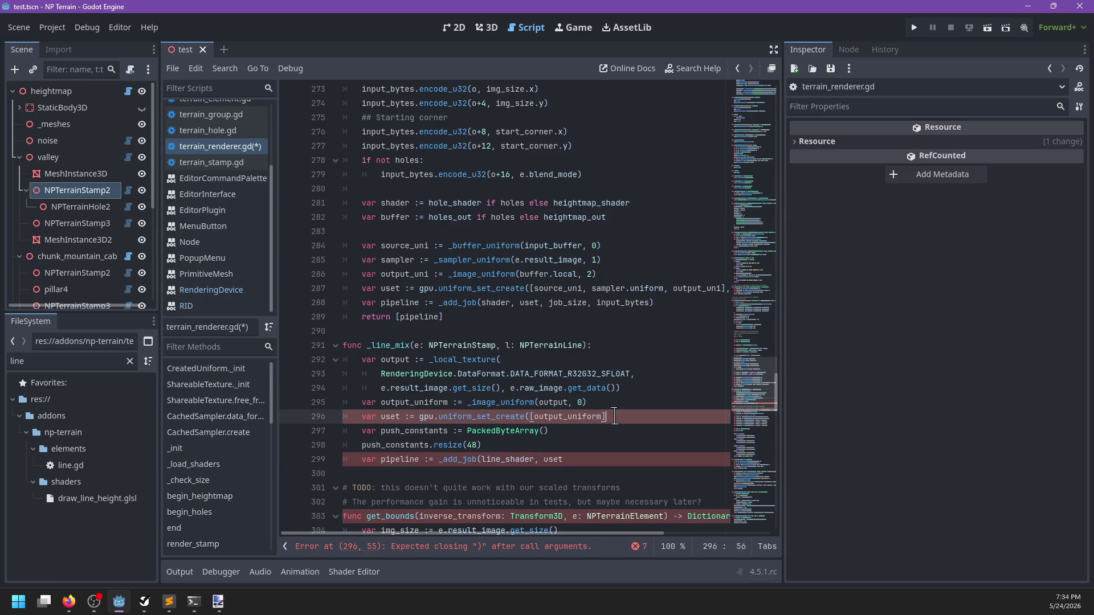
# Step: Add blank-line spacing and move the output_uniform and uset lines below resize(48)
pyautogui.press('Return')
pyautogui.press('Down')
pyautogui.press('Down')
pyautogui.press('End')
pyautogui.press('Return')
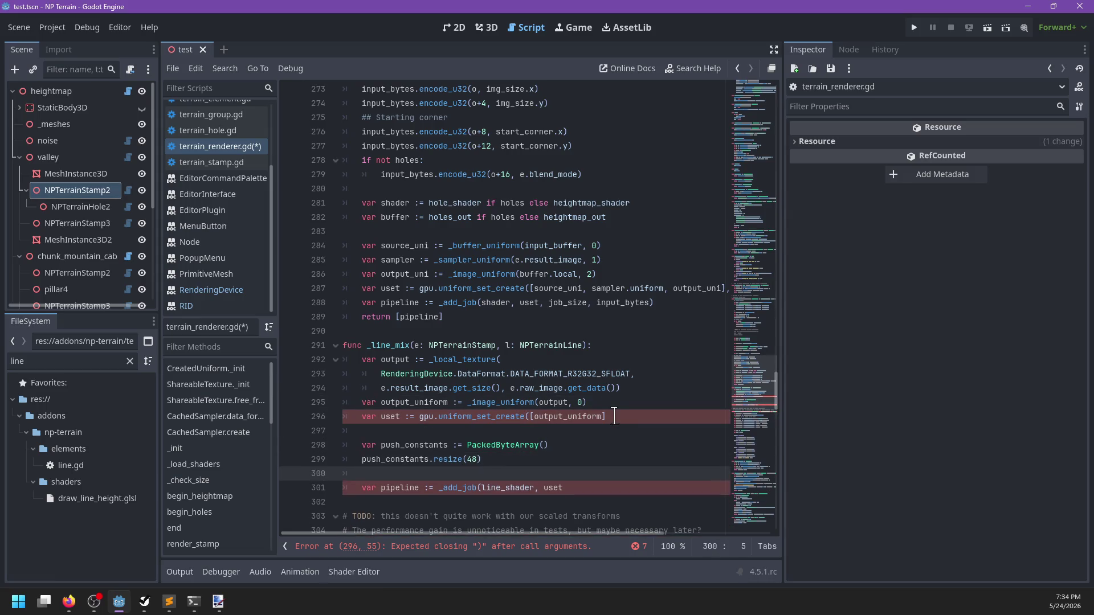
pyautogui.click(613, 416)
pyautogui.hotkey('shift', 'Up')
pyautogui.hotkey('alt', 'Down')
pyautogui.hotkey('alt', 'Down')
pyautogui.hotkey('alt', 'Down')
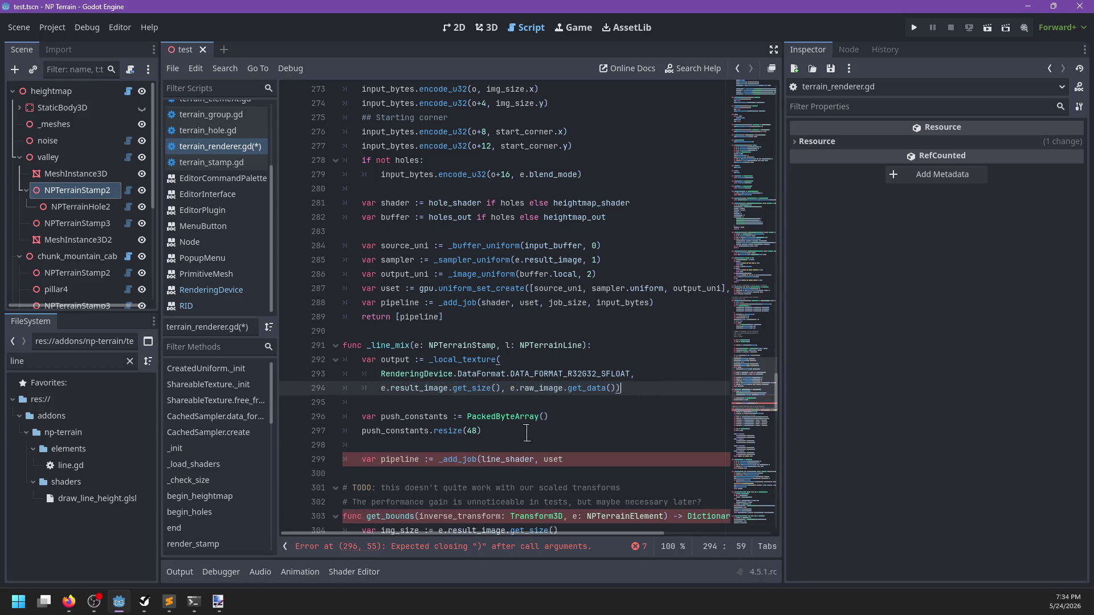
pyautogui.hotkey('shift', 'Up')
pyautogui.hotkey('alt', 'Down')
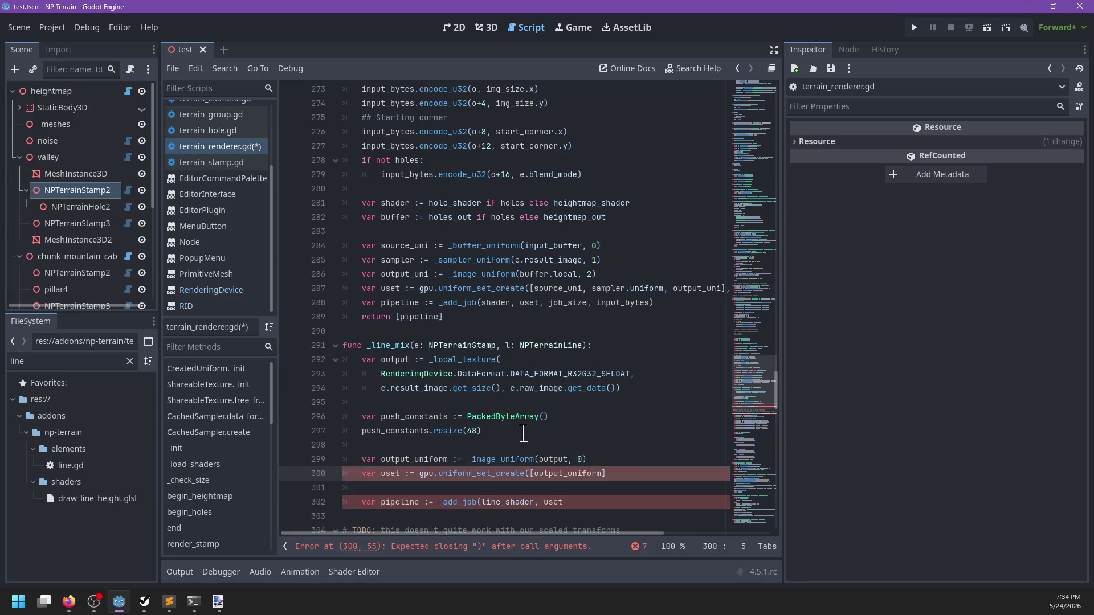
pyautogui.press('Down')
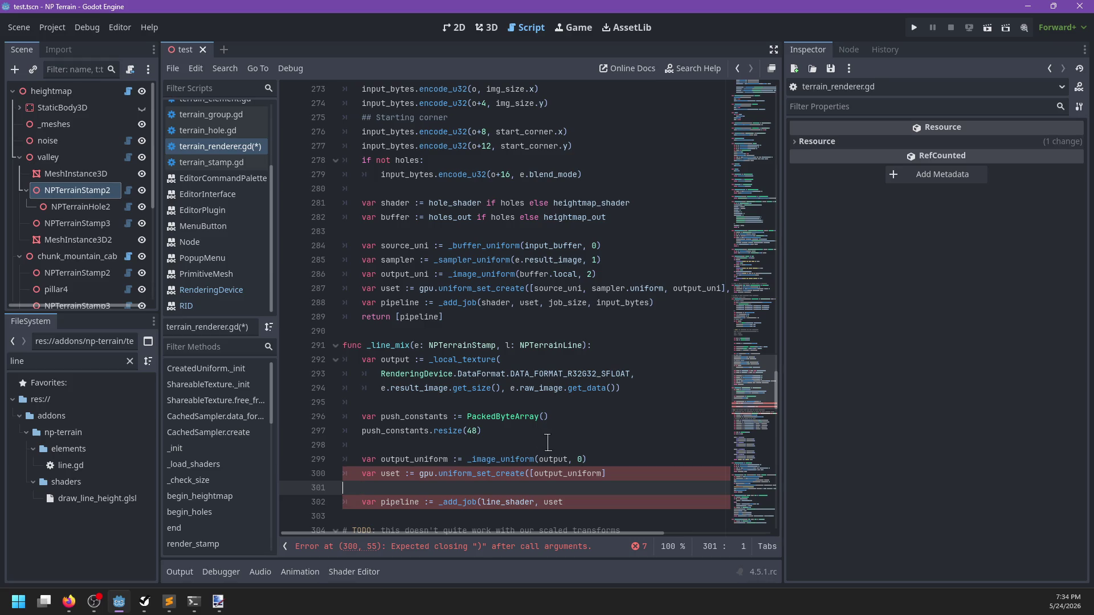
# Step: Complete the uset line as uniform_set_create([output_uniform], line_shader, 0)
pyautogui.click(605, 472)
pyautogui.write(',')
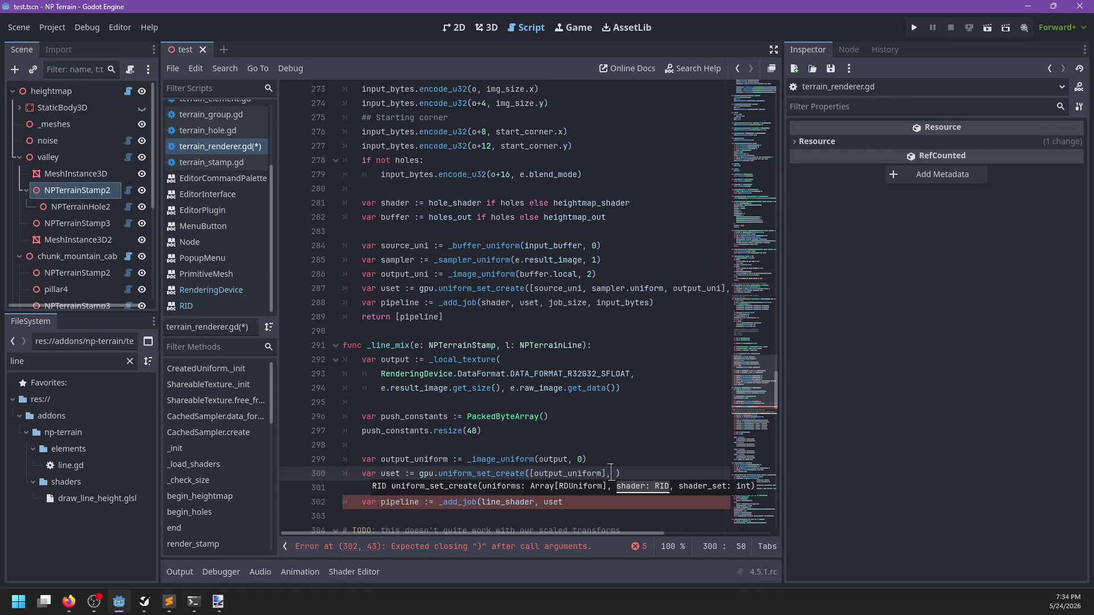
pyautogui.press('Escape')
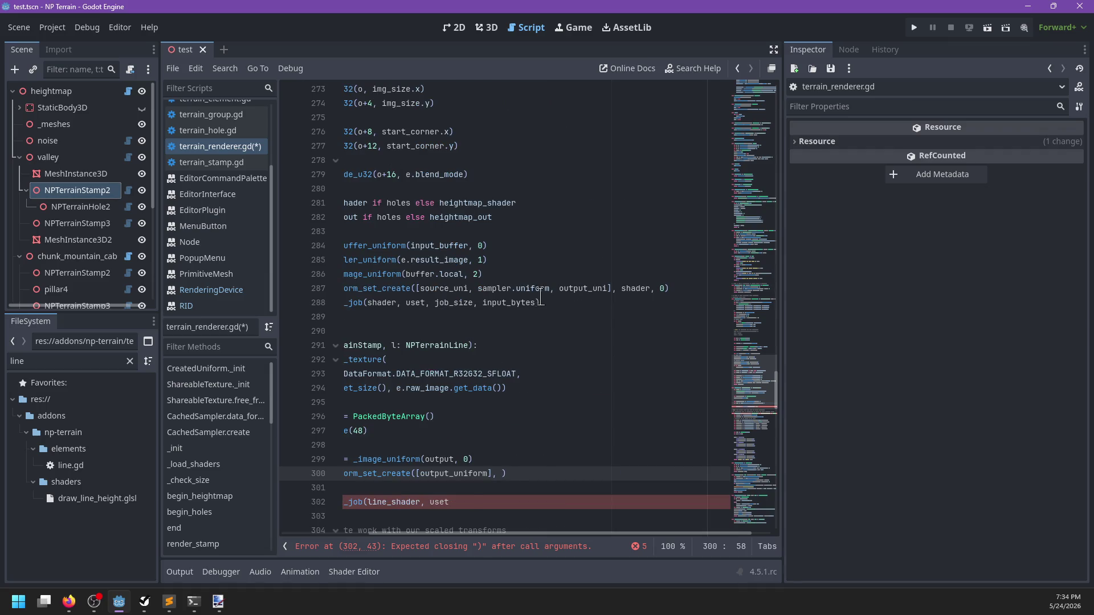
pyautogui.write(',')
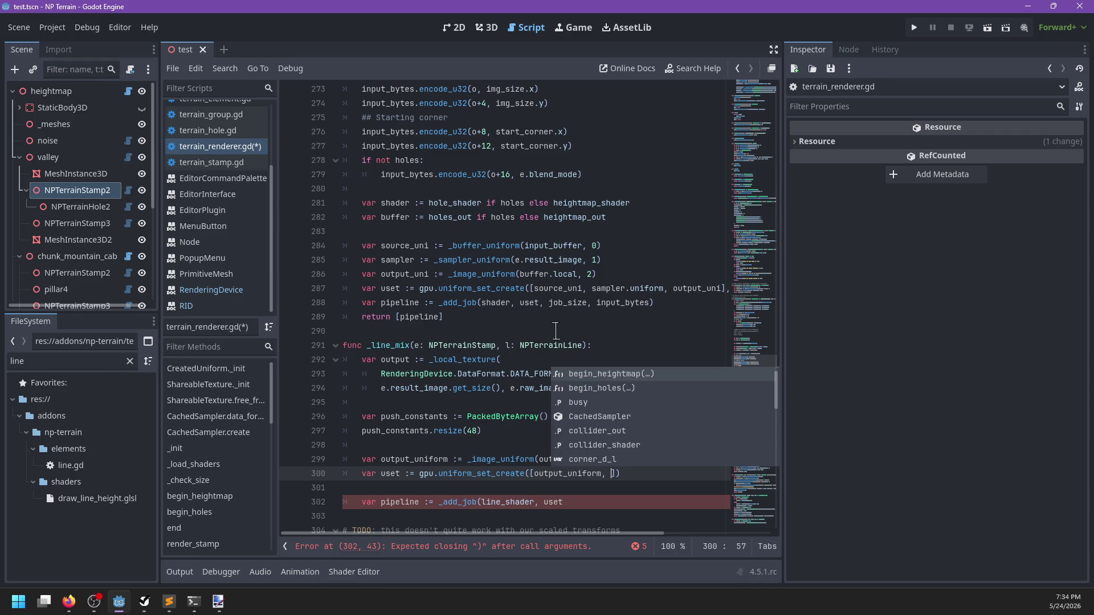
pyautogui.press('BackSpace')
pyautogui.press('BackSpace')
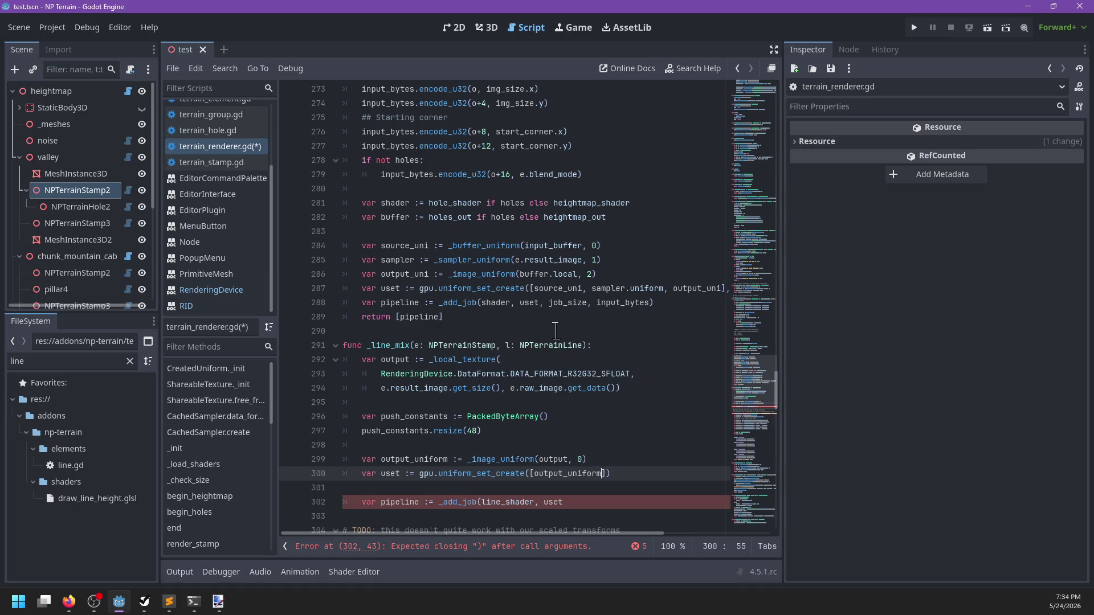
pyautogui.hscroll(3, 632, 307)
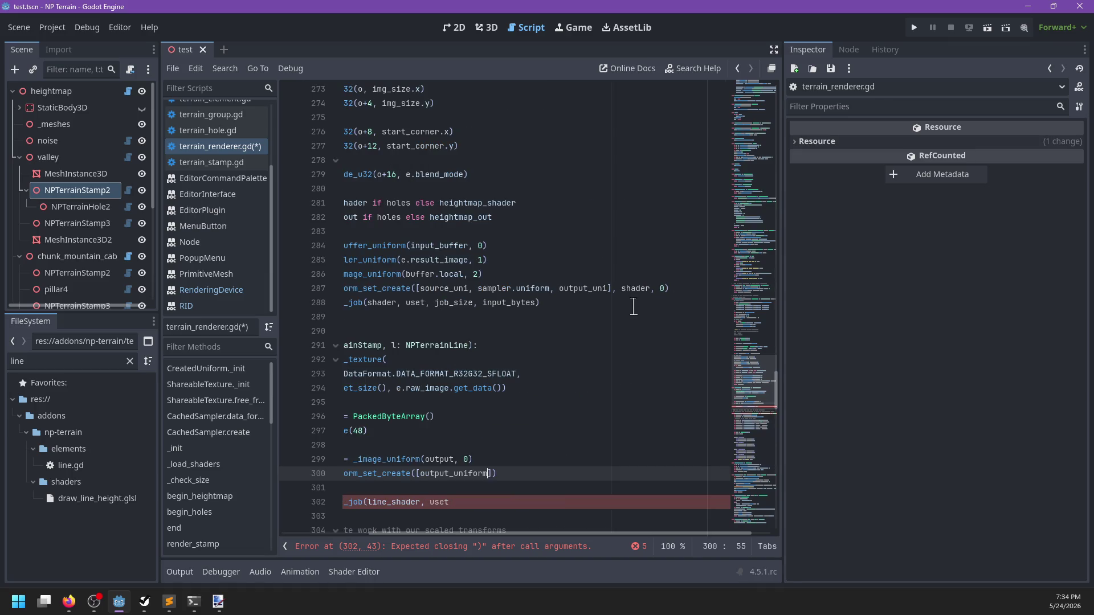
pyautogui.hscroll(-3, 598, 320)
pyautogui.write(', line_shader, ')
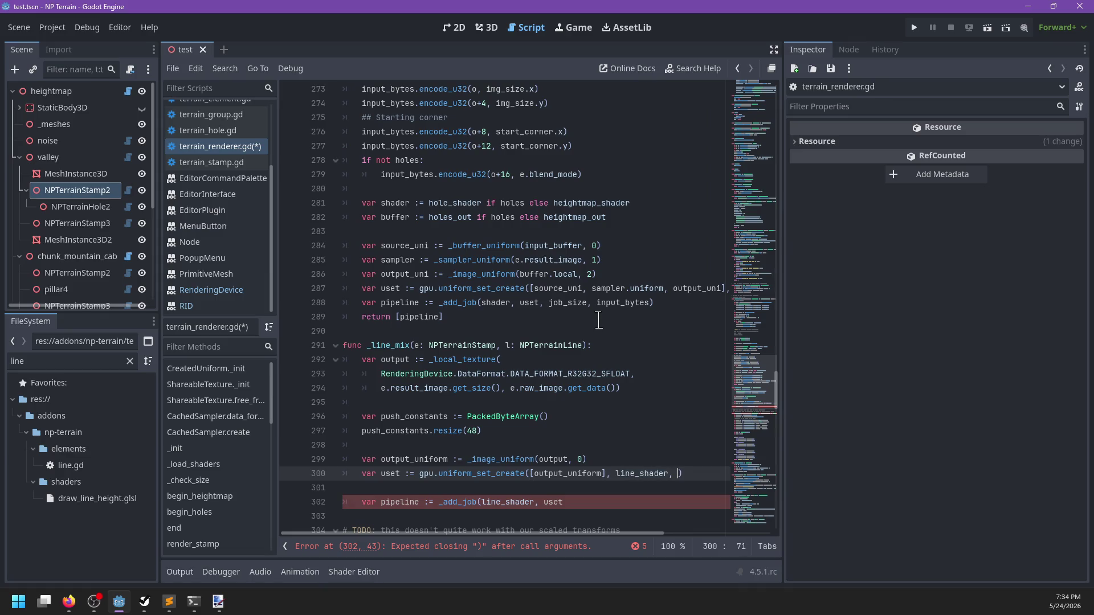
pyautogui.write('0')
pyautogui.hotkey('alt', 'Tab')
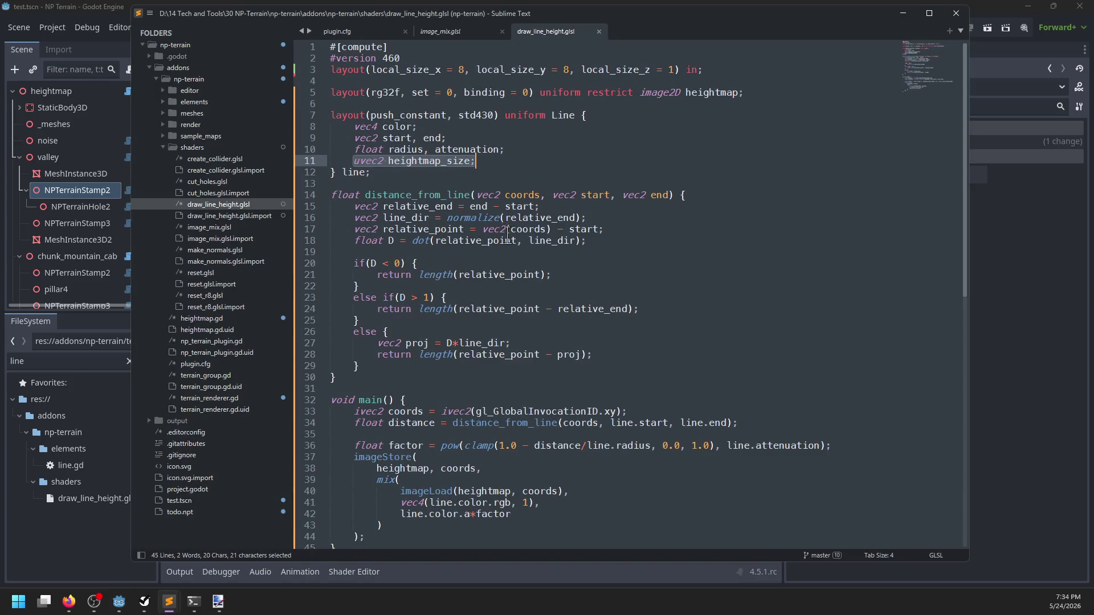
pyautogui.hotkey('alt', 'Tab')
pyautogui.write(')')
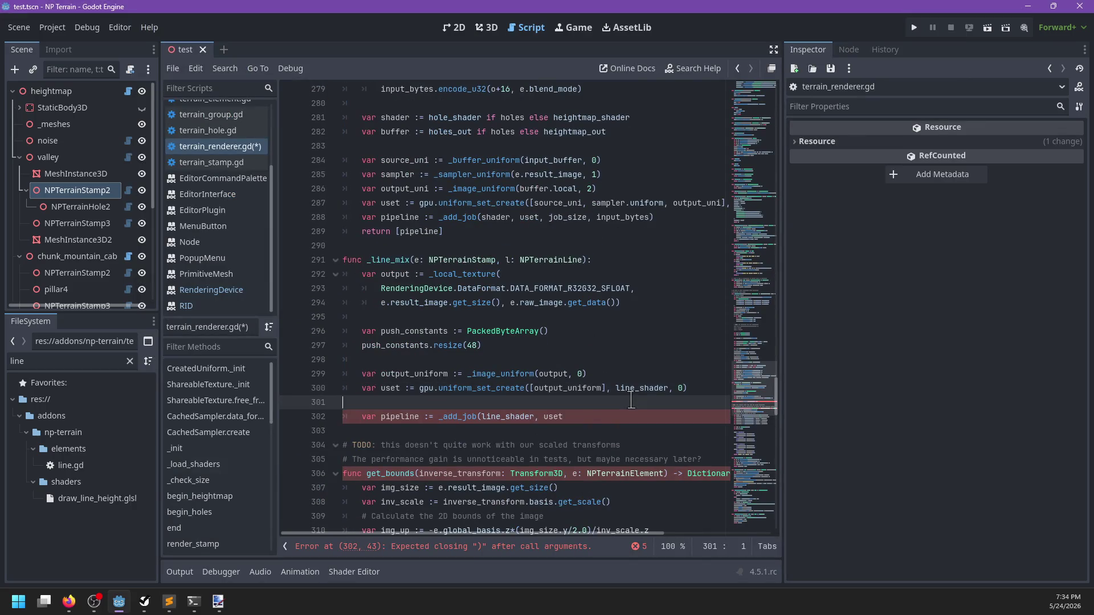
# Step: Finish the _add_job call with e.result_image.get_size() and push_constants arguments
pyautogui.press('Down')
pyautogui.press('Down')
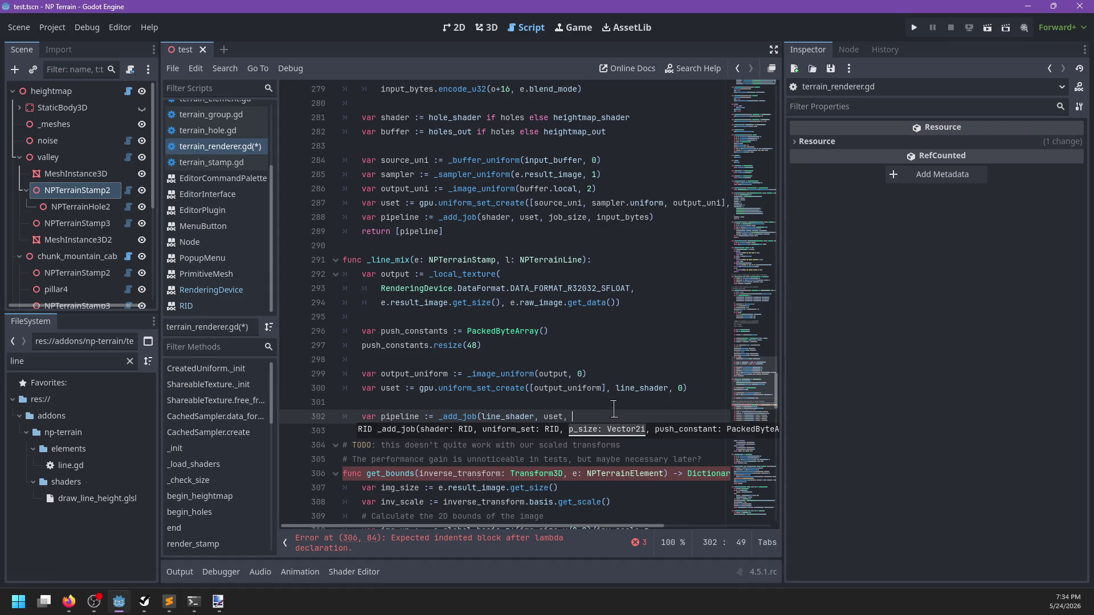
pyautogui.write('result_image.ge')
pyautogui.write('t_si')
pyautogui.press('Return')
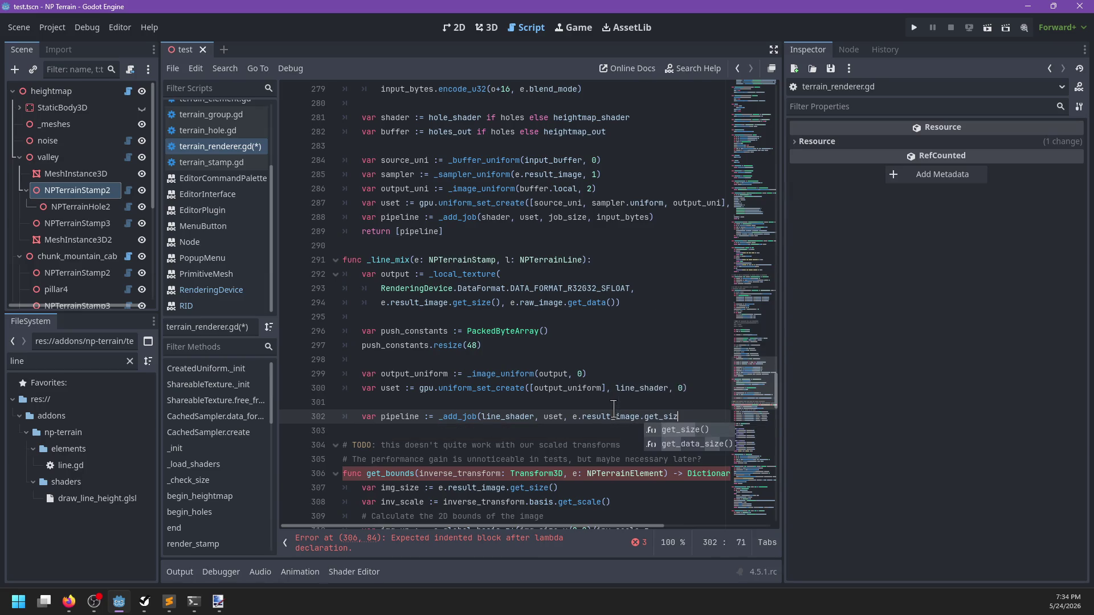
pyautogui.write(')')
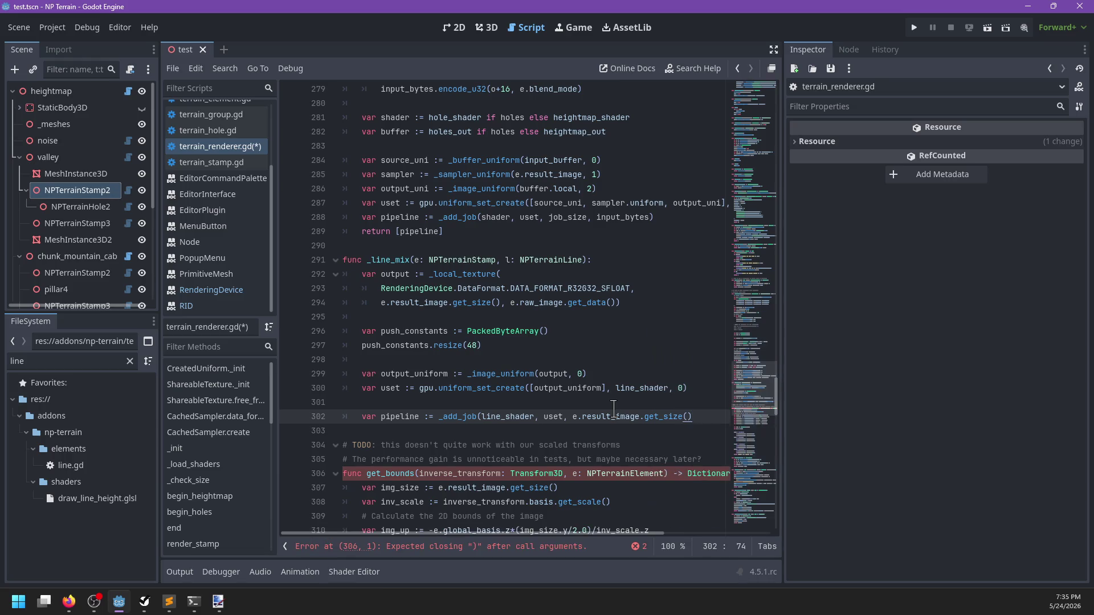
pyautogui.press('BackSpace')
pyautogui.write(', ')
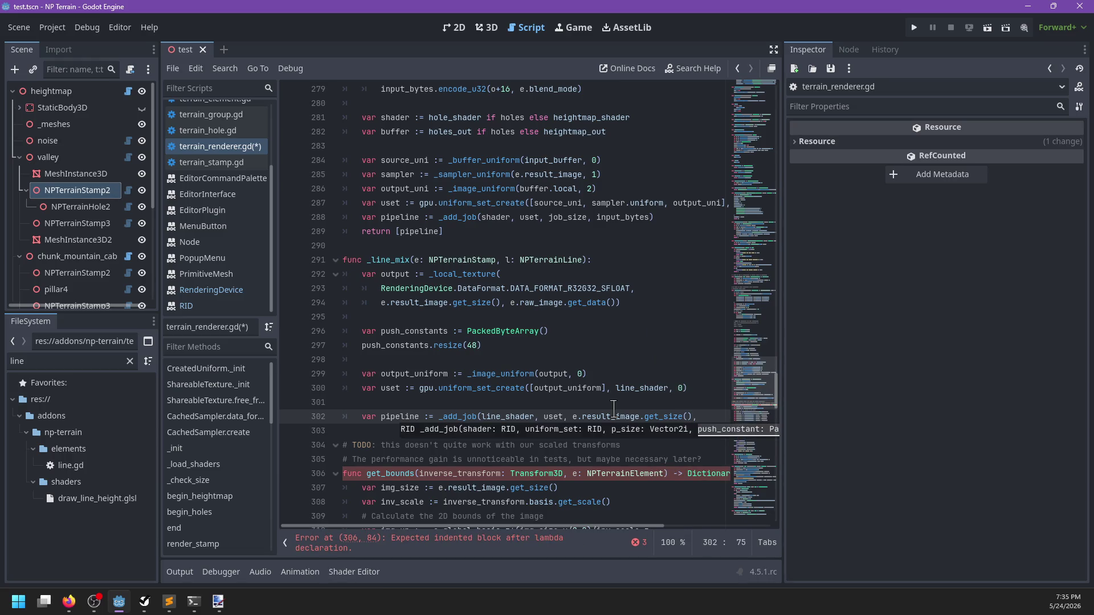
pyautogui.write('push_constants)')
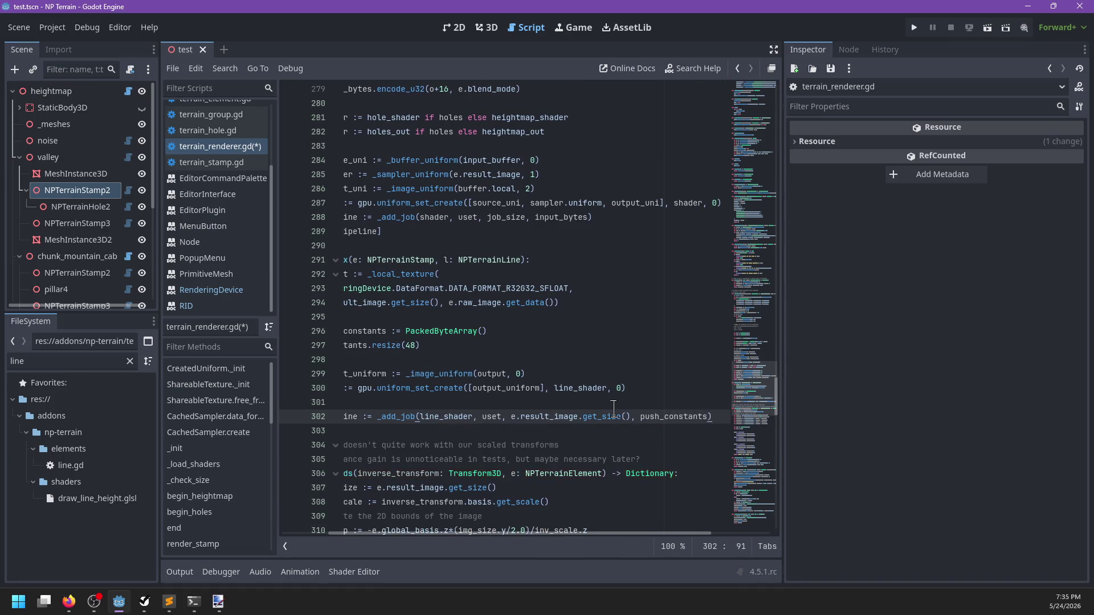
pyautogui.hscroll(-2, 607, 401)
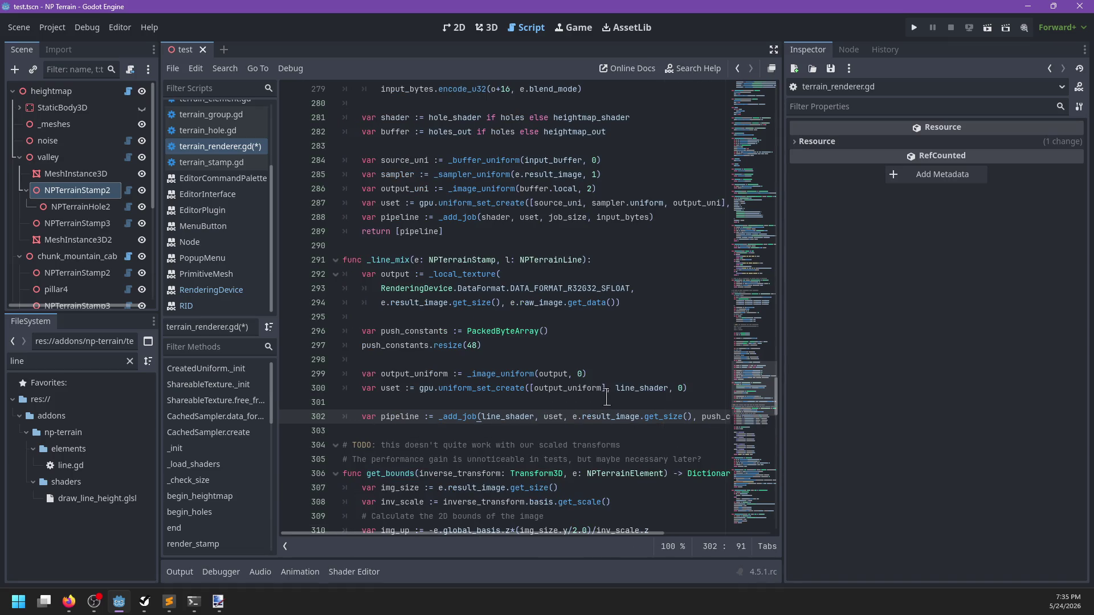
# Step: Start a push_constants.encode_float(16, …) line after resize(48), checking the shader's Line struct layout
pyautogui.click(502, 346)
pyautogui.press('Return')
pyautogui.hotkey('alt', 'Tab')
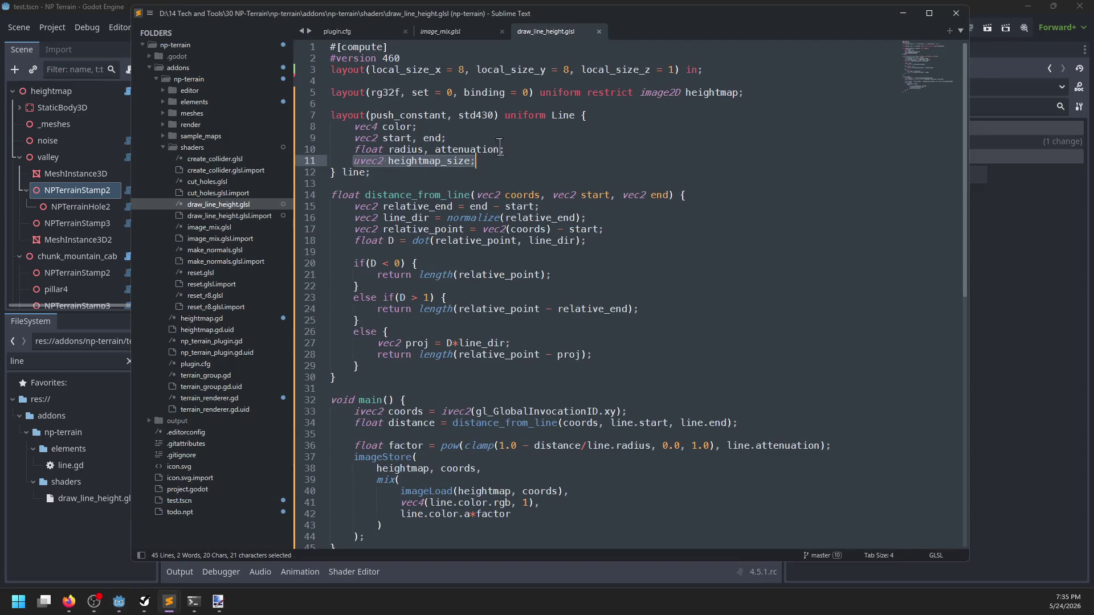
pyautogui.hotkey('alt', 'Tab')
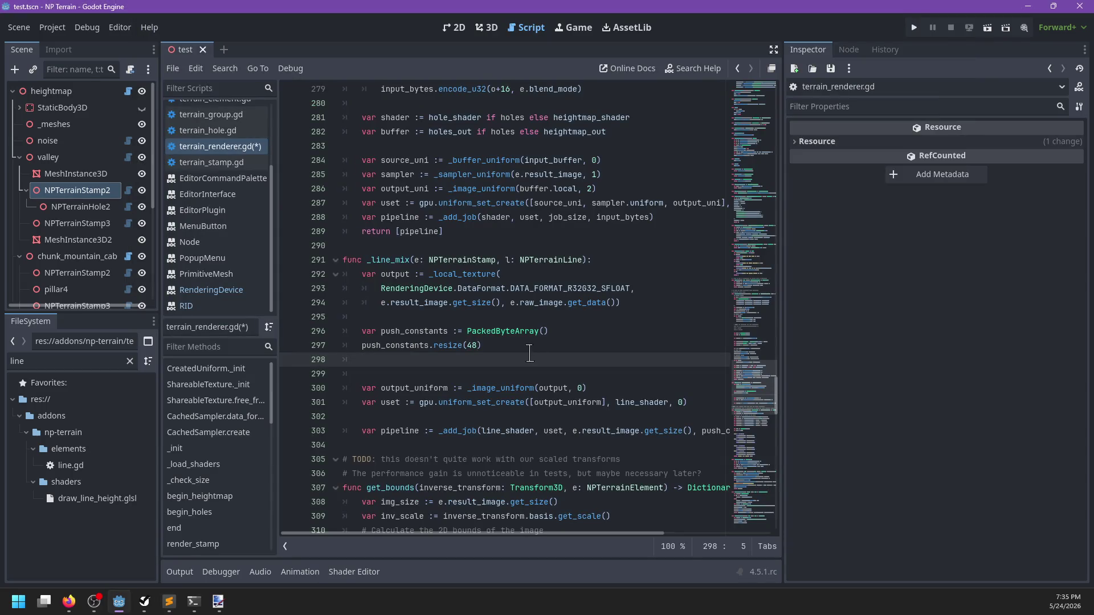
pyautogui.write('push_constants.')
pyautogui.hotkey('alt', 'Tab')
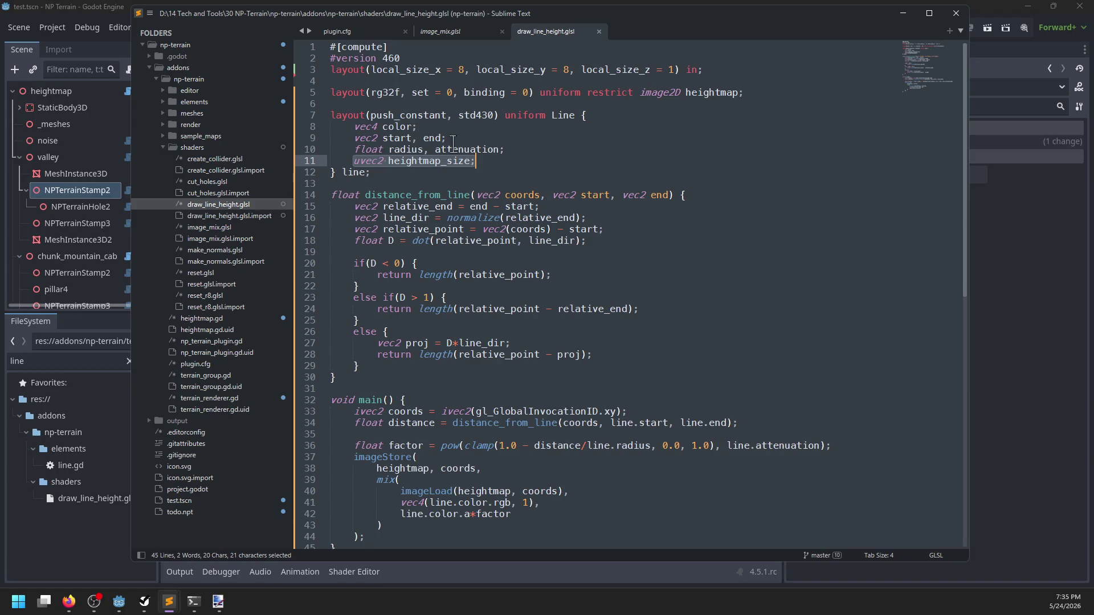
pyautogui.hotkey('alt', 'Tab')
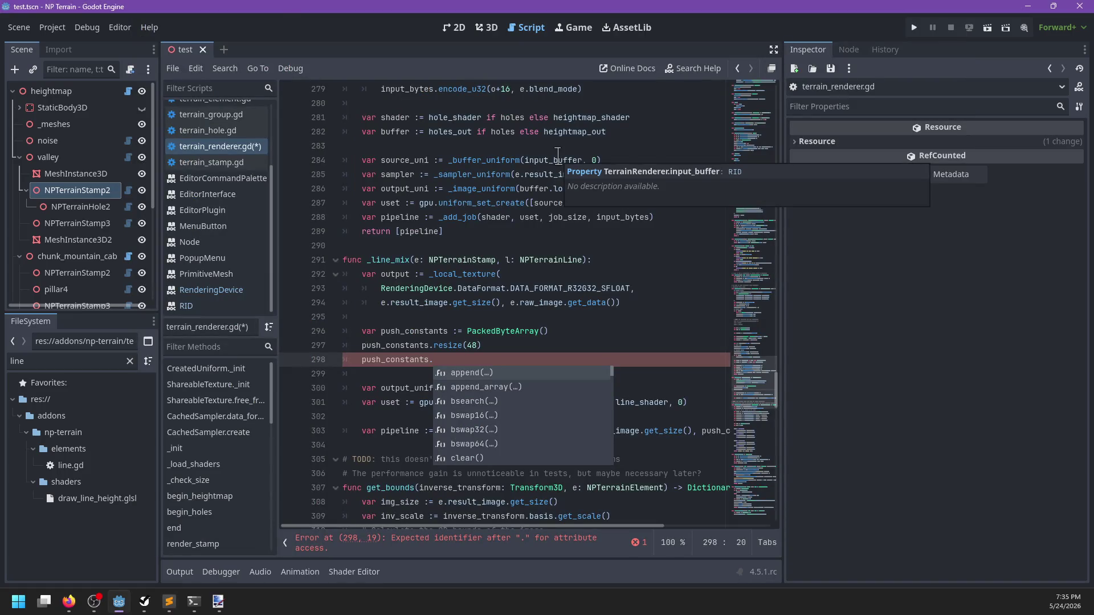
pyautogui.hotkey('alt', 'Tab')
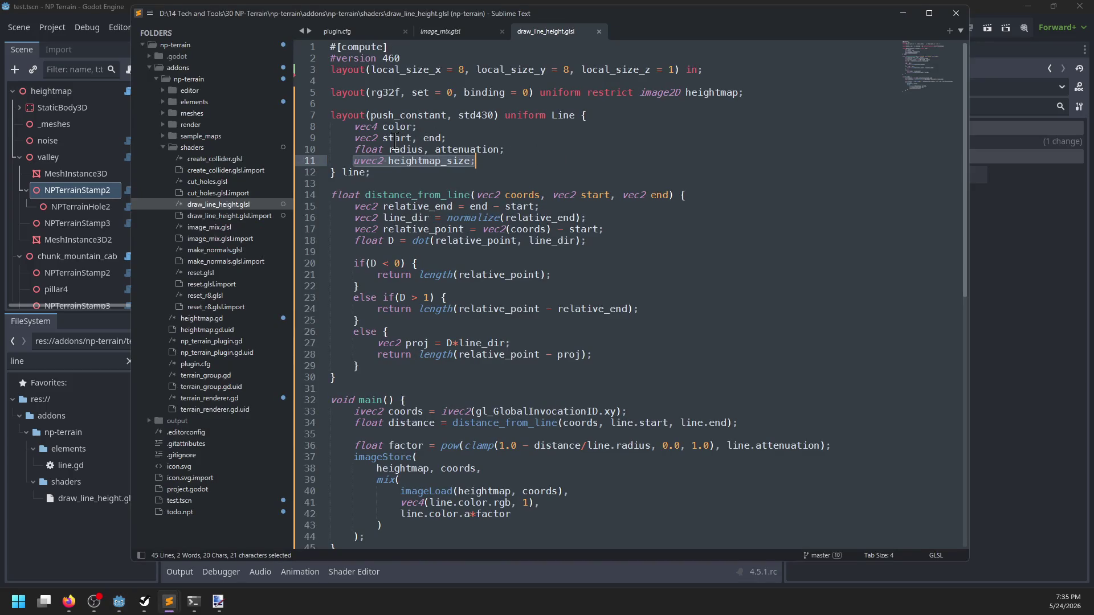
pyautogui.hotkey('alt', 'Tab')
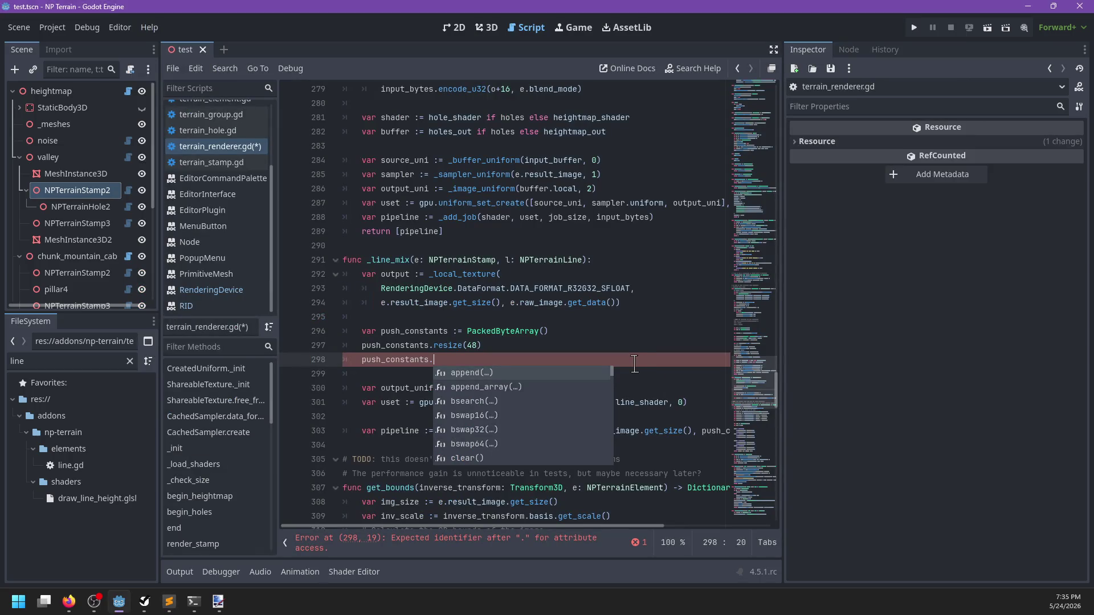
pyautogui.write('ins')
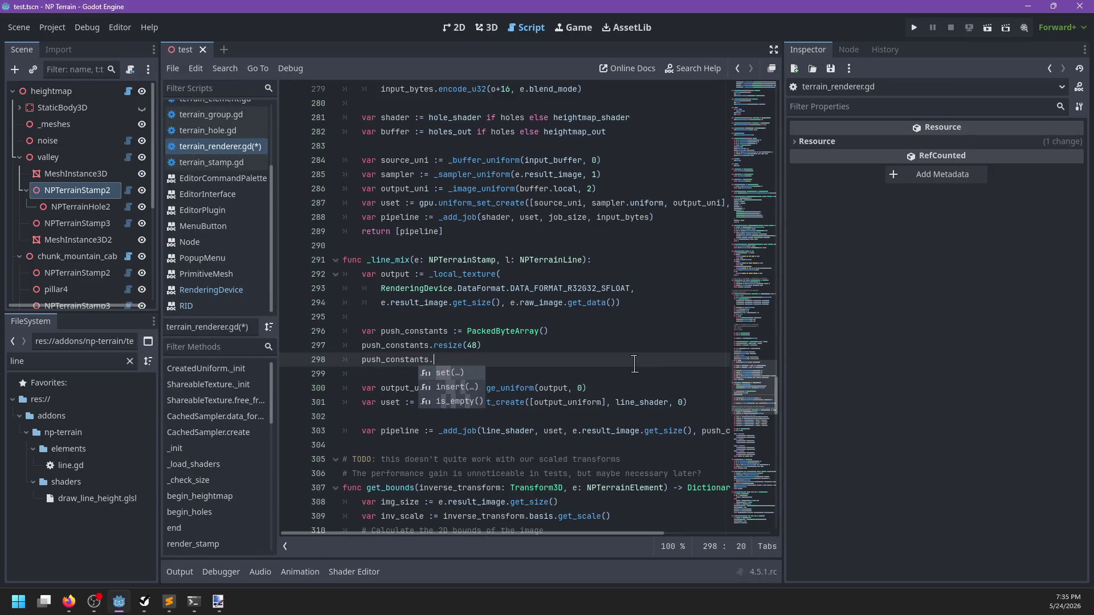
pyautogui.press('BackSpace')
pyautogui.press('BackSpace')
pyautogui.press('BackSpace')
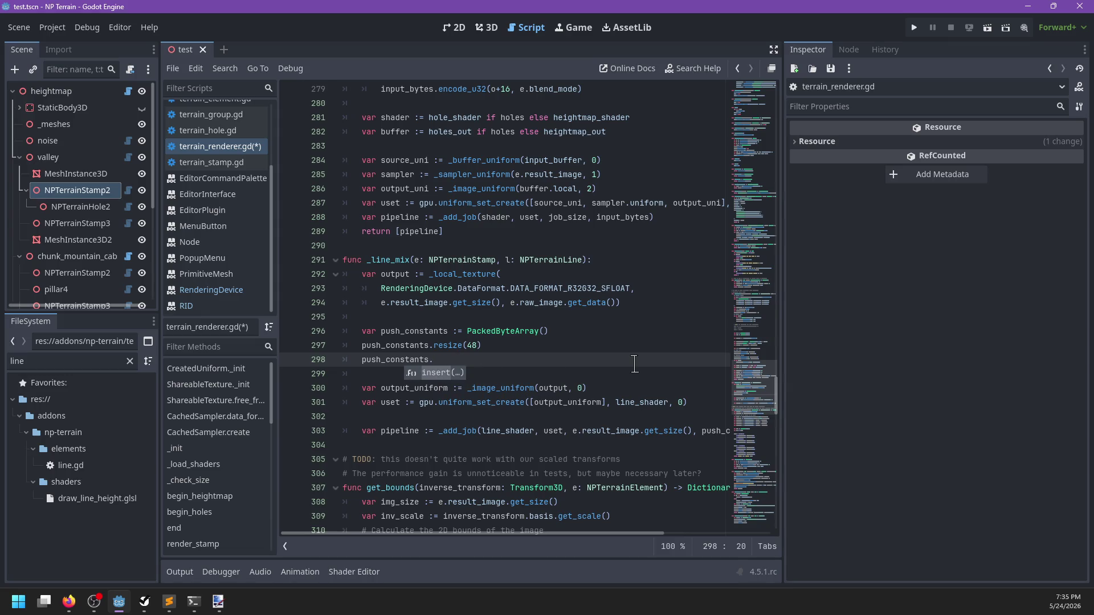
pyautogui.write('float')
pyautogui.press('Down')
pyautogui.press('Down')
pyautogui.press('Down')
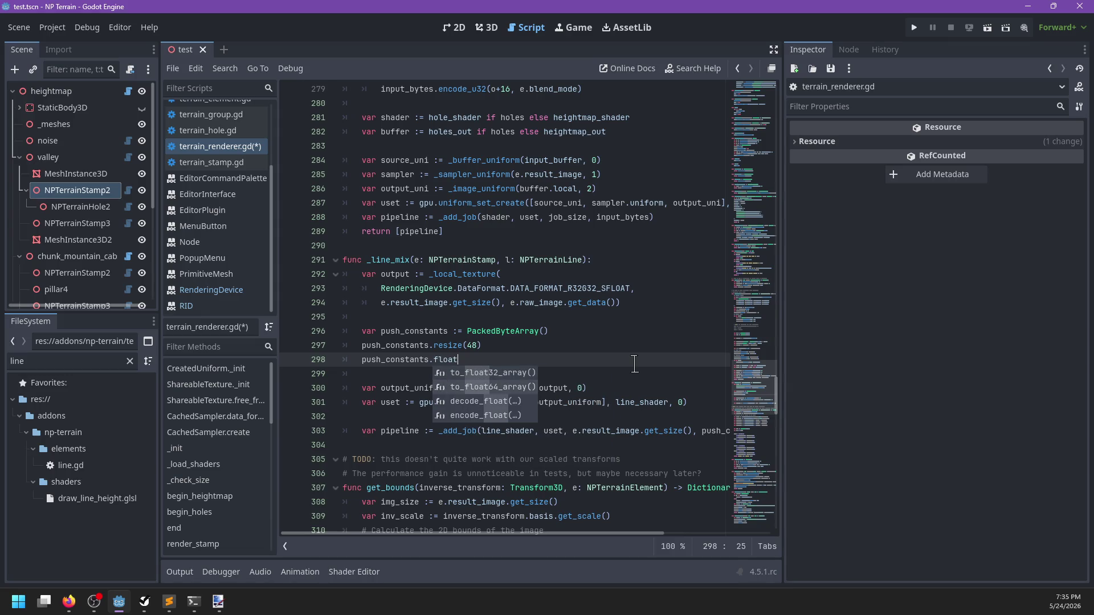
pyautogui.press('Return')
pyautogui.write('16, 1.0)')
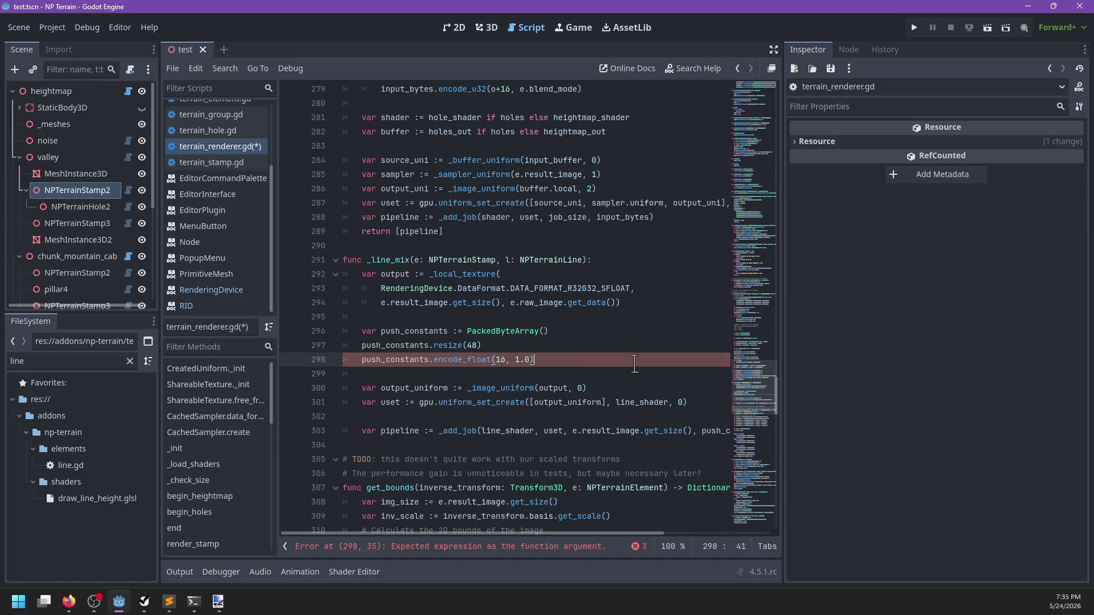
# Step: Check the start and end fields in the shader, keep the value 1.0, and save the script
pyautogui.hotkey('alt', 'Tab')
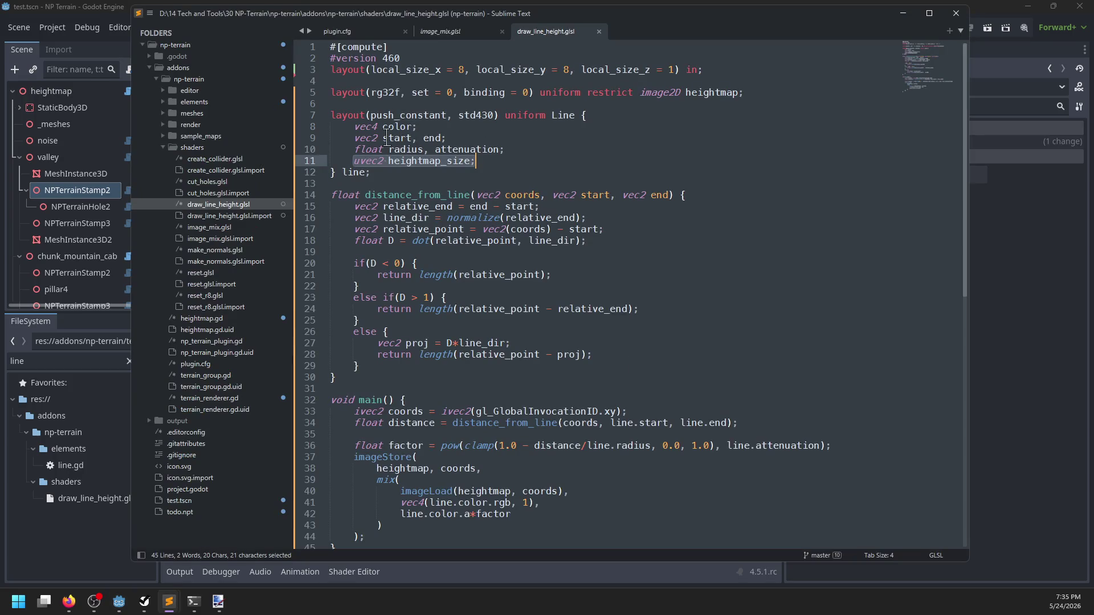
pyautogui.doubleClick(397, 139)
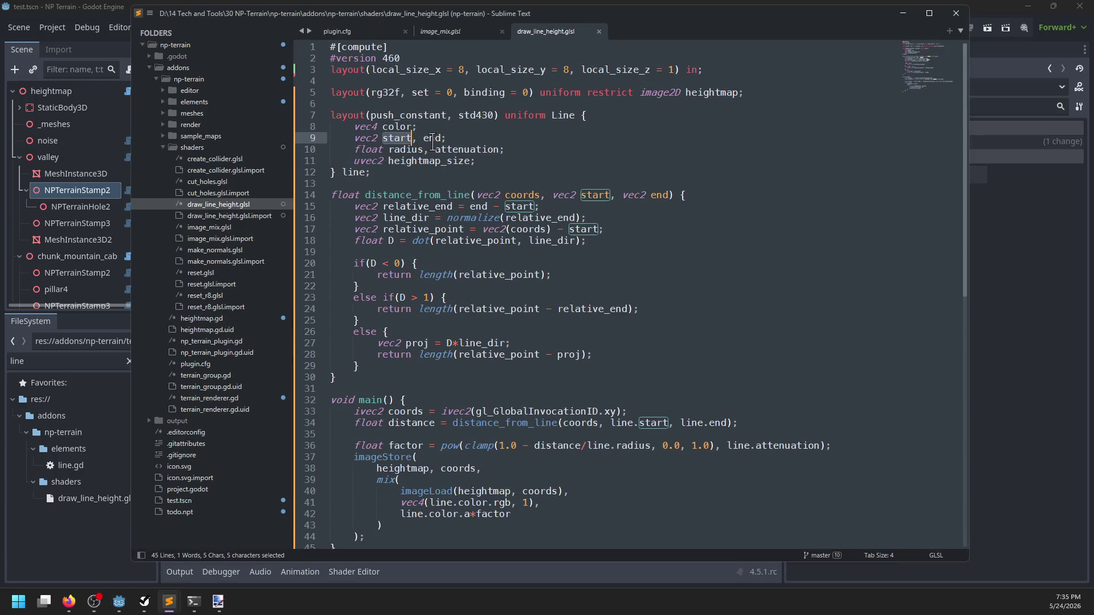
pyautogui.doubleClick(433, 139)
pyautogui.click(388, 137)
pyautogui.doubleClick(388, 136)
pyautogui.doubleClick(435, 138)
pyautogui.click(475, 139)
pyautogui.hotkey('alt', 'Tab')
pyautogui.moveTo(530, 360)
pyautogui.mouseDown()
pyautogui.moveTo(502, 360)
pyautogui.moveTo(515, 360)
pyautogui.mouseUp()
pyautogui.write('line.start.x')
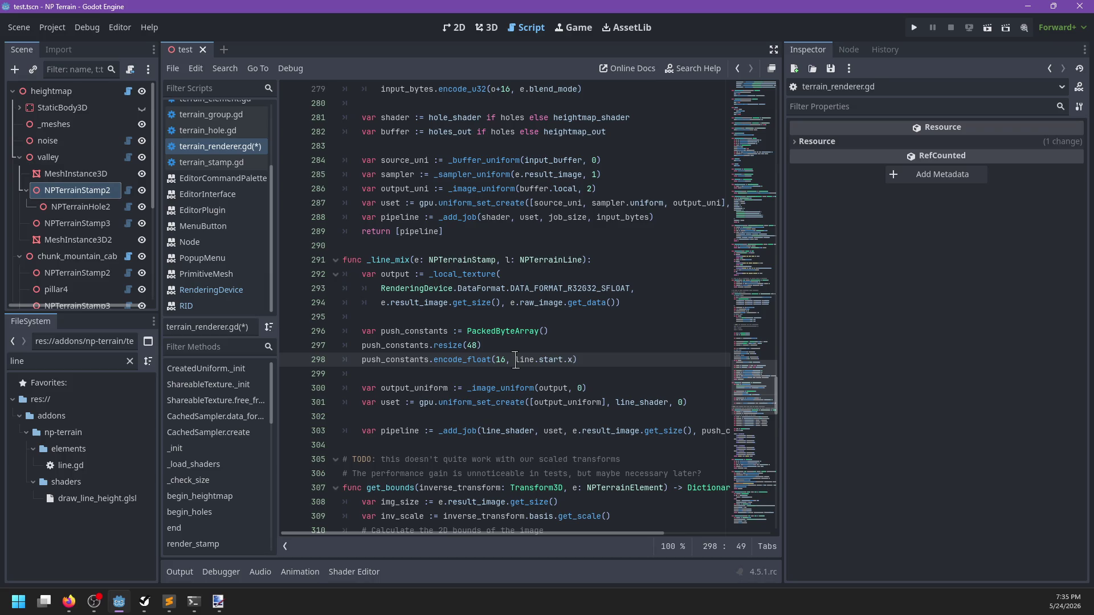
pyautogui.hotkey('ctrl', 'z')
pyautogui.click(558, 360)
pyautogui.hotkey('ctrl', 's')
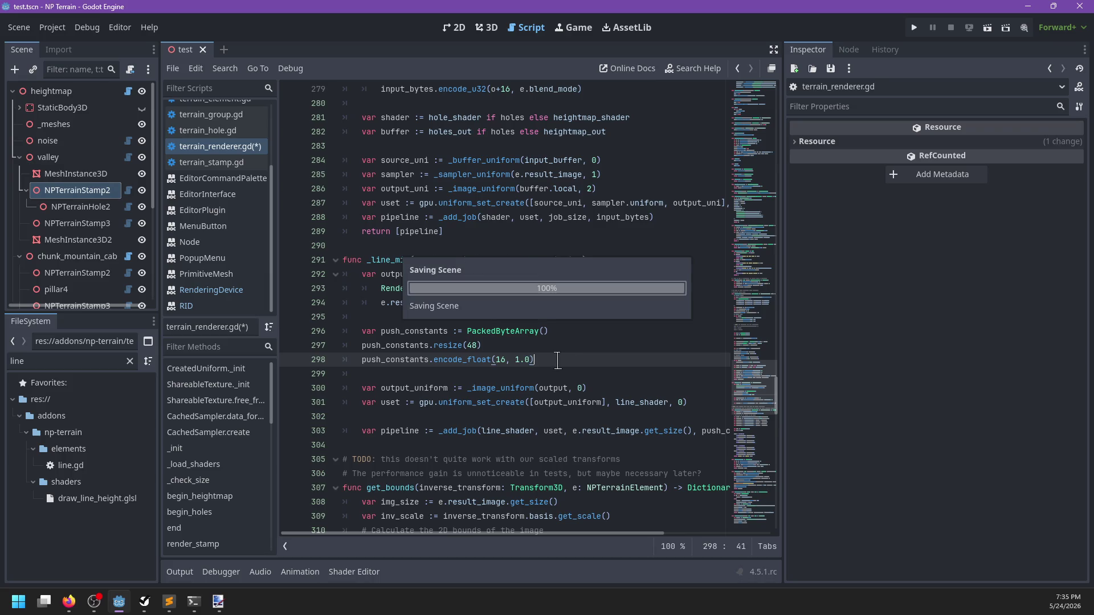
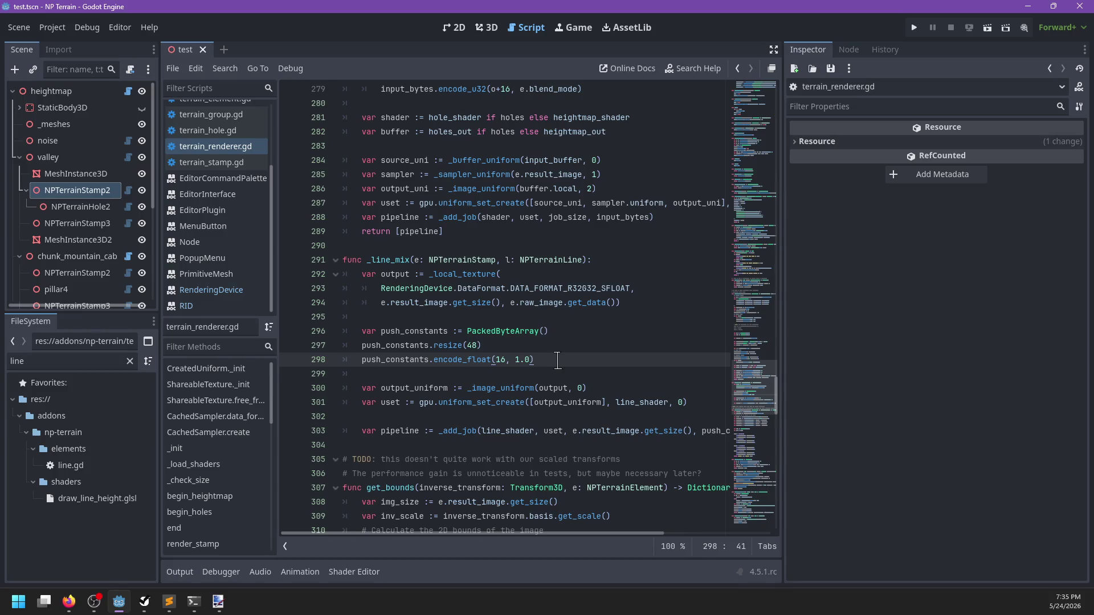
# Step: Add an if (length(relative_end) == 0) guard that returns length(relative_point)
pyautogui.hotkey('alt', 'Tab')
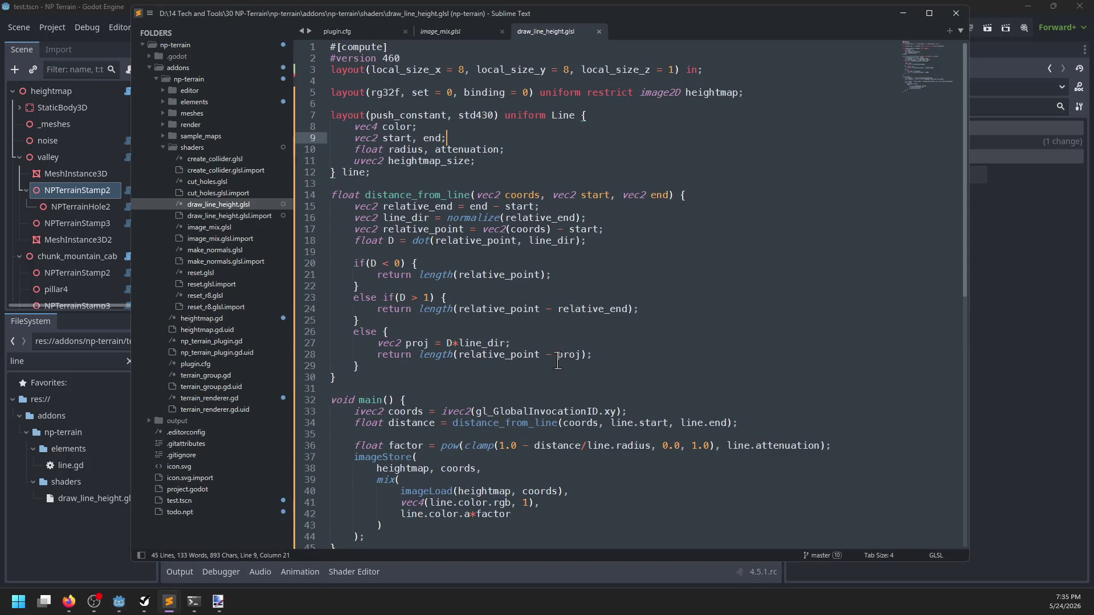
pyautogui.doubleClick(414, 219)
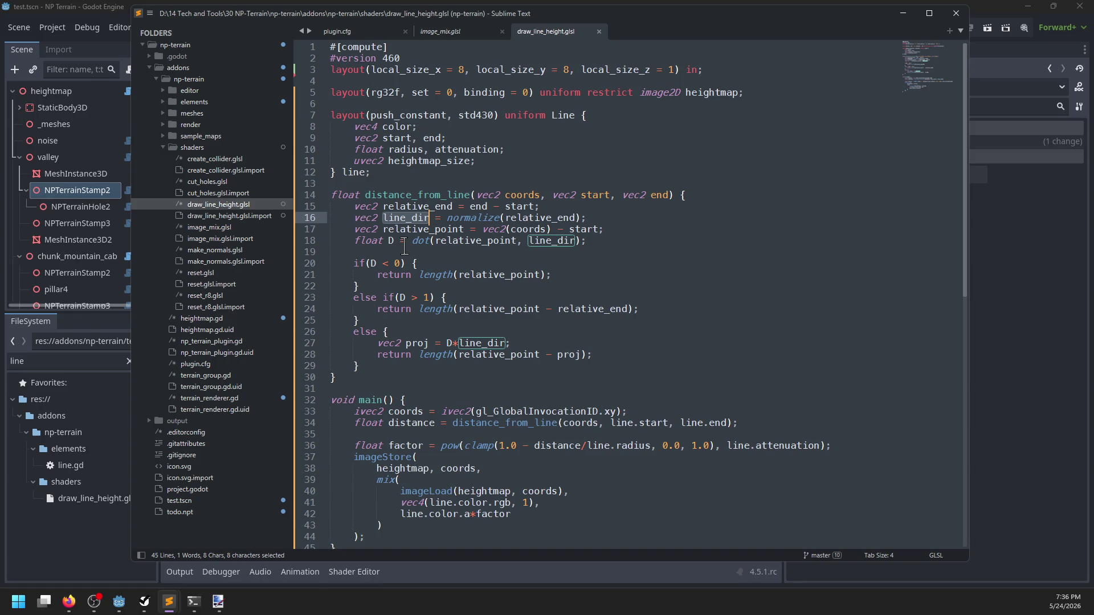
pyautogui.hotkey('alt', 'Tab')
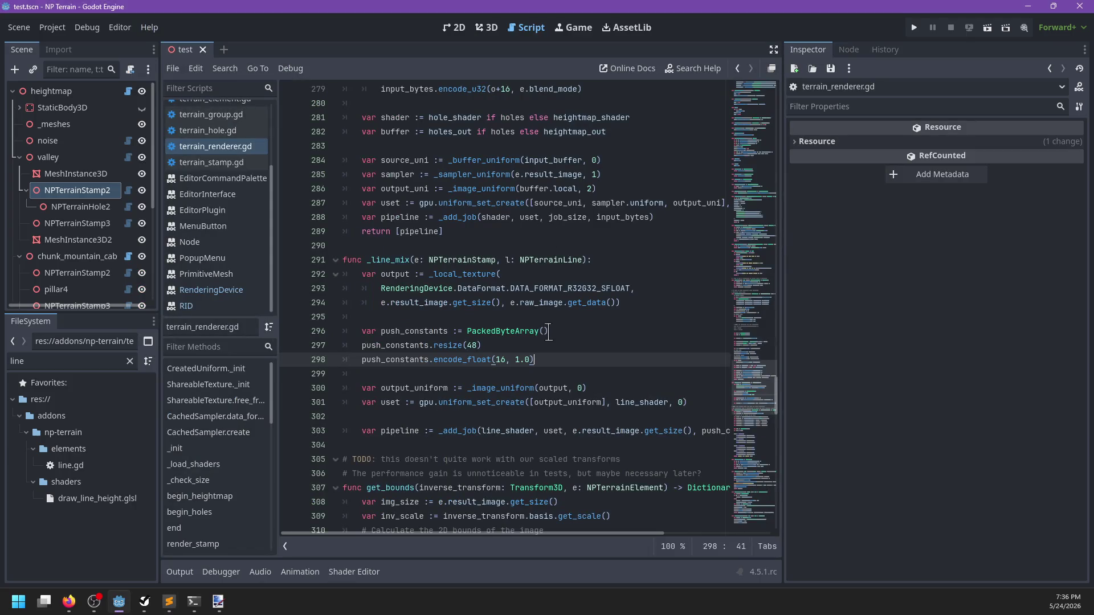
pyautogui.hotkey('alt', 'Tab')
pyautogui.click(617, 215)
pyautogui.press('Up')
pyautogui.press('Return')
pyautogui.write('if (relative_end.')
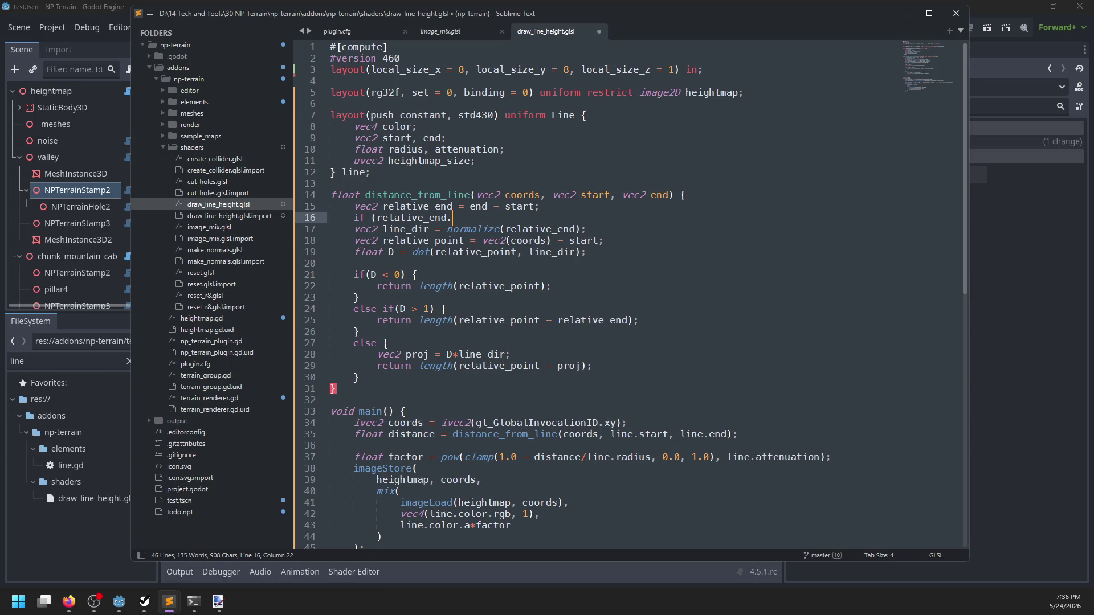
pyautogui.press('BackSpace')
pyautogui.press('BackSpace')
pyautogui.press('BackSpace')
pyautogui.write('length(re')
pyautogui.write('lative_end) ==')
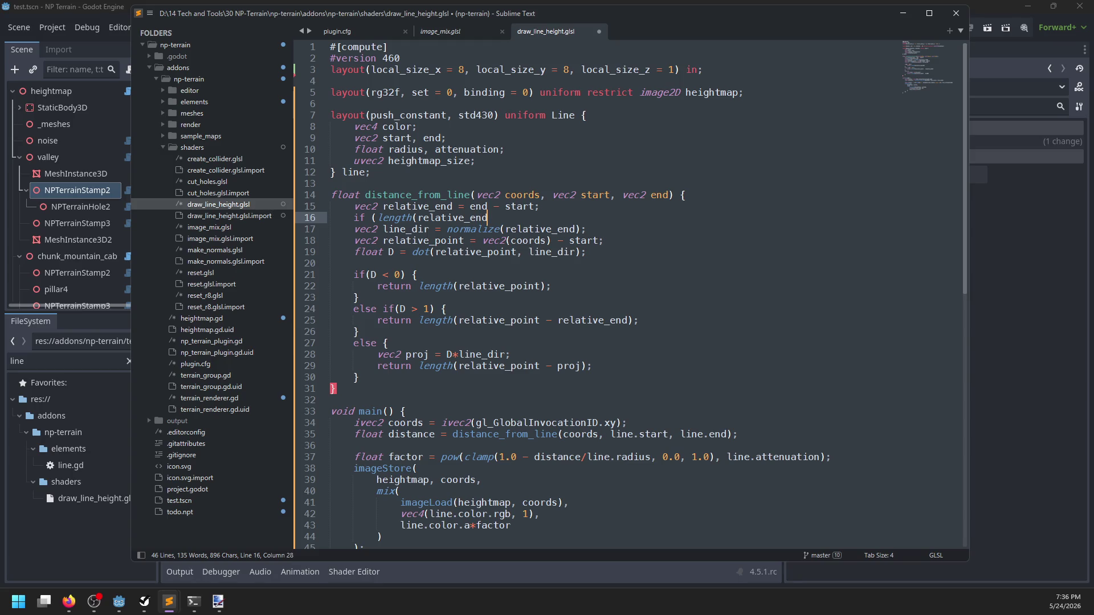
pyautogui.write(' 0) {')
pyautogui.press('Return')
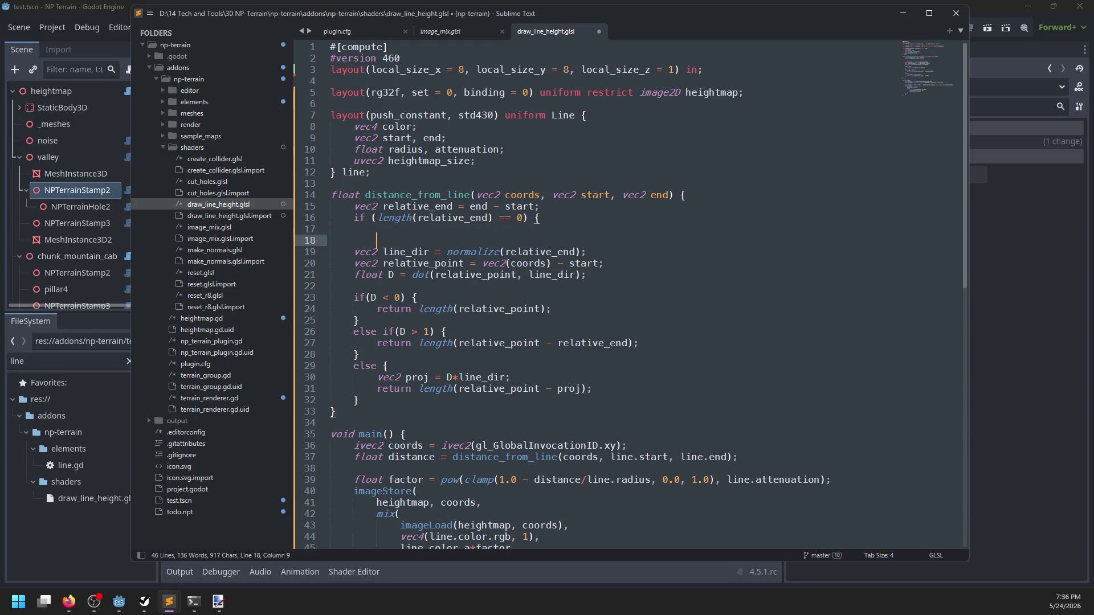
pyautogui.press('Tab')
pyautogui.press('Tab')
pyautogui.write('return leng')
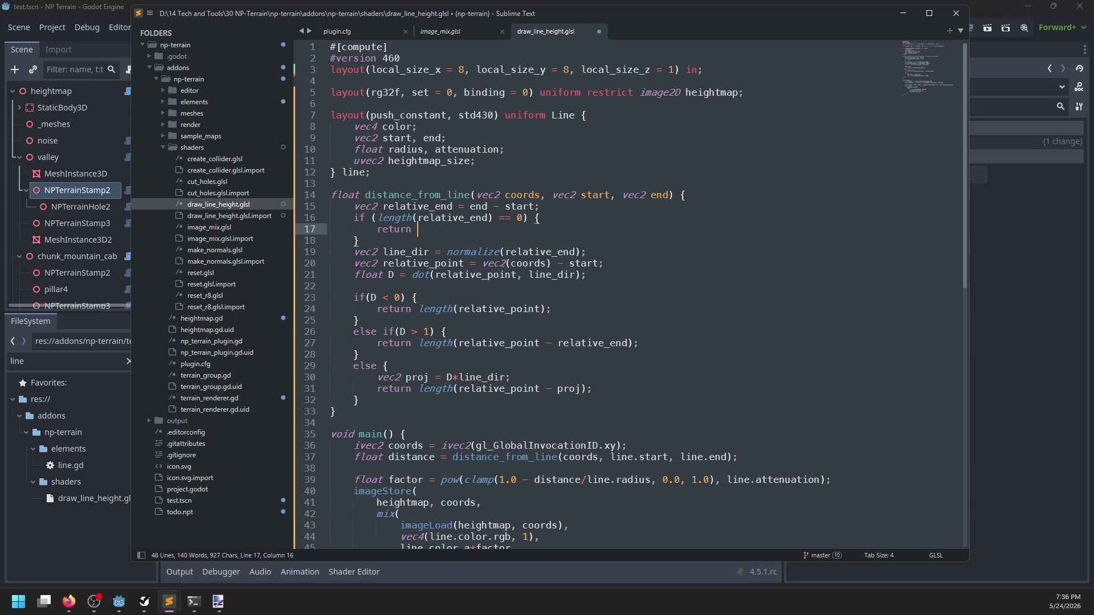
pyautogui.write('th(rela')
pyautogui.write('tive_point);')
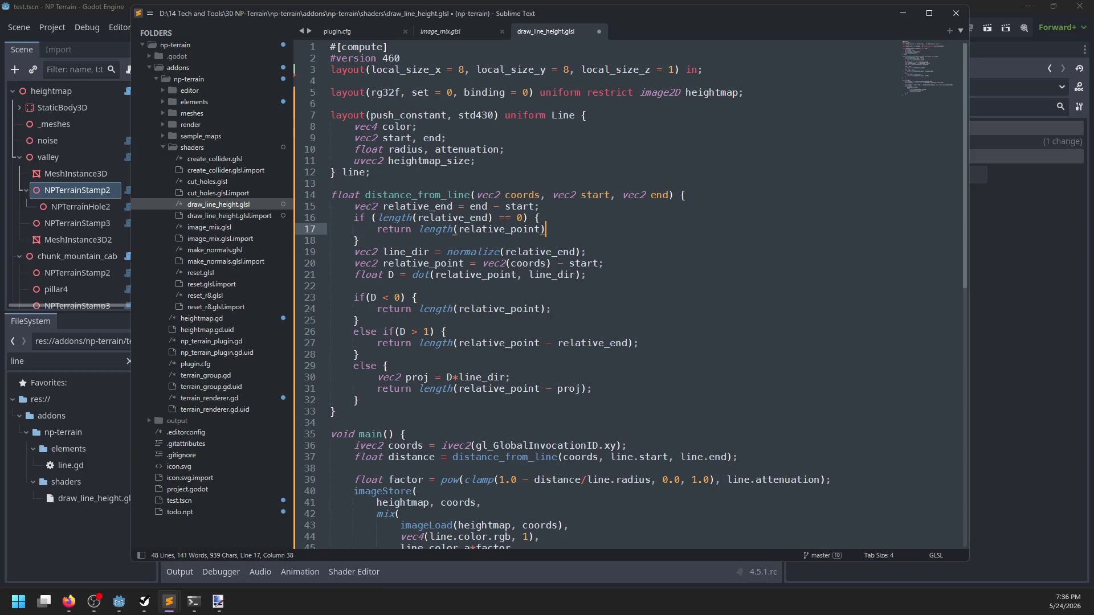
# Step: Move the relative_point declaration above the zero-length check, tidy blank lines, and save
pyautogui.moveTo(583, 257)
pyautogui.mouseDown()
pyautogui.moveTo(644, 268)
pyautogui.moveTo(629, 254)
pyautogui.mouseUp()
pyautogui.hotkey('ctrl', 'x')
pyautogui.press('Up')
pyautogui.press('Up')
pyautogui.press('Up')
pyautogui.hotkey('ctrl', 'v')
pyautogui.press('Return')
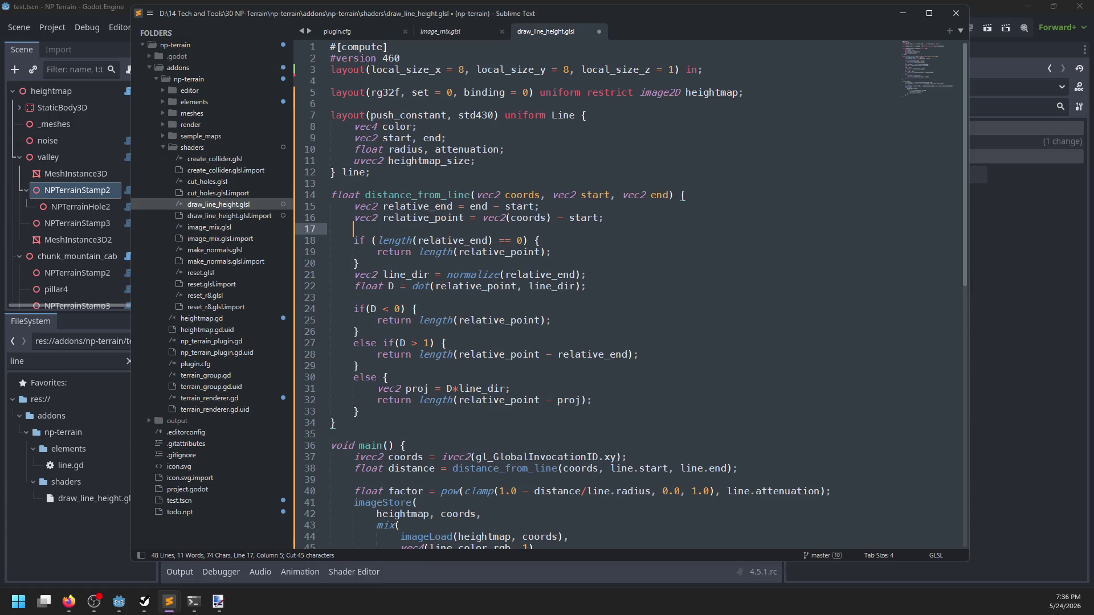
pyautogui.click(483, 264)
pyautogui.press('Return')
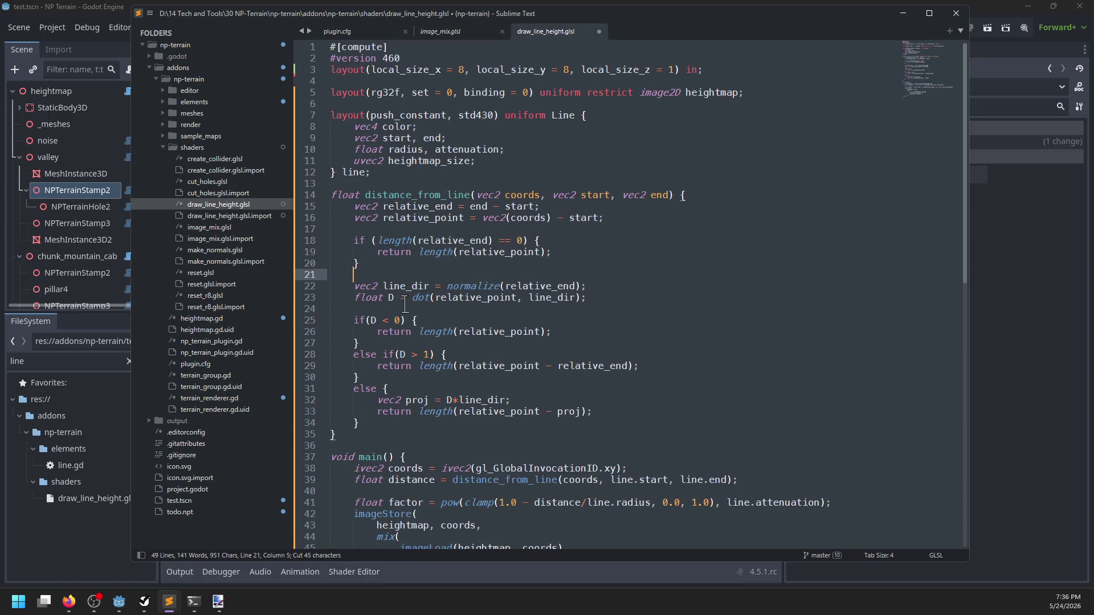
pyautogui.hotkey('ctrl', 's')
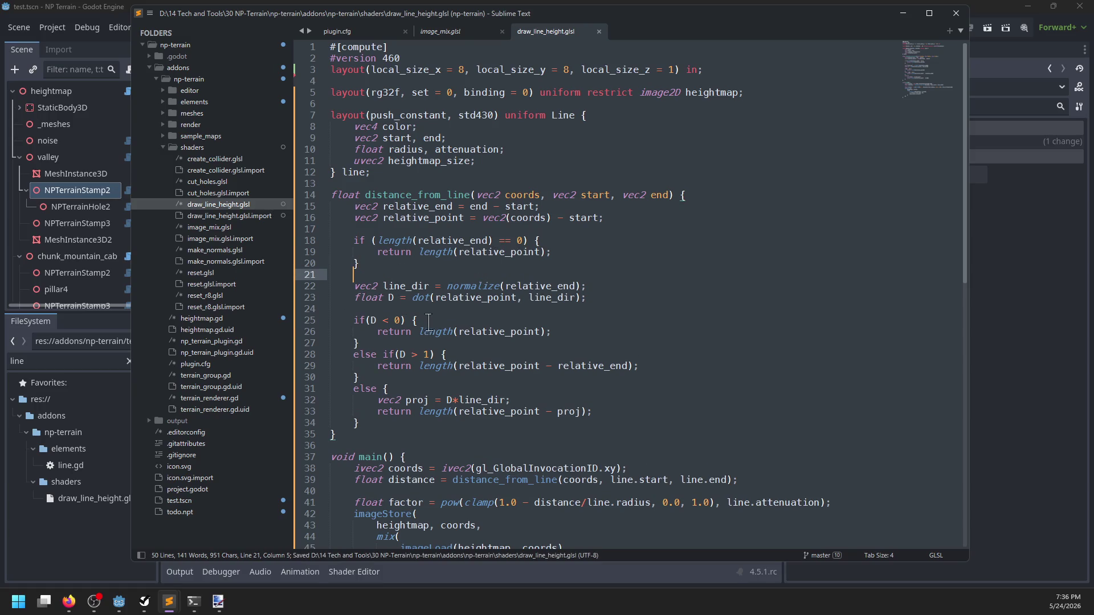
# Step: Add the comment '// A line of length zero' above the guard and save
pyautogui.click(431, 217)
pyautogui.press('Down')
pyautogui.press('Return')
pyautogui.write('// A line of length zero')
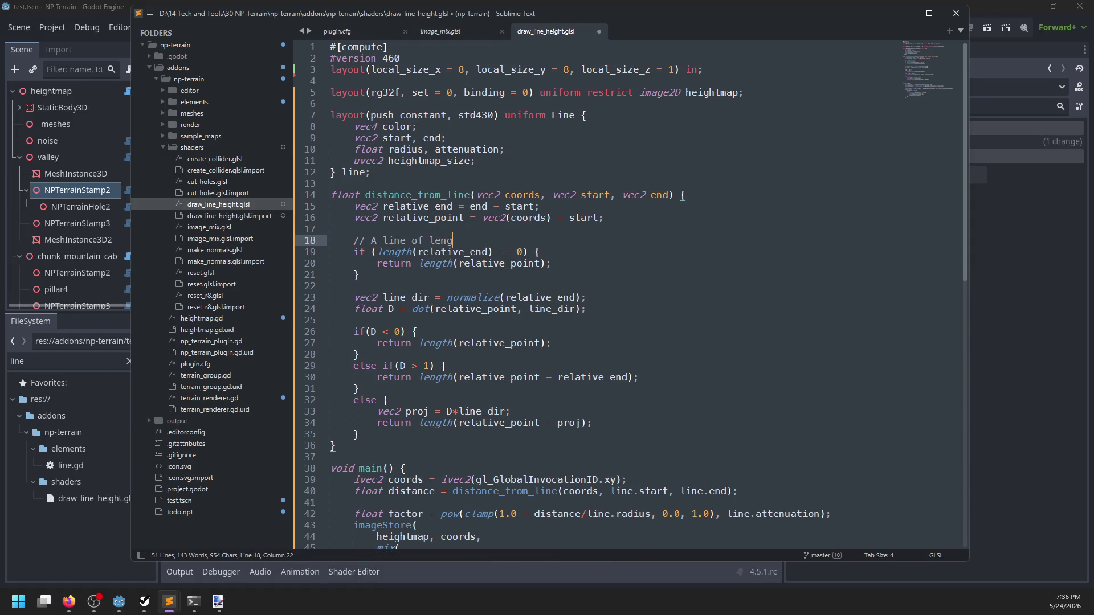
pyautogui.hotkey('ctrl', 's')
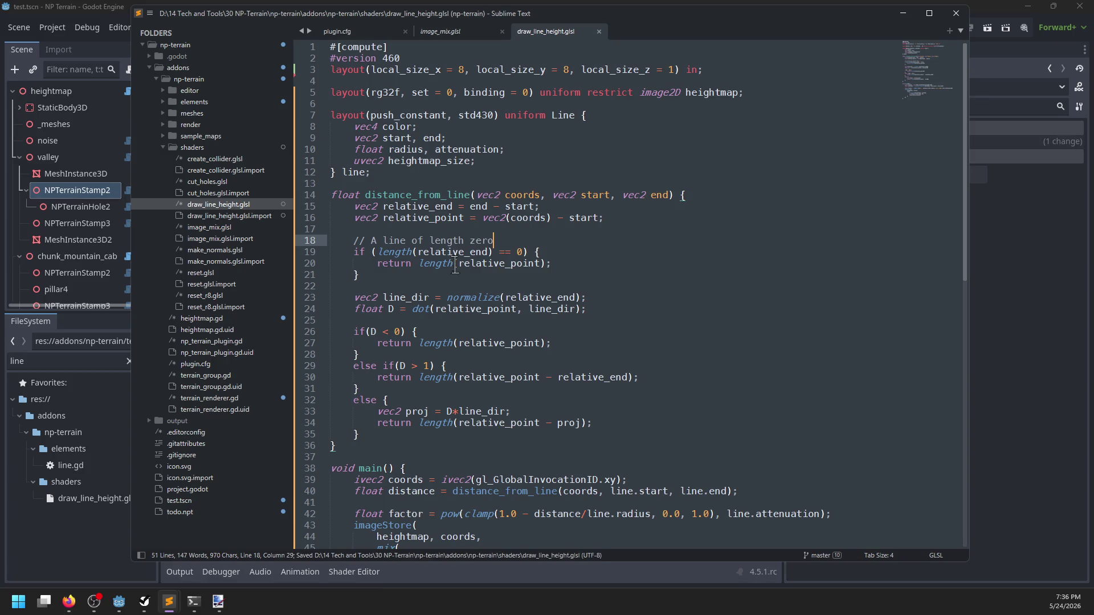
# Step: Replace line.radius with max(line.radius, 0.01) in the falloff formula and save
pyautogui.scroll(-5, 480, 285)
pyautogui.moveTo(587, 343); pyautogui.dragTo(651, 344)
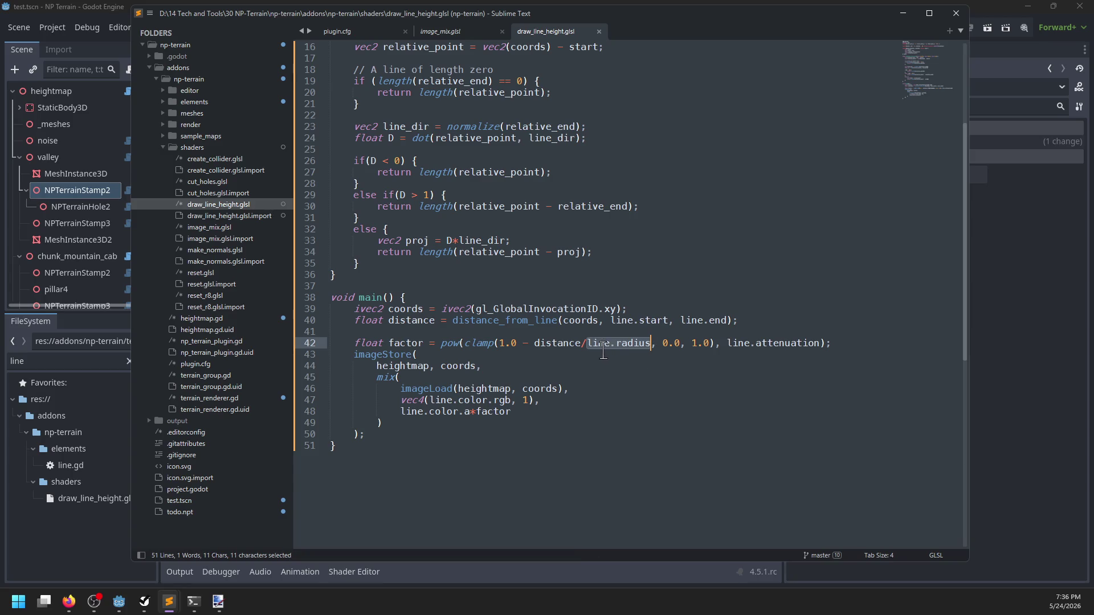
pyautogui.click(587, 344)
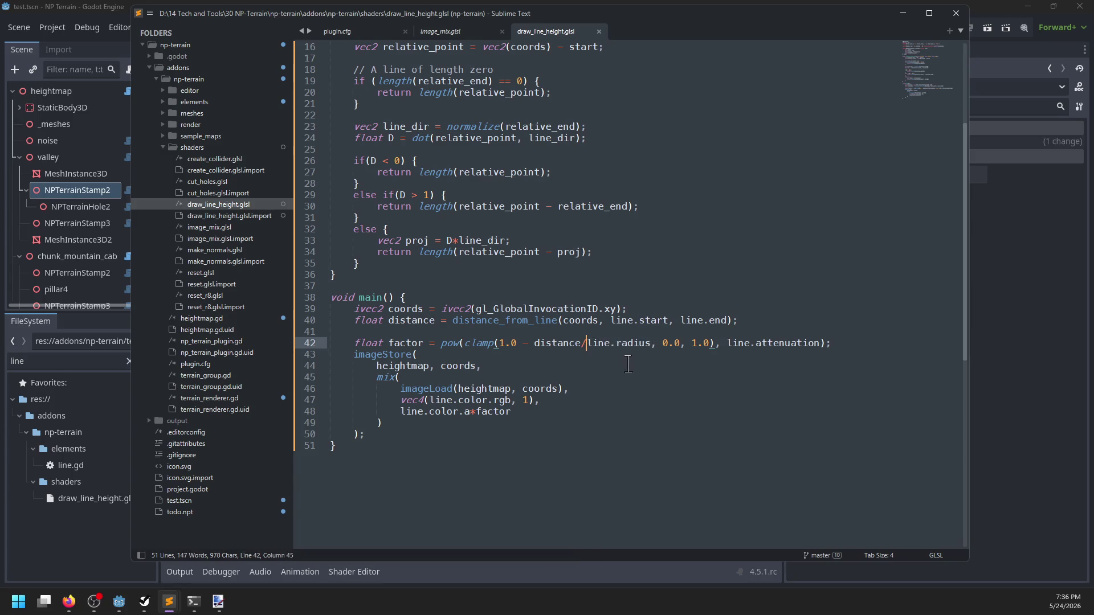
pyautogui.write('max(line.radius, 0.01)')
pyautogui.hotkey('ctrl', 's')
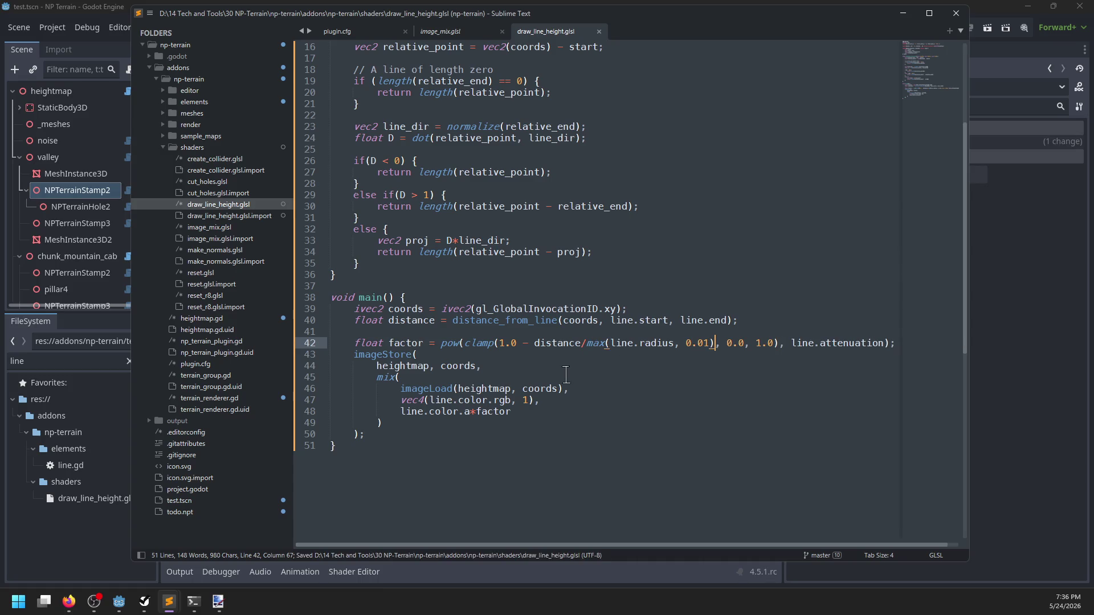
pyautogui.hotkey('alt', 'Tab')
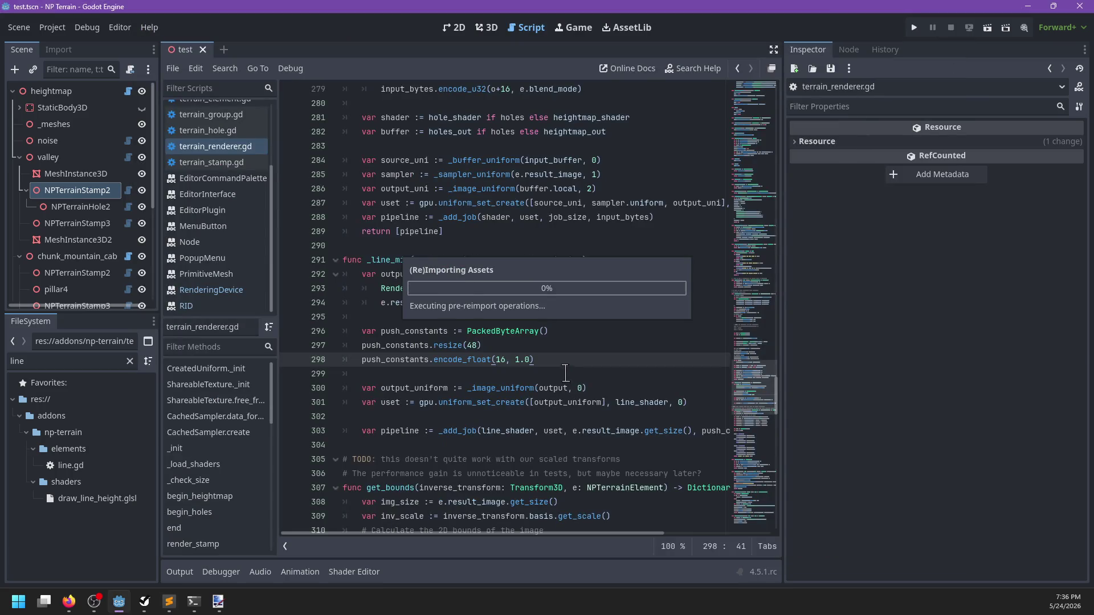
# Step: Delete the push_constants.encode_float(16, 1.0) line and save terrain_renderer.gd
pyautogui.hotkey('shift', 'Home')
pyautogui.press('BackSpace')
pyautogui.press('BackSpace')
pyautogui.hotkey('ctrl', 's')
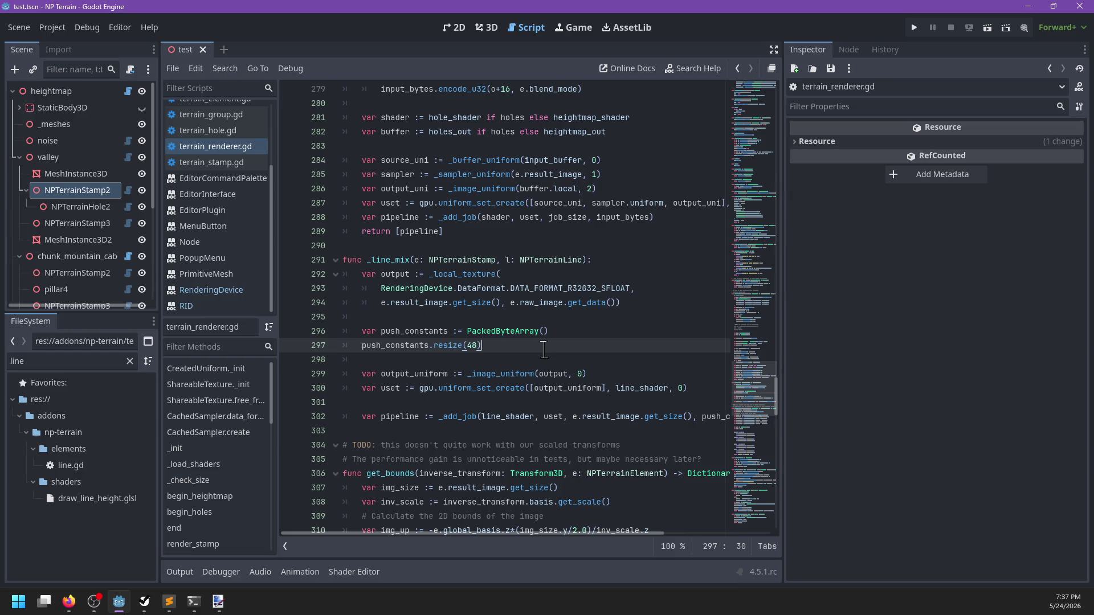
pyautogui.click(486, 27)
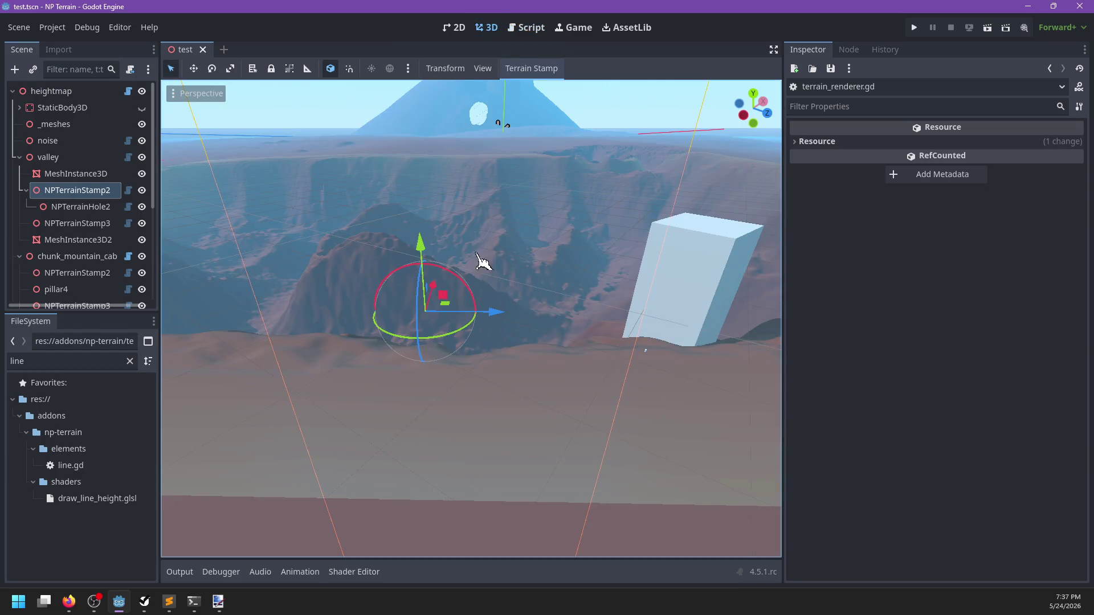
pyautogui.click(525, 28)
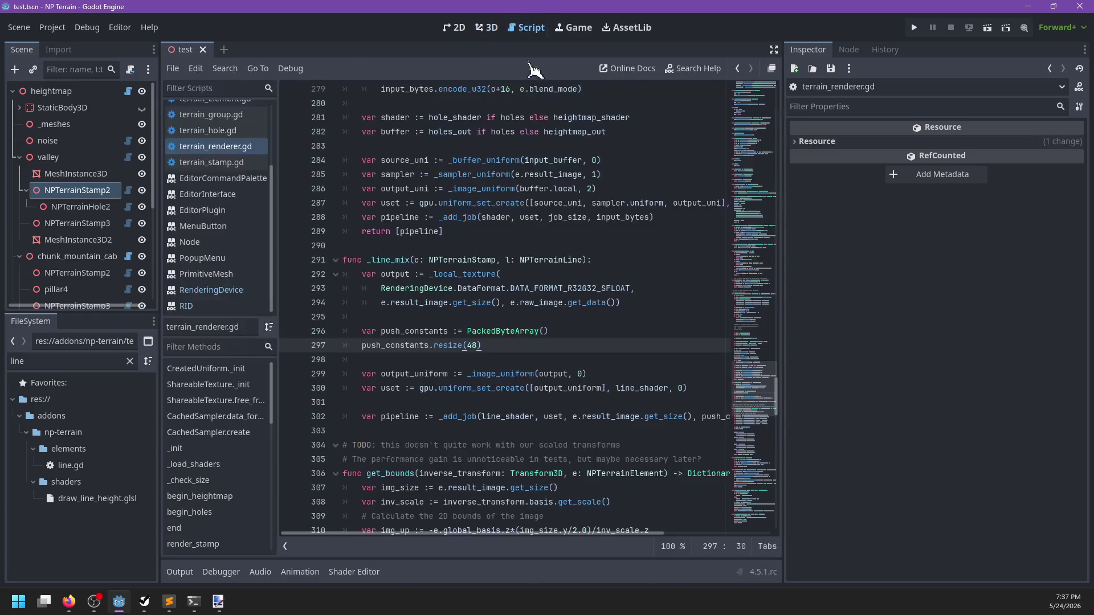
# Step: Add 'return [pipeline, output]' after the _add_job line in _line_mix and save
pyautogui.scroll(-2, 533, 293)
pyautogui.click(468, 315)
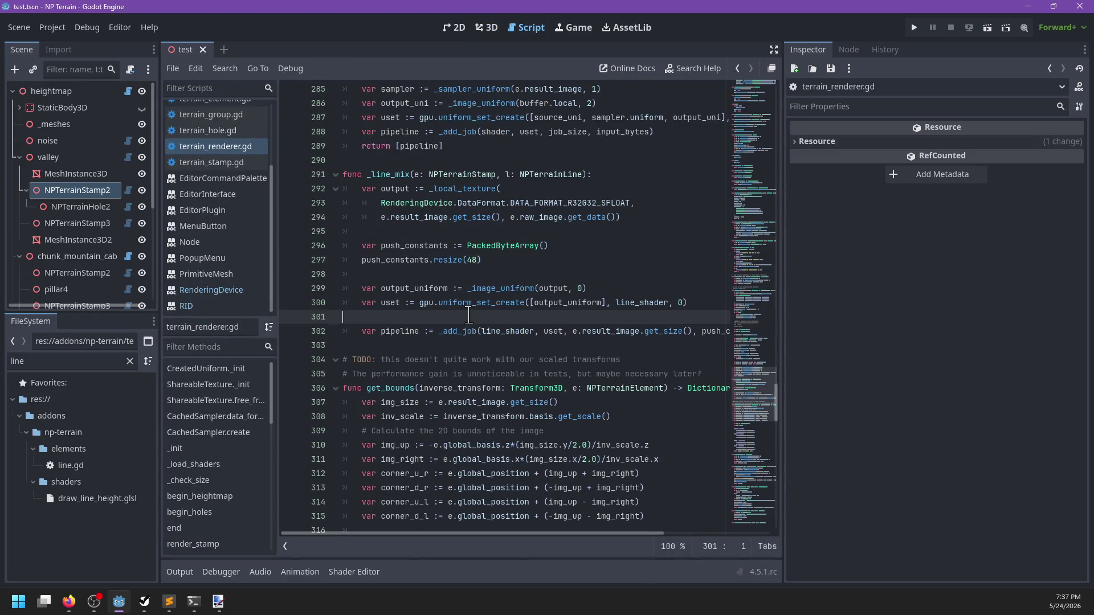
pyautogui.click(480, 331)
pyautogui.press('End')
pyautogui.press('Return')
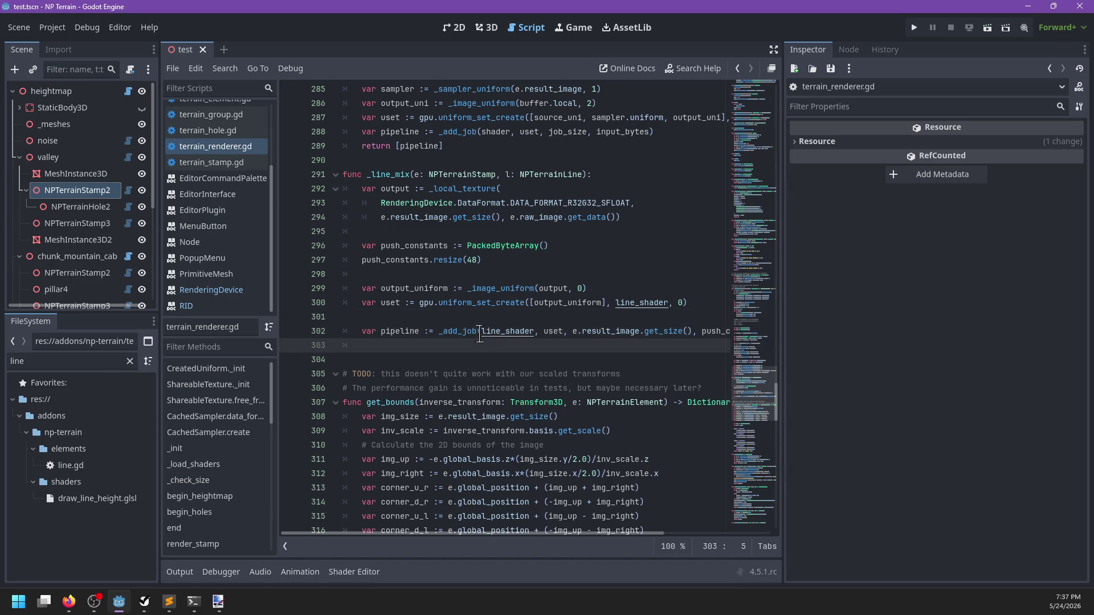
pyautogui.write('return [')
pyautogui.write('pipeli')
pyautogui.write('ne, ')
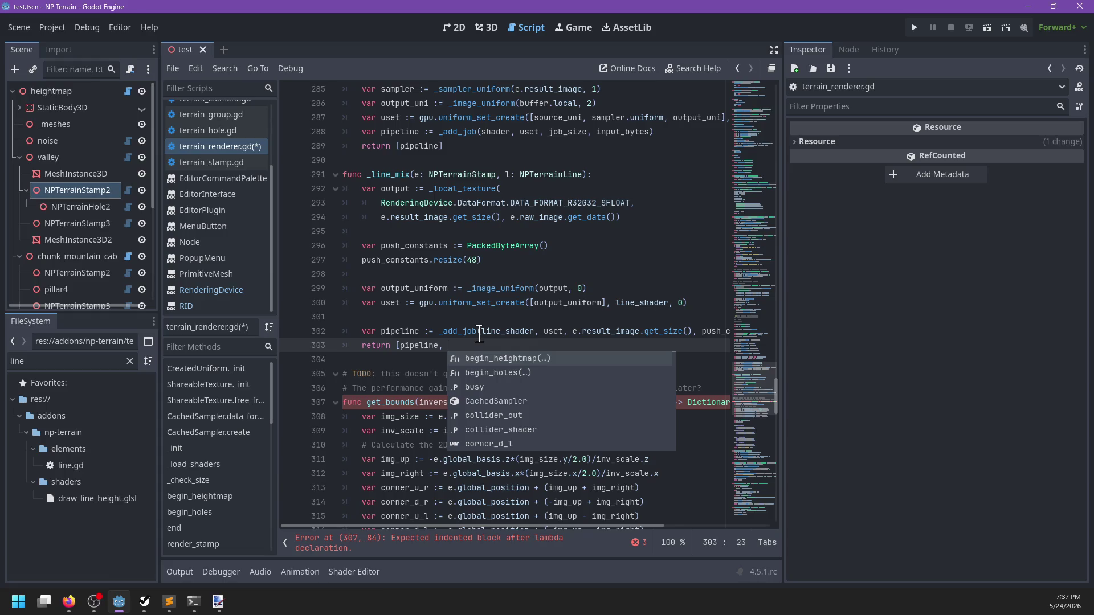
pyautogui.write('output]')
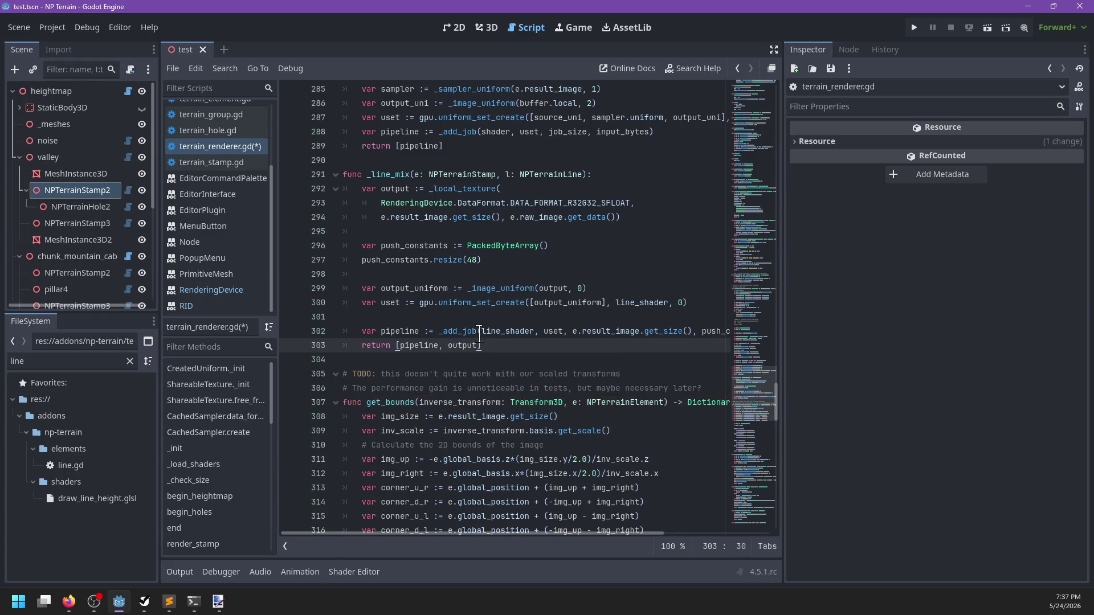
pyautogui.hotkey('ctrl', 's')
pyautogui.doubleClick(442, 217)
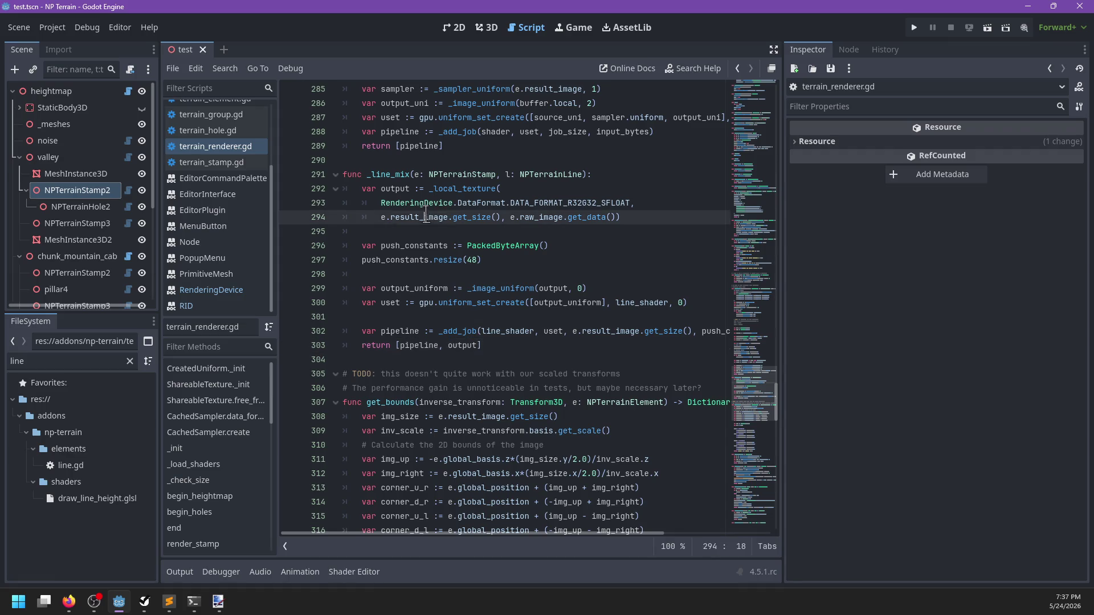
# Step: Change result_image to raw_image in the output texture creation on line 294
pyautogui.write('raw_')
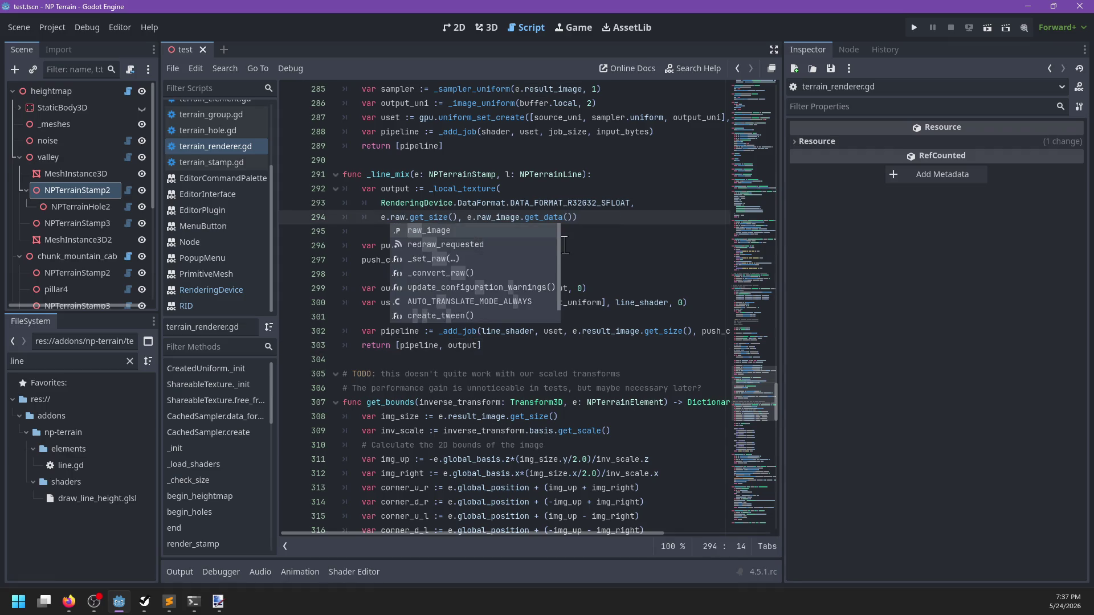
pyautogui.write('image')
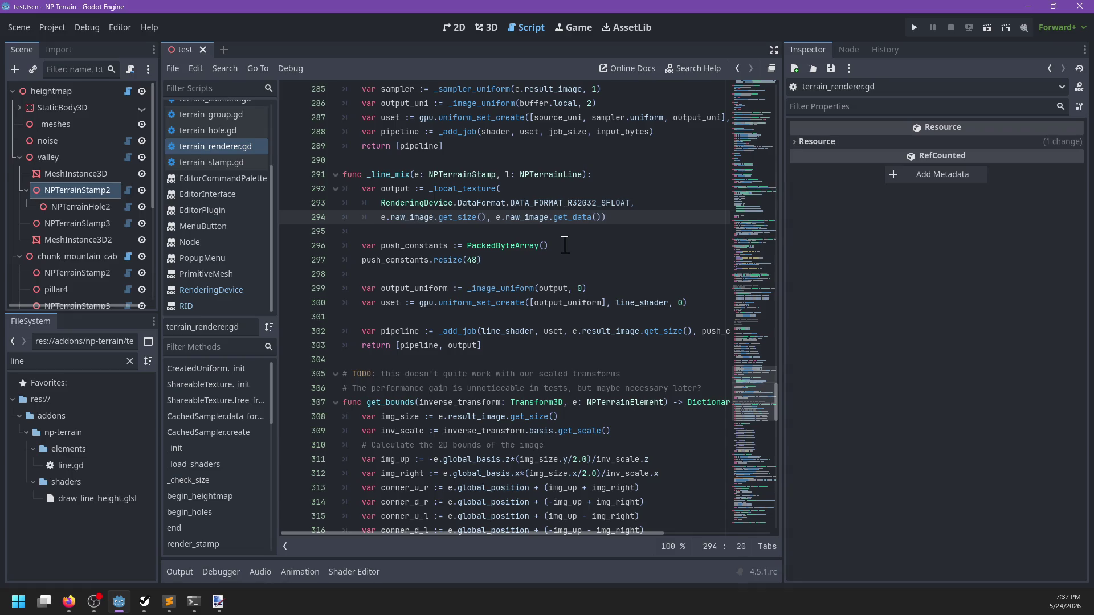
pyautogui.click(627, 212)
pyautogui.click(487, 27)
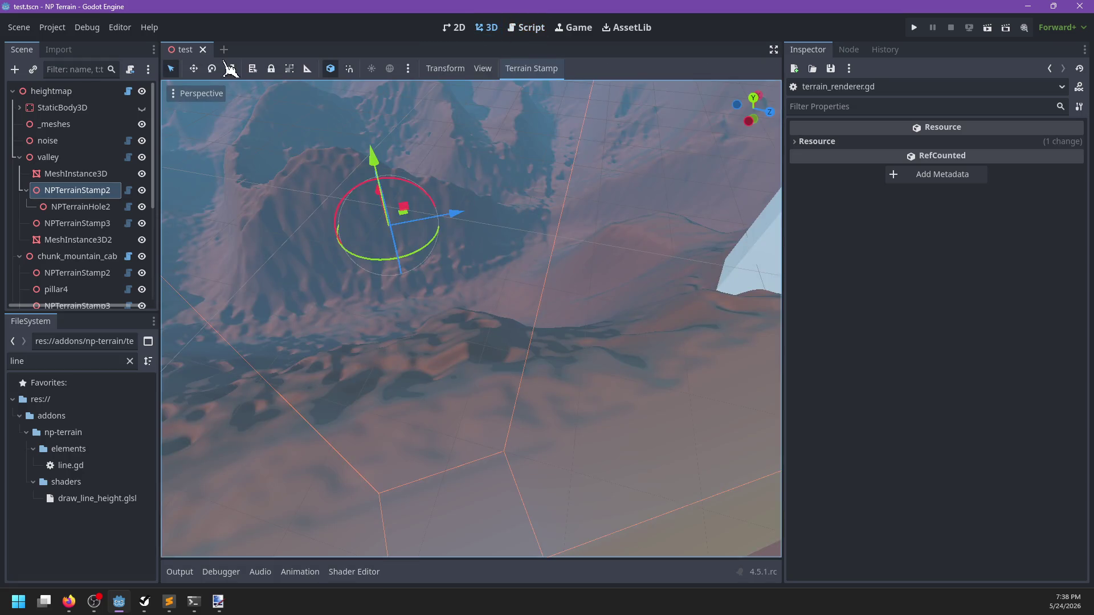
pyautogui.click(526, 28)
pyautogui.click(606, 174)
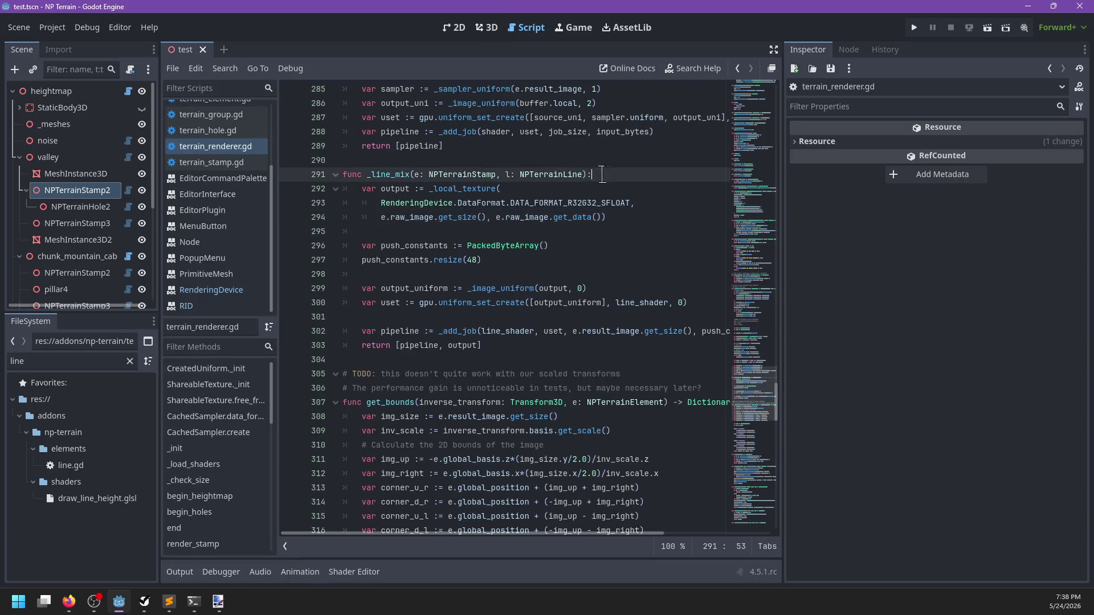
pyautogui.press('Return')
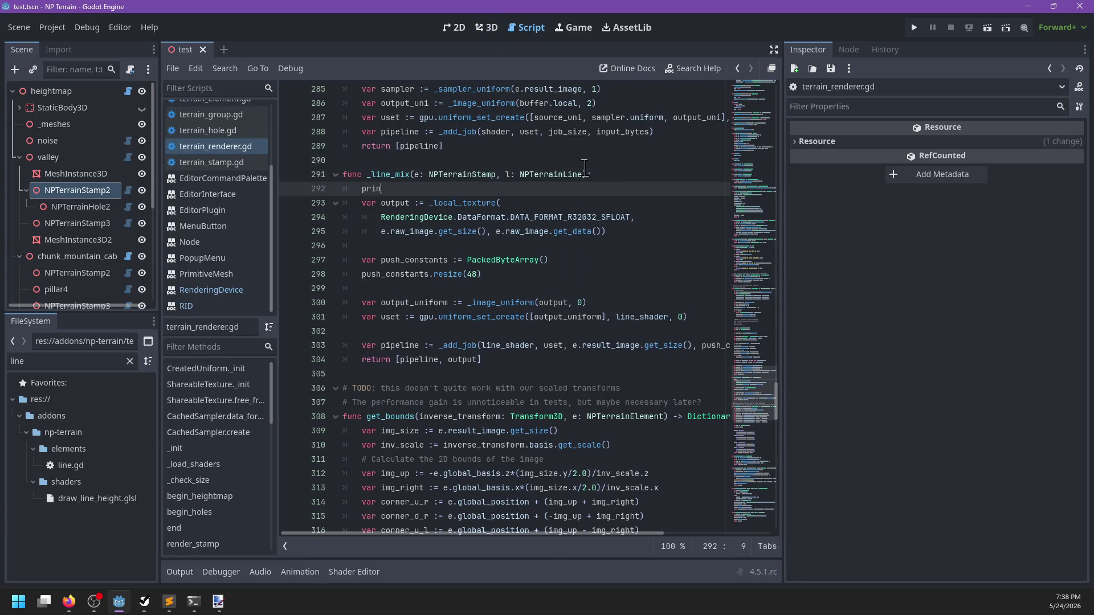
# Step: Add print_debug('Rendering line') to _line_mix, then give NPTerrainStamp2 a new NPTerrainLine debug line
pyautogui.write("t_debug('Renderi")
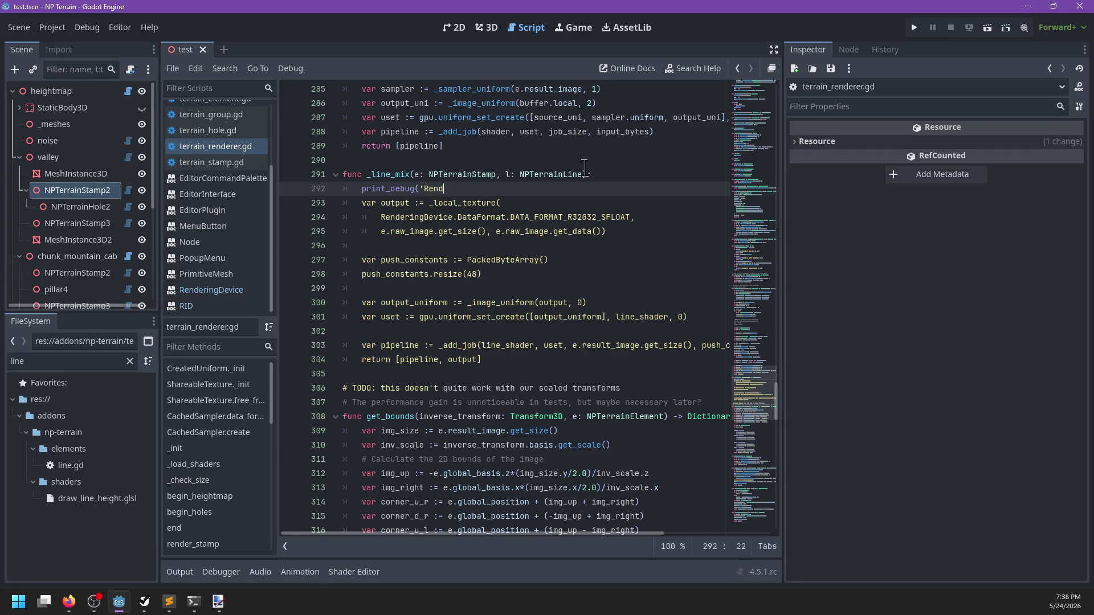
pyautogui.write("ng line')")
pyautogui.hotkey('ctrl', 's')
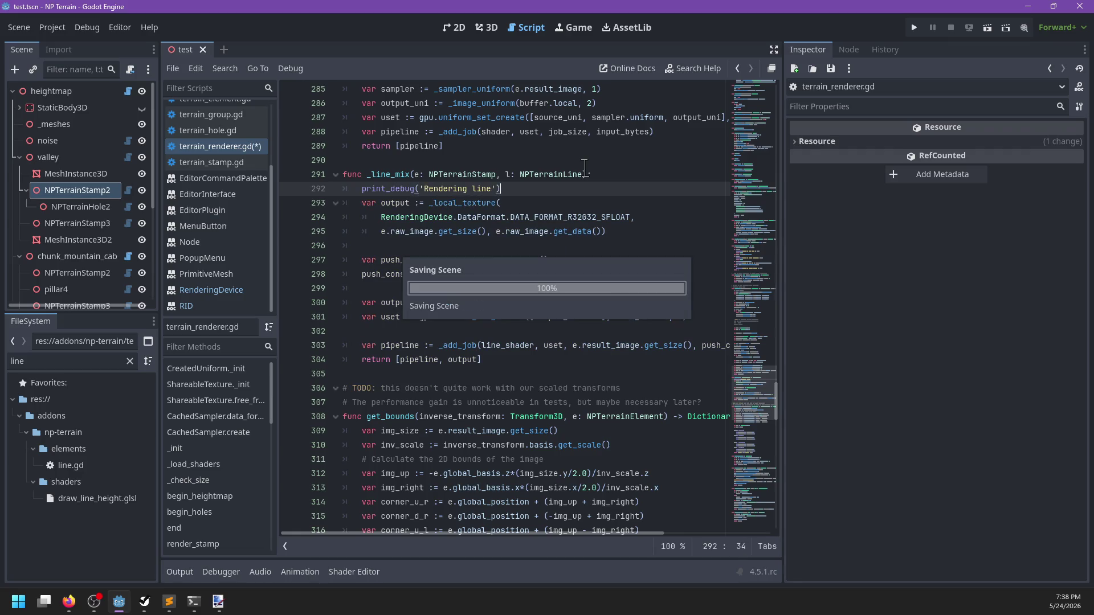
pyautogui.click(77, 190)
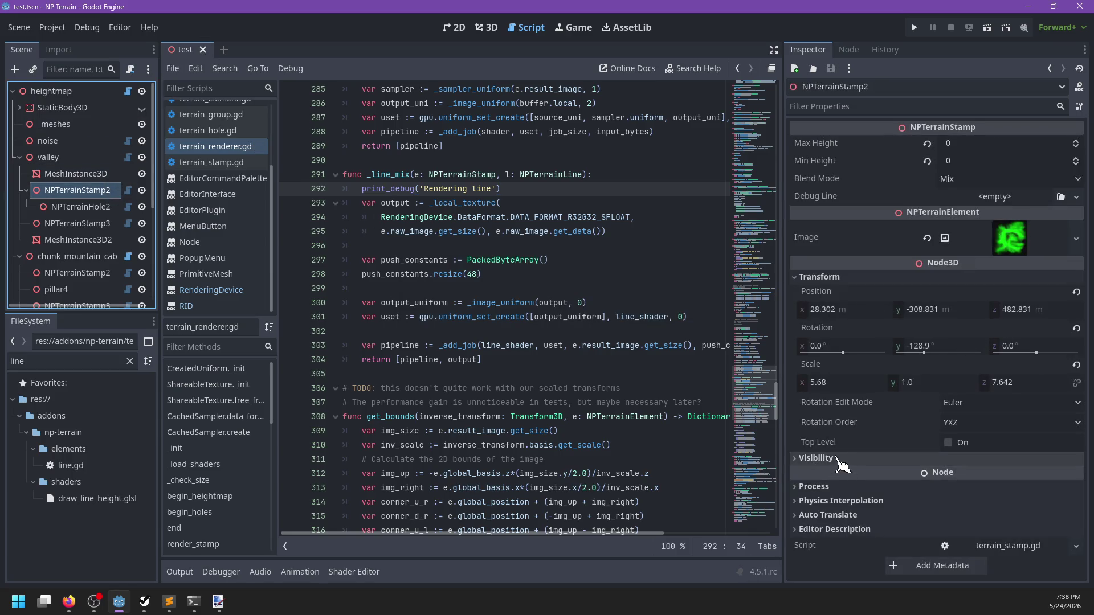
pyautogui.click(992, 196)
pyautogui.click(1042, 231)
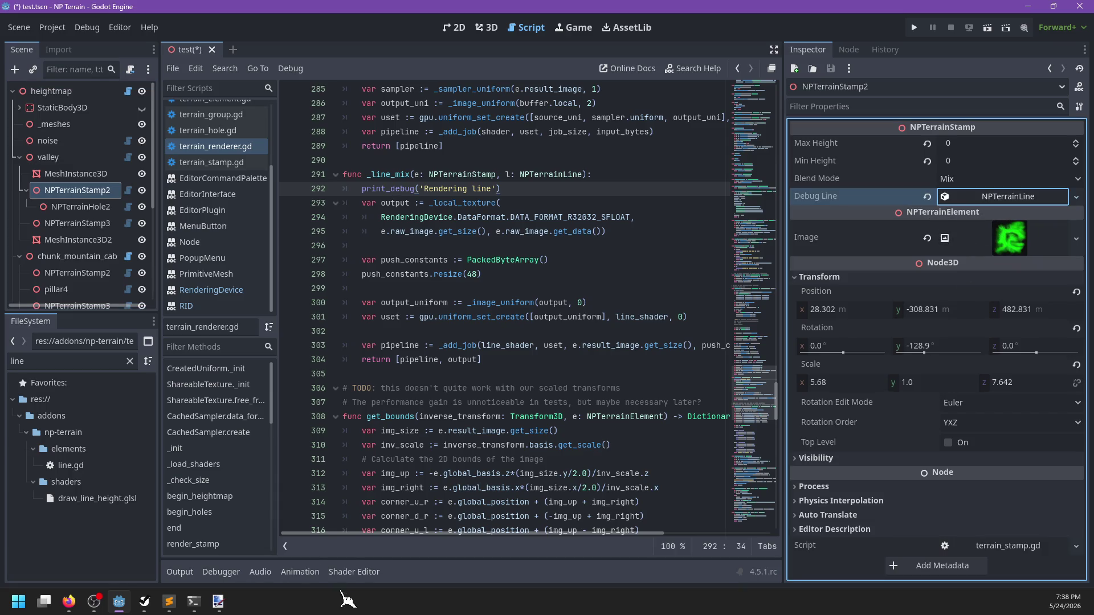
# Step: Set the debug line's radius to 2 and redraw the heightmap
pyautogui.click(181, 572)
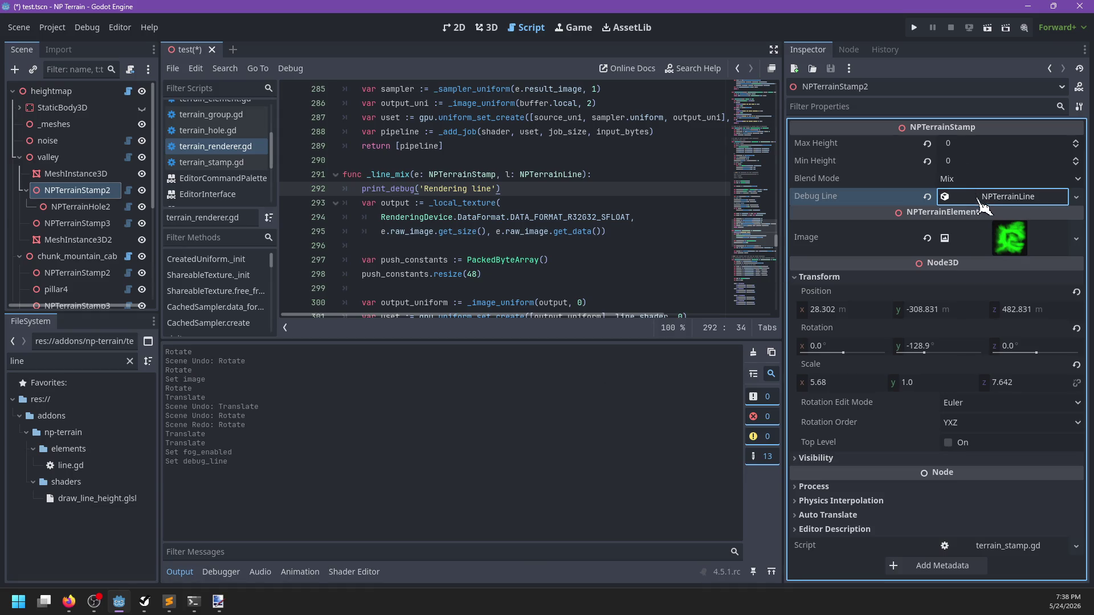
pyautogui.click(978, 200)
pyautogui.click(959, 219)
pyautogui.write('2')
pyautogui.press('Return')
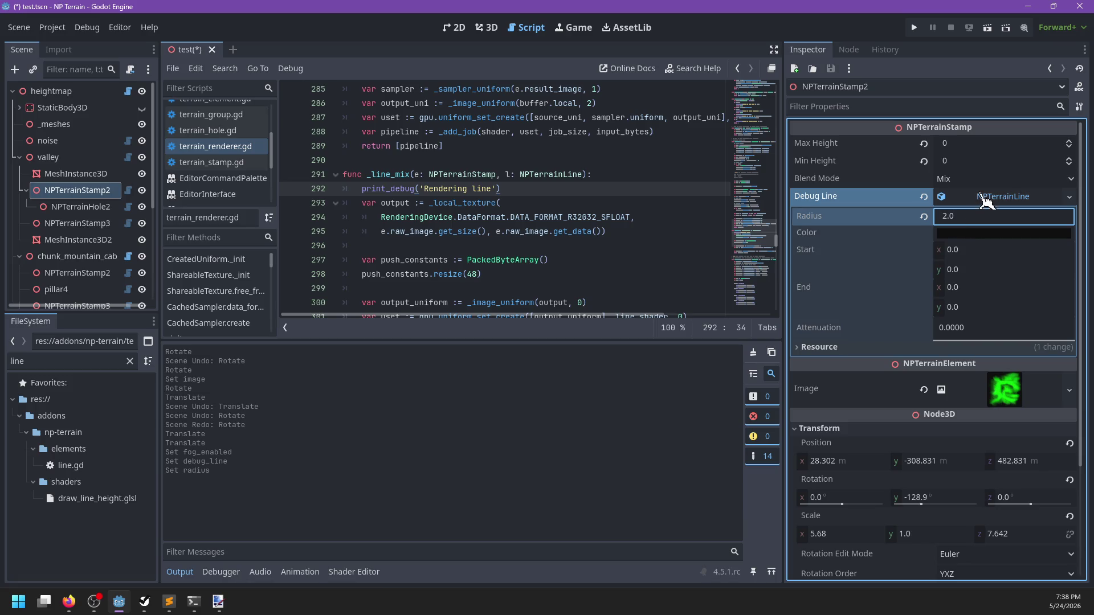
pyautogui.click(982, 197)
pyautogui.click(50, 91)
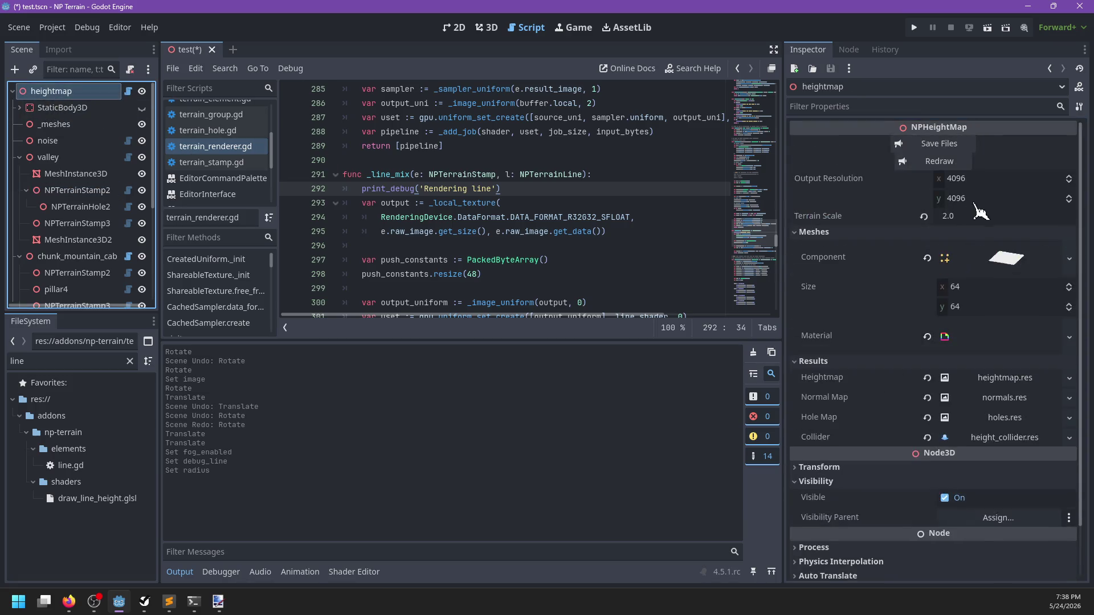
pyautogui.click(938, 161)
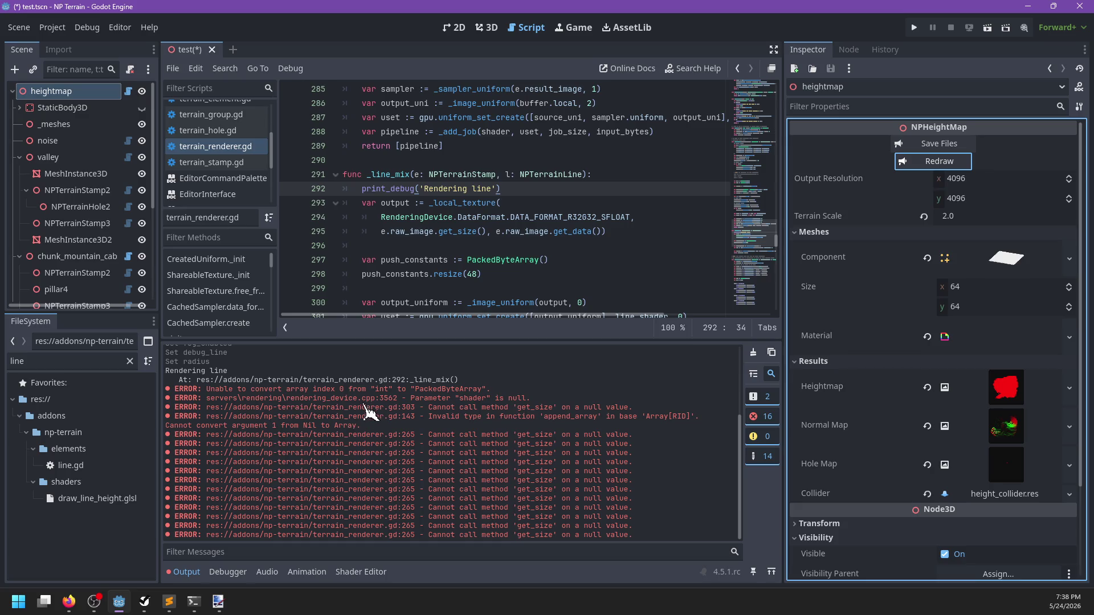
# Step: Save the scene, inspect result_image on line 265, and close test.tscn
pyautogui.hotkey('ctrl', 's')
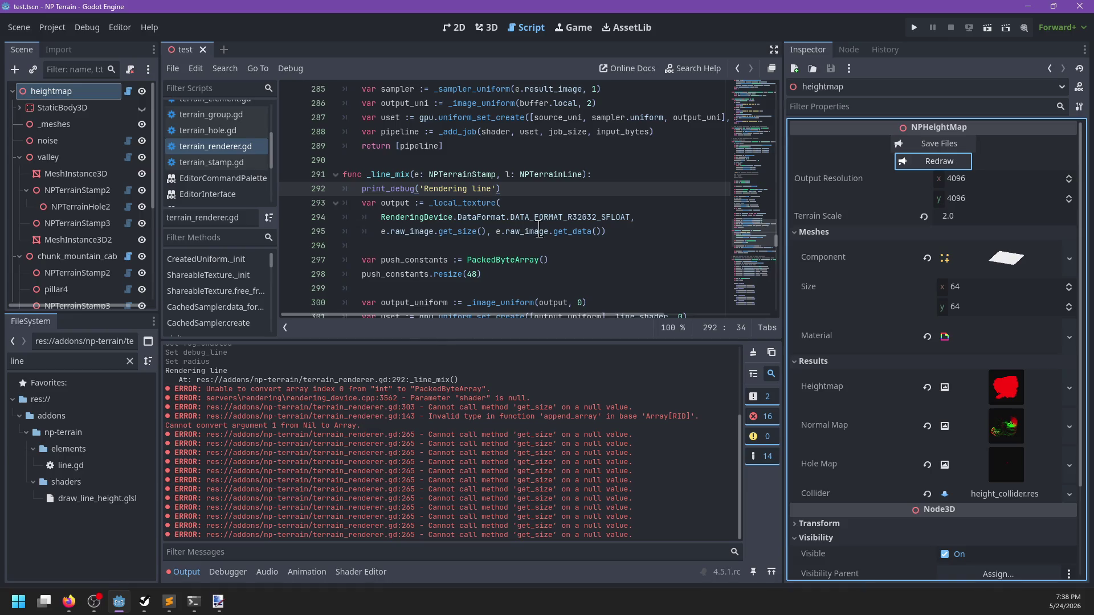
pyautogui.scroll(-1, 540, 231)
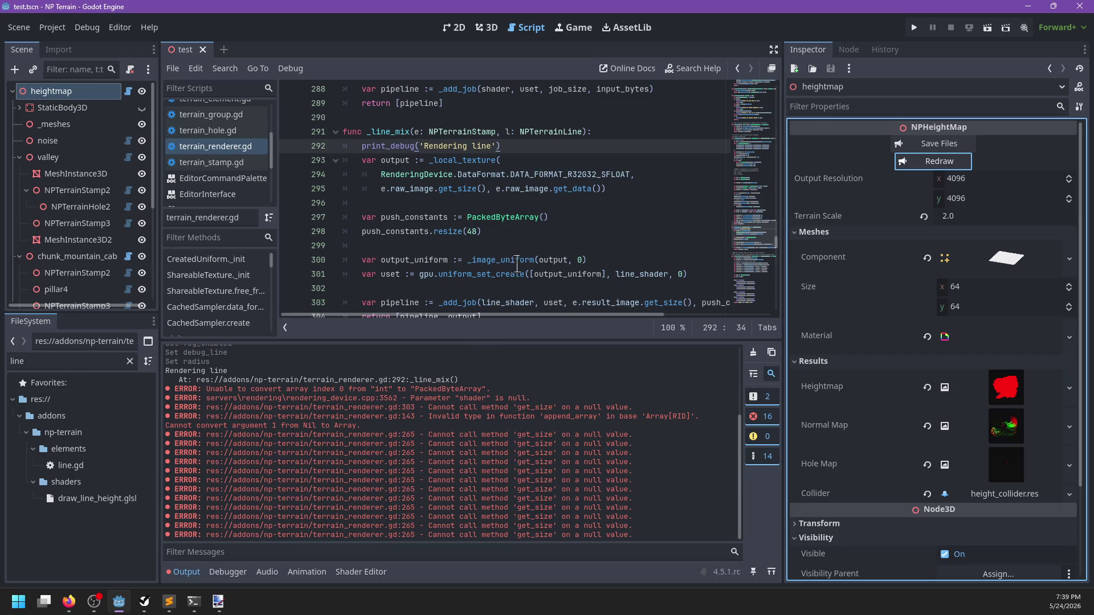
pyautogui.scroll(6, 540, 221)
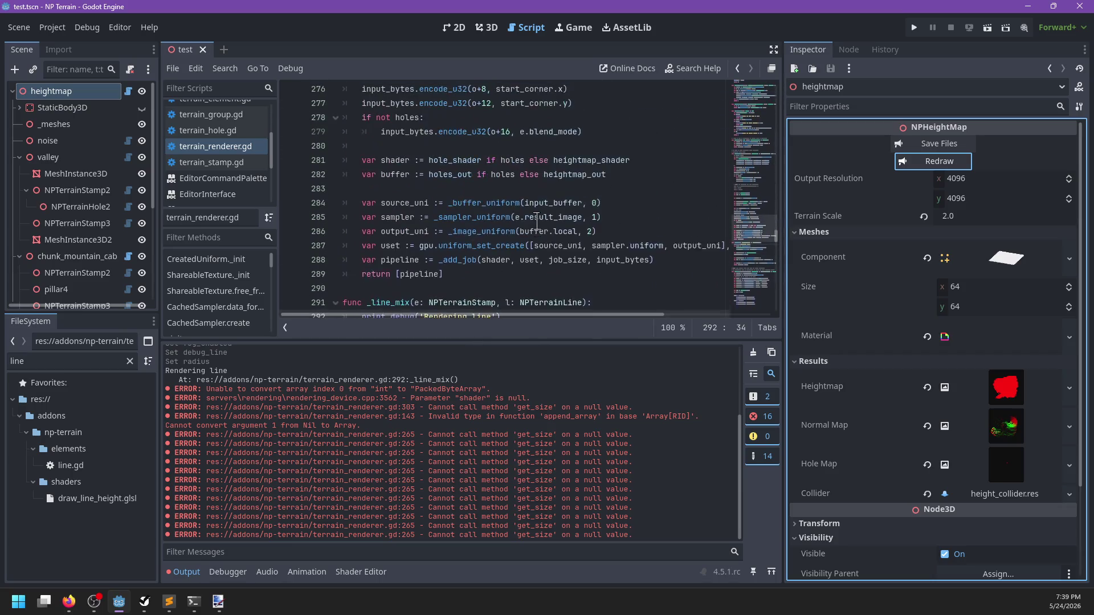
pyautogui.scroll(4, 537, 222)
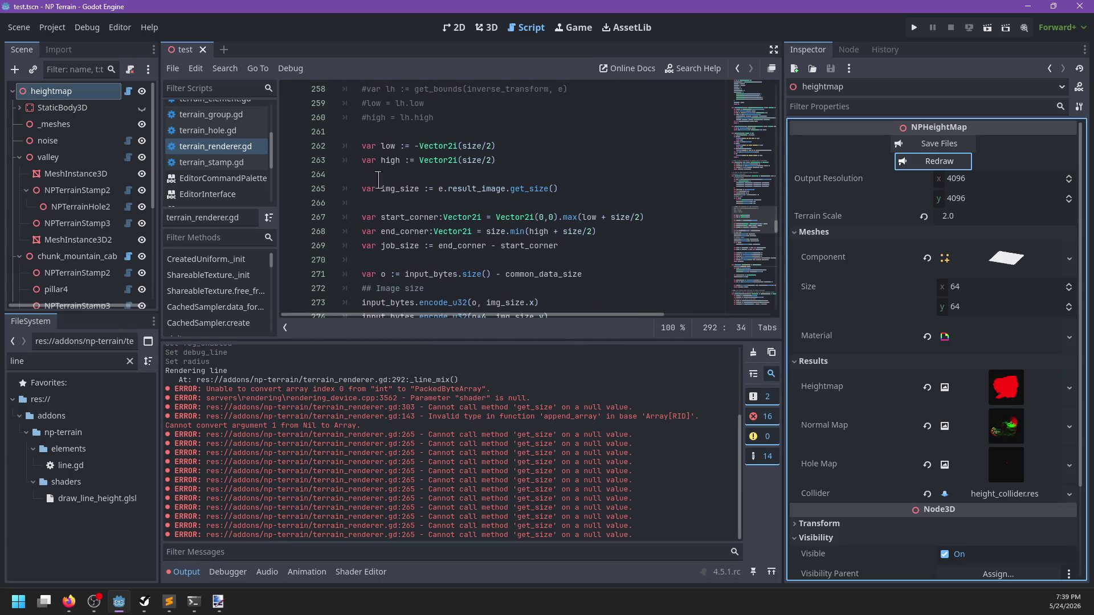
pyautogui.doubleClick(482, 189)
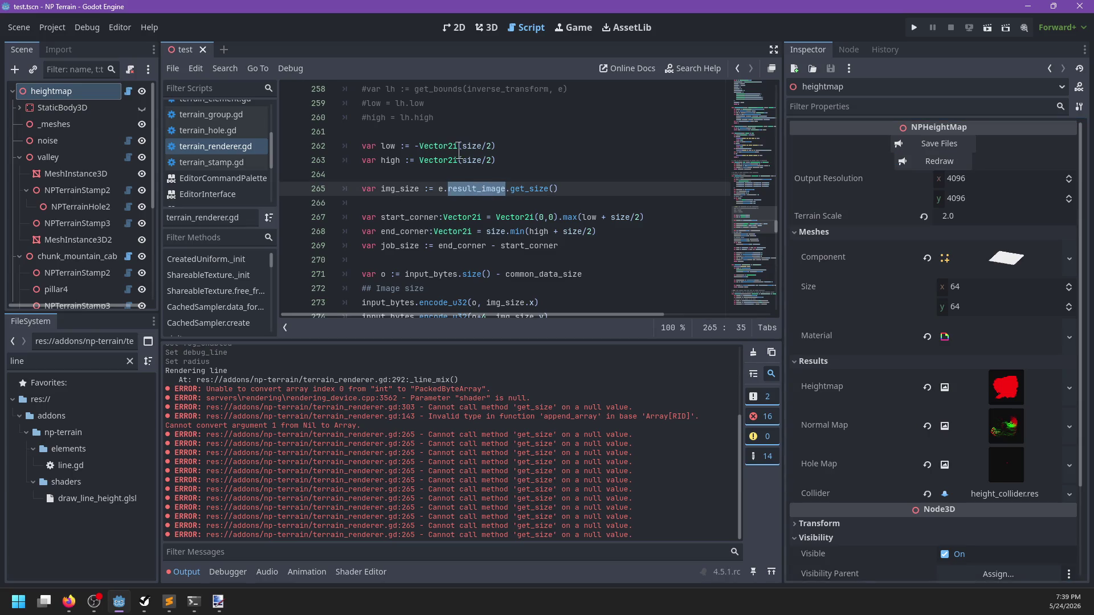
pyautogui.click(203, 50)
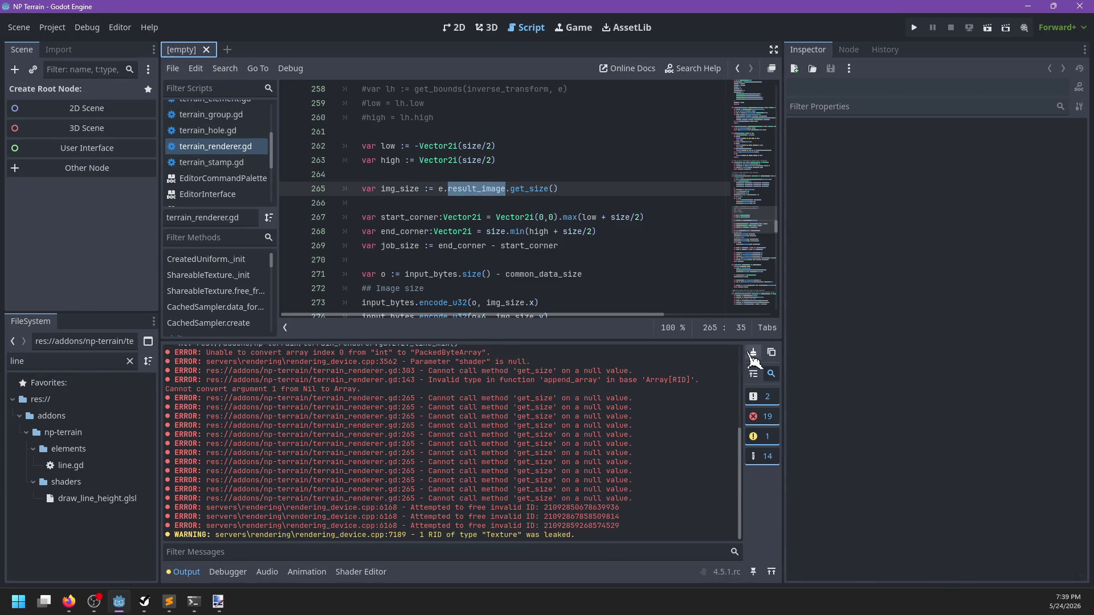
# Step: Clear the output log, reopen test.tscn via the FileSystem filter, and redraw the heightmap
pyautogui.click(753, 352)
pyautogui.click(130, 361)
pyautogui.write('test')
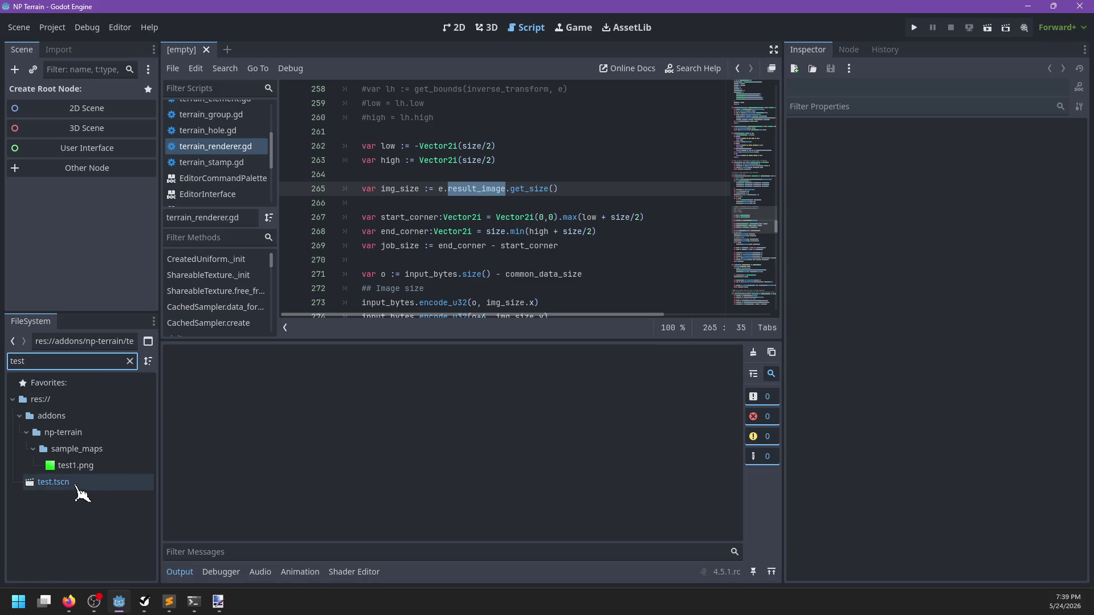
pyautogui.click(79, 483)
pyautogui.press('Return')
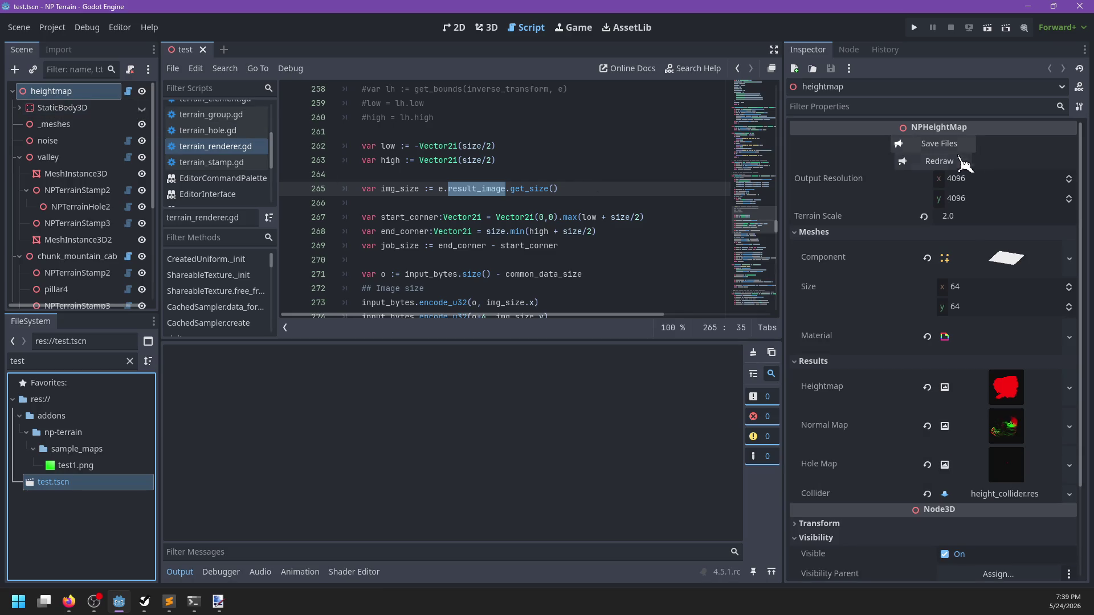
pyautogui.click(937, 161)
pyautogui.click(484, 28)
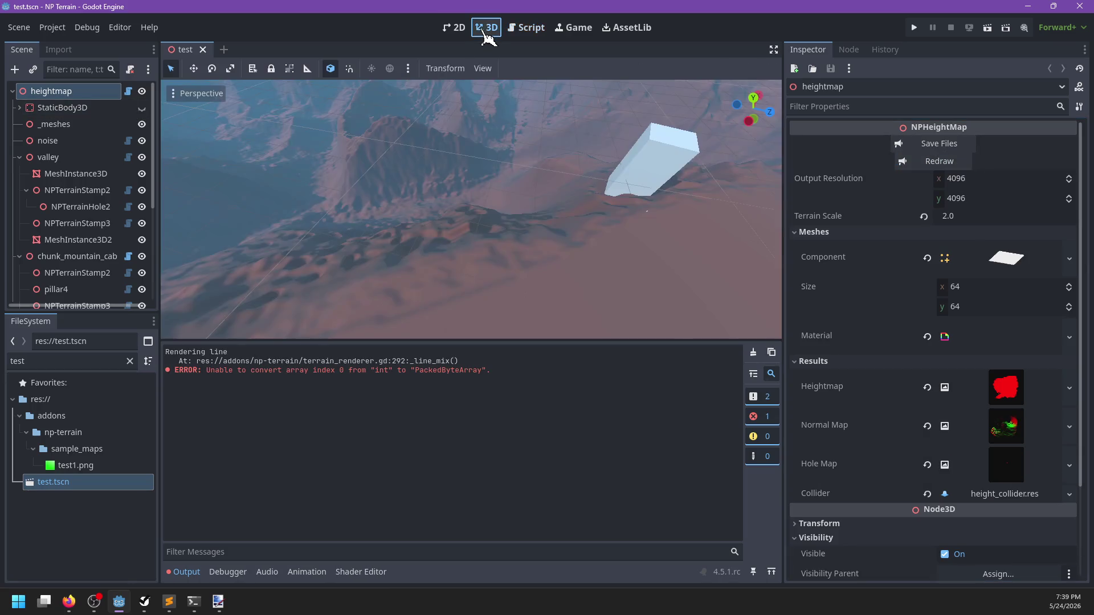
pyautogui.click(524, 28)
# Step: Search terrain_renderer.gd for _line_mix and jump to its definition
pyautogui.scroll(-5, 480, 205)
pyautogui.scroll(-20, 479, 205)
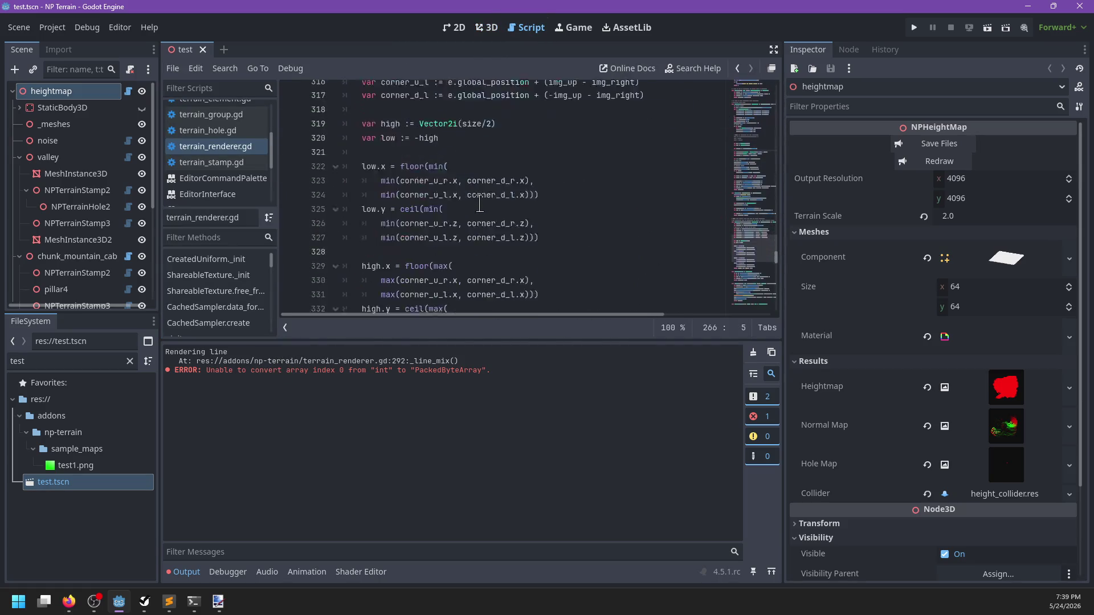
pyautogui.scroll(-2, 483, 209)
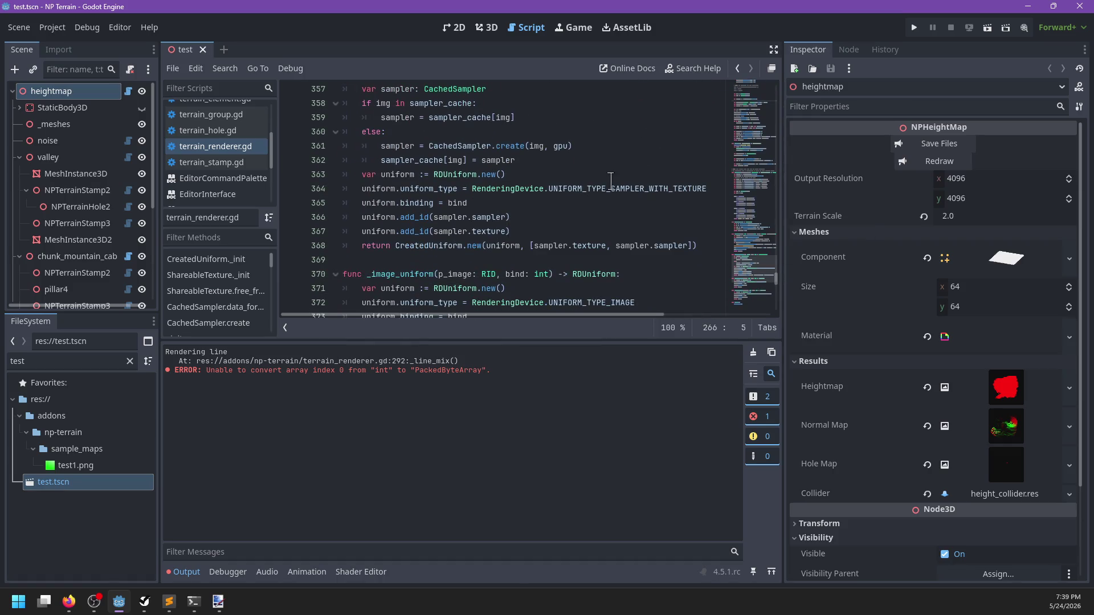
pyautogui.scroll(-1, 597, 180)
pyautogui.click(572, 175)
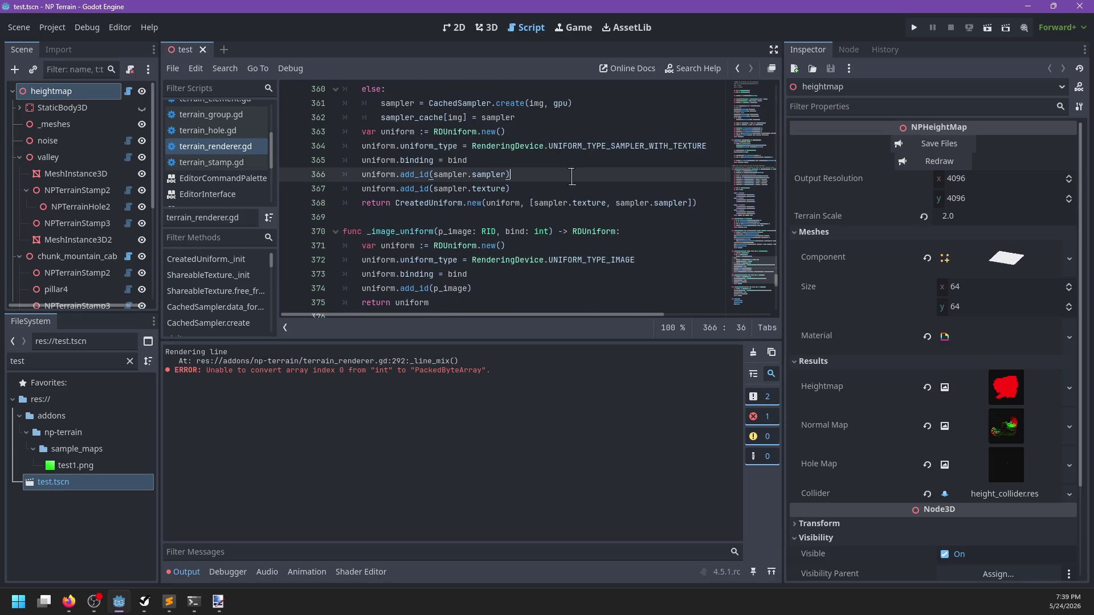
pyautogui.hotkey('ctrl', 'f')
pyautogui.write('packedB')
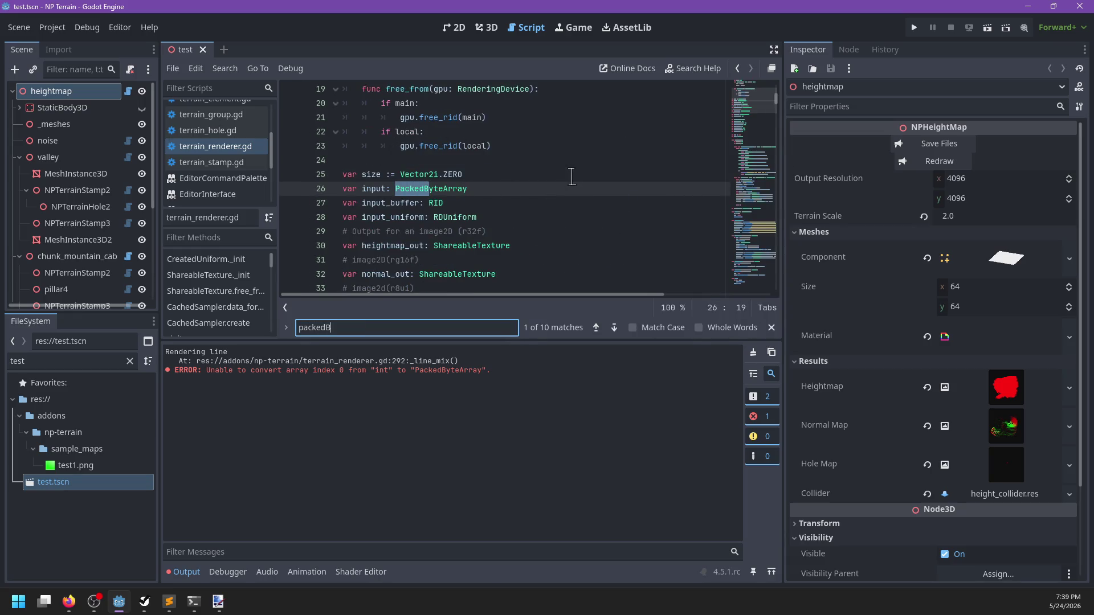
pyautogui.hotkey('ctrl', 'BackSpace')
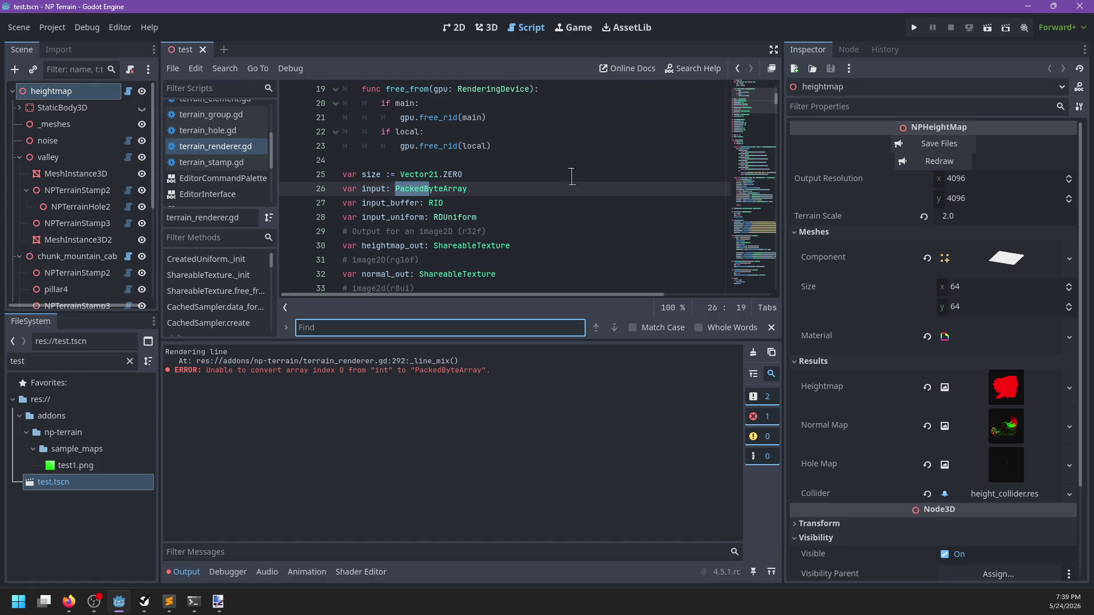
pyautogui.write('_line_mix')
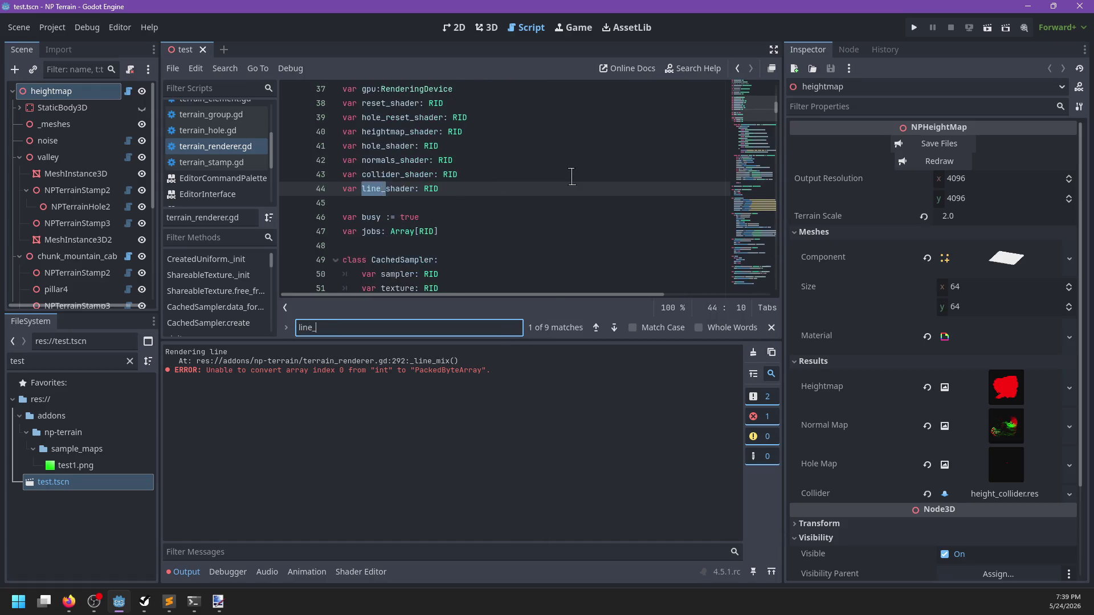
pyautogui.press('Escape')
pyautogui.keyDown('ctrl'); pyautogui.click(484, 193); pyautogui.keyUp('ctrl')
pyautogui.scroll(-2, 547, 202)
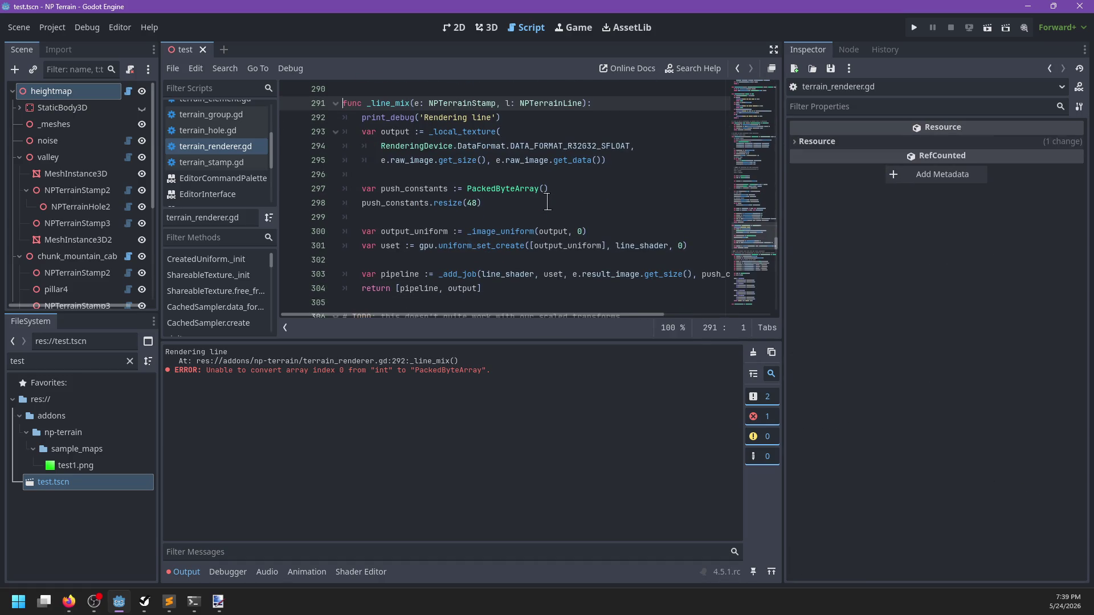
# Step: Set a breakpoint on line 292, run the project, and step over the texture creation call
pyautogui.click(289, 117)
pyautogui.press('F5')
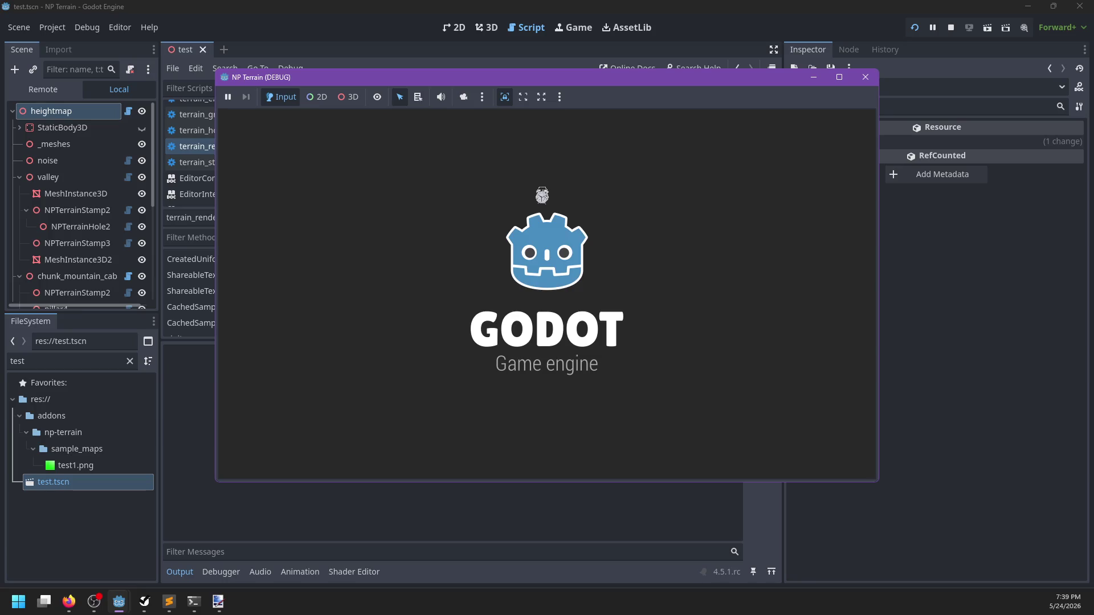
pyautogui.click(180, 572)
pyautogui.press('F10')
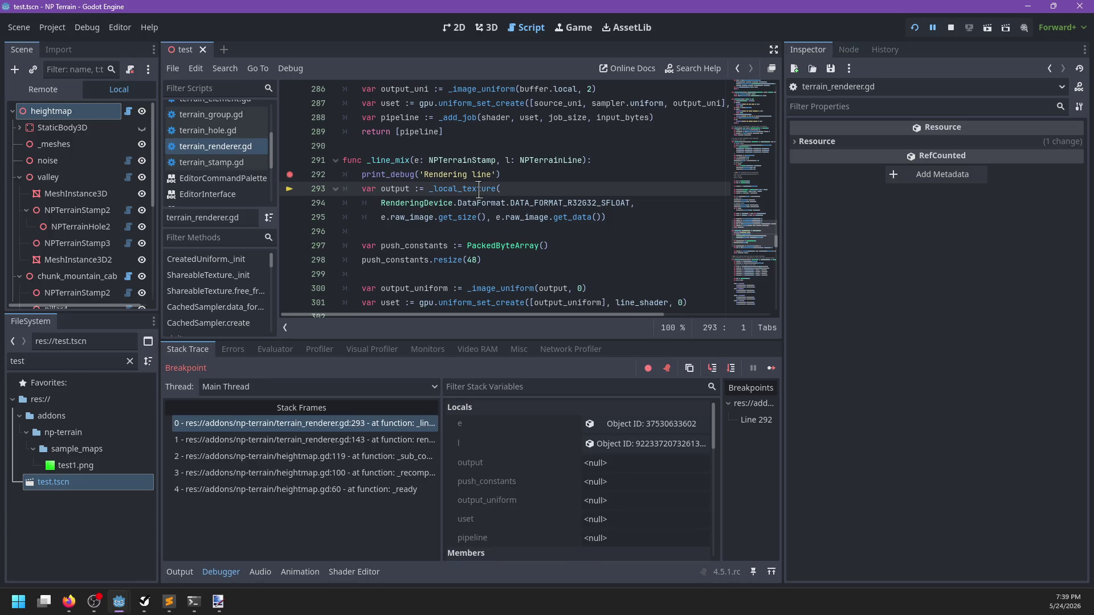
pyautogui.press('F10')
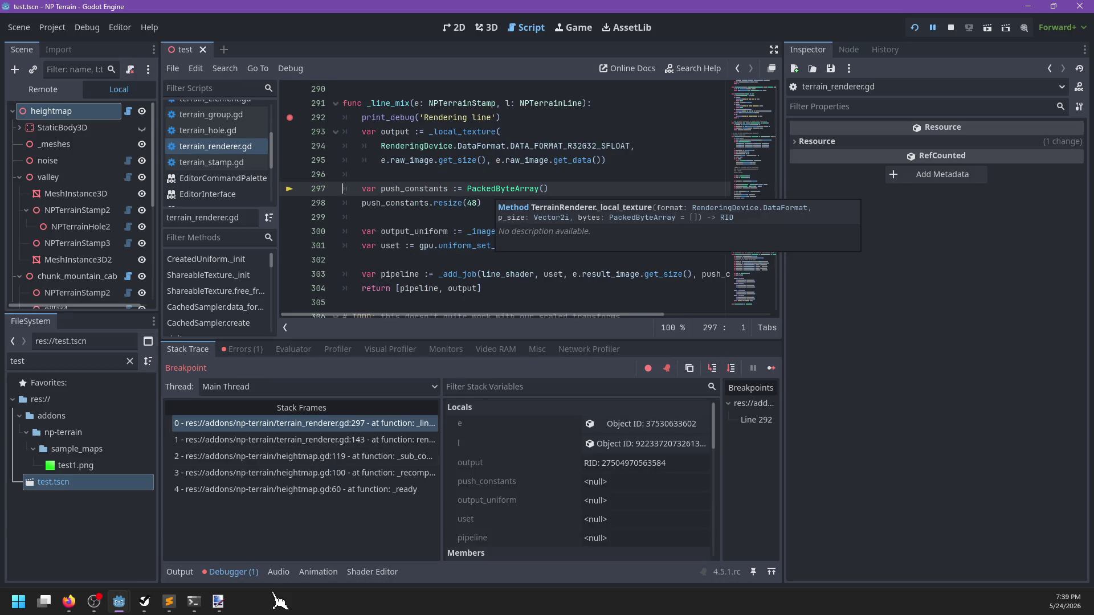
# Step: Review the conversion error in the Errors list and jump to _local_texture's definition
pyautogui.click(246, 572)
pyautogui.click(245, 572)
pyautogui.click(246, 352)
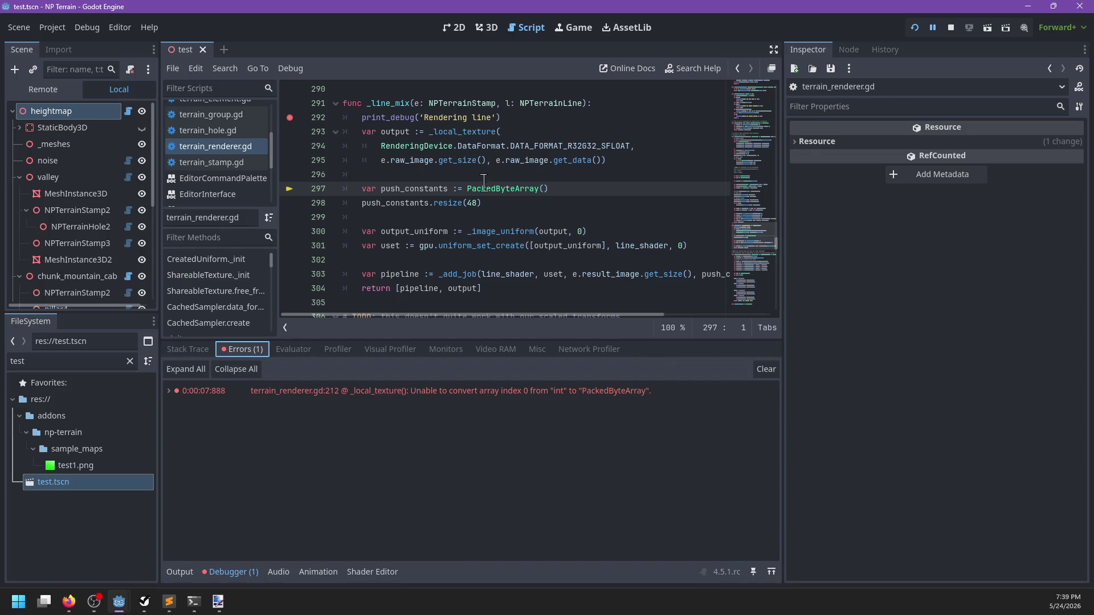
pyautogui.keyDown('ctrl'); pyautogui.click(460, 135); pyautogui.keyUp('ctrl')
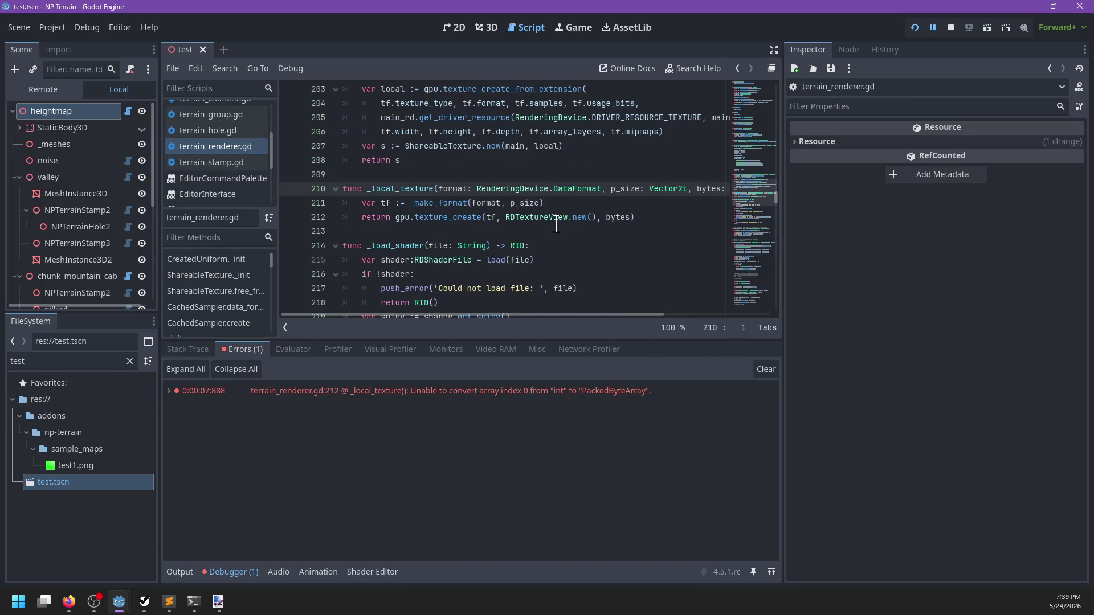